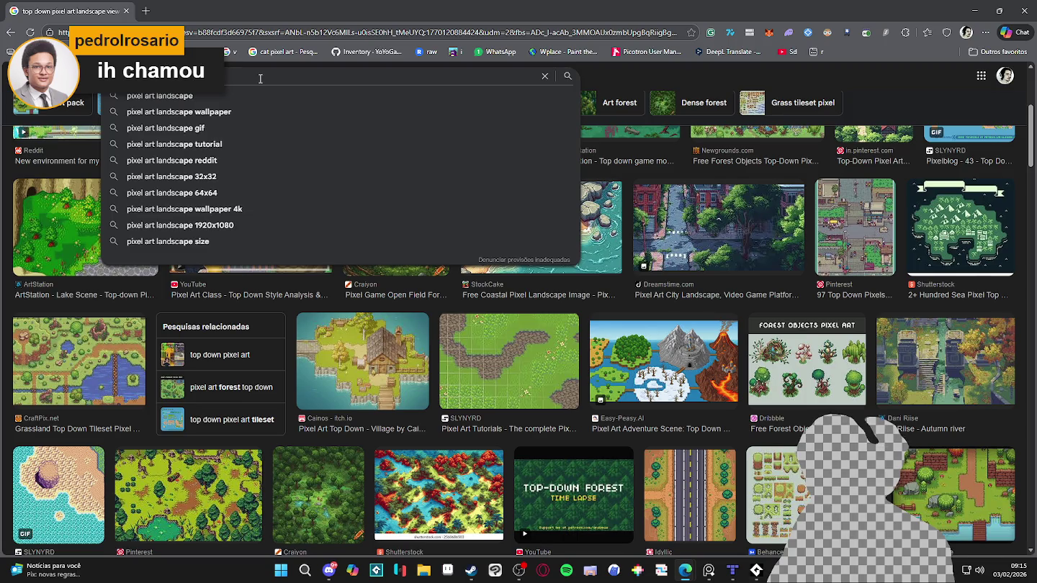
Step: Search Google Images for 'pixel art landscape', browse the results, then close the browser
key(Return)
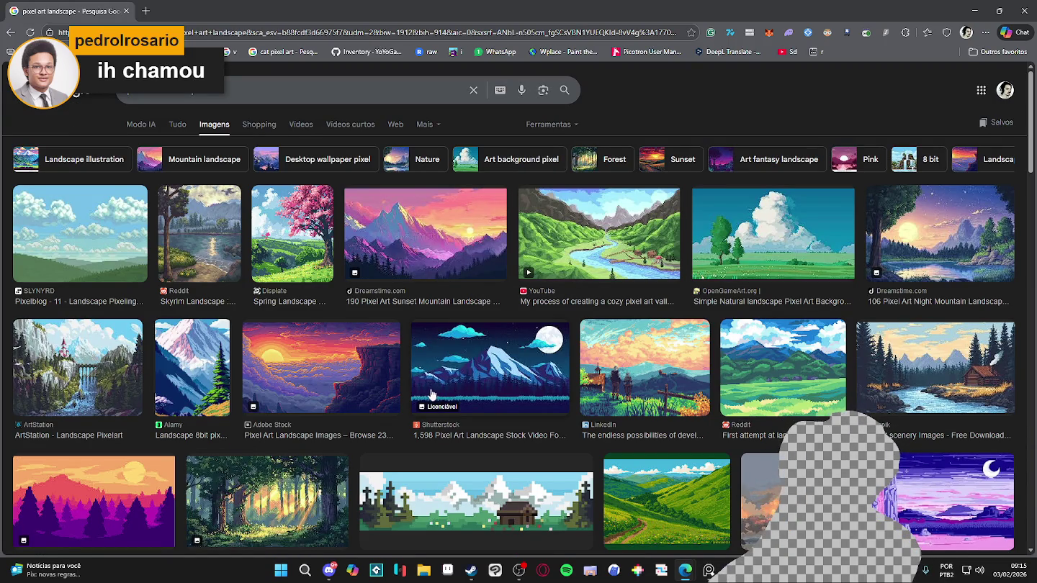
scroll(405, 406, down, 3)
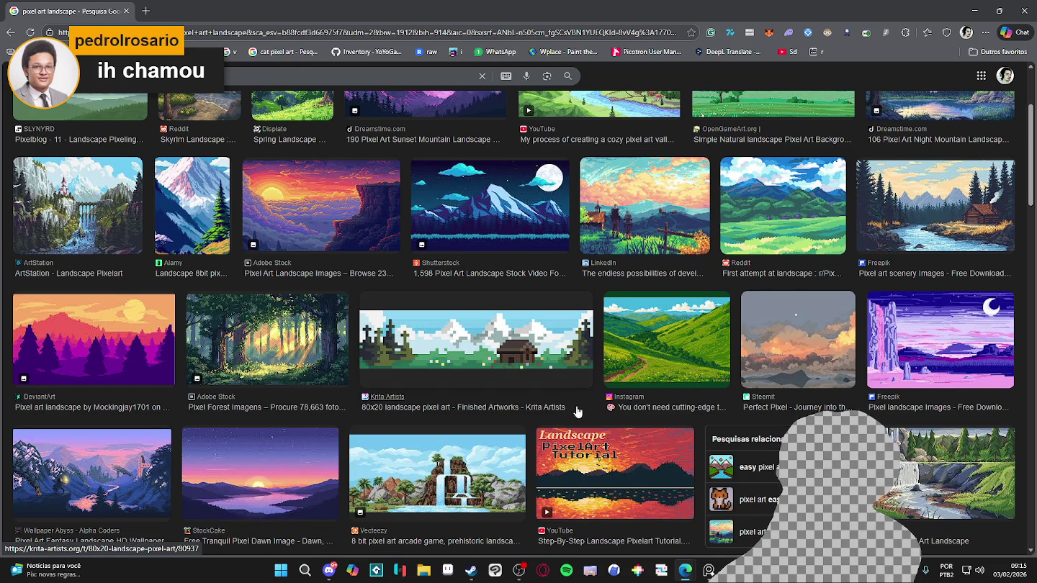
scroll(576, 411, down, 1)
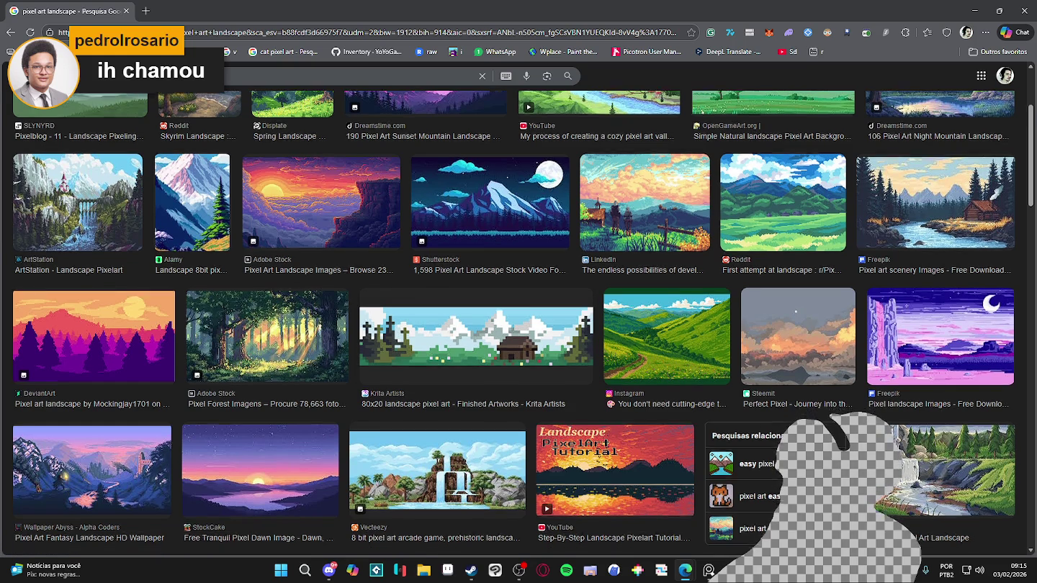
scroll(570, 416, down, 3)
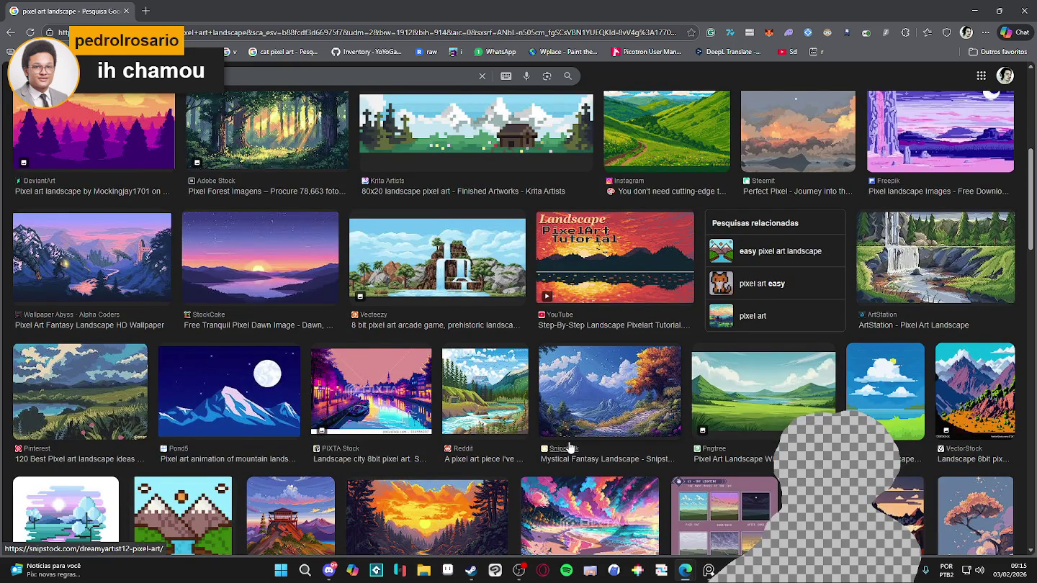
scroll(569, 448, down, 3)
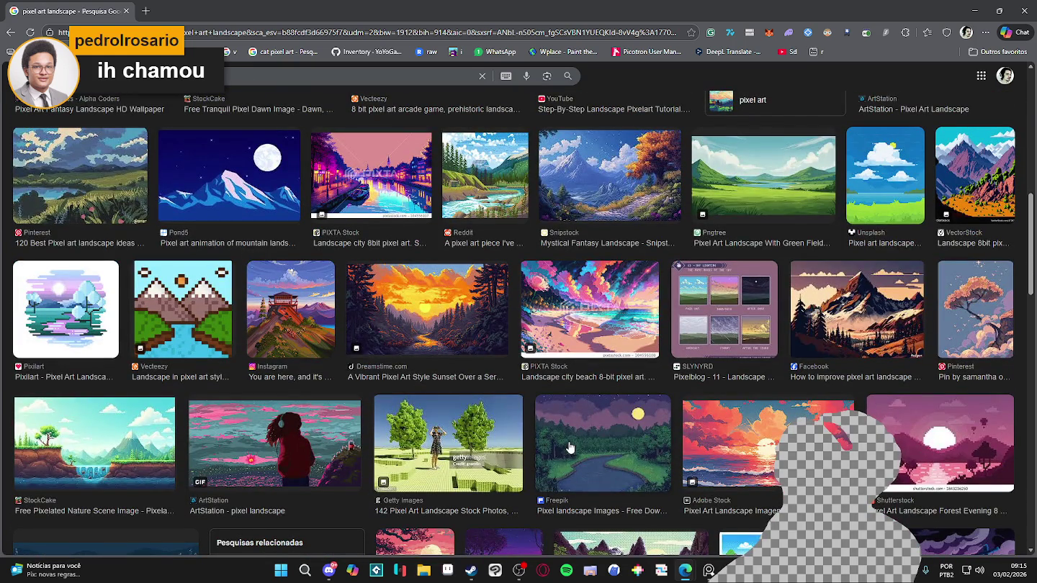
scroll(569, 448, up, 2)
scroll(568, 448, up, 3)
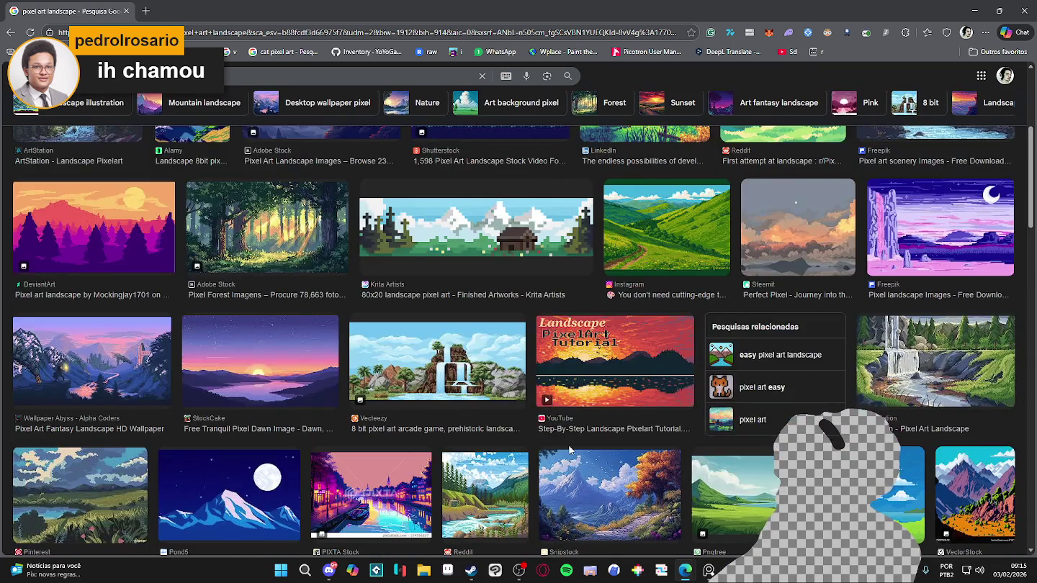
scroll(568, 450, up, 3)
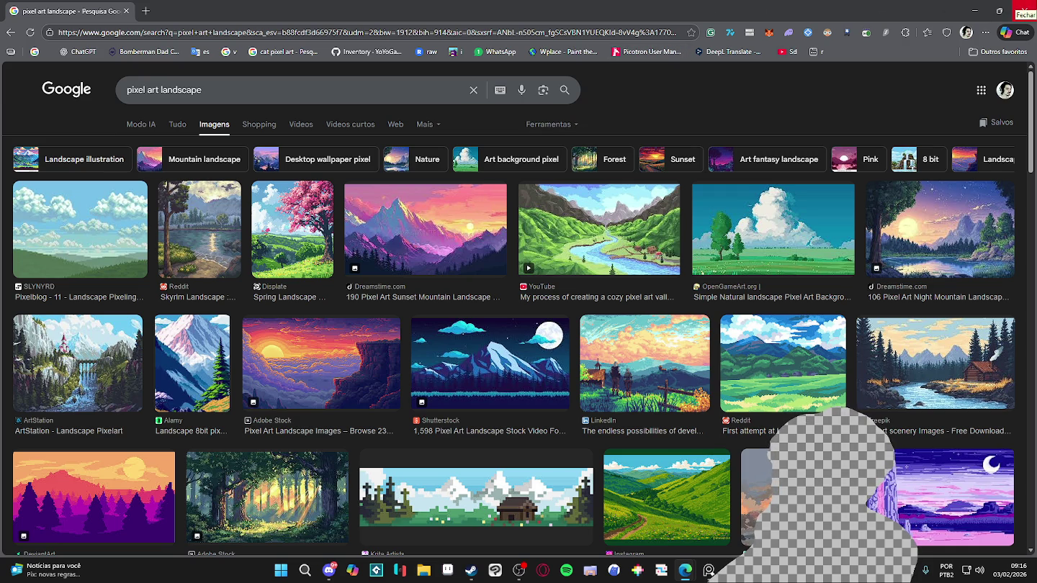
click(1023, 11)
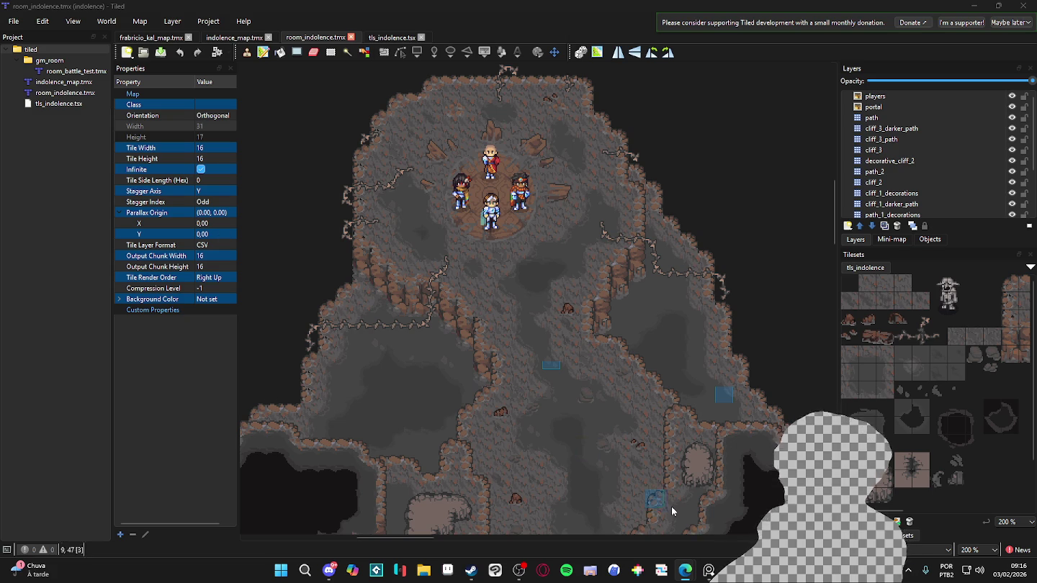
Step: Scroll the room_indolence cave map view up and left to inspect it
scroll(550, 364, up, 2)
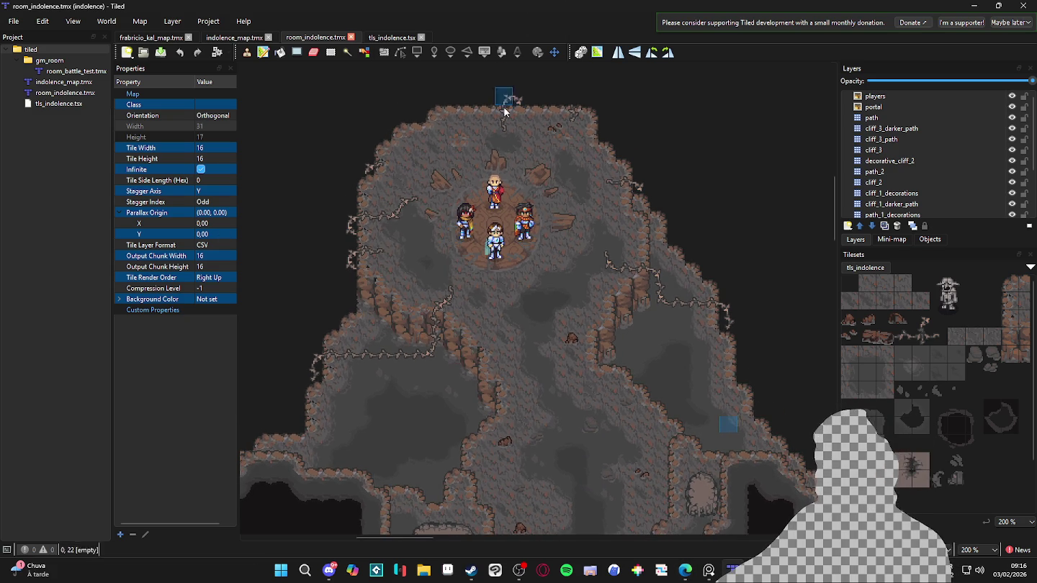
scroll(490, 152, left, 1)
click(76, 22)
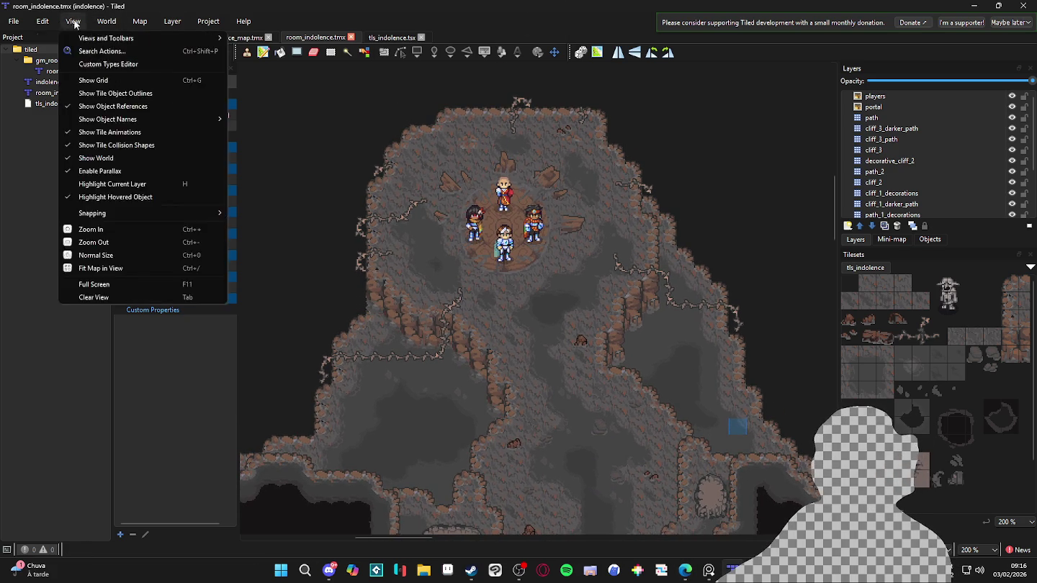
click(123, 176)
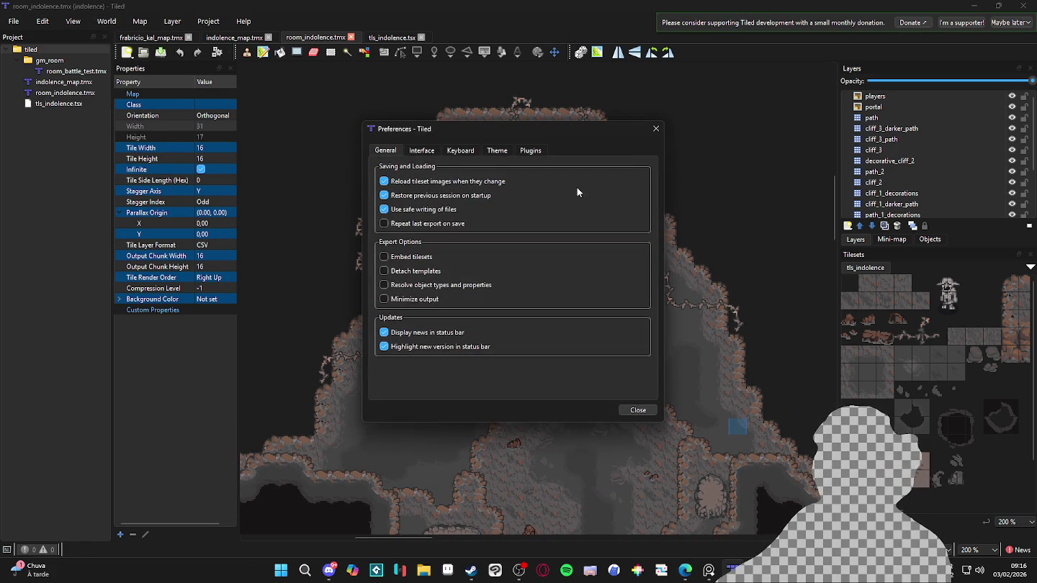
click(421, 151)
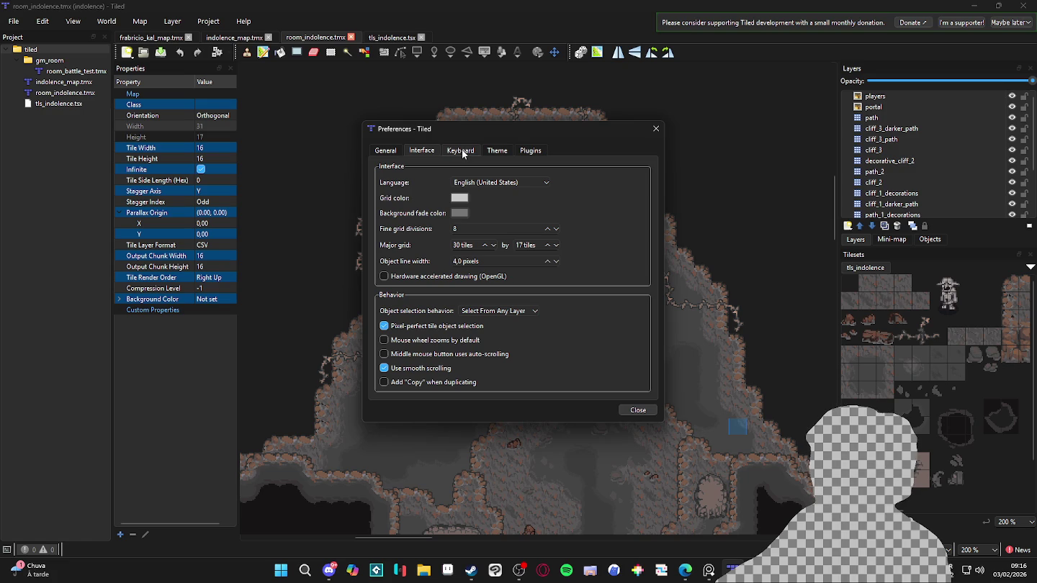
click(492, 152)
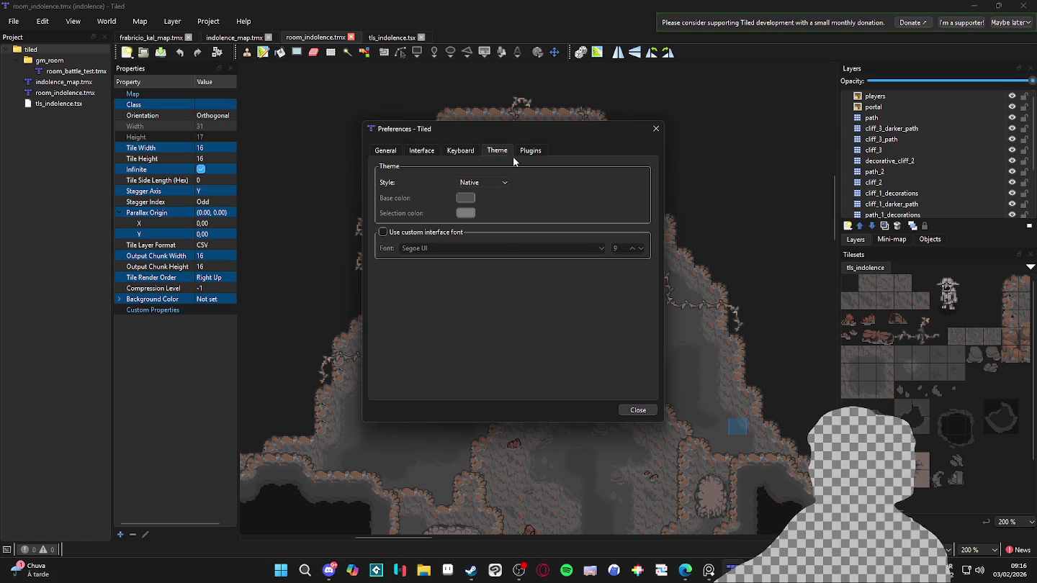
click(525, 153)
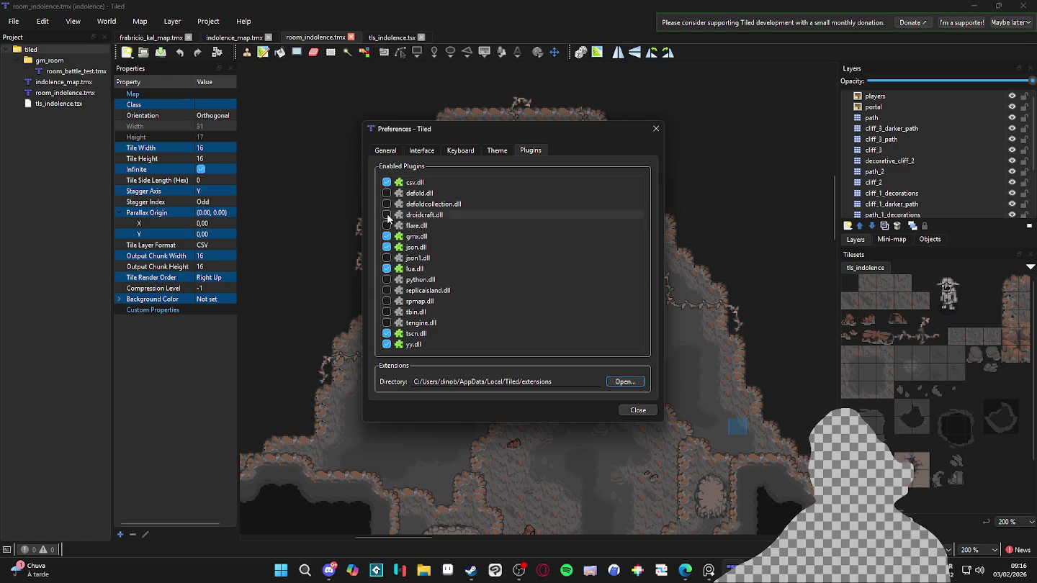
click(406, 152)
click(387, 153)
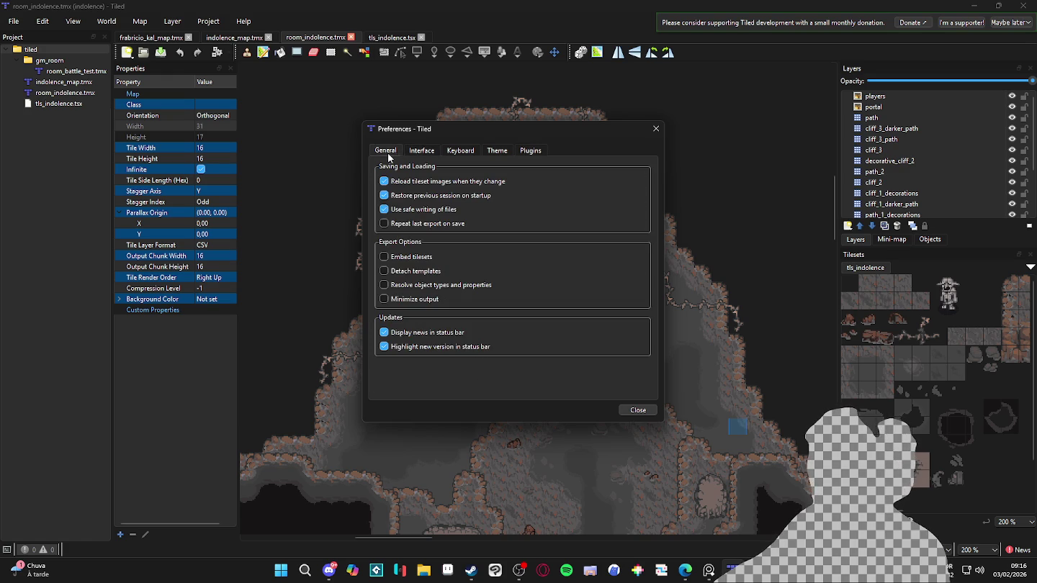
click(638, 409)
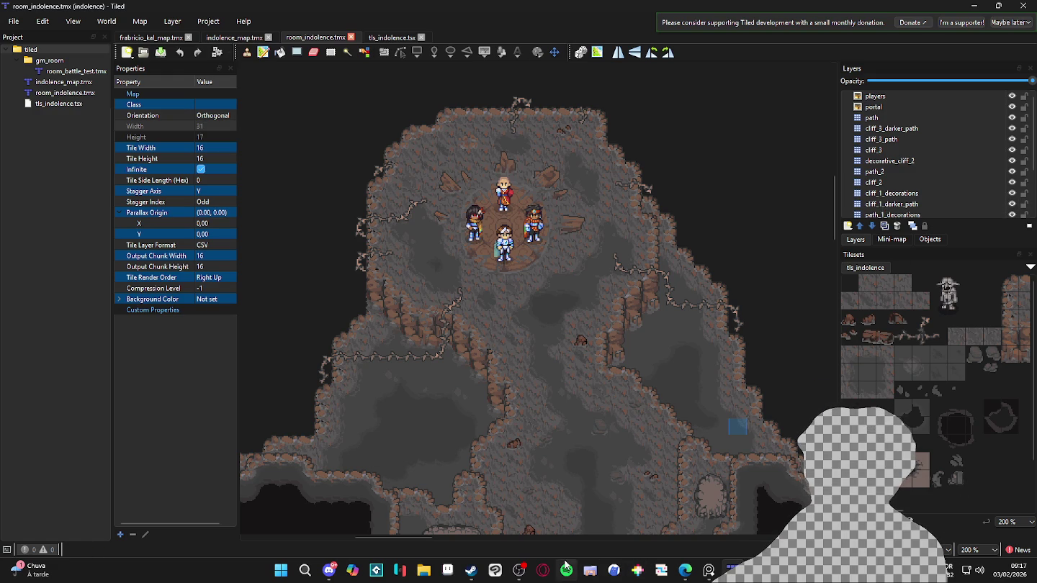
click(447, 572)
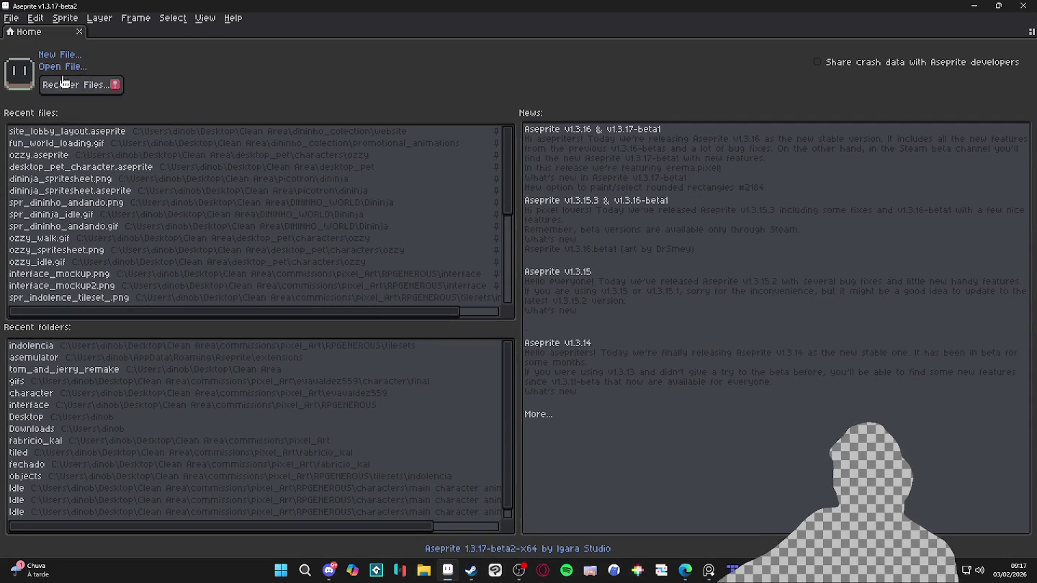
Step: Check Aseprite's File menu, then bring up File Explorer from the taskbar
click(16, 22)
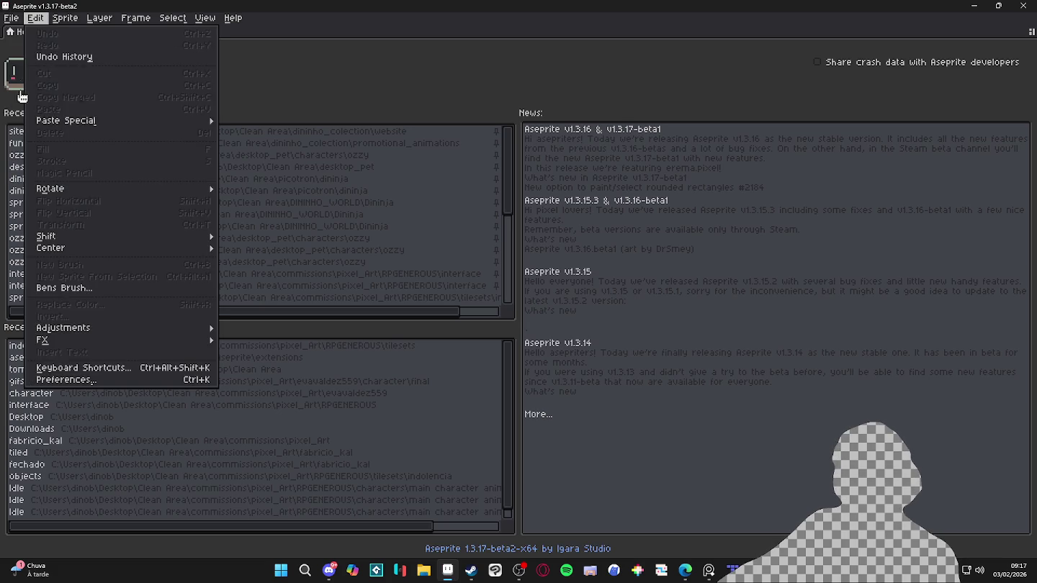
mouse_move(41, 57)
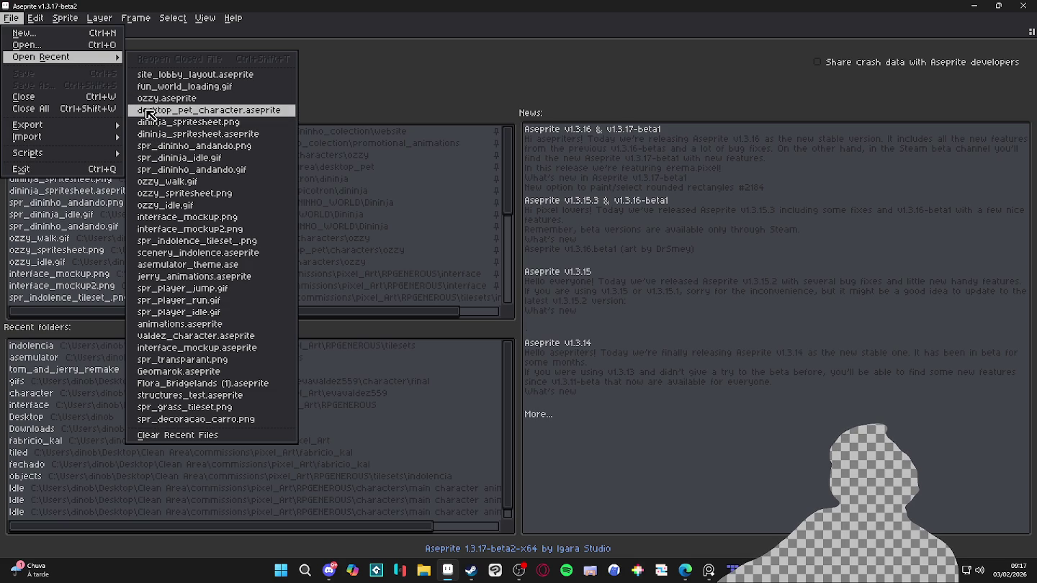
click(424, 570)
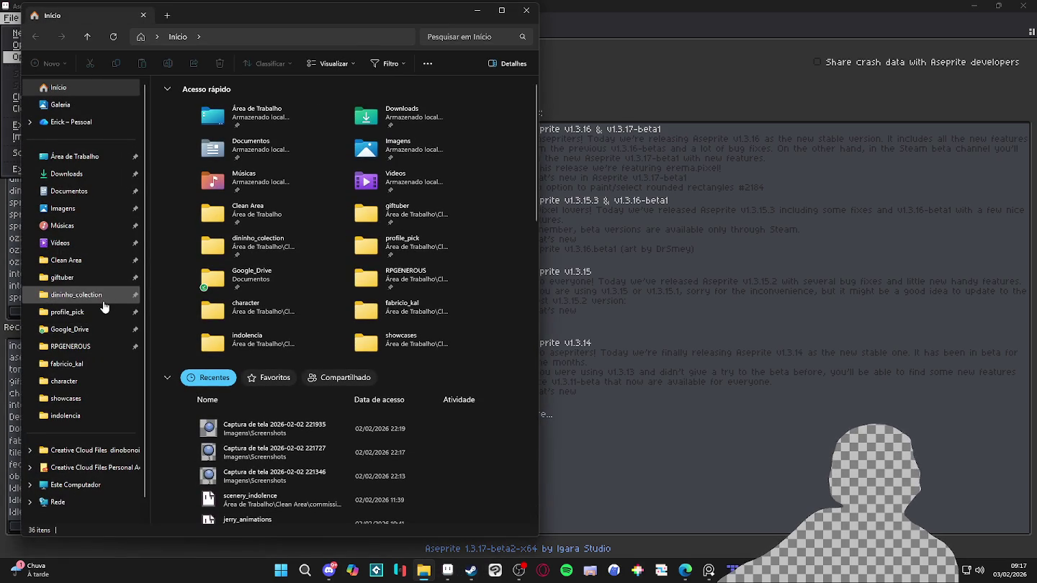
Step: Go to RPGENEROUS/tilesets/indolencia and drag spr_indolence_tileset.png into Aseprite
click(96, 349)
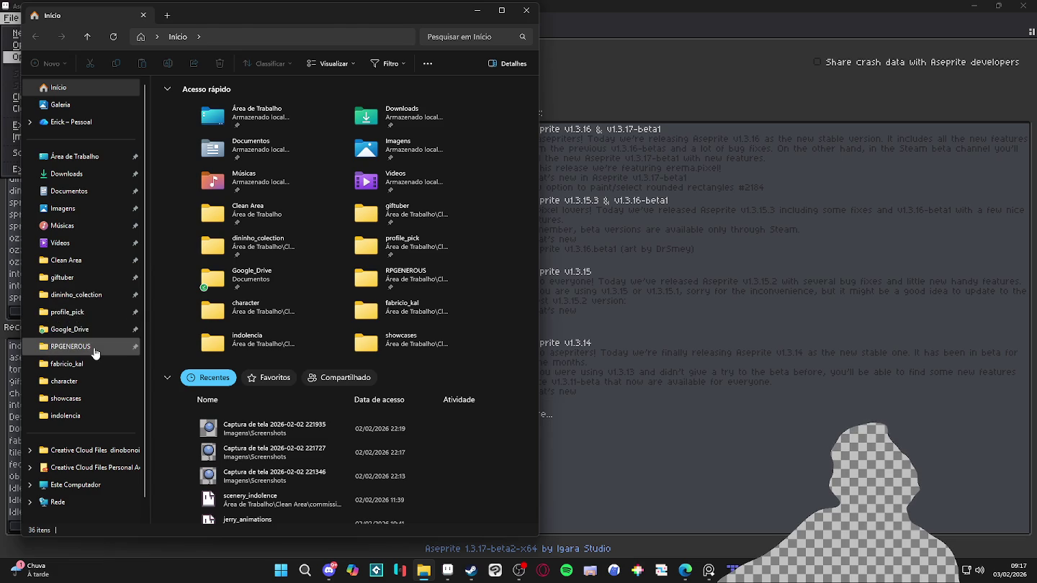
scroll(291, 256, down, 2)
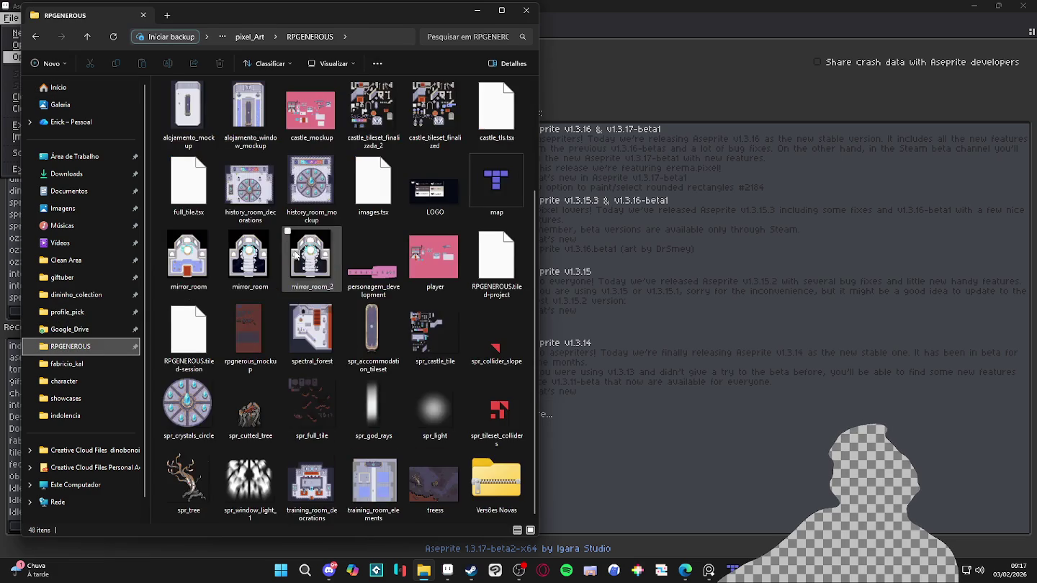
scroll(216, 245, up, 2)
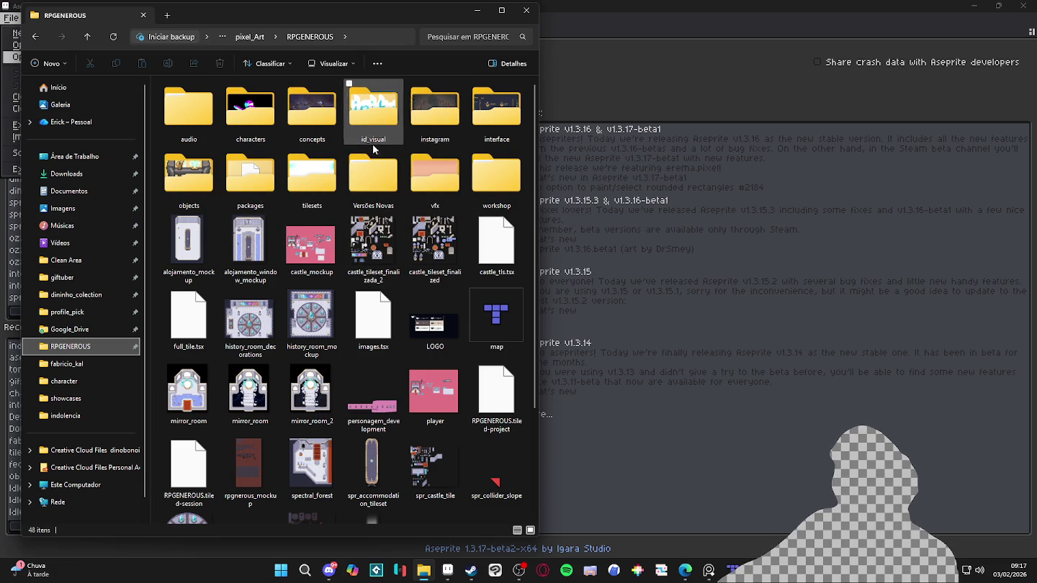
click(318, 175)
double_click(318, 174)
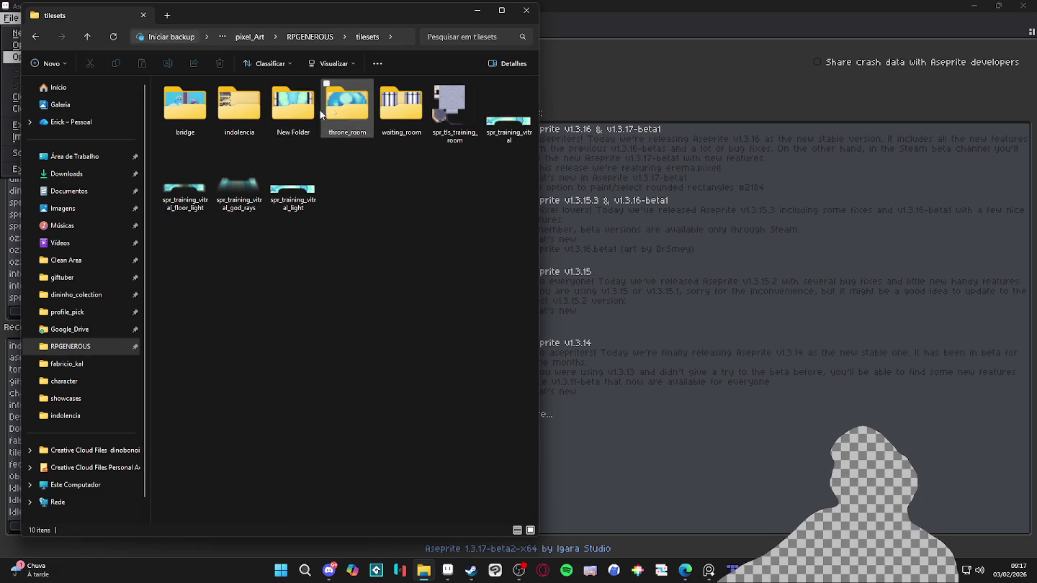
click(226, 112)
double_click(225, 111)
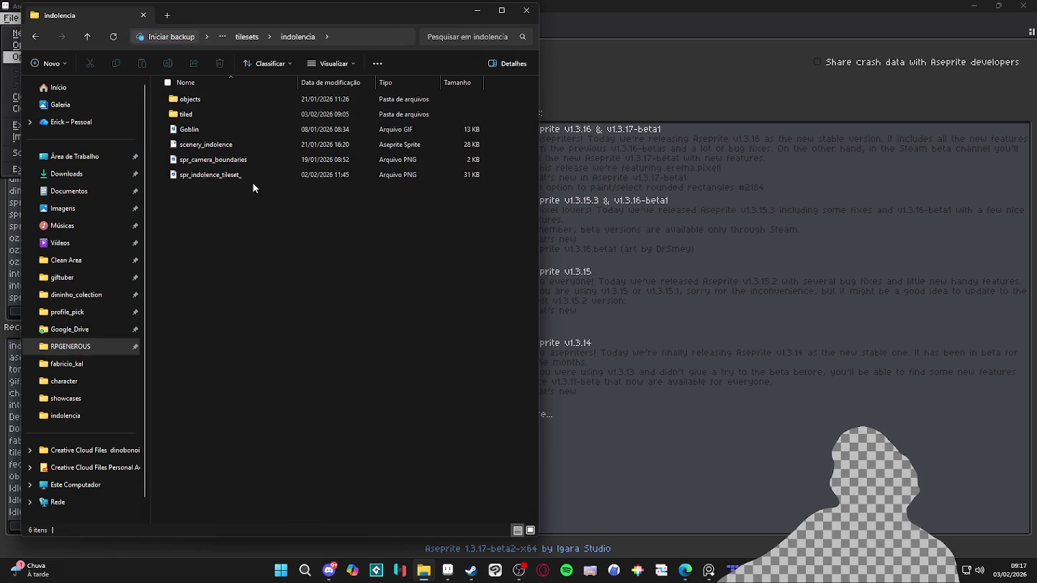
drag(454, 112, 642, 59)
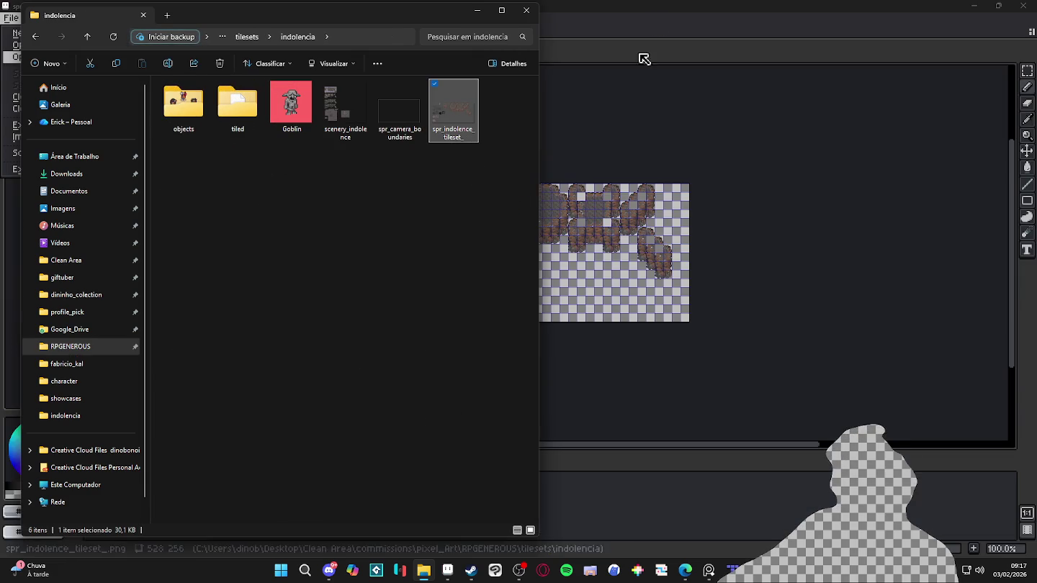
click(643, 59)
Step: Load the AAP-Splendor128 palette and pick yellow-green as the drawing colour
scroll(525, 246, up, 3)
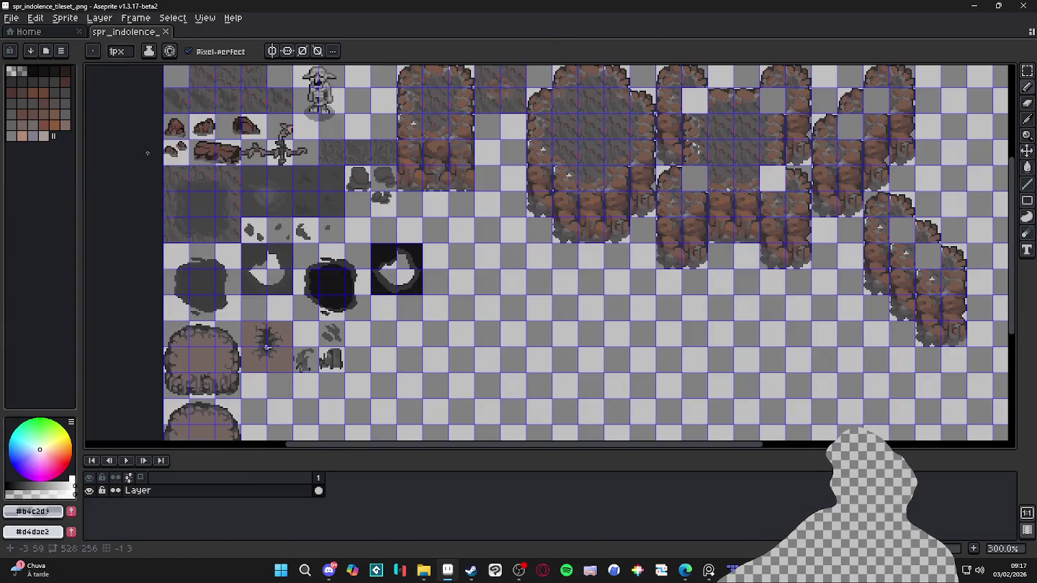
click(30, 50)
double_click(265, 198)
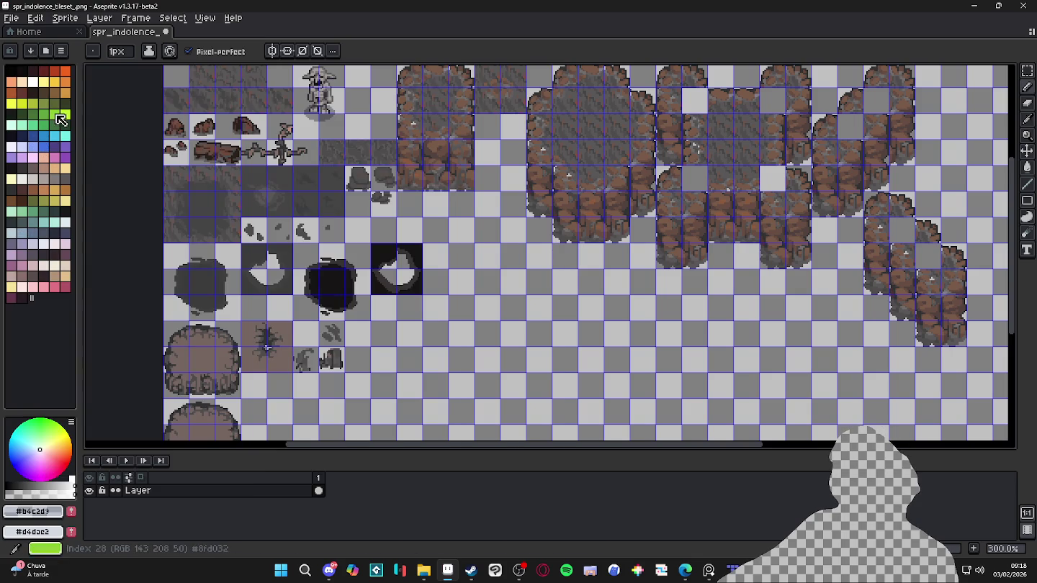
click(64, 114)
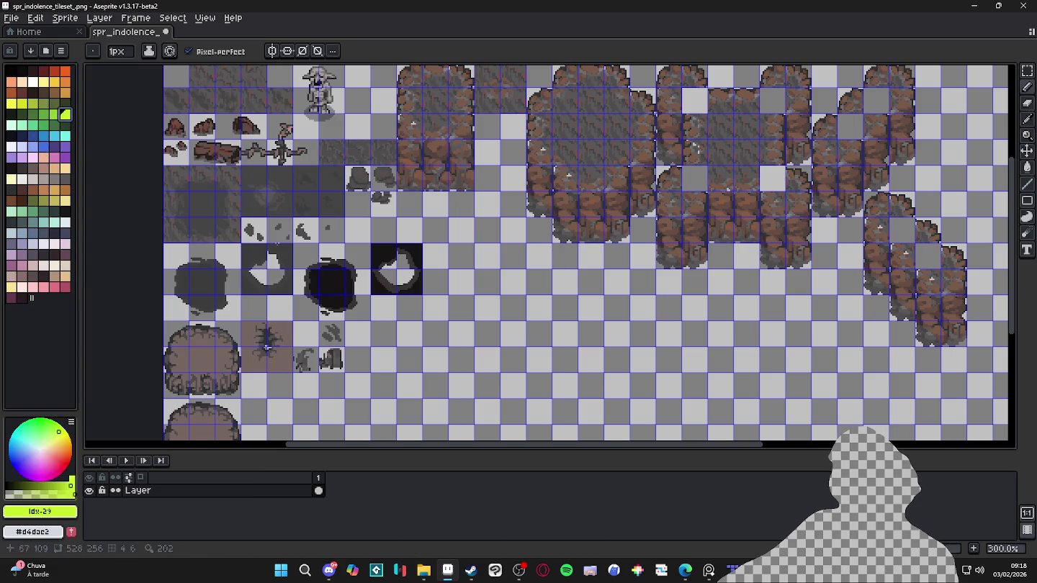
Step: Bucket-fill an empty tile slot on Layer with lime green
click(180, 490)
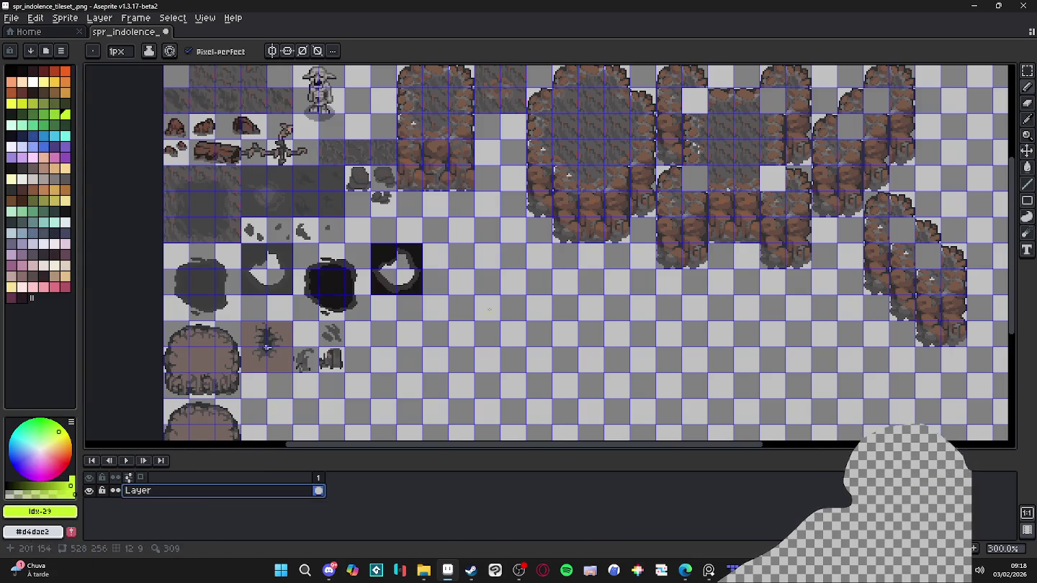
key(m)
key(g)
click(435, 230)
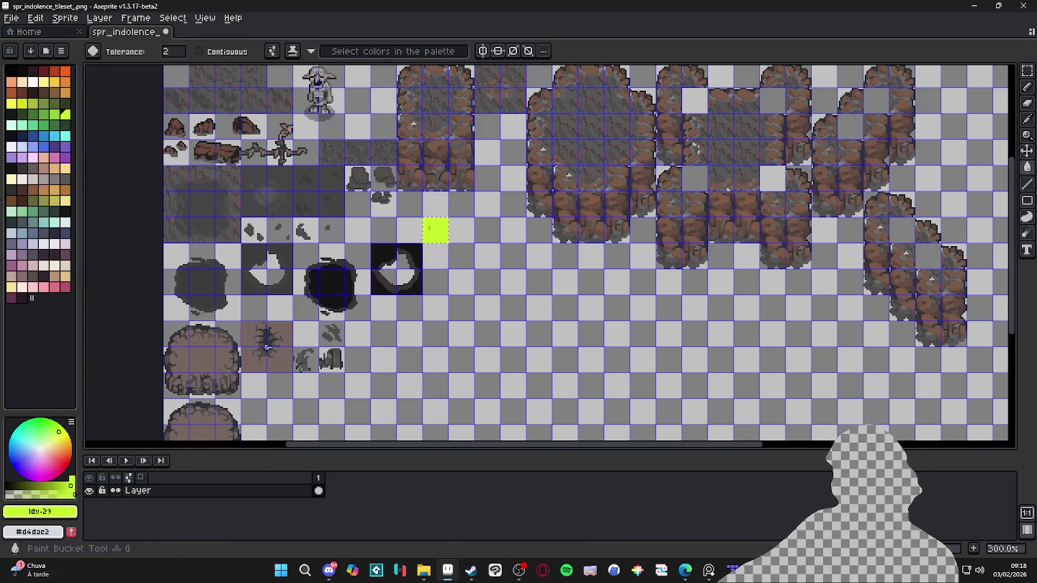
Step: Save spr_indolence_tileset.png and switch back to Tiled
key(v)
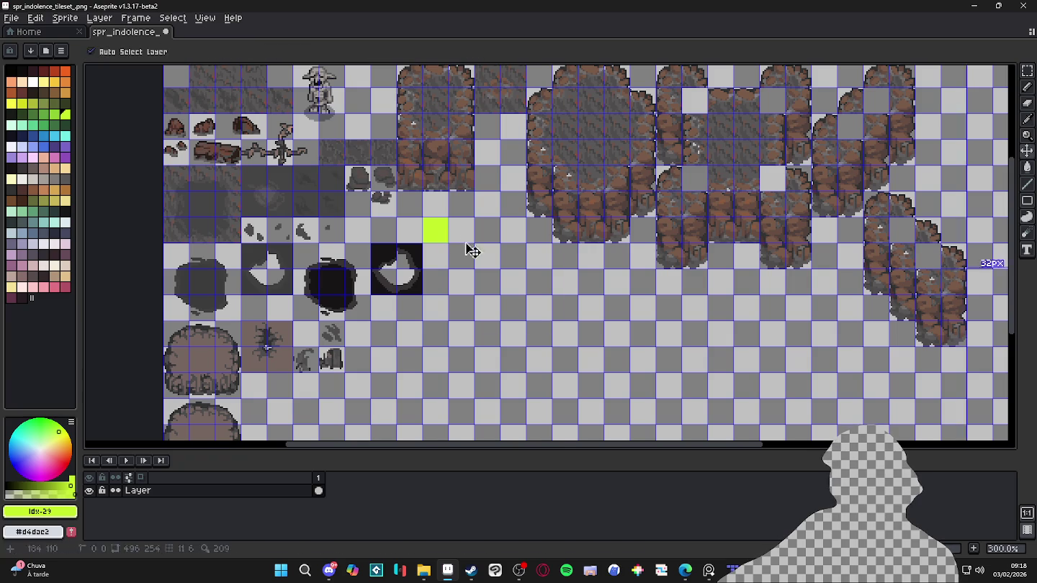
key(ctrl+s)
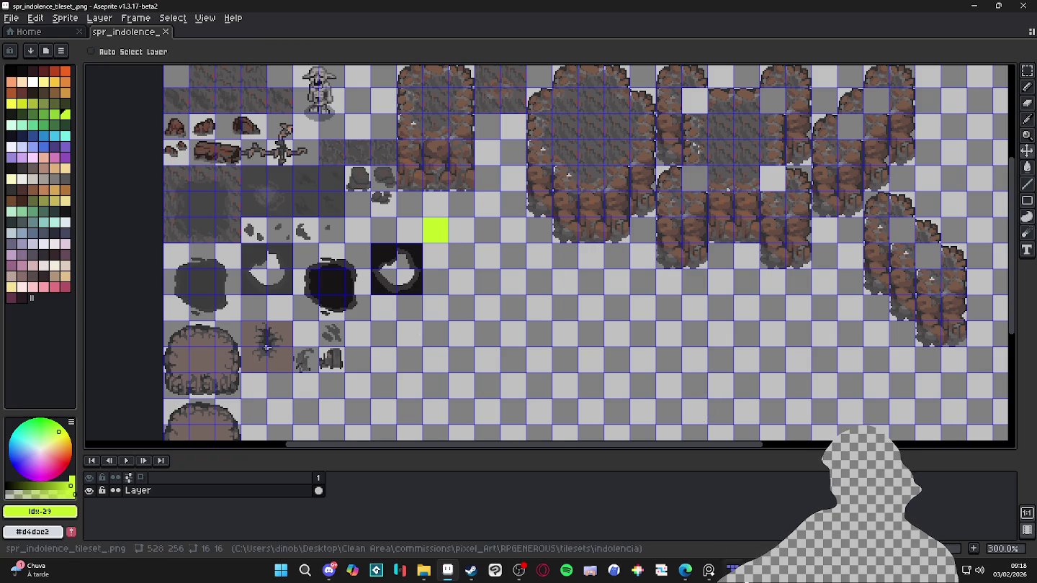
key(alt+Tab)
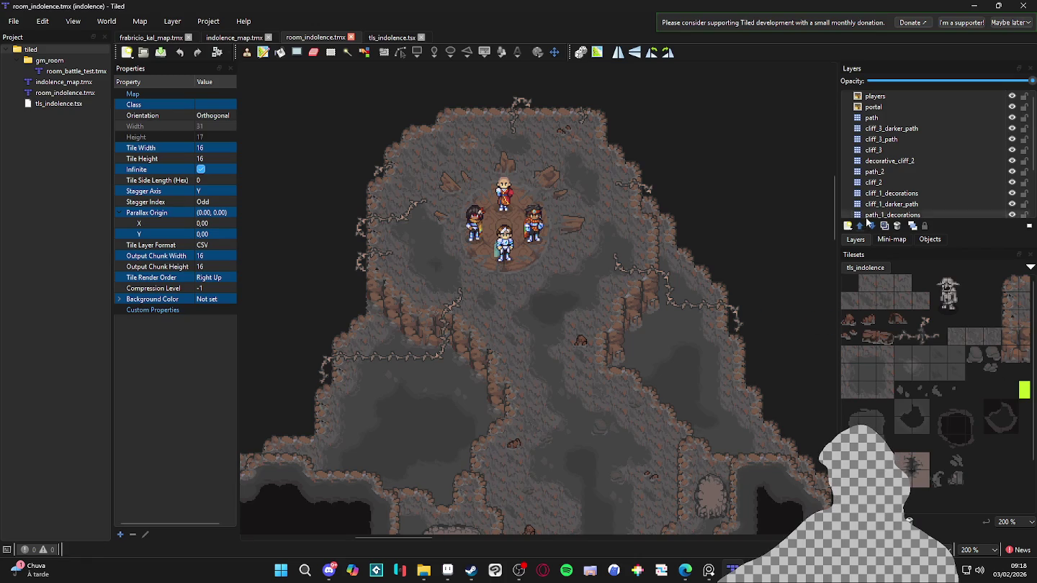
Step: Add a new tile layer named chroma above cliff_0
scroll(867, 216, down, 2)
click(873, 204)
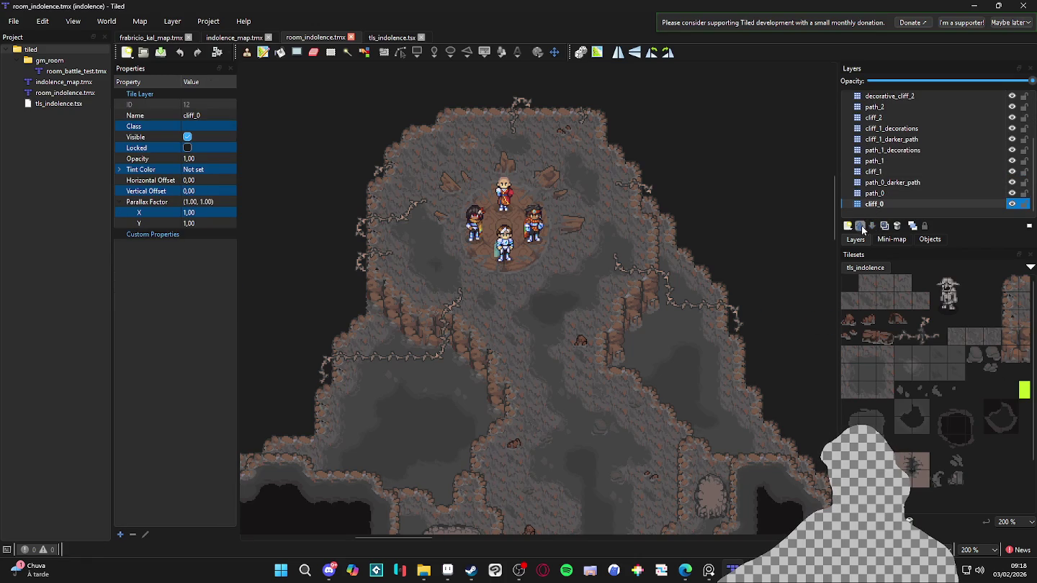
click(860, 226)
click(871, 237)
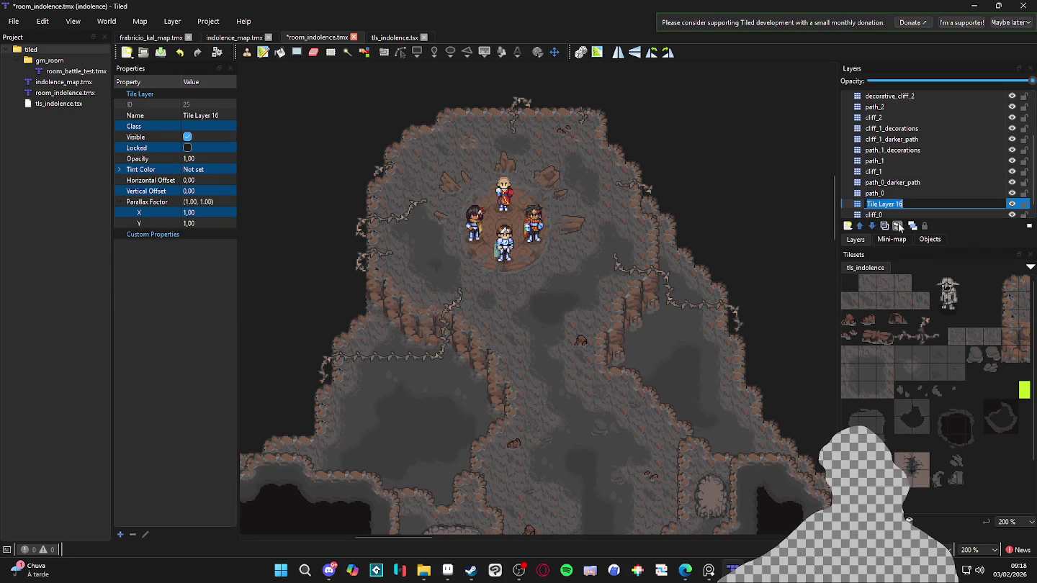
text(chr)
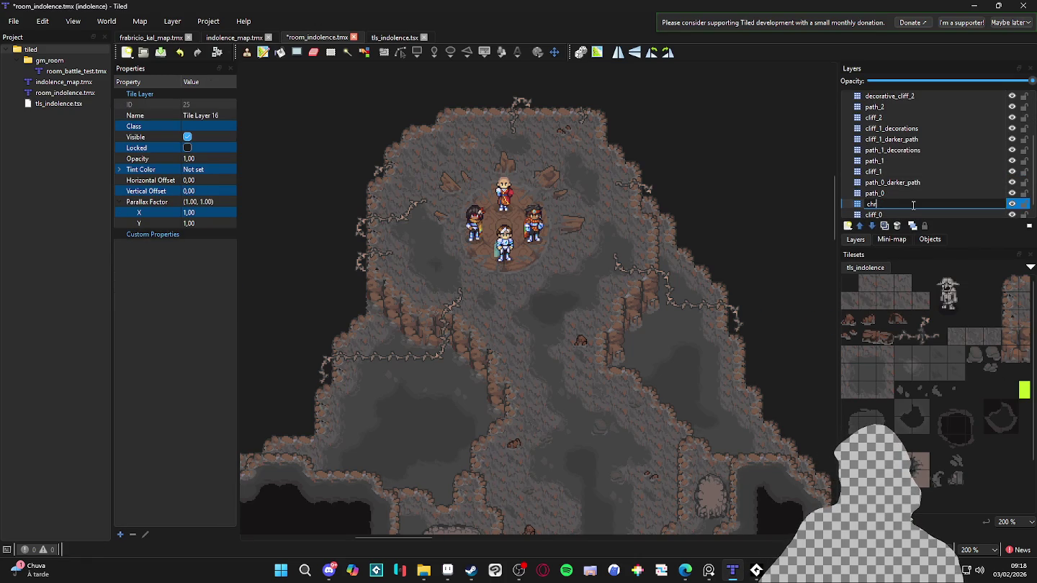
text(tomoma)
key(Return)
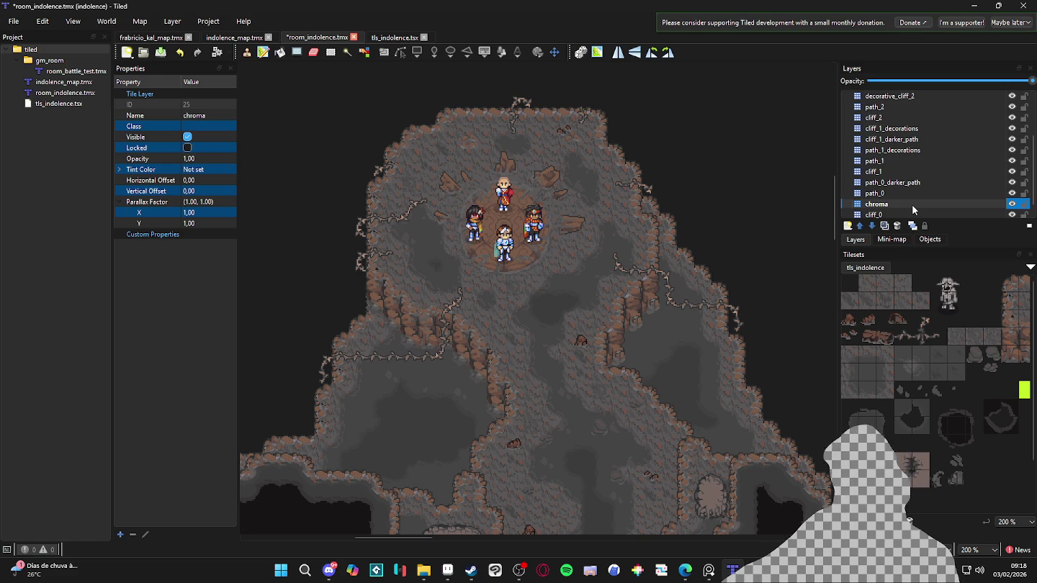
Step: Move chroma below cliff_0 and paint a rectangle of lime tiles across the map
scroll(900, 200, down, 1)
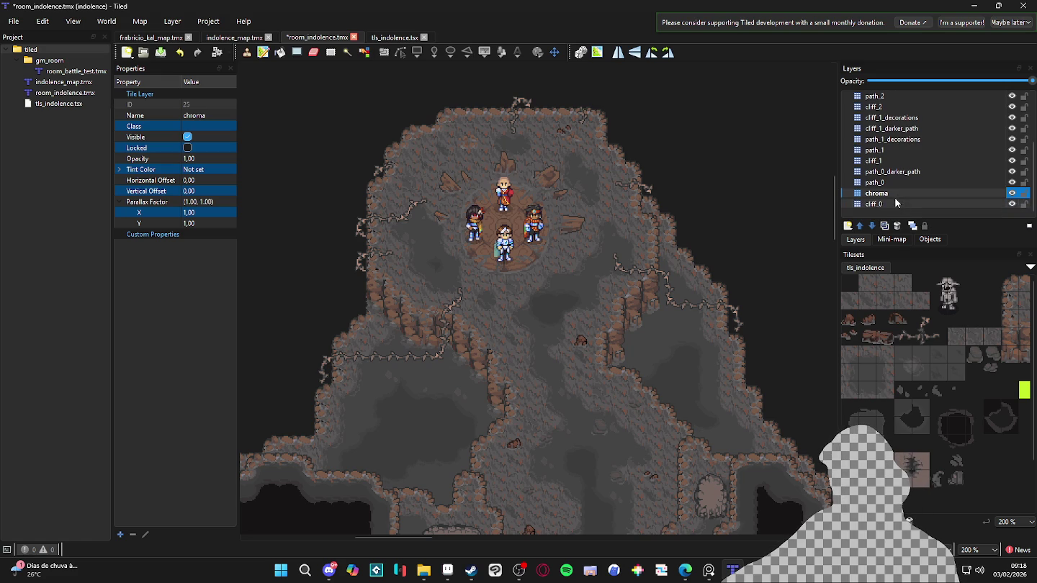
drag(897, 195, 901, 205)
click(1024, 389)
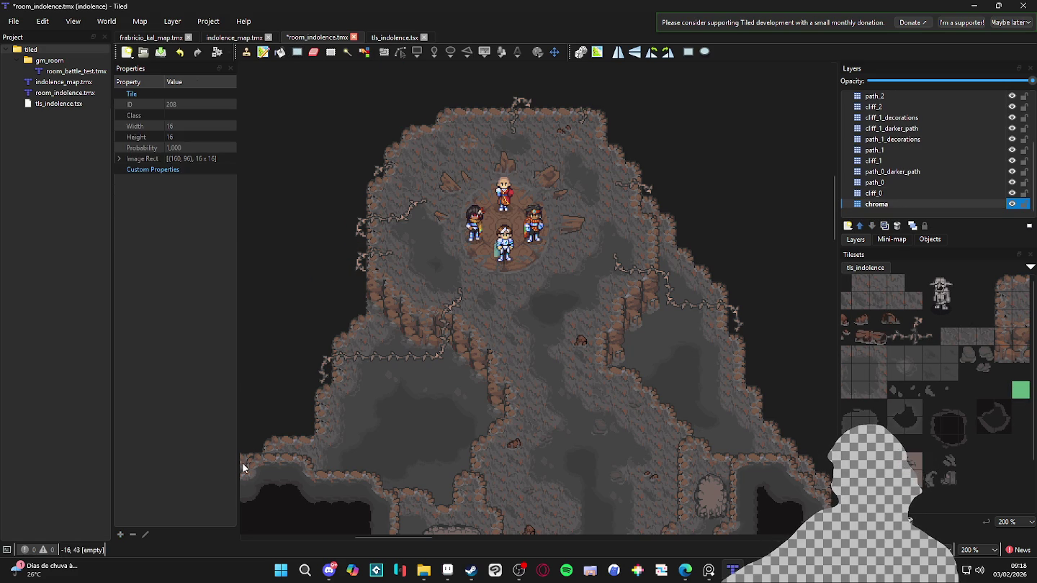
drag(242, 468, 845, 60)
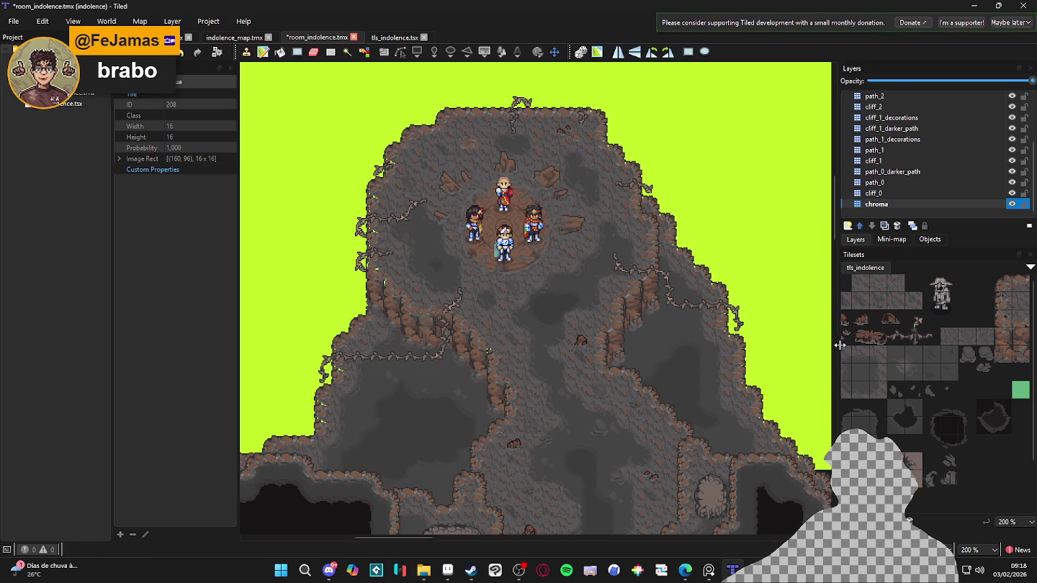
Step: Narrow the side panels and fill the whole map background with lime tiles
drag(835, 346, 956, 345)
drag(239, 333, 89, 330)
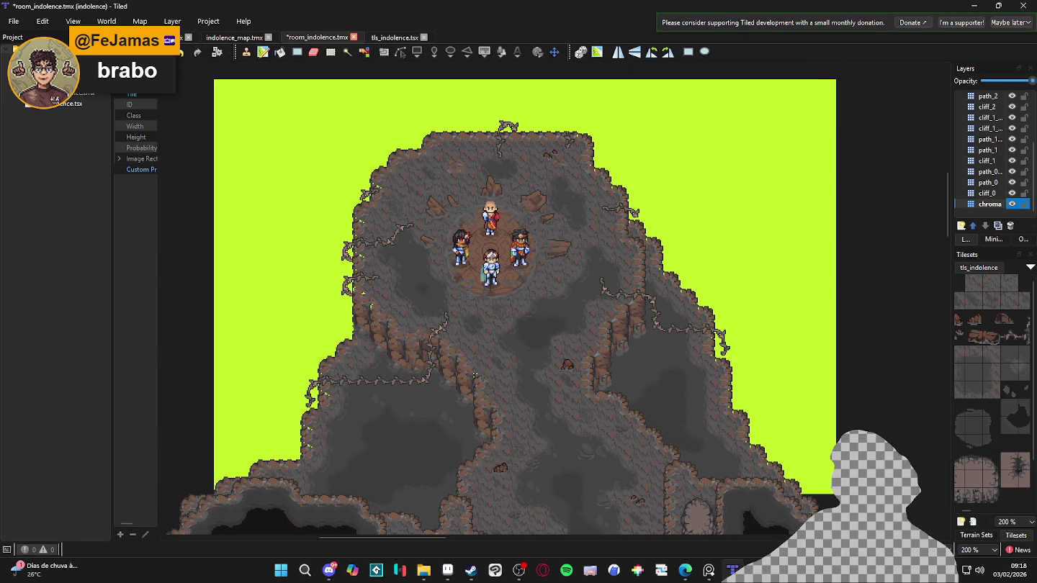
drag(163, 63, 943, 536)
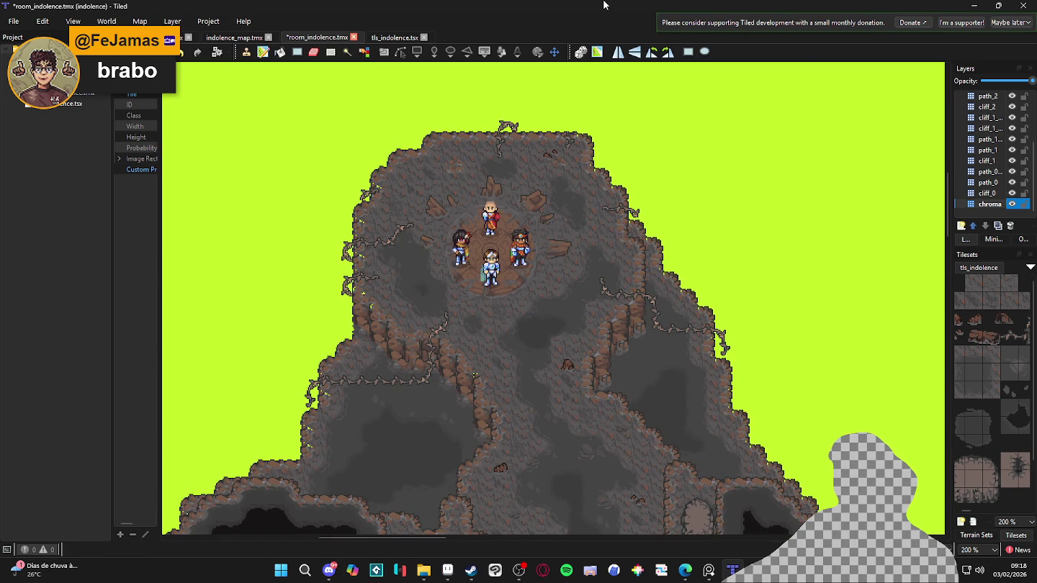
Step: Take a Win+Shift+S screenshot of the map area corner to corner
key(super+shift+s)
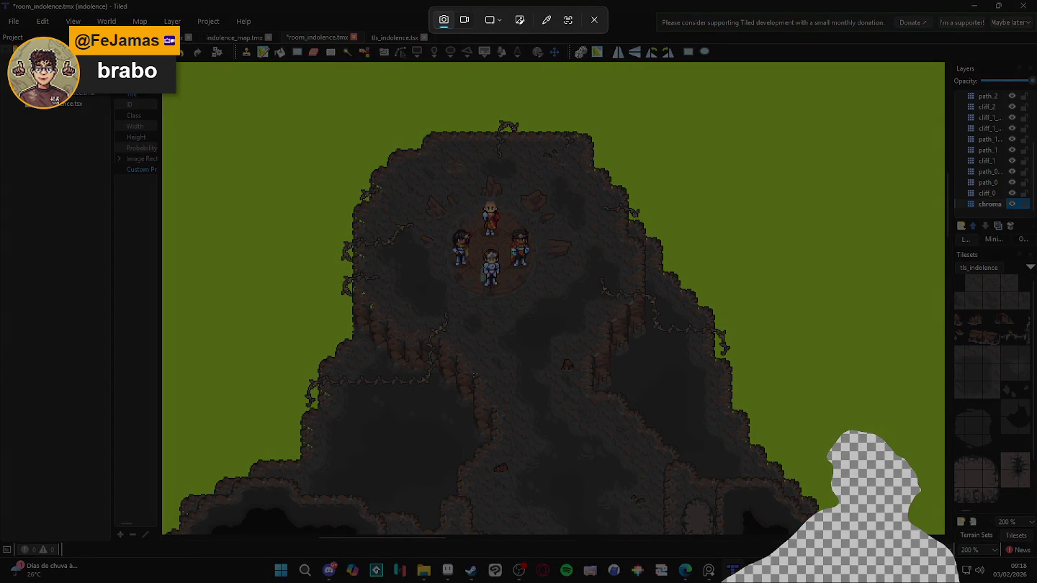
drag(165, 62, 945, 537)
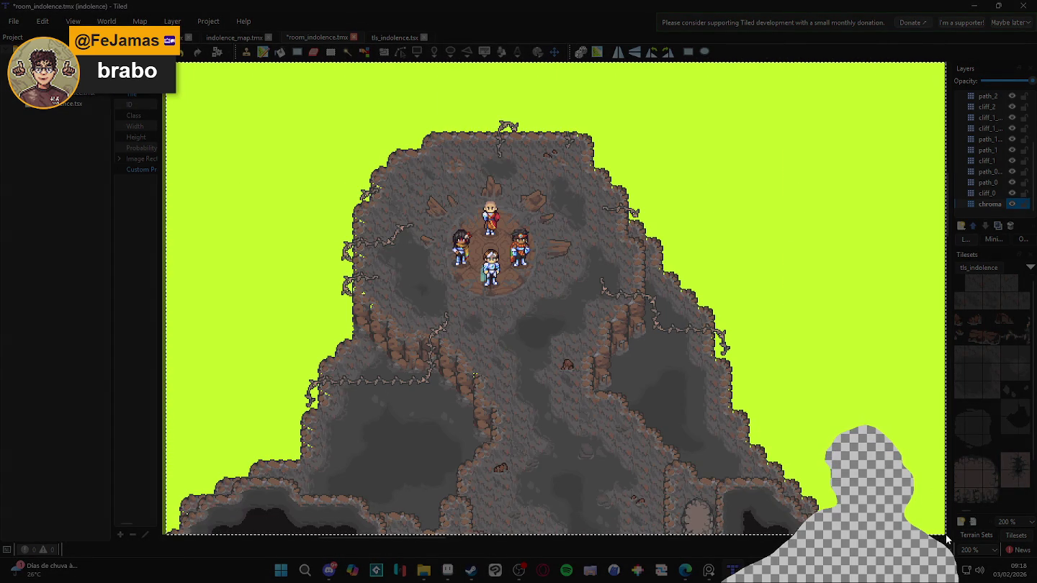
drag(946, 537, 943, 538)
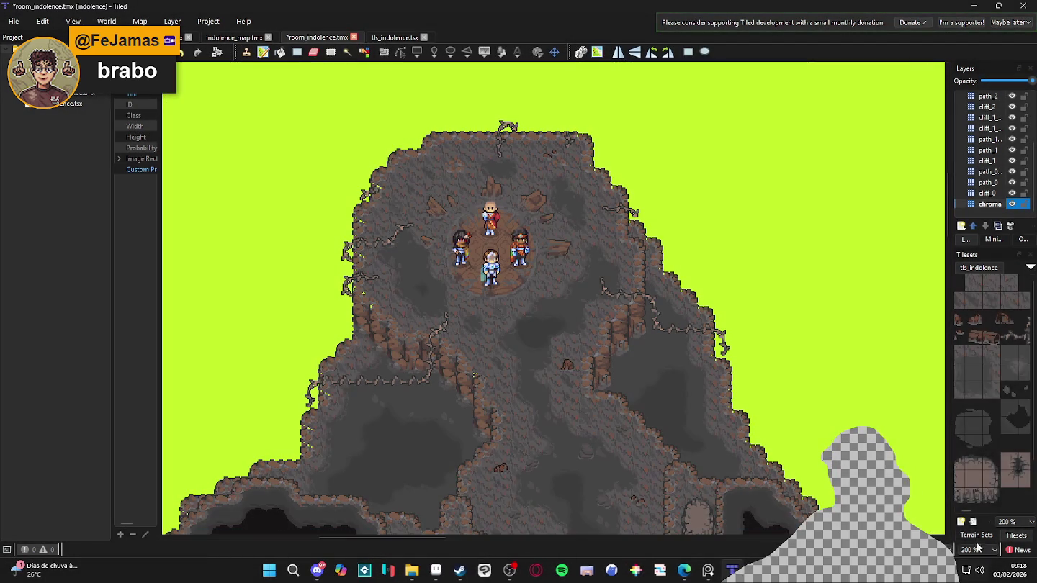
click(1013, 479)
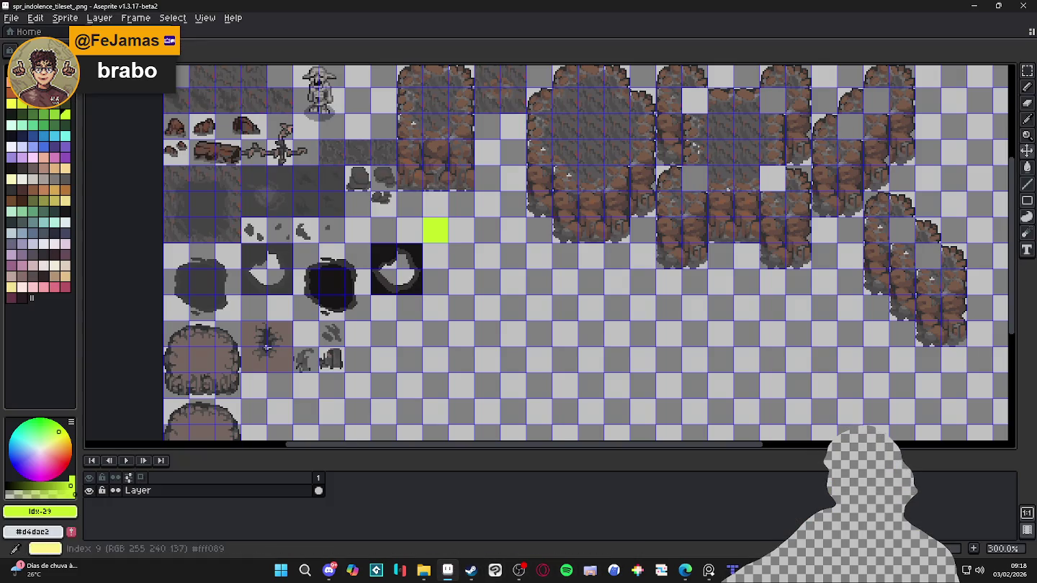
Step: Create a new 1435x870 sprite and paste the captured map into it
click(13, 18)
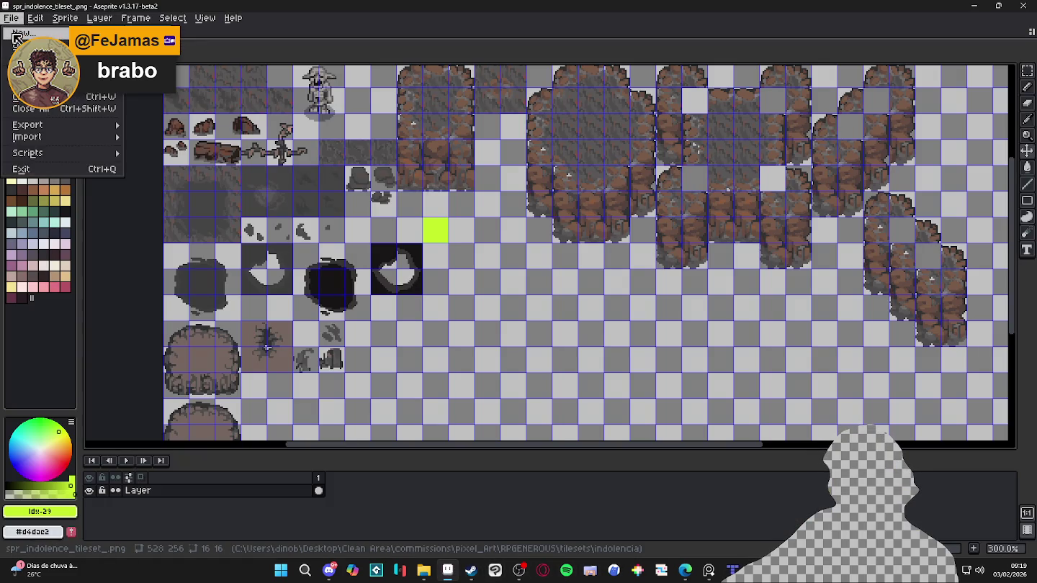
click(32, 33)
click(486, 399)
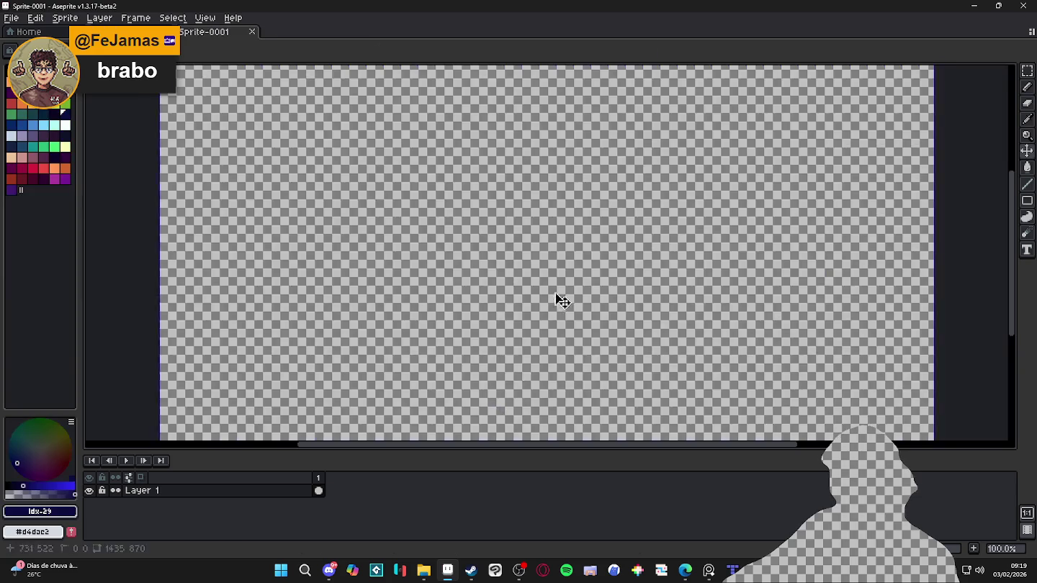
key(ctrl+v)
Step: Resize the sprite to 50%, making it 717x435
click(65, 18)
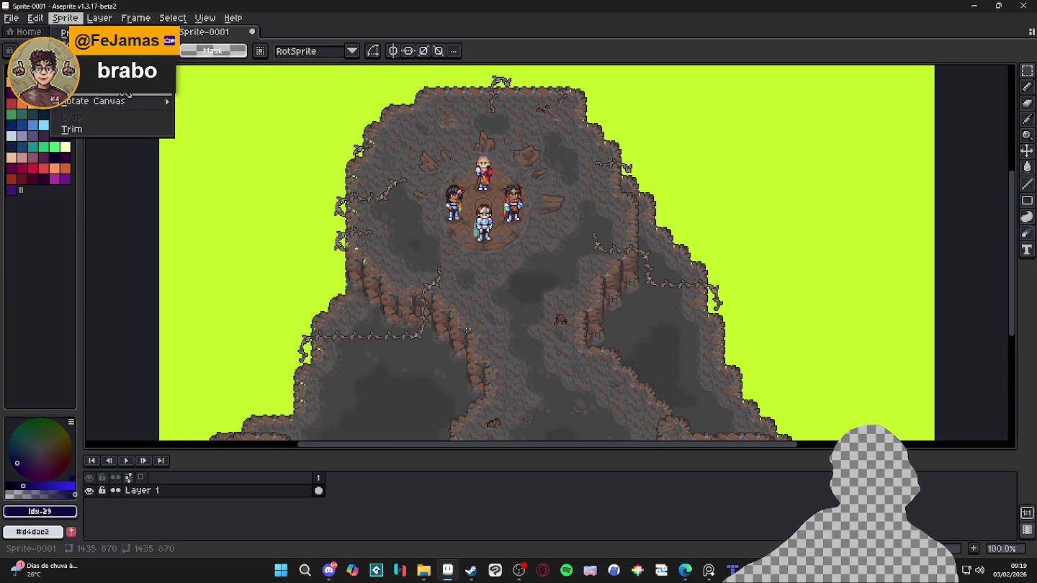
click(108, 83)
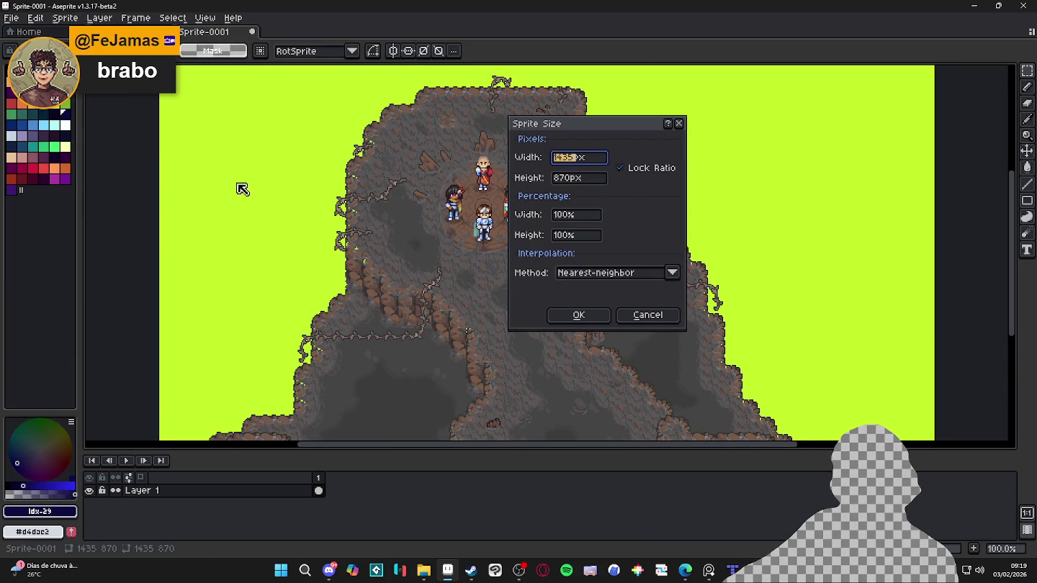
click(576, 215)
text(50)
key(Return)
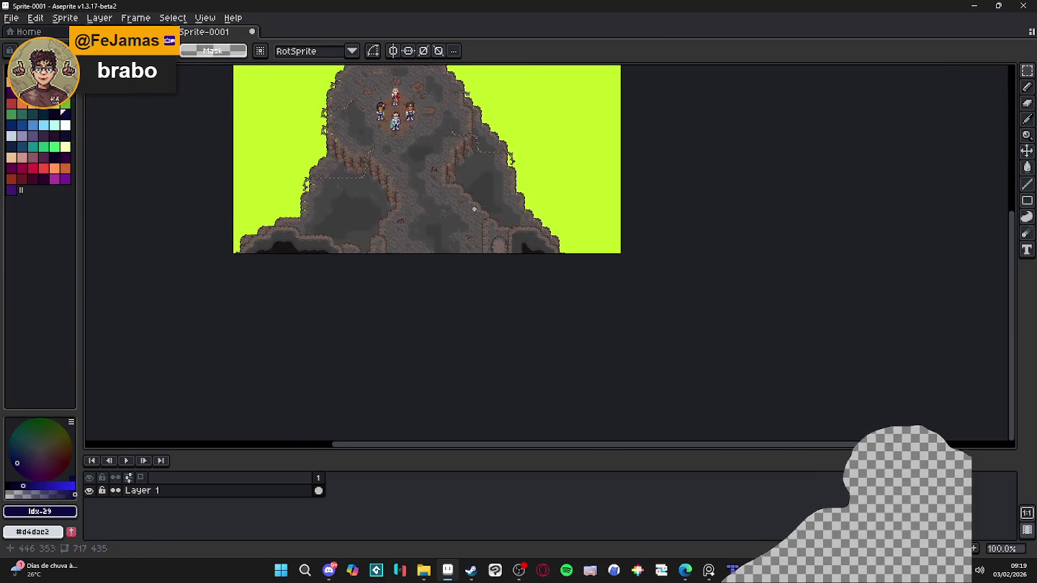
scroll(486, 236, up, 2)
drag(486, 236, 550, 203)
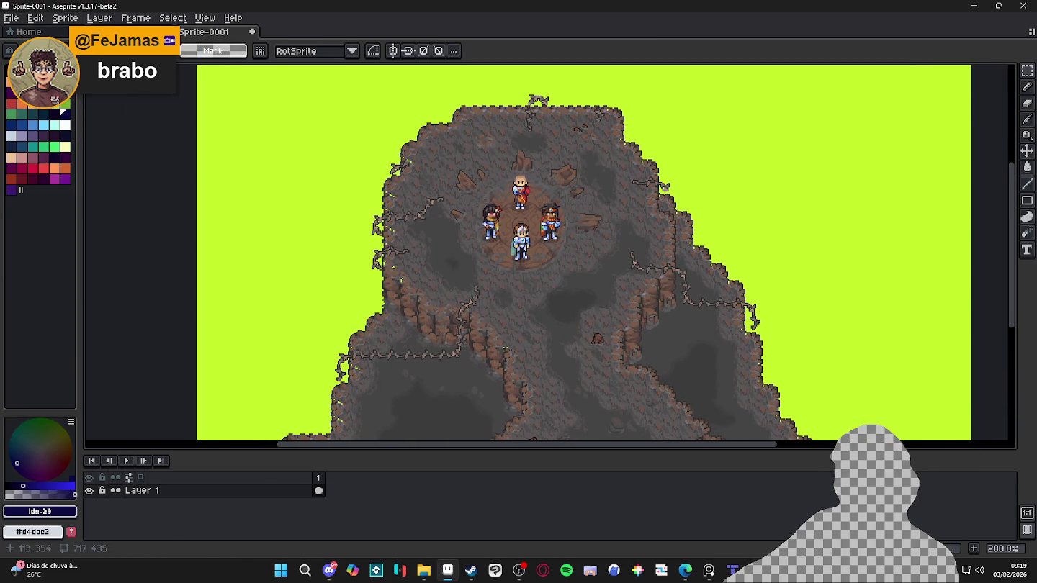
Step: Select all lime pixels with a non-contiguous Magic Wand and delete them
key(w)
click(513, 53)
click(242, 178)
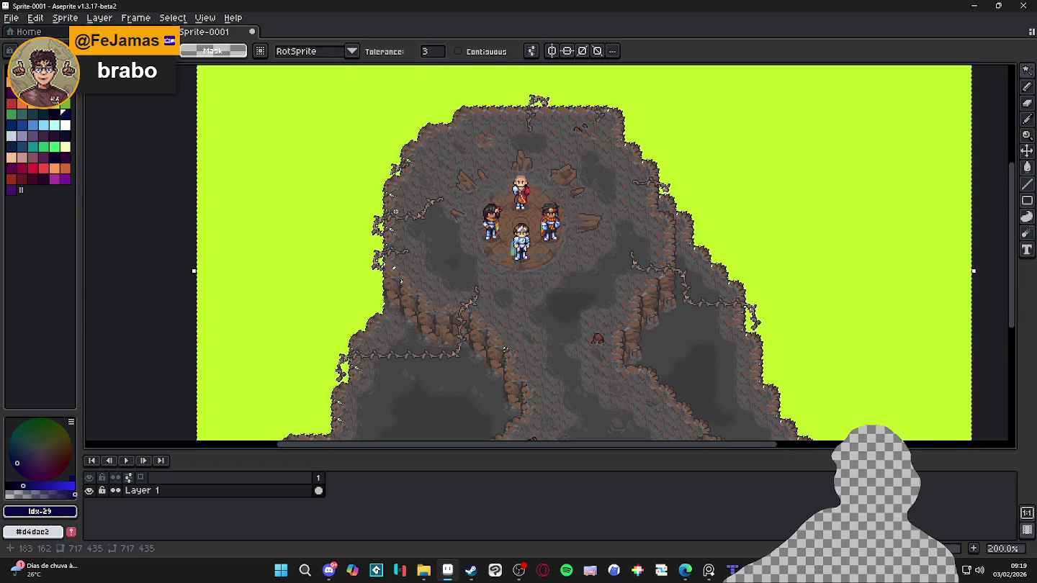
key(Delete)
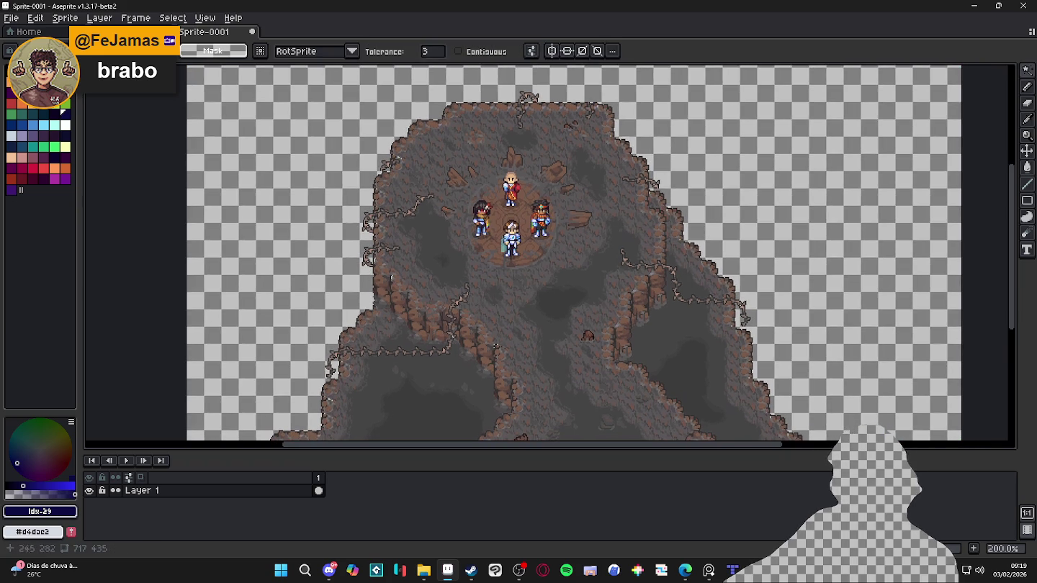
Step: Bring up the indolencia folder and select the spr_camera_boundaries file
mouse_move(732, 570)
click(733, 514)
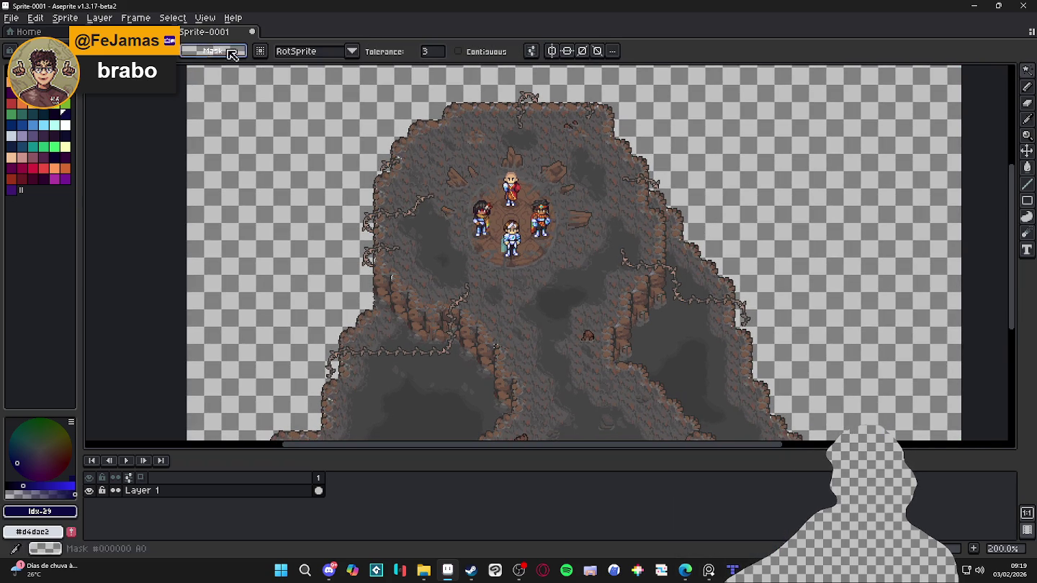
click(423, 570)
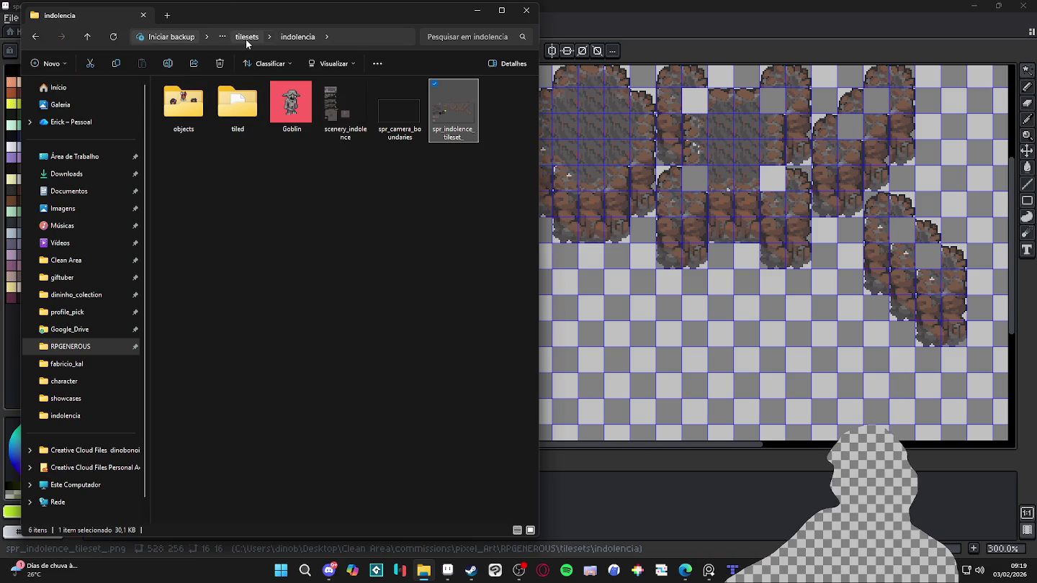
click(397, 138)
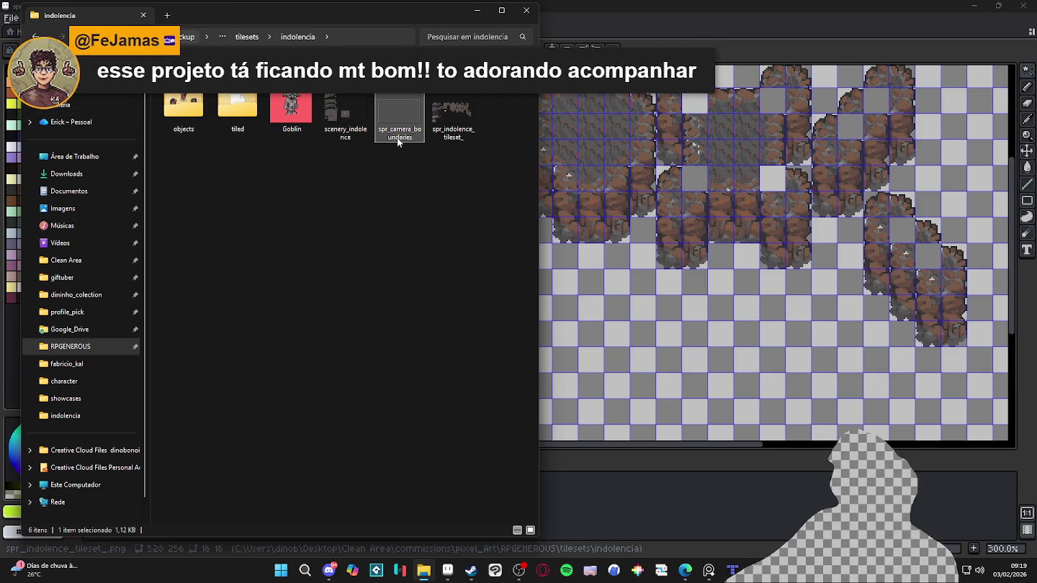
Step: Create a new 480×270 sprite in Aseprite
mouse_move(399, 118)
click(11, 17)
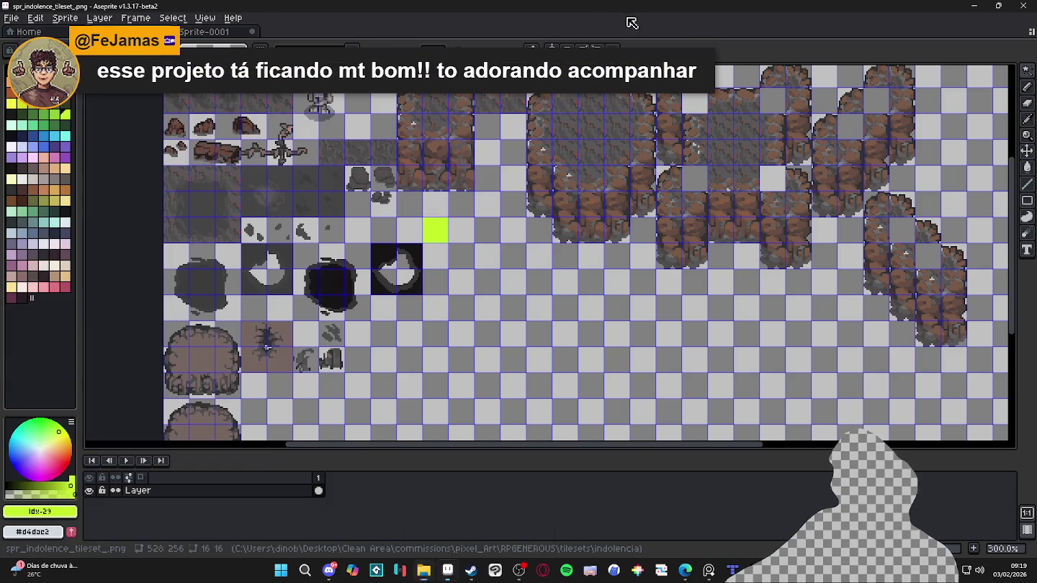
click(11, 18)
click(24, 34)
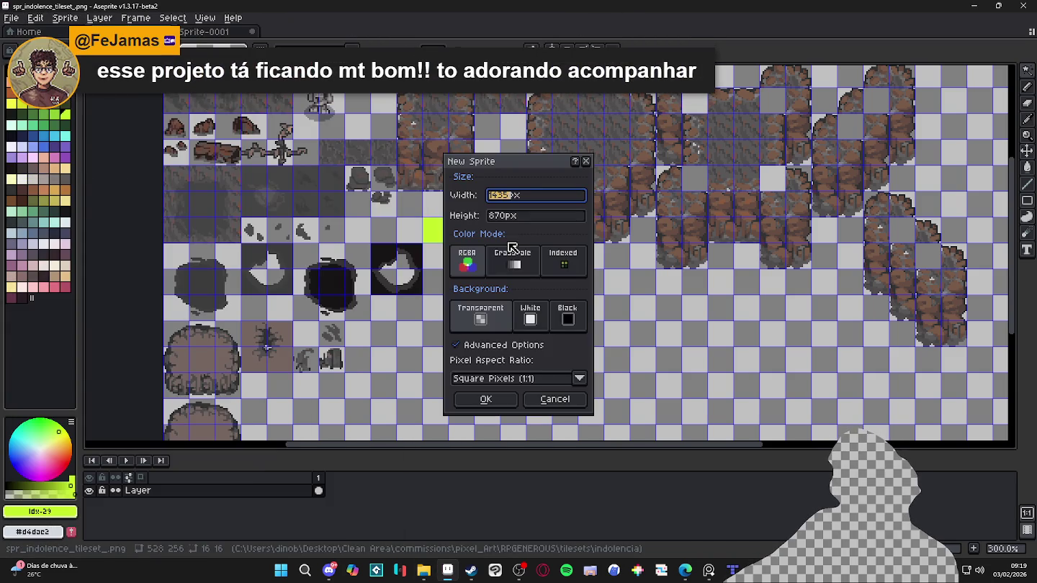
text(0)
key(Tab)
text(27)
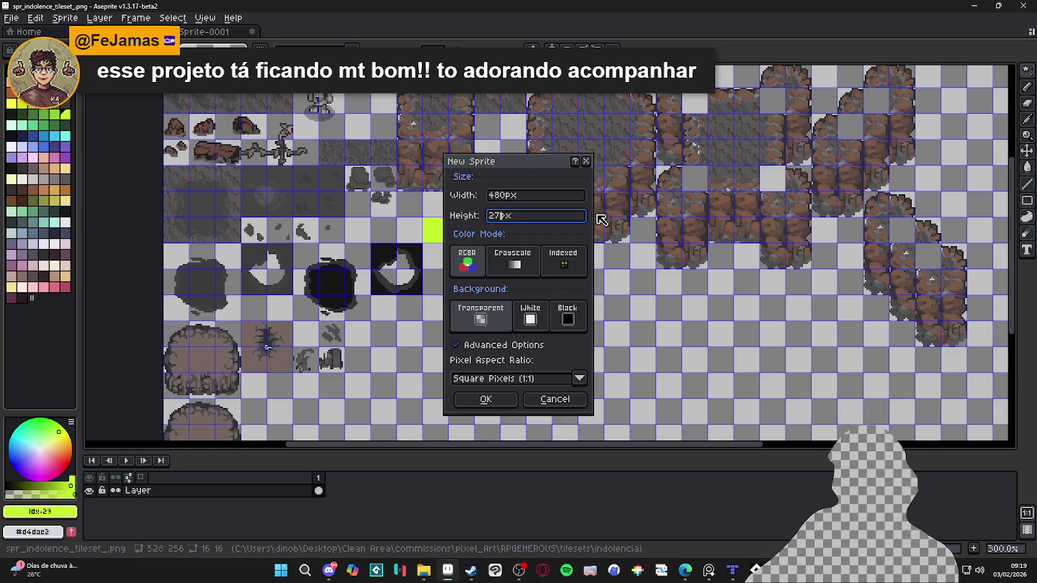
text(0)
key(Return)
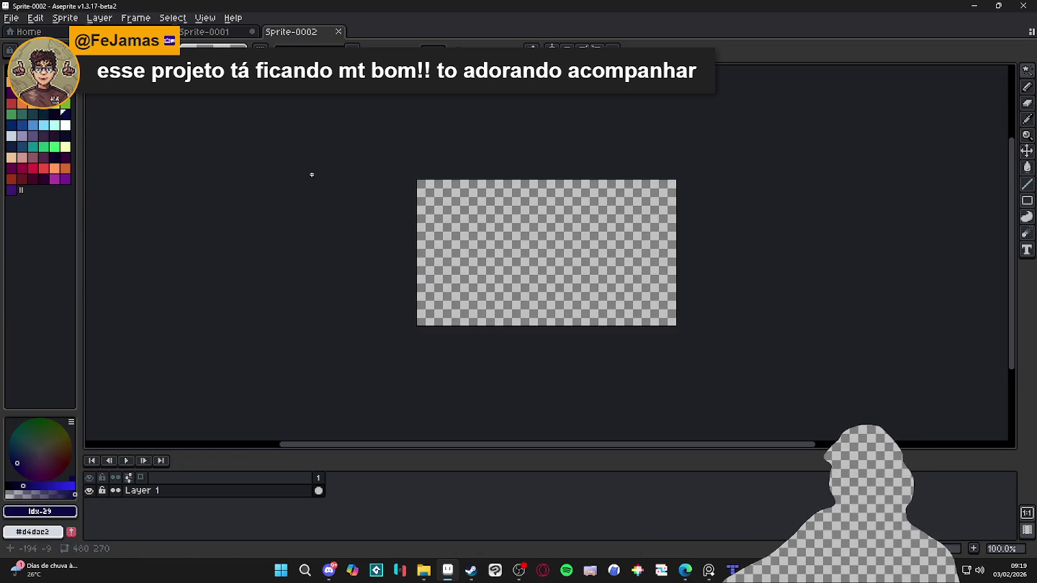
Step: Add 32 px canvas borders on every side to reach 544×334, then select all
key(ctrl+alt+c)
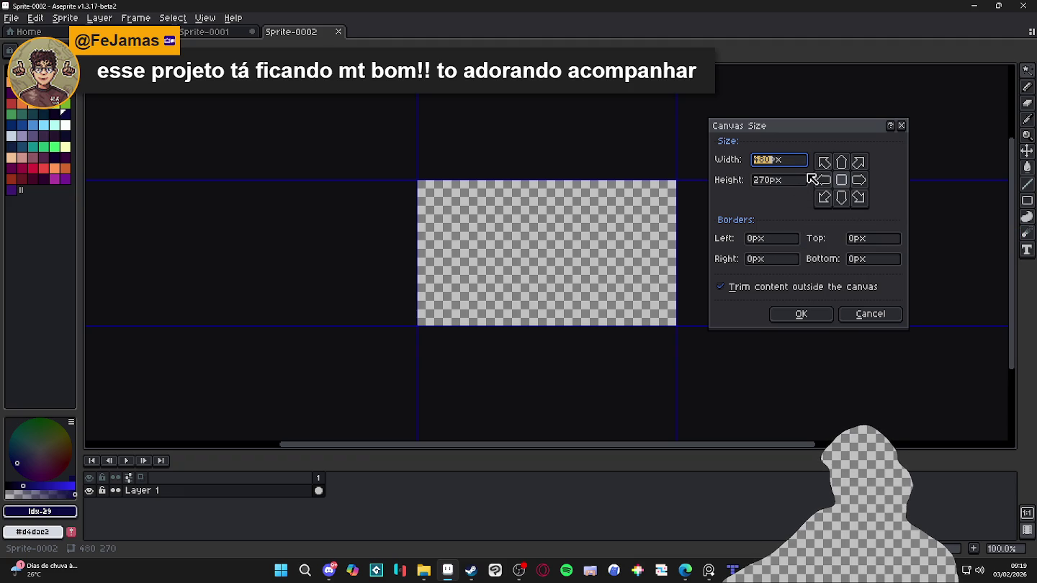
click(759, 238)
text(30)
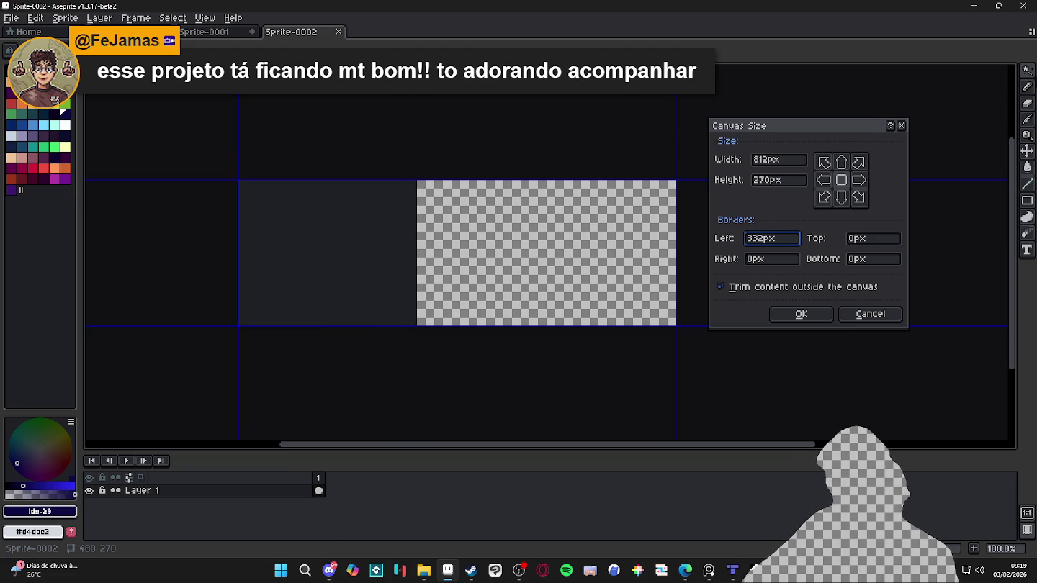
key(BackSpace)
key(Tab)
text(32)
key(Tab)
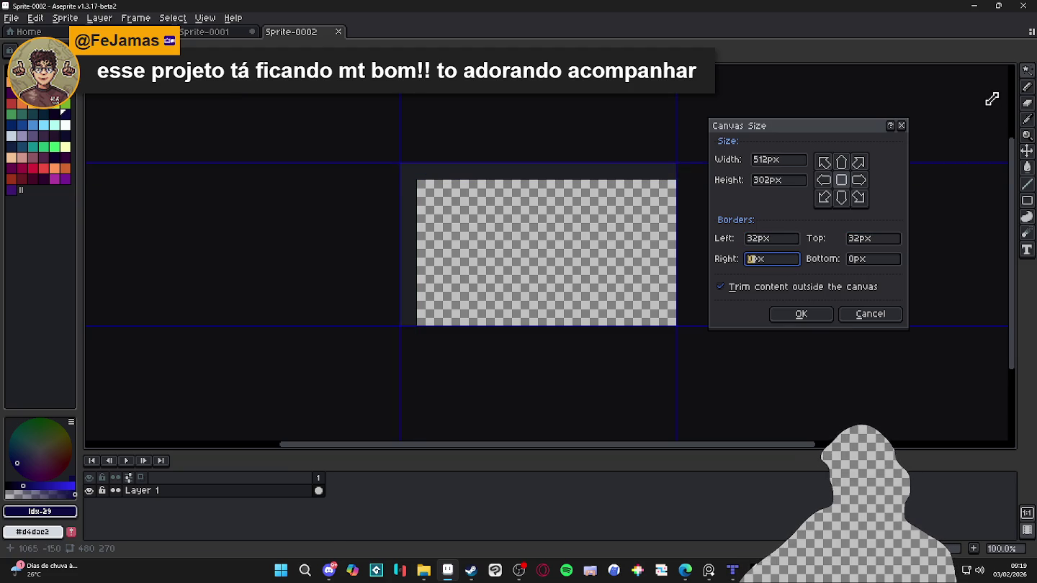
text(32)
text(2)
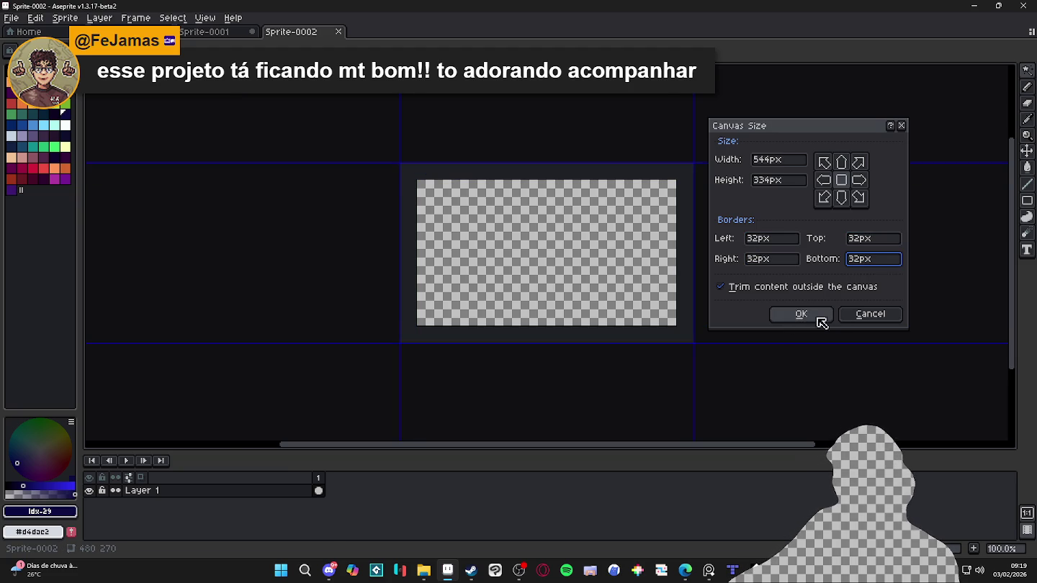
click(795, 317)
drag(477, 281, 476, 291)
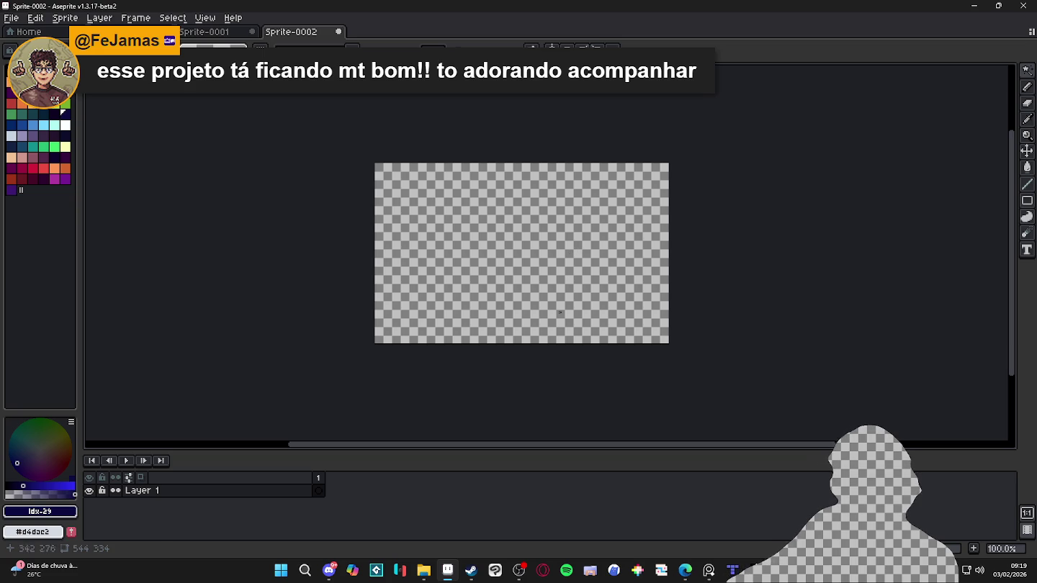
key(ctrl+a)
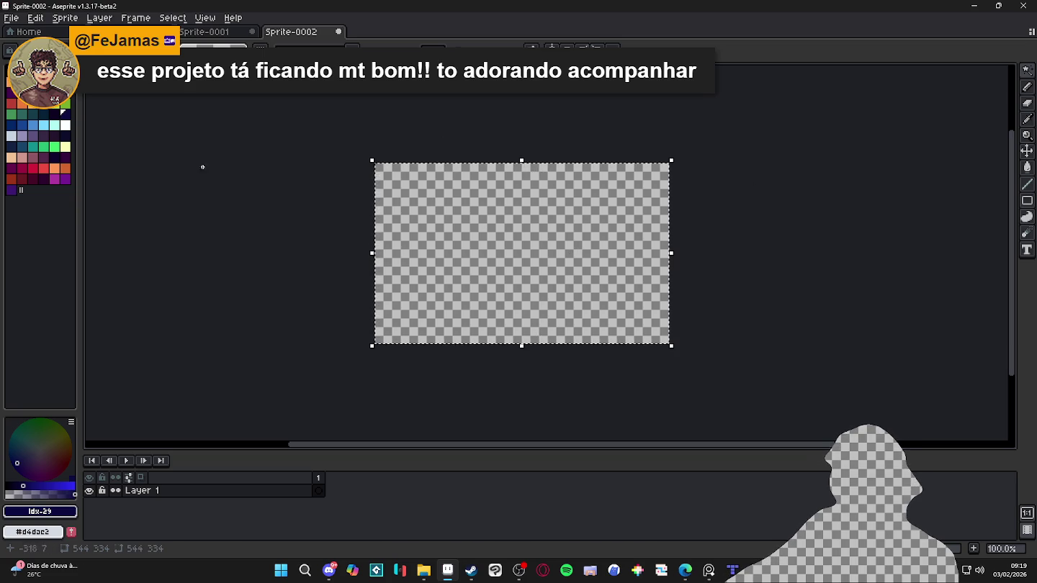
Step: Fill Sprite-0002 with AAP-Splendor128 dusty pink, then return to the Sprite-0001 cave map
click(205, 32)
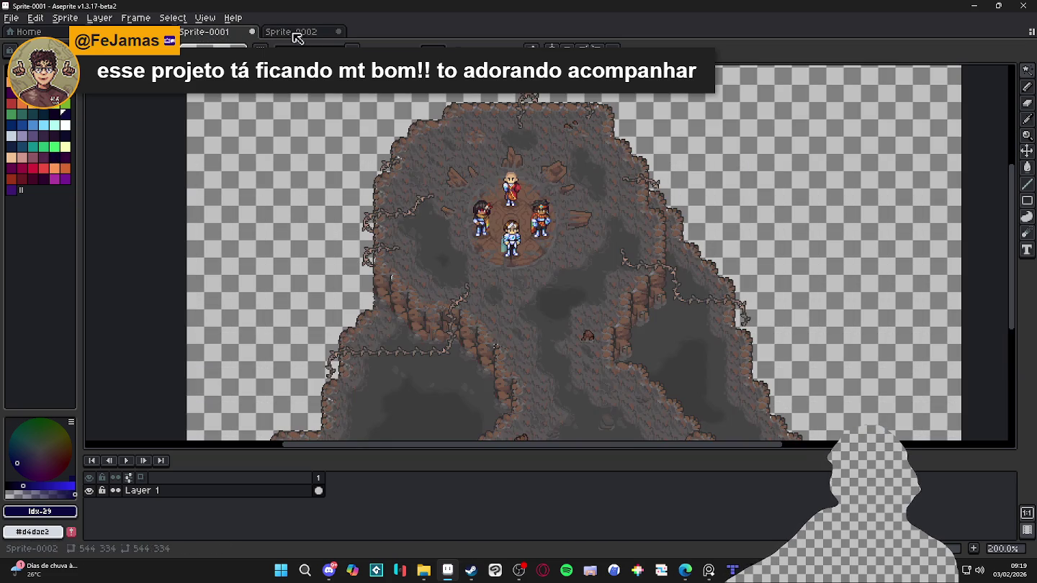
click(295, 33)
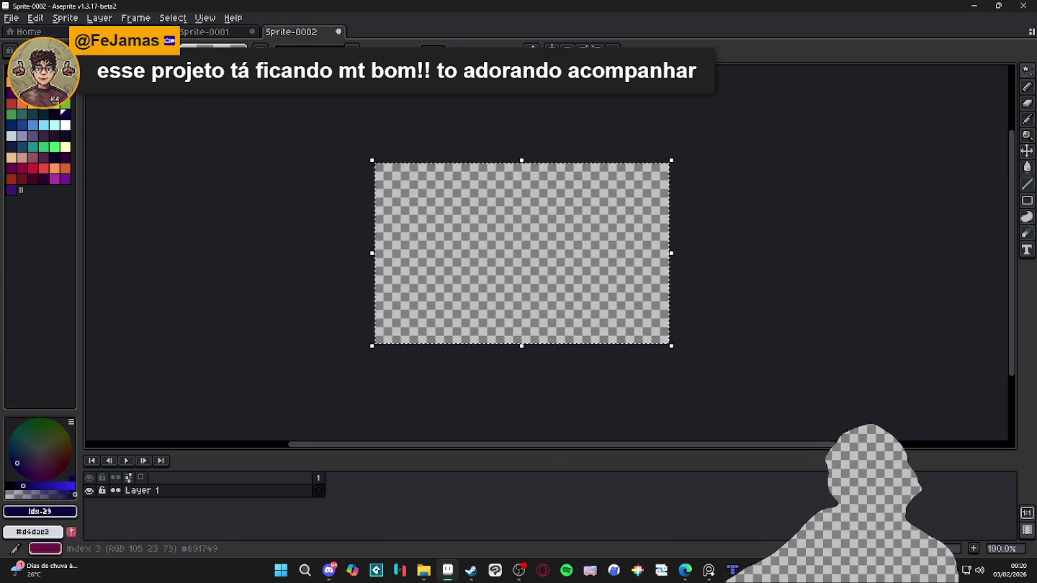
click(12, 50)
click(157, 190)
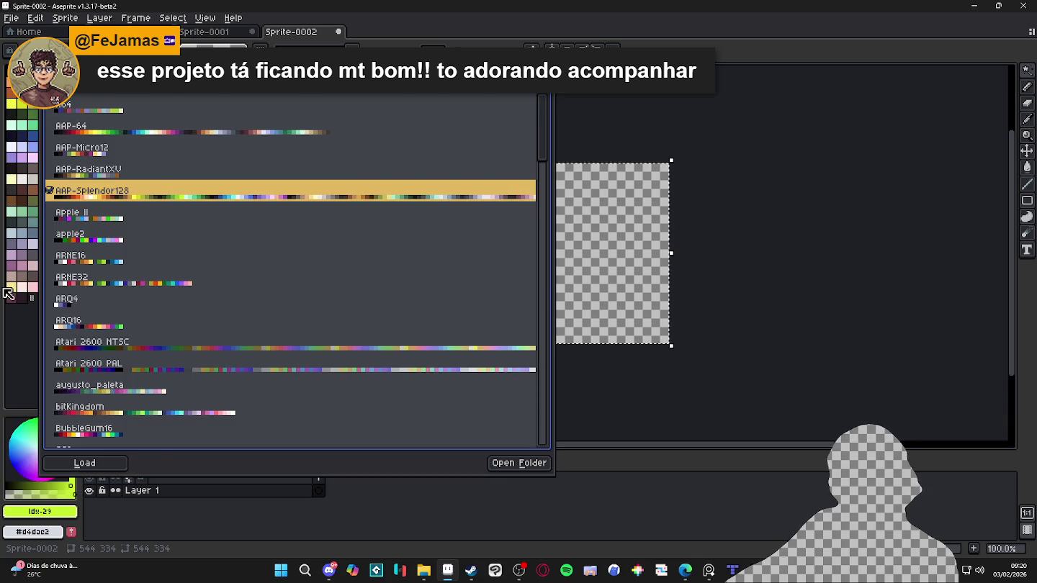
click(28, 283)
key(f)
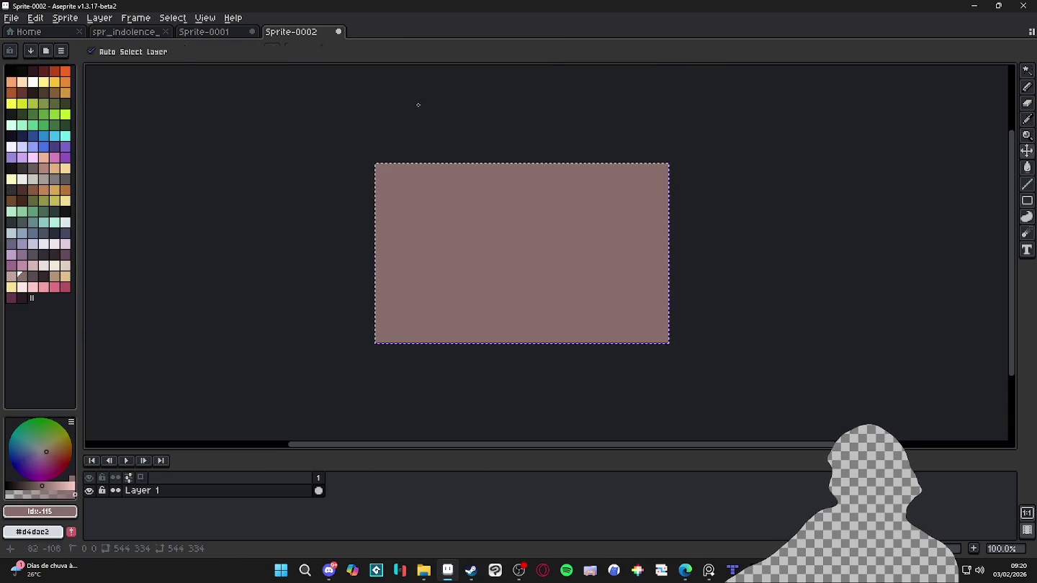
click(220, 31)
Step: Add a new Layer 2 and move it beneath the cave map layer
click(250, 493)
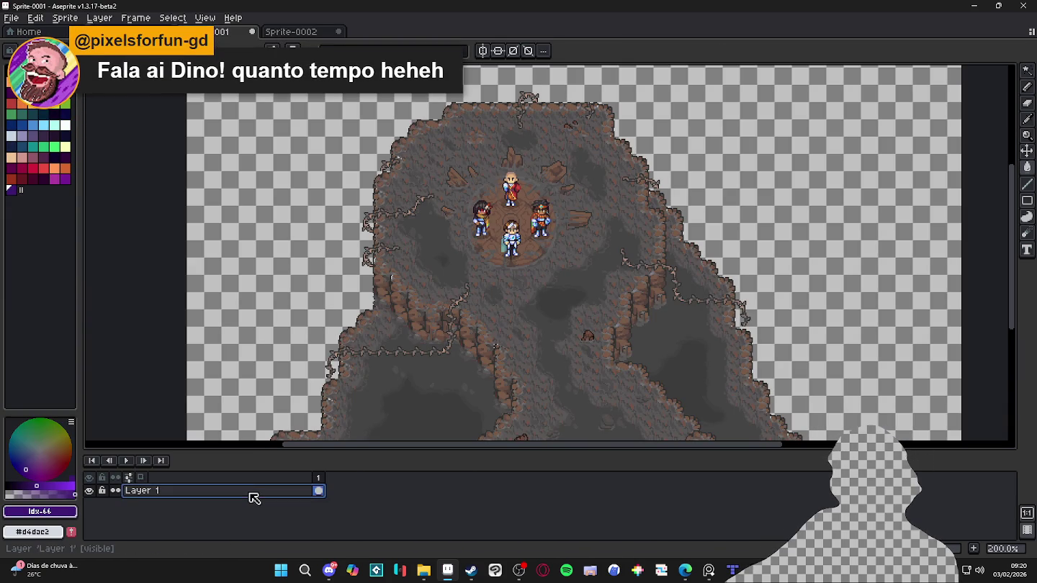
key(shift+n)
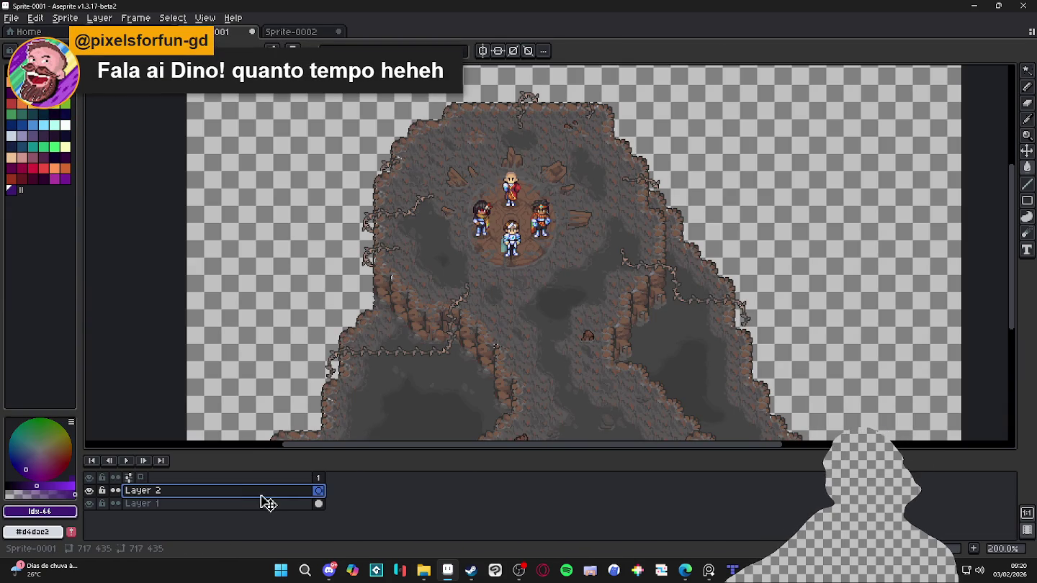
drag(265, 496, 278, 516)
Step: Paste the dusty pink rectangle onto Layer 2 and shift it behind the cave
key(ctrl+v)
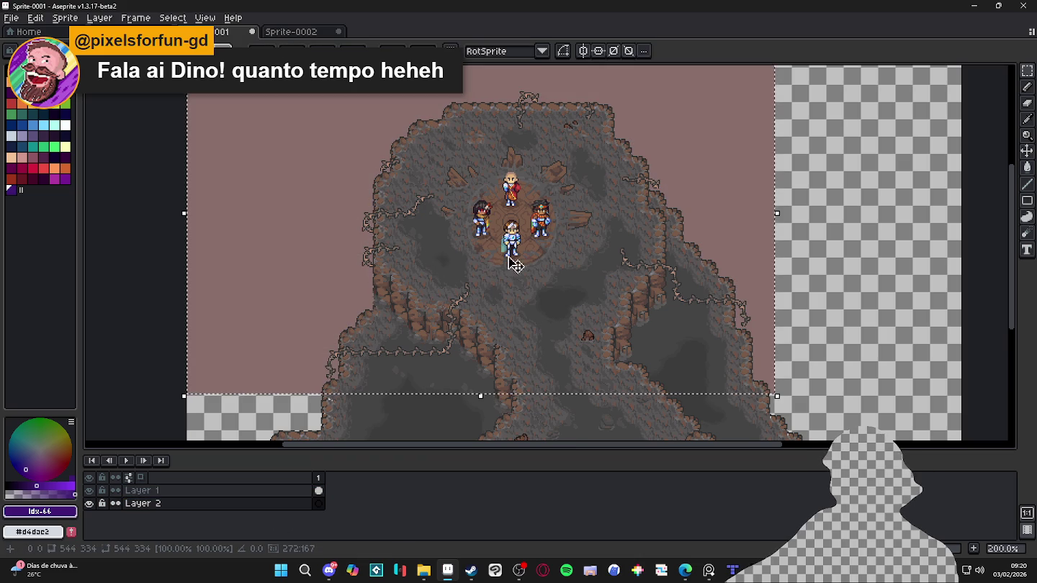
drag(571, 245, 645, 249)
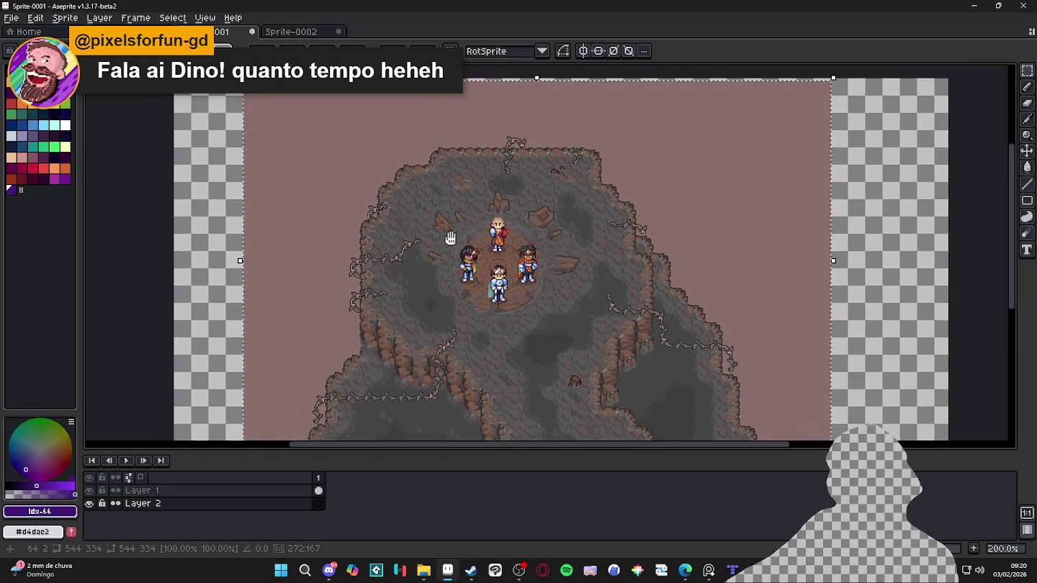
mouse_move(463, 192)
mouse_down()
mouse_move(452, 189)
mouse_move(468, 241)
mouse_up()
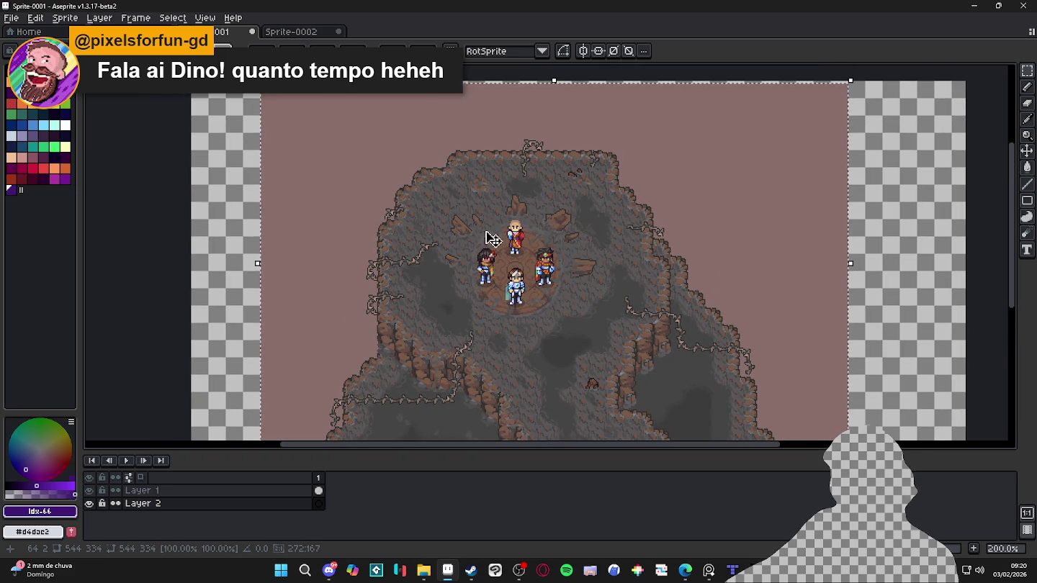
drag(518, 238, 510, 232)
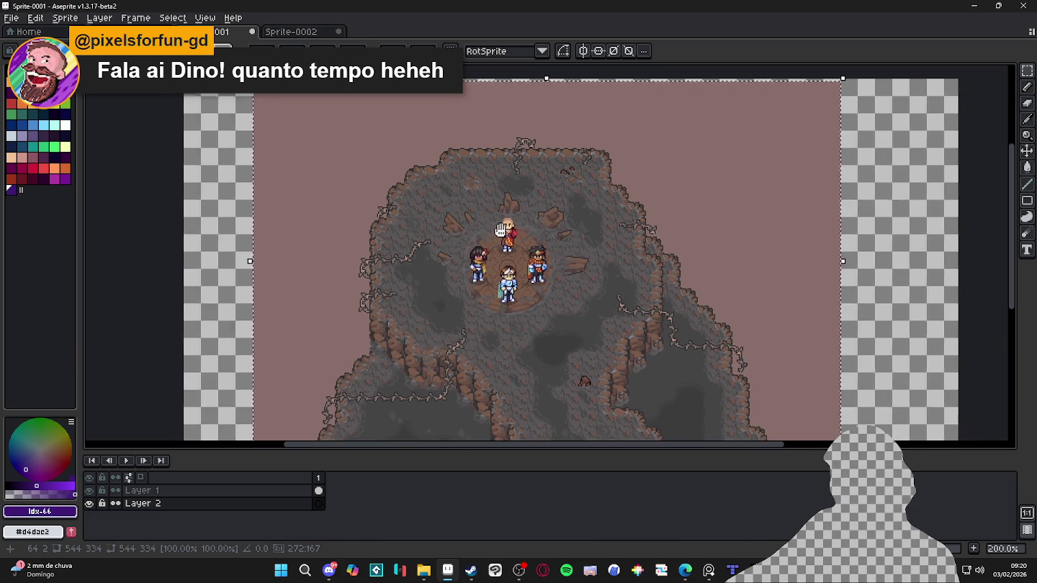
scroll(521, 230, down, 1)
key(Return)
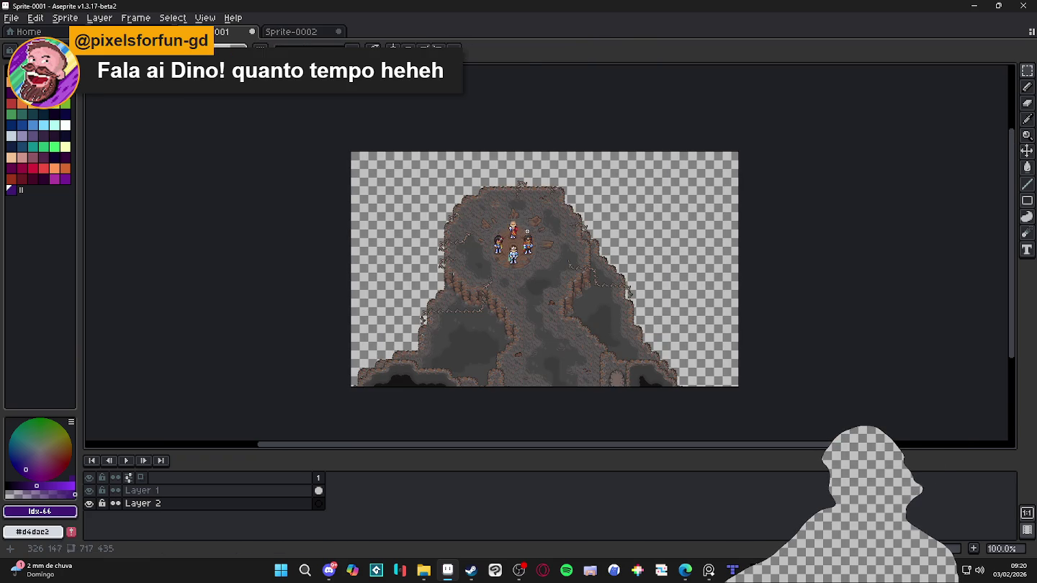
Step: Slide the cave map left over the backdrop and narrow the canvas to 544 px wide
key(ctrl+z)
key(ctrl+z)
key(ctrl+z)
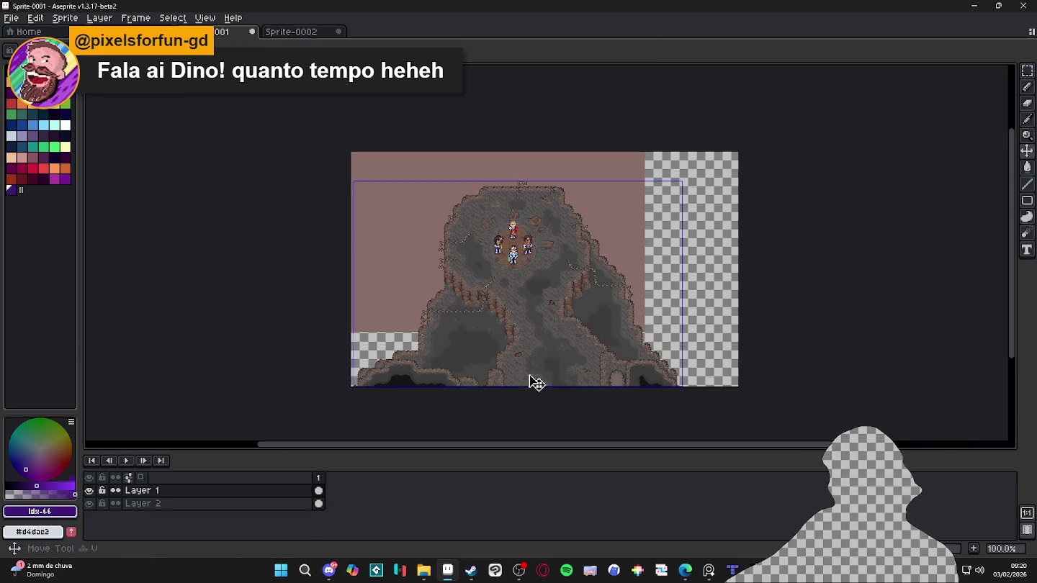
drag(536, 383, 493, 357)
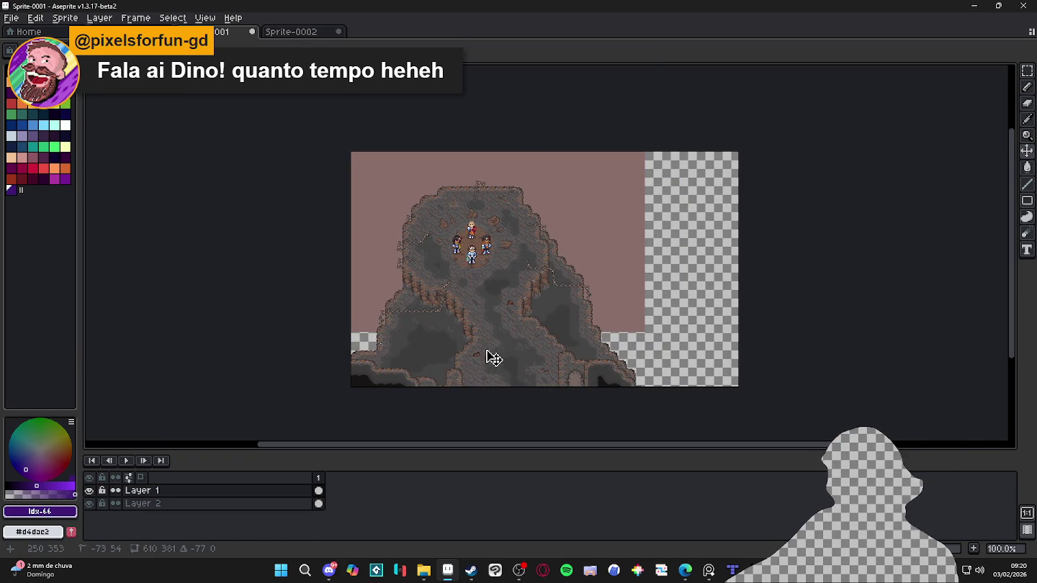
key(ctrl+alt+c)
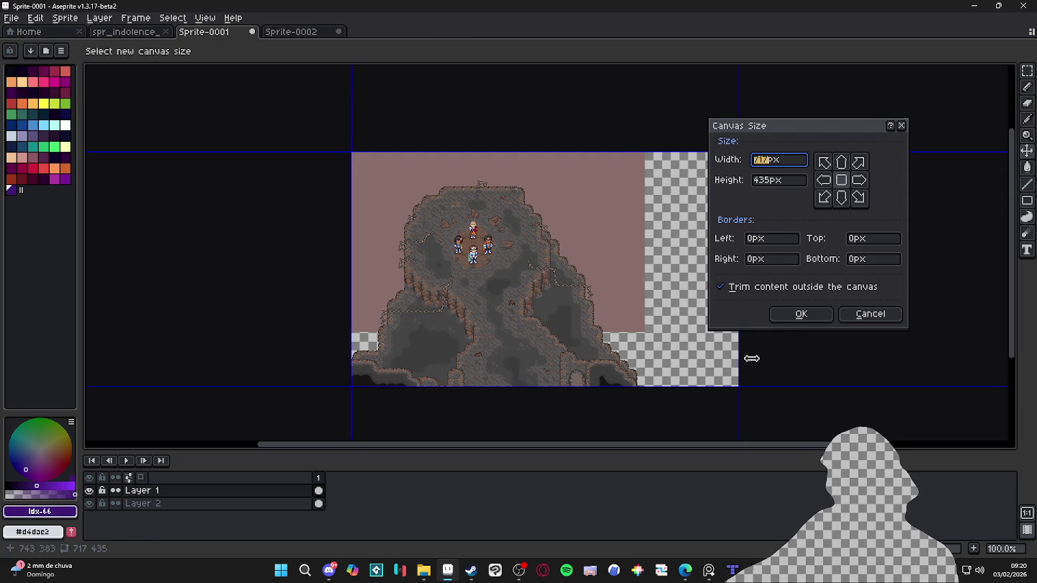
drag(751, 358, 644, 347)
scroll(645, 347, up, 3)
scroll(633, 339, up, 2)
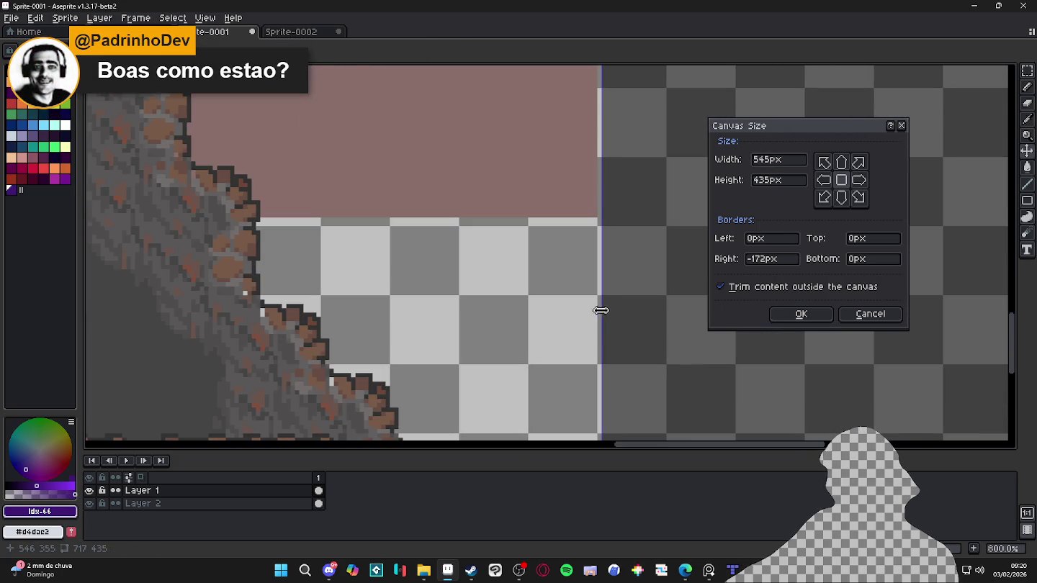
drag(600, 310, 594, 311)
scroll(272, 274, down, 7)
scroll(311, 269, up, 3)
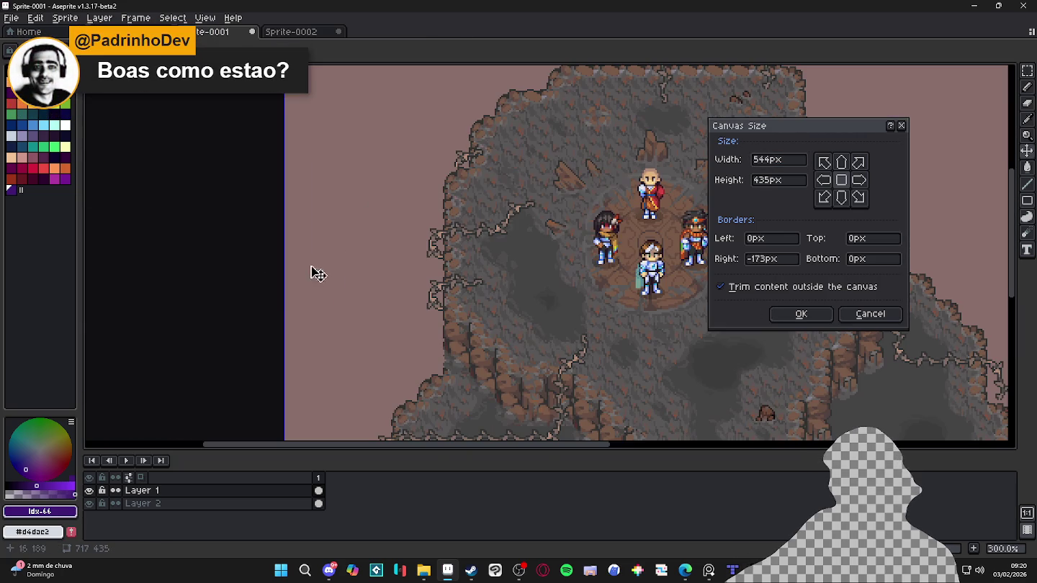
click(819, 320)
Step: Pull the canvas bottom edge up, cropping the sprite to 544x333
scroll(605, 327, down, 4)
scroll(592, 328, up, 2)
scroll(678, 364, up, 2)
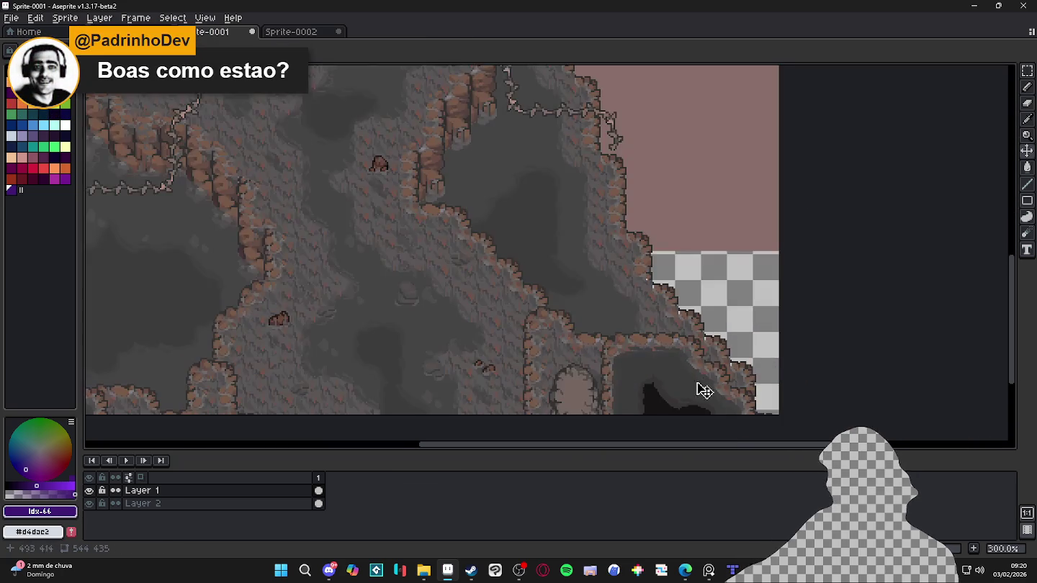
scroll(704, 390, down, 1)
key(ctrl+alt+c)
mouse_move(724, 410)
mouse_down()
mouse_move(701, 301)
mouse_move(714, 307)
mouse_up()
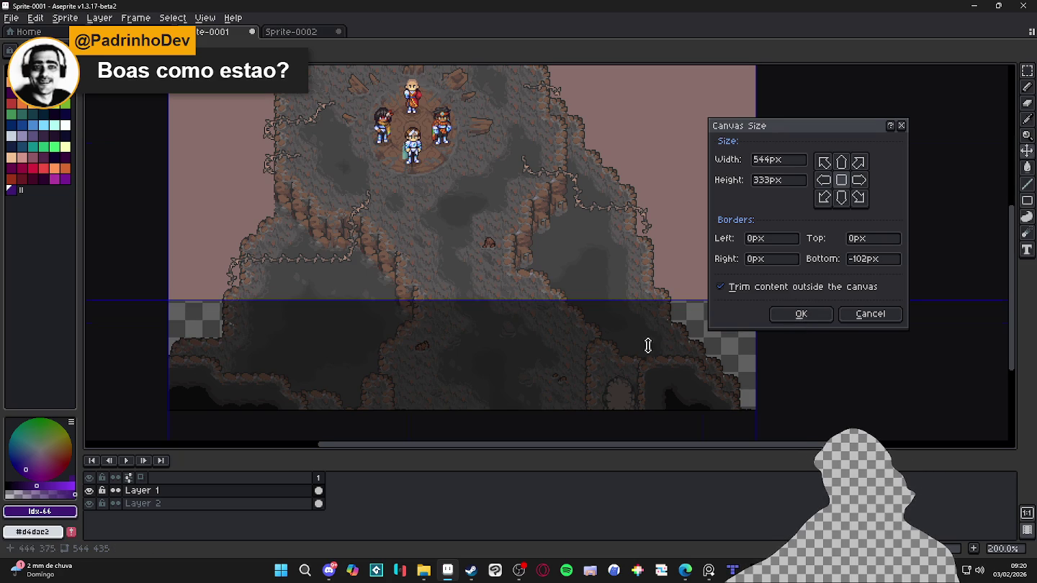
key(minus)
key(minus)
click(870, 320)
key(plus)
key(plus)
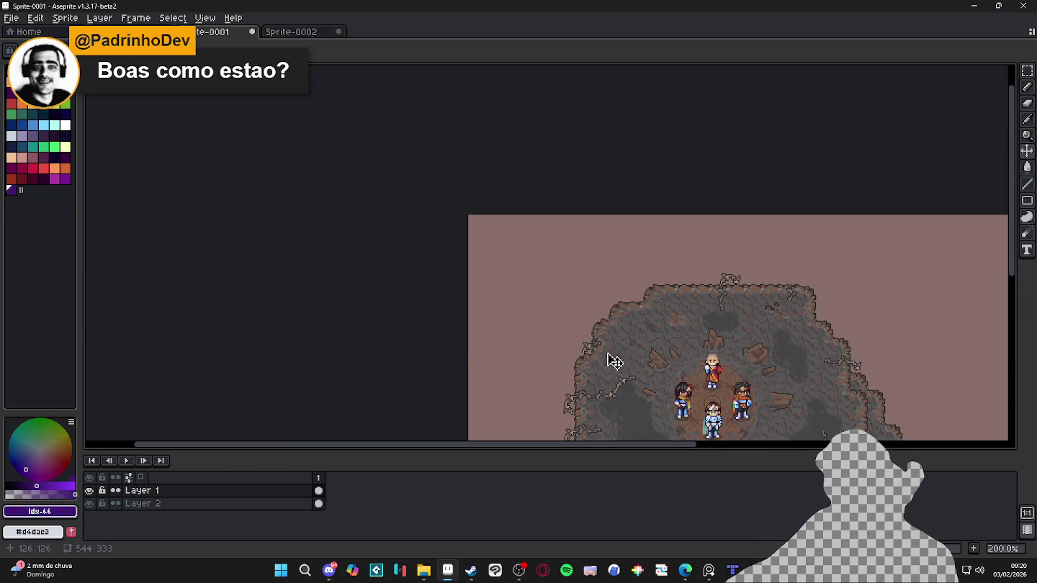
drag(608, 358, 223, 85)
click(205, 17)
mouse_move(228, 112)
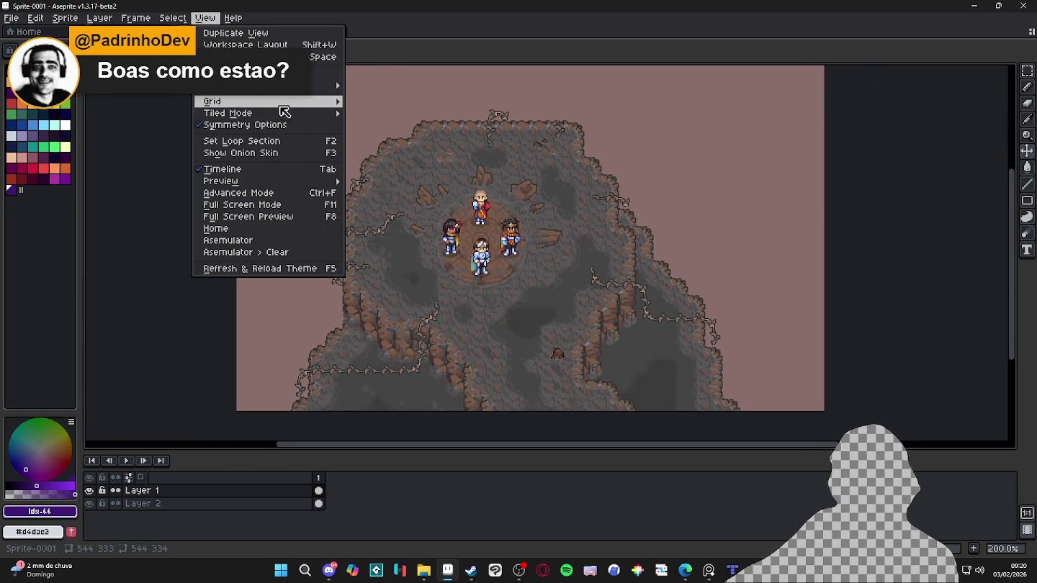
Step: Turn on tiled mode in both directions and zoom out to see the repeats
click(395, 127)
key(minus)
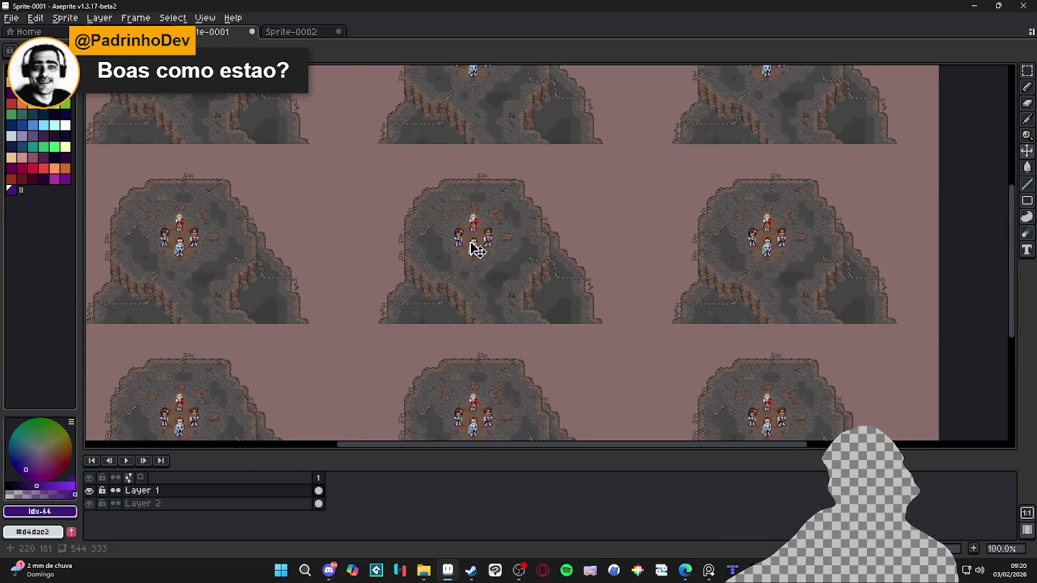
scroll(445, 225, up, 1)
scroll(460, 238, down, 1)
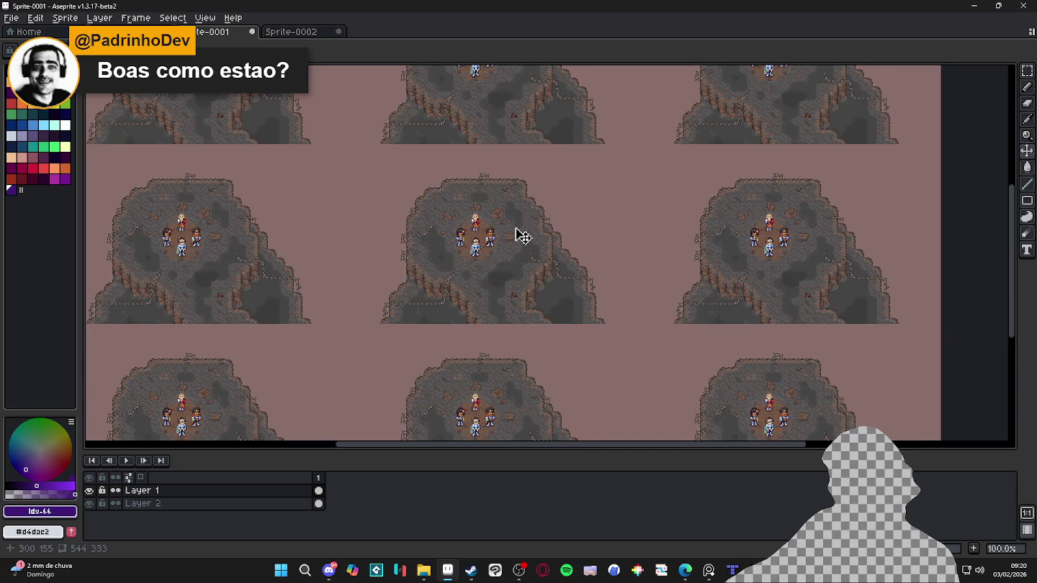
scroll(481, 253, up, 1)
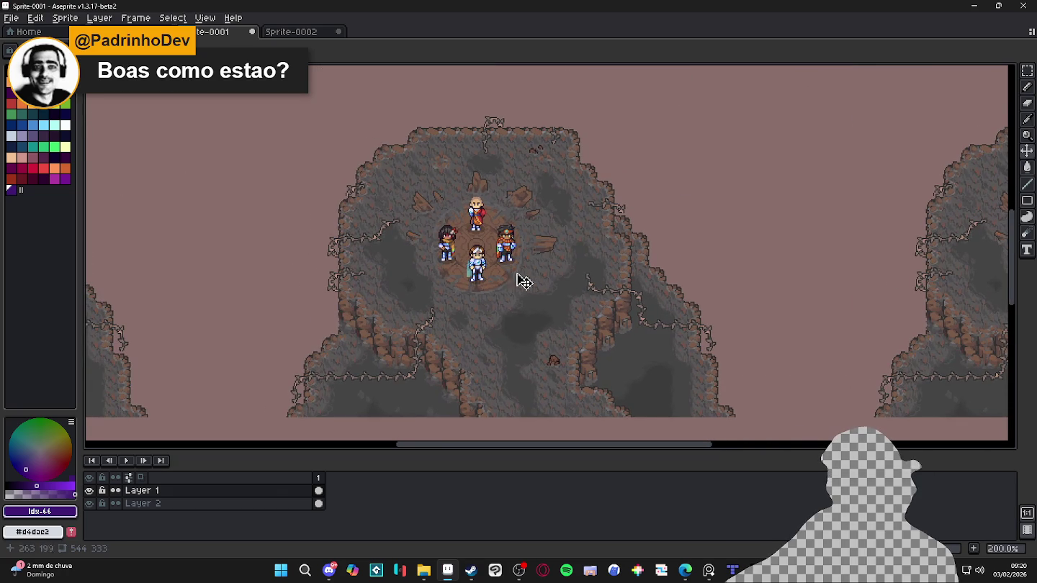
scroll(525, 294, down, 1)
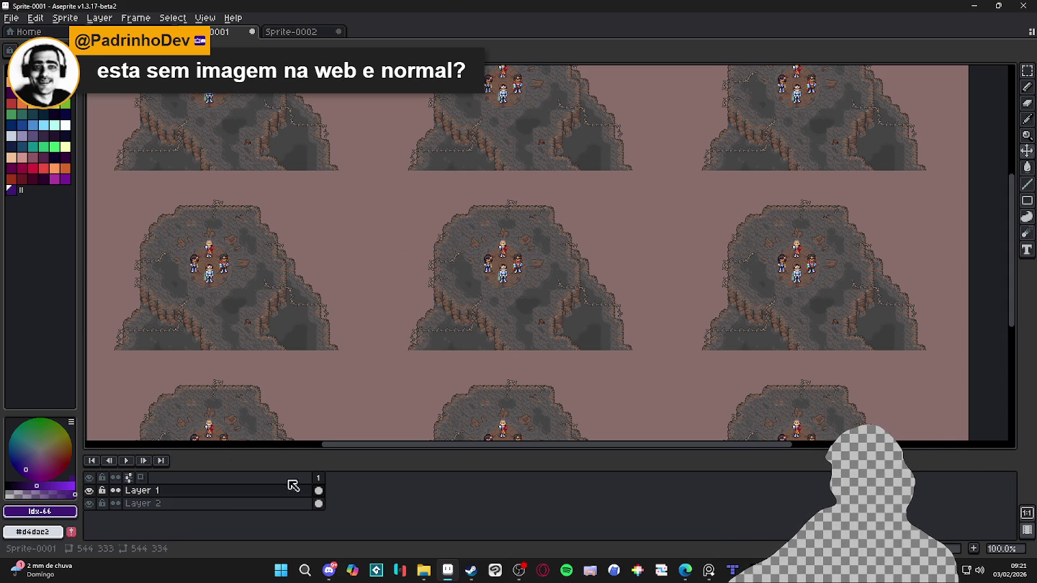
Step: Make Layer 1 editable and move the cave map slightly down
click(88, 490)
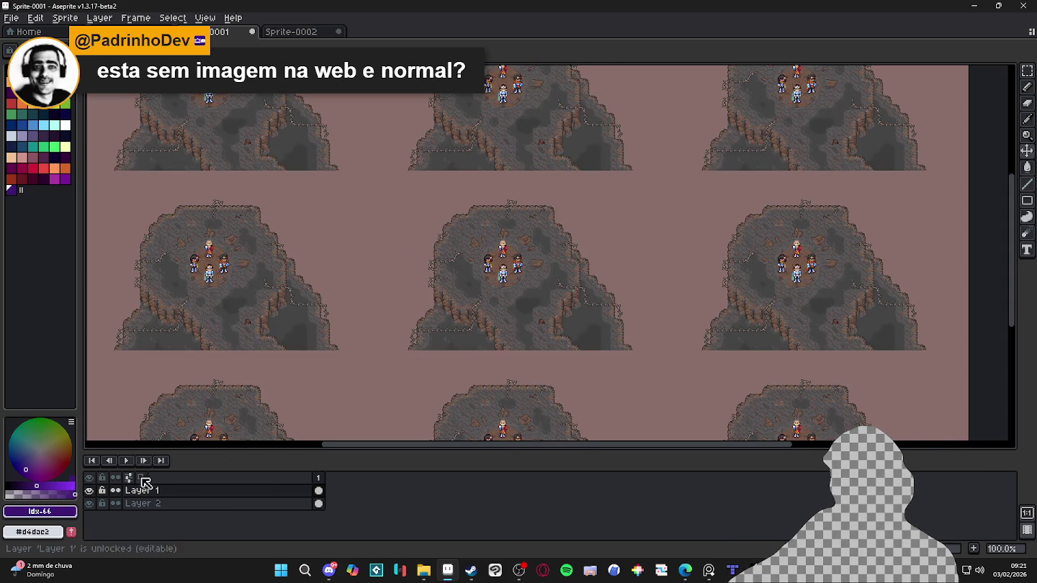
scroll(504, 289, up, 1)
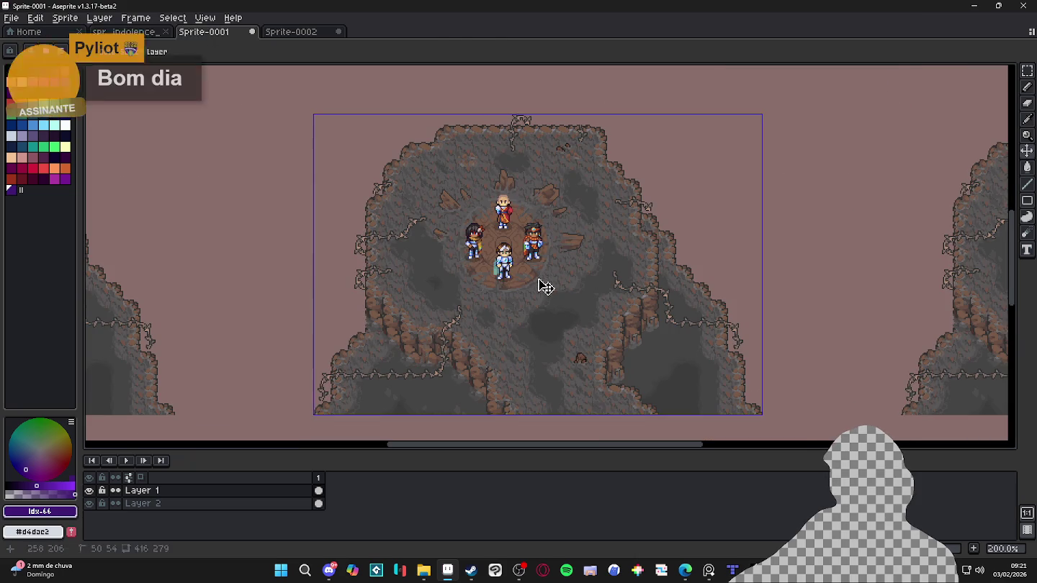
scroll(607, 358, down, 1)
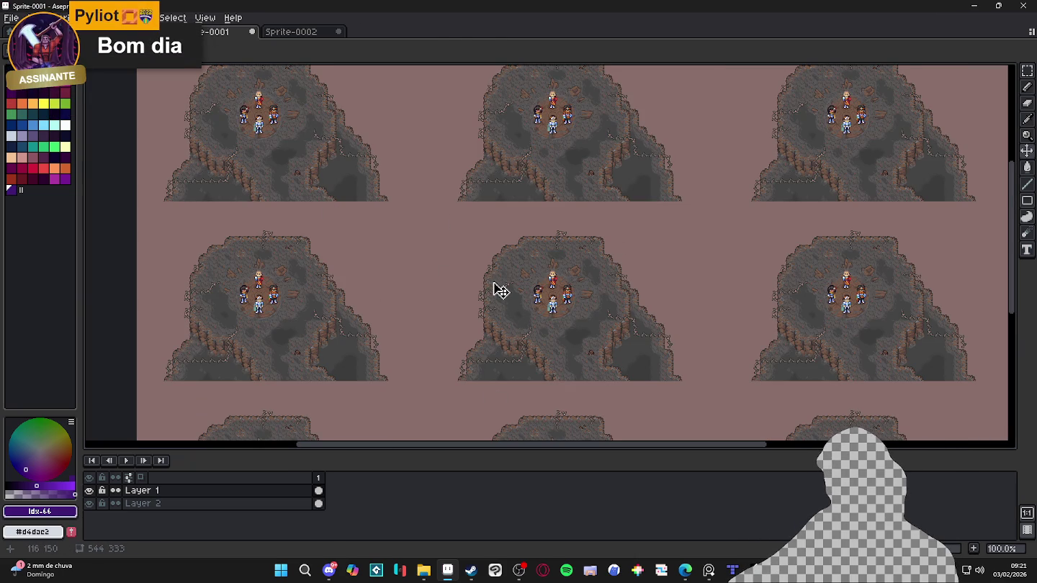
scroll(558, 302, up, 1)
scroll(560, 301, down, 1)
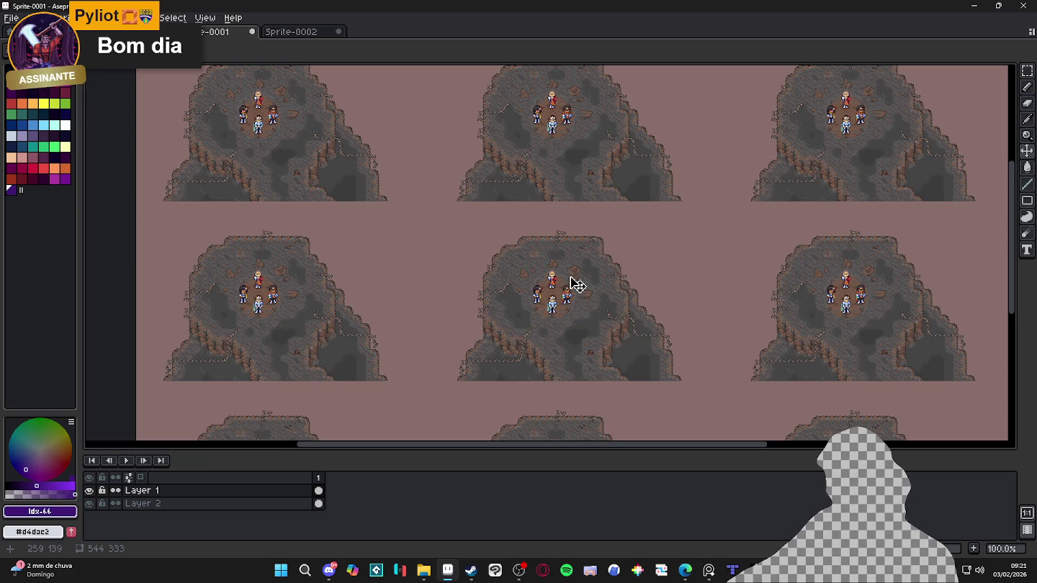
drag(560, 286, 560, 310)
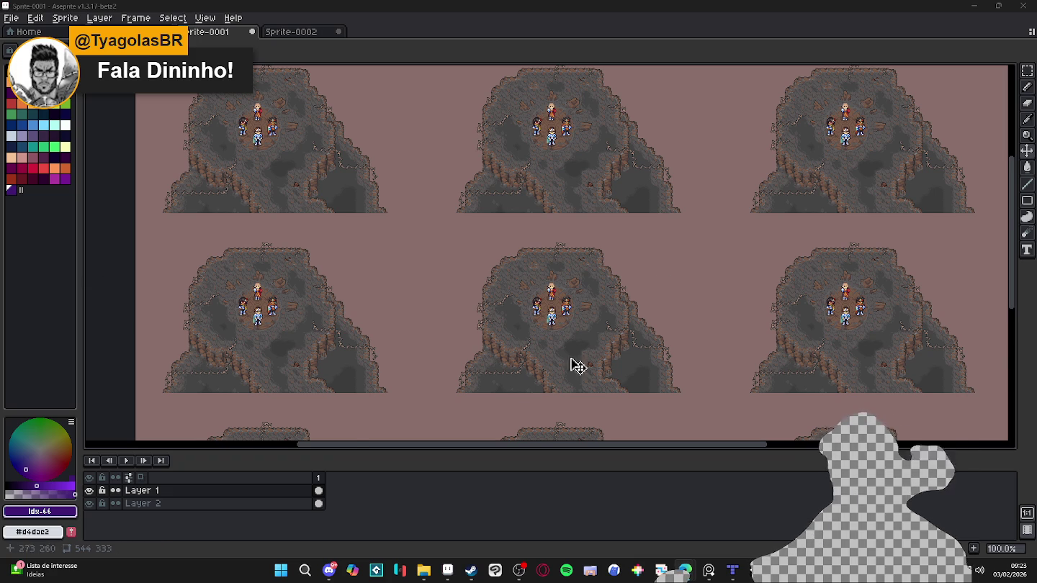
scroll(578, 366, up, 2)
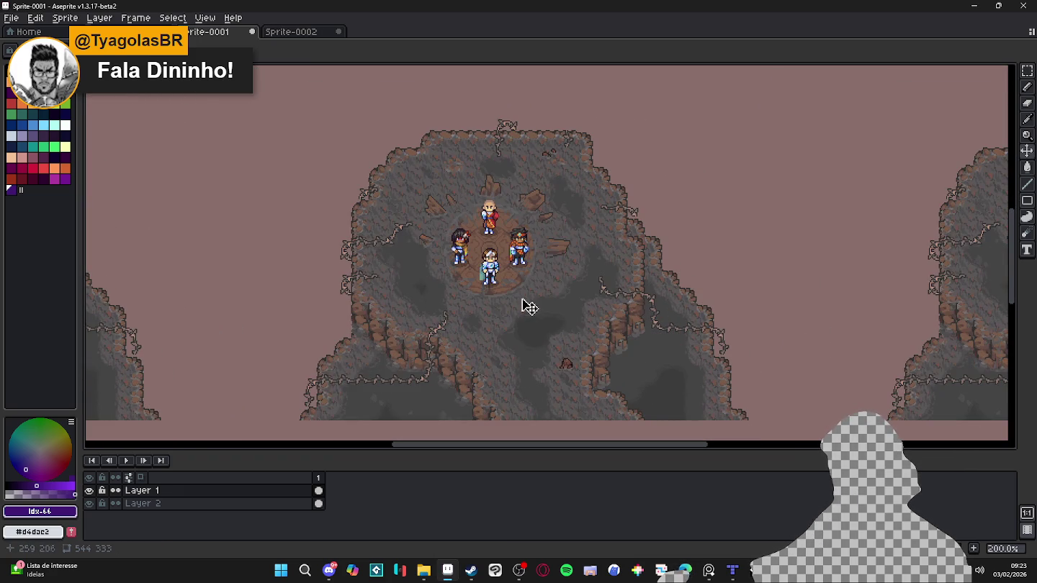
Step: Bring Discord forward briefly, then put it away to return to Aseprite
click(329, 570)
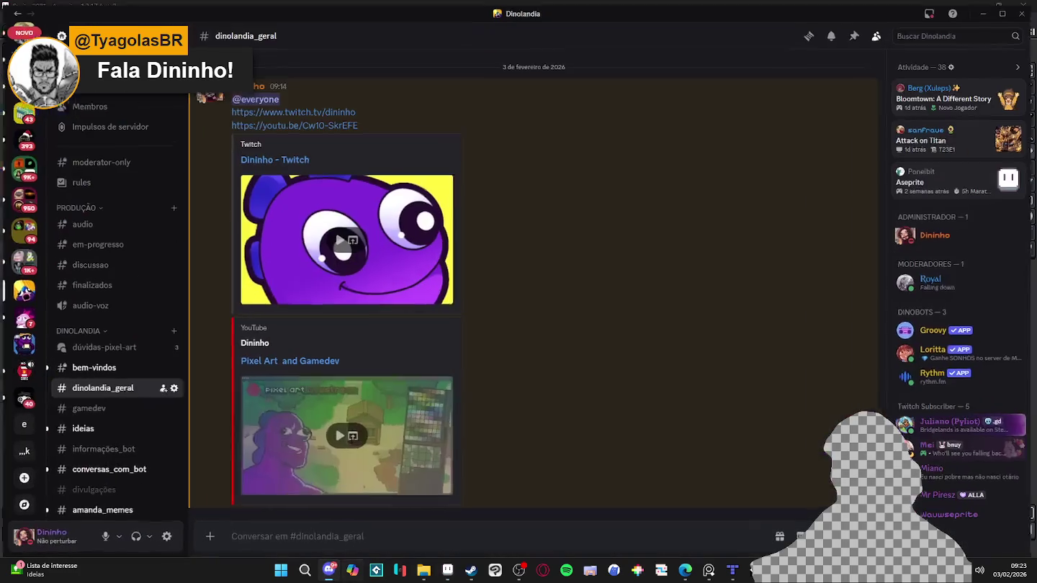
click(329, 570)
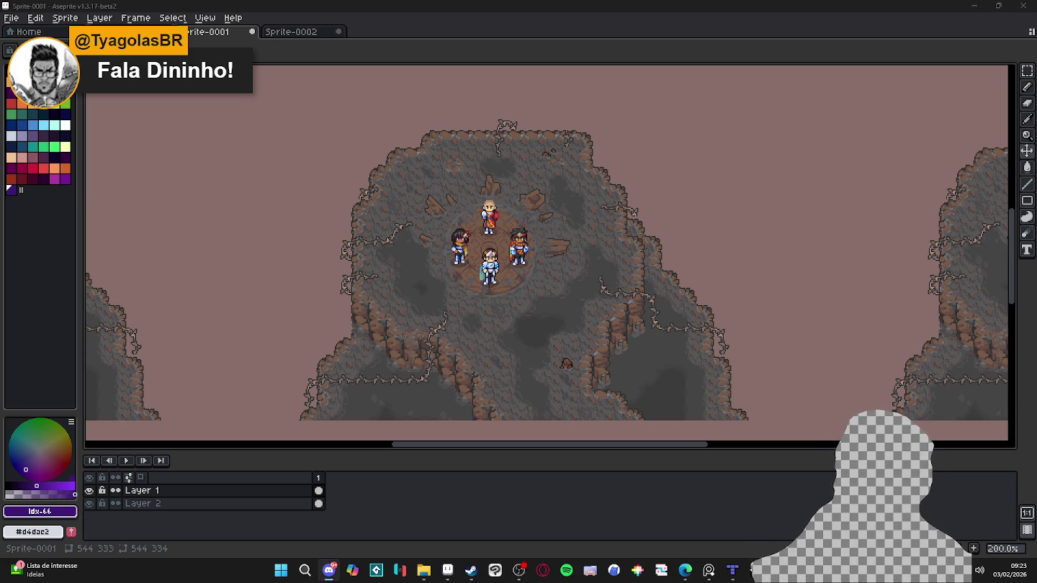
Step: Return to Aseprite, choose the Move tool and dismiss the palette presets list
key(alt+Tab)
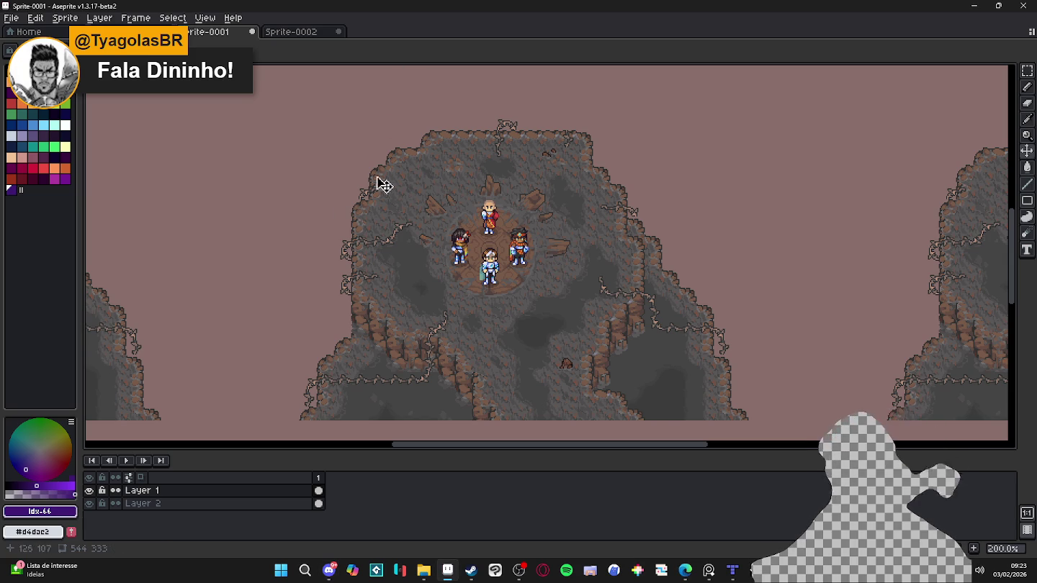
key(v)
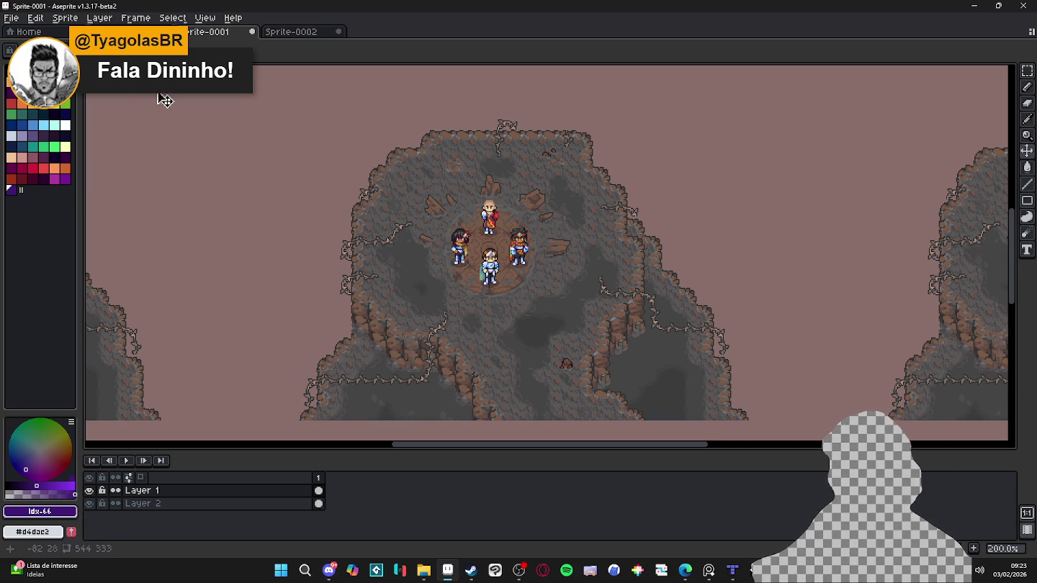
click(23, 49)
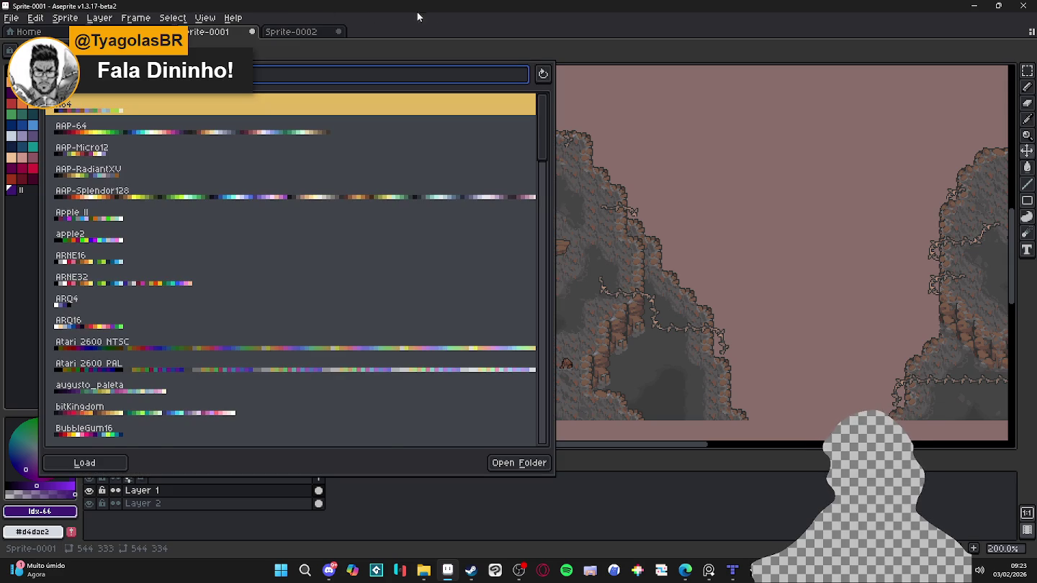
key(Escape)
Step: Start saving the sprite and navigate to the indolencia folder
key(ctrl+s)
click(717, 119)
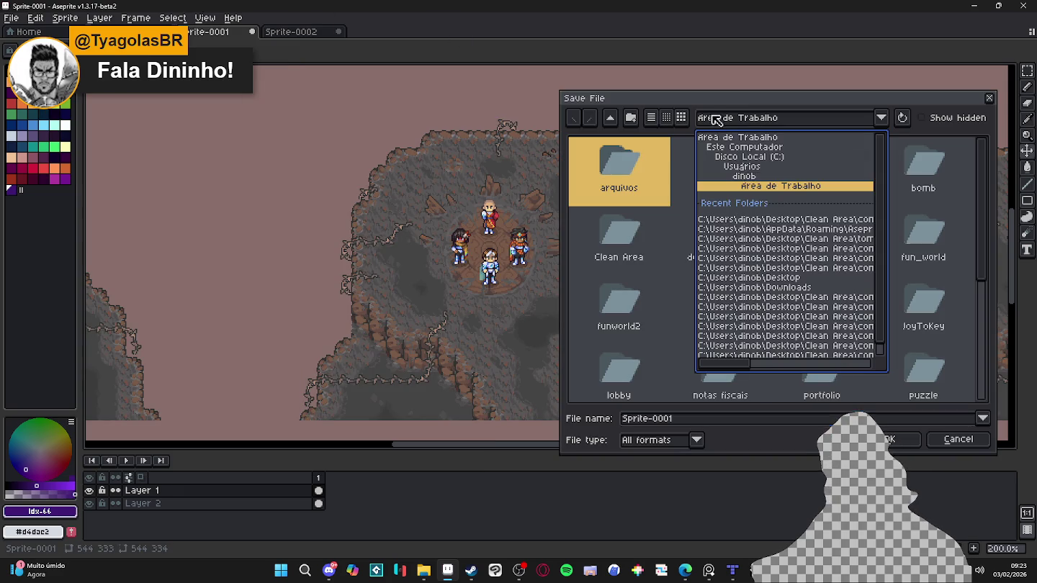
click(782, 220)
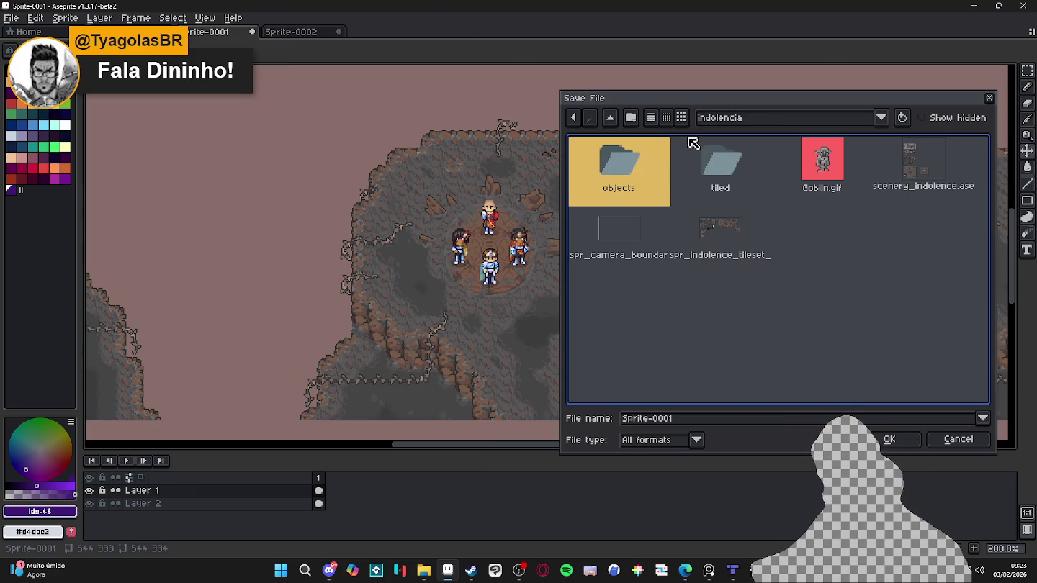
click(754, 194)
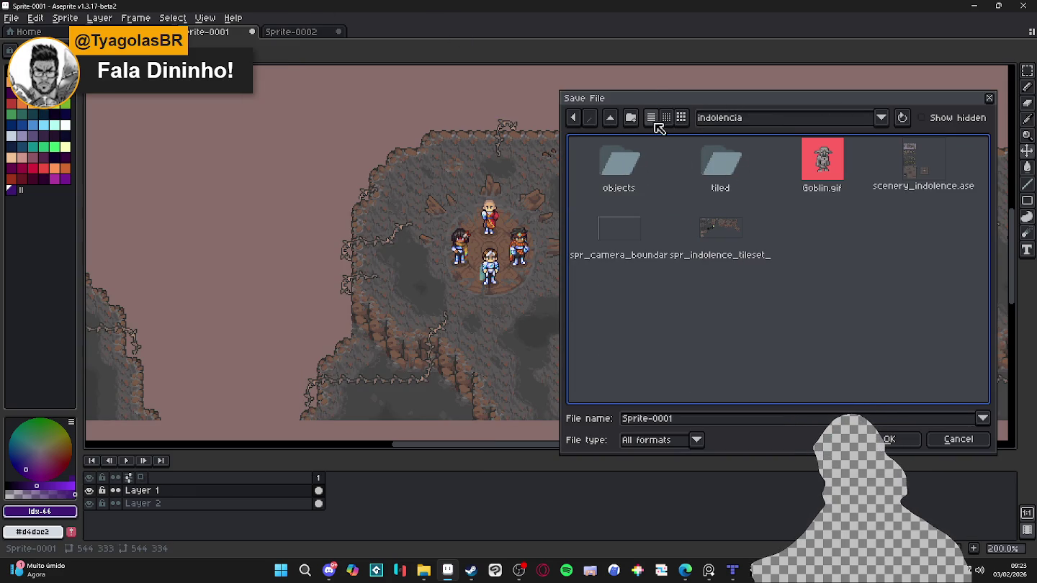
click(637, 119)
Step: Abandon a new-folder attempt and save the file as landscape.aseprite
text(b)
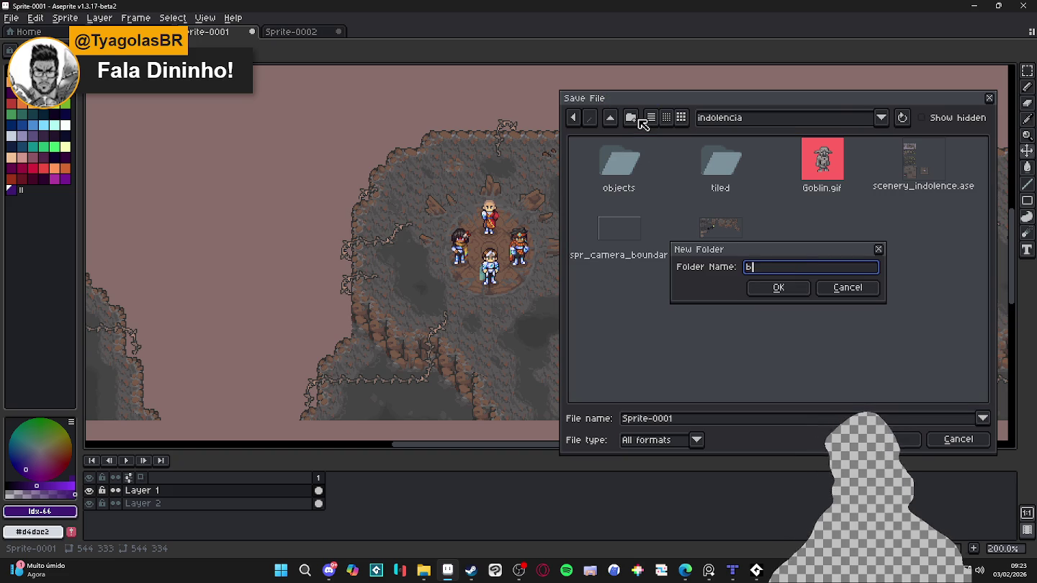
text(ack)
key(ctrl+a)
text(land)
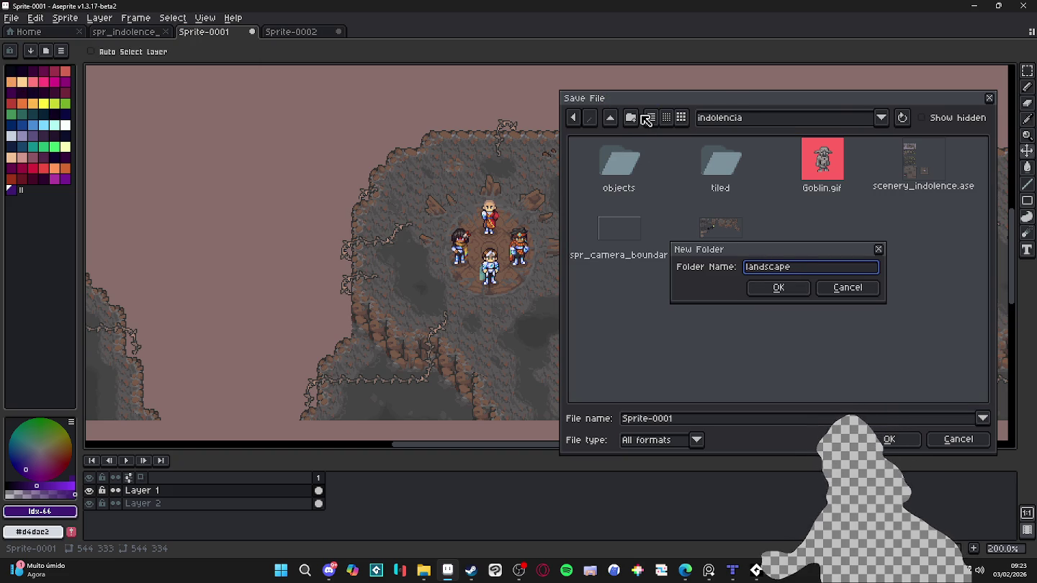
click(848, 287)
key(ctrl+a)
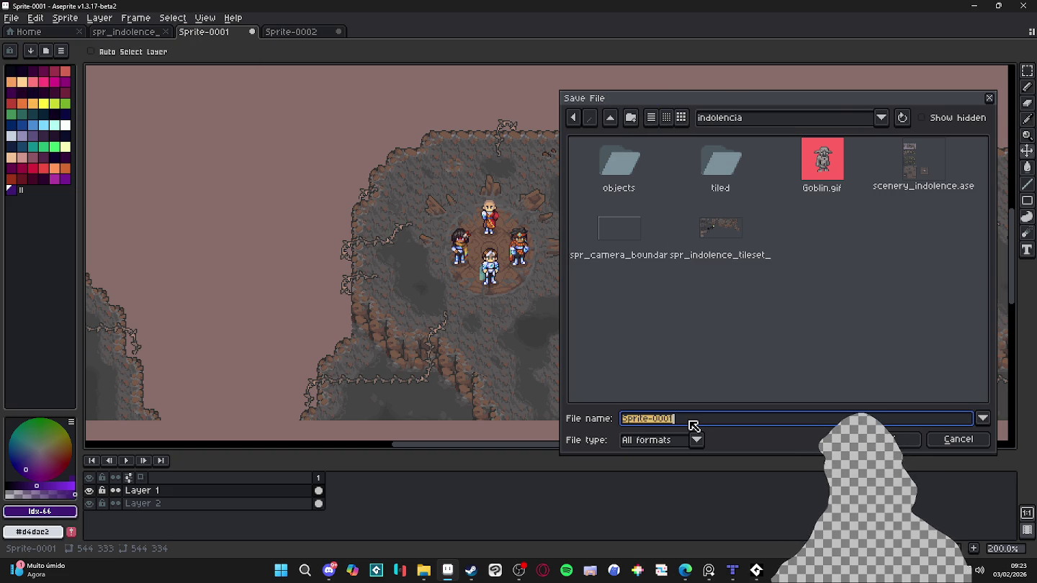
text(landscape)
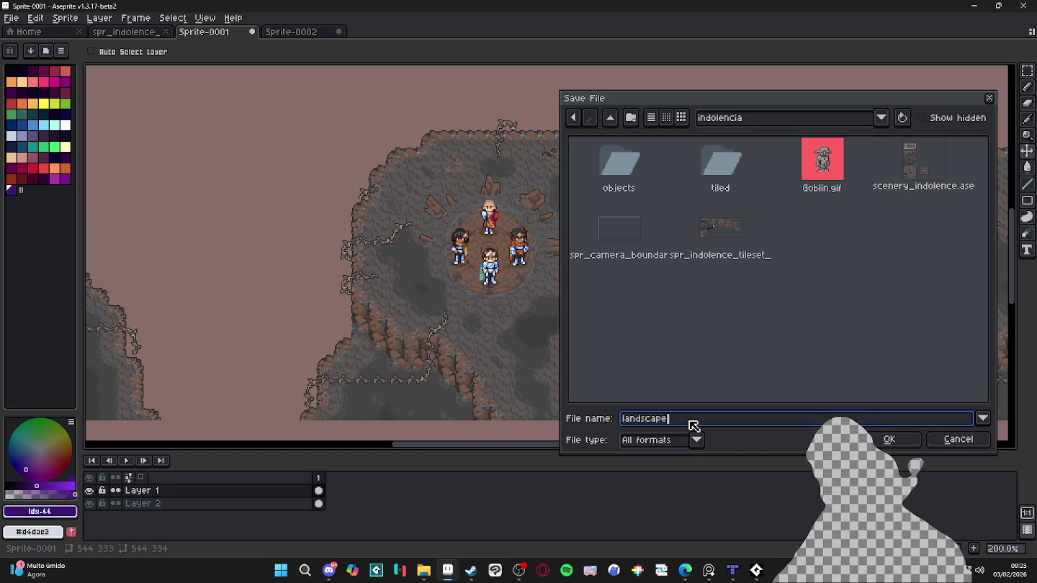
key(Return)
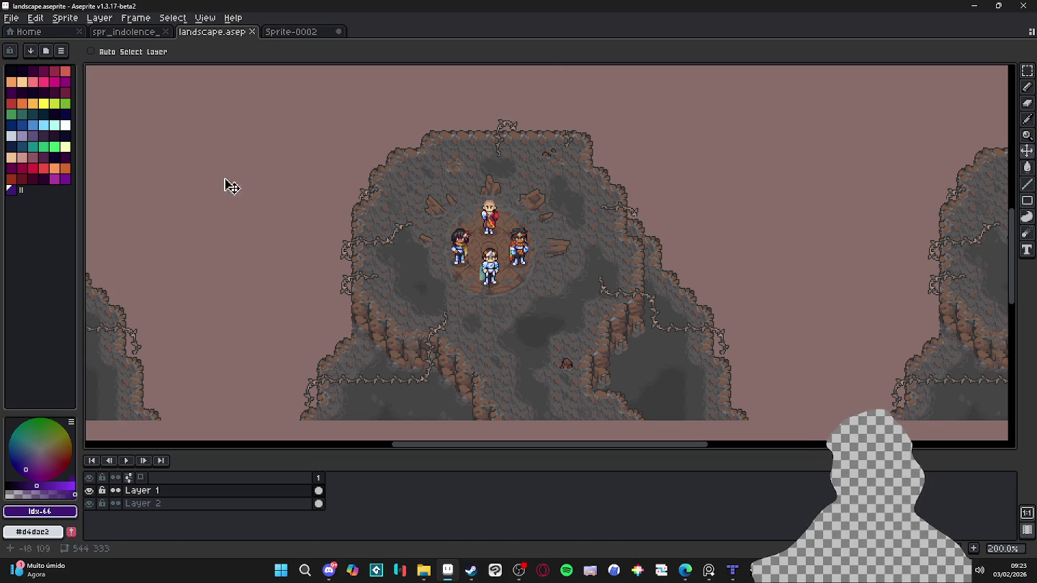
Step: Load the AAP-Splendor128 palette and pick a colour from the map on Layer 2
click(45, 51)
click(161, 193)
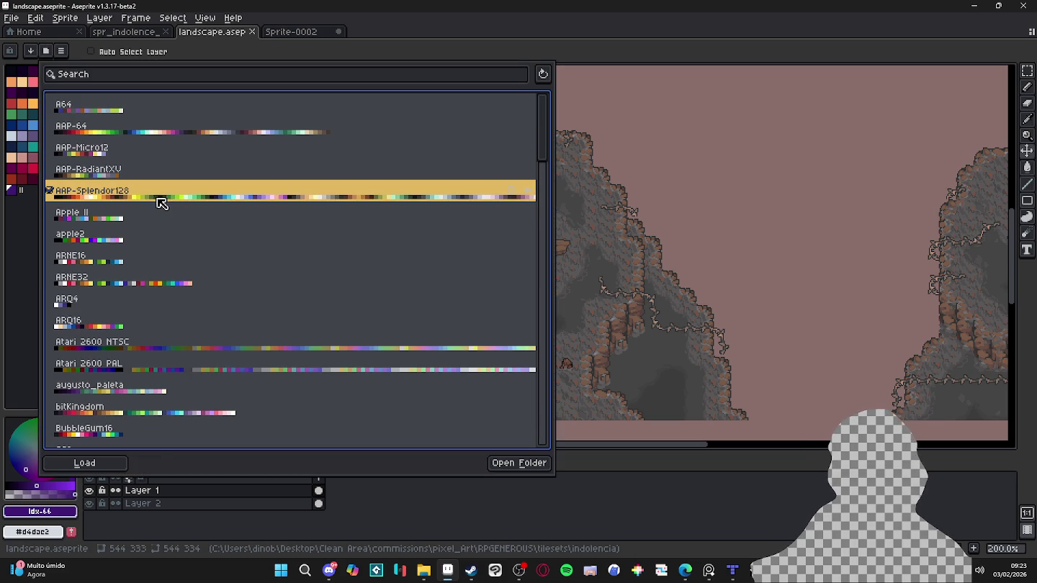
click(16, 331)
ctrl+click(331, 266)
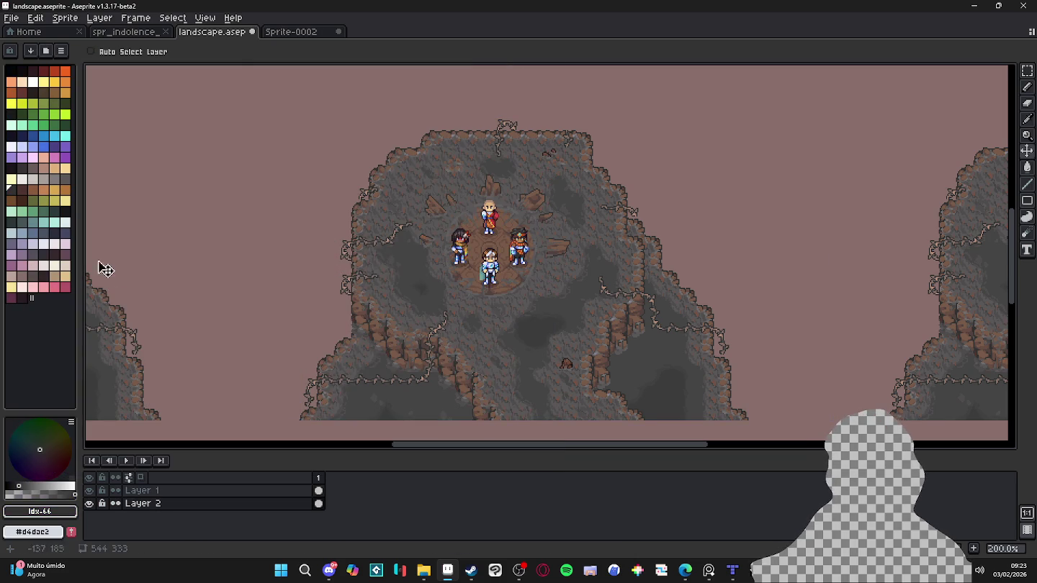
alt+click(307, 255)
scroll(364, 251, up, 1)
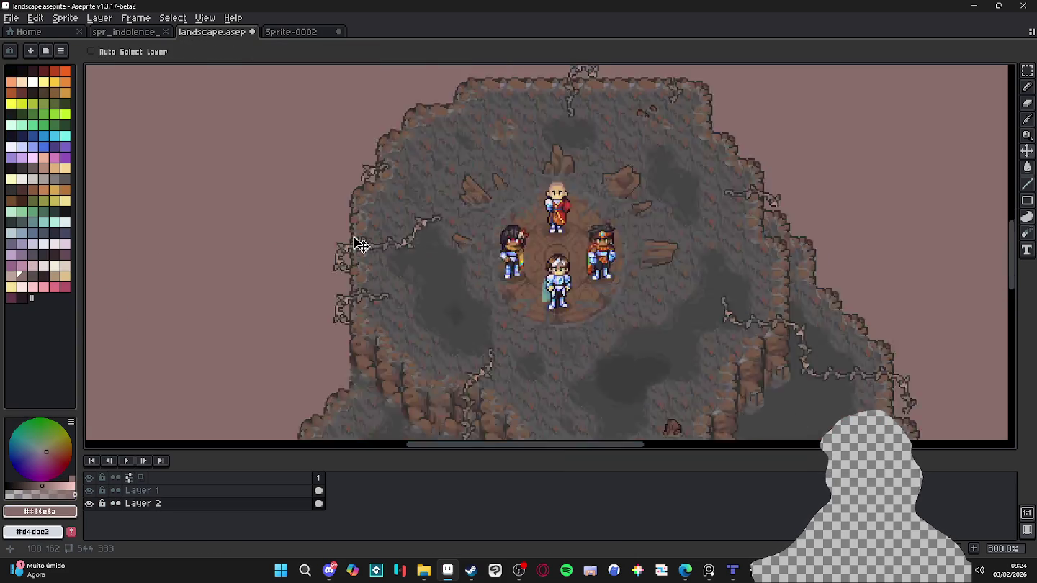
scroll(360, 244, up, 5)
Step: On Layer 1, select the dark grey #323232 area and fill the pink background dark brown
ctrl+click(343, 223)
key(w)
alt+click(209, 239)
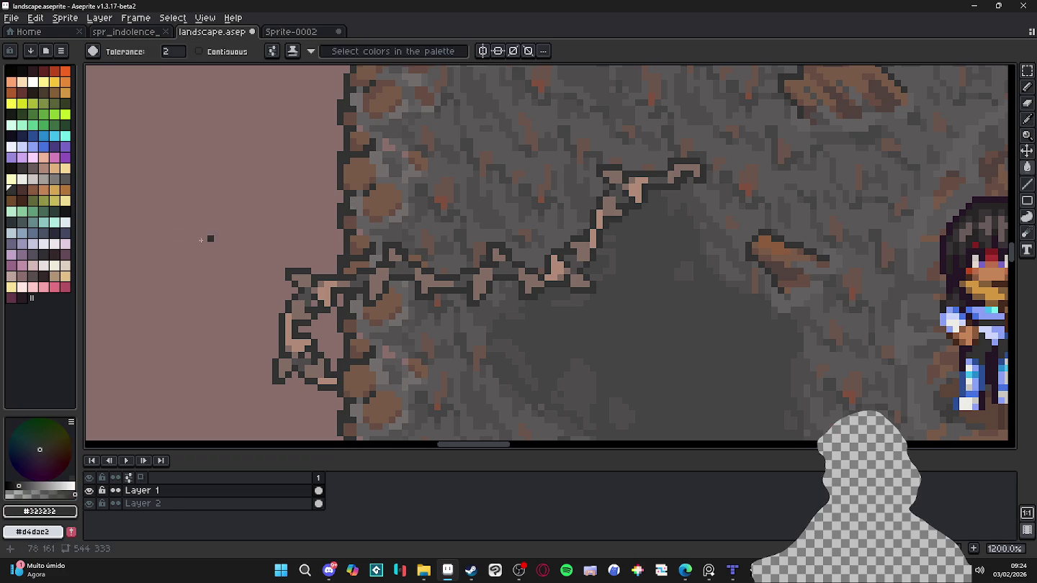
scroll(191, 216, down, 4)
scroll(191, 216, down, 1)
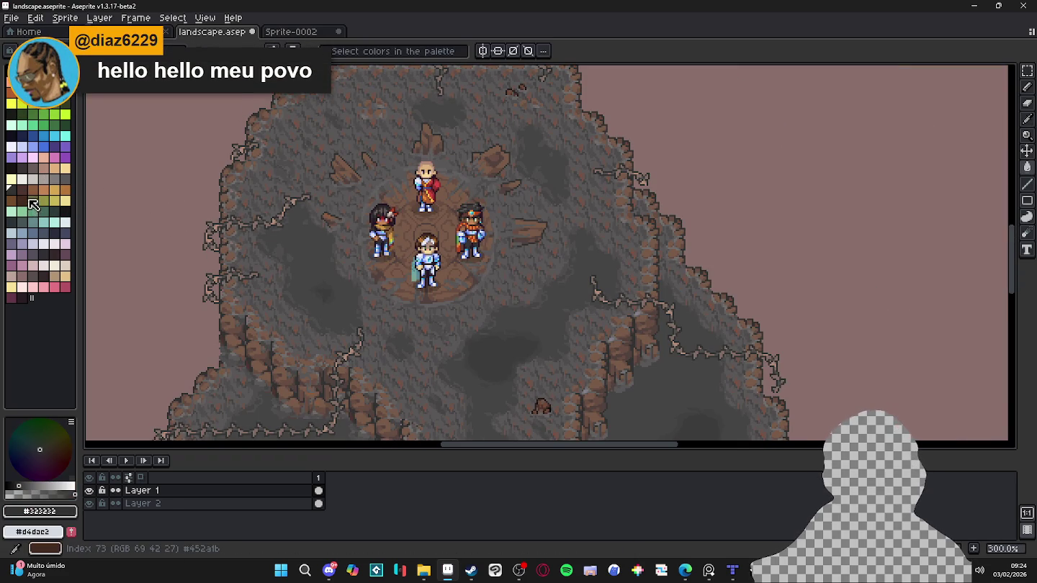
click(31, 195)
click(219, 216)
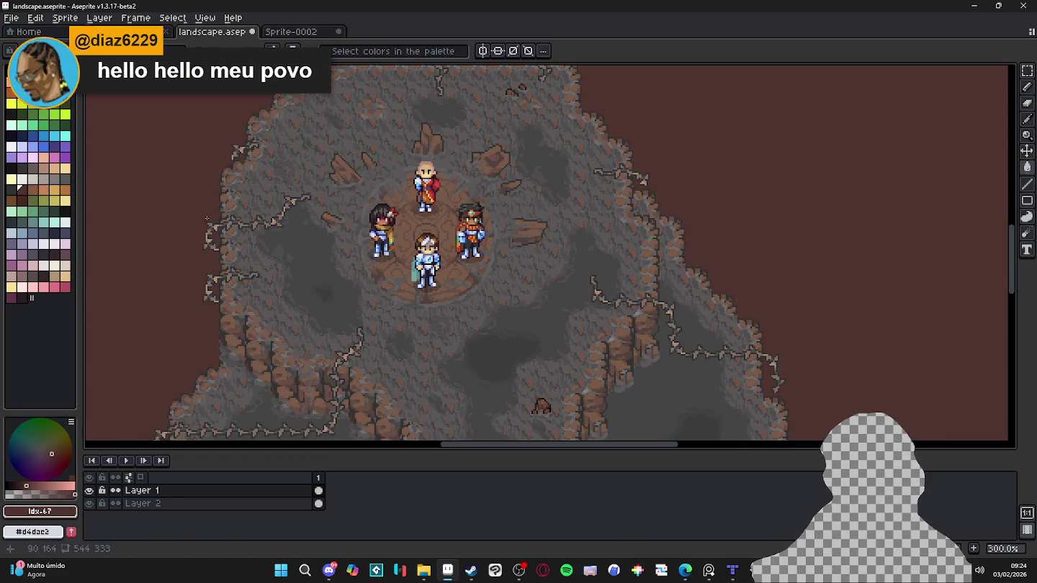
Step: Refill the area around the rock islands with a near-black palette colour
scroll(221, 217, down, 3)
scroll(223, 223, up, 3)
scroll(227, 238, up, 3)
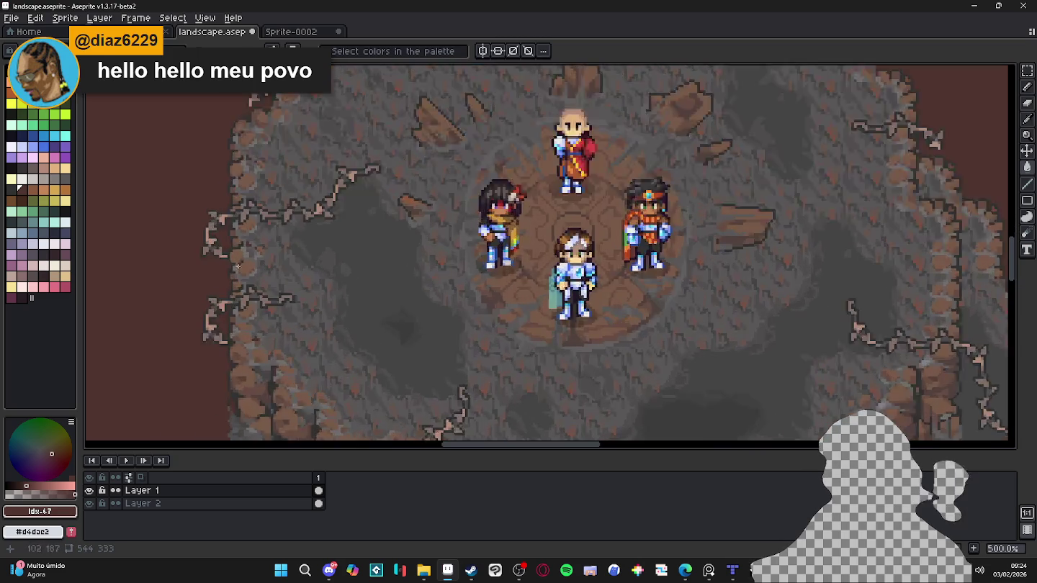
scroll(230, 249, up, 4)
alt+click(231, 245)
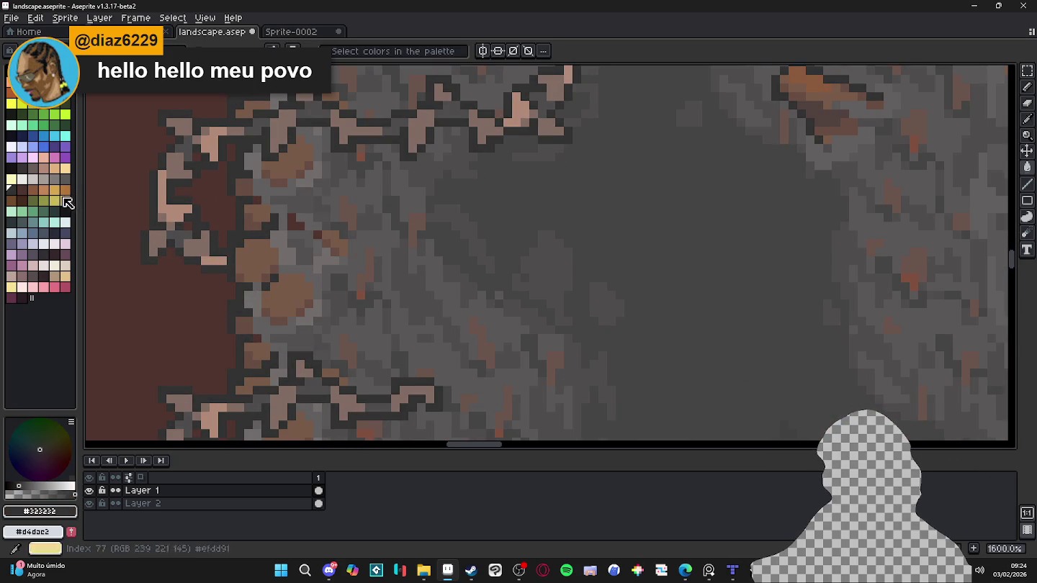
click(21, 167)
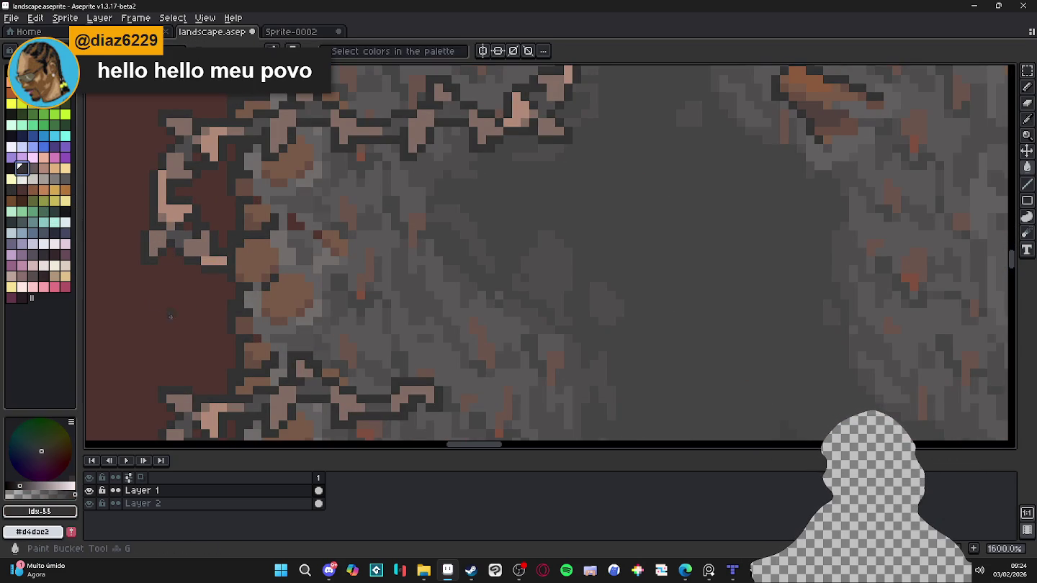
scroll(173, 319, down, 3)
scroll(187, 318, down, 2)
scroll(209, 315, down, 1)
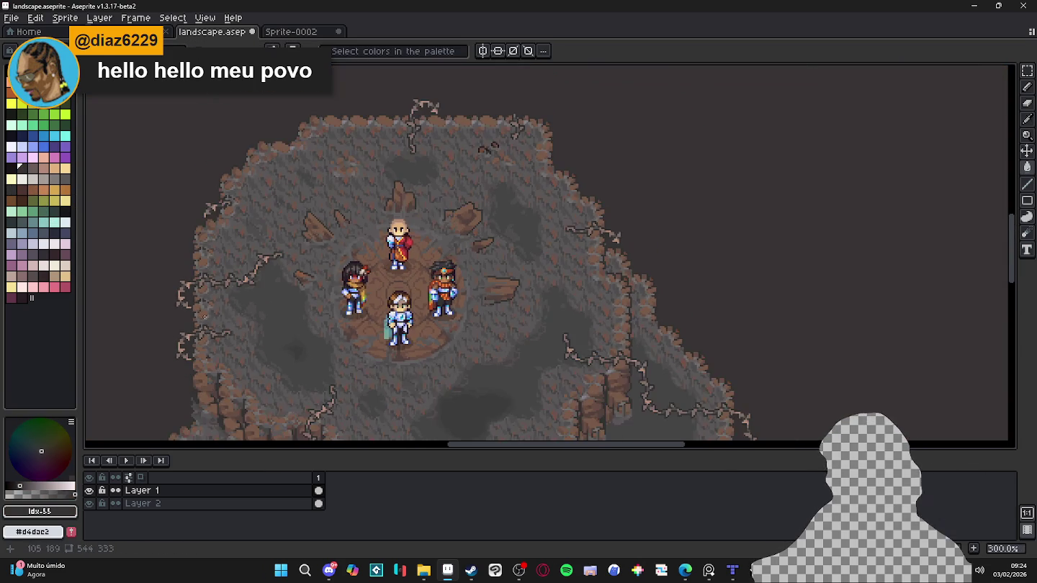
scroll(229, 314, down, 1)
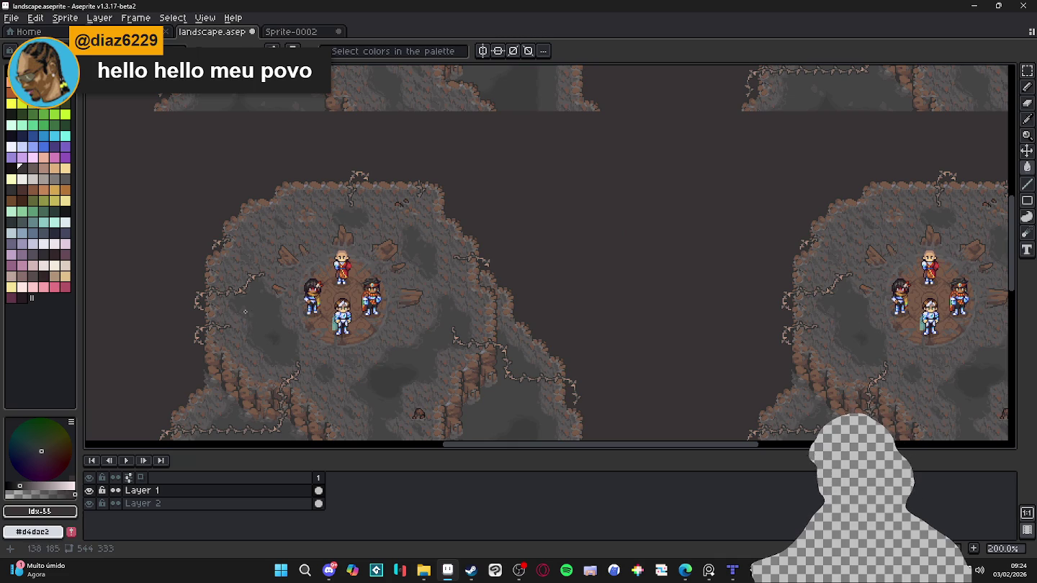
click(11, 168)
click(152, 247)
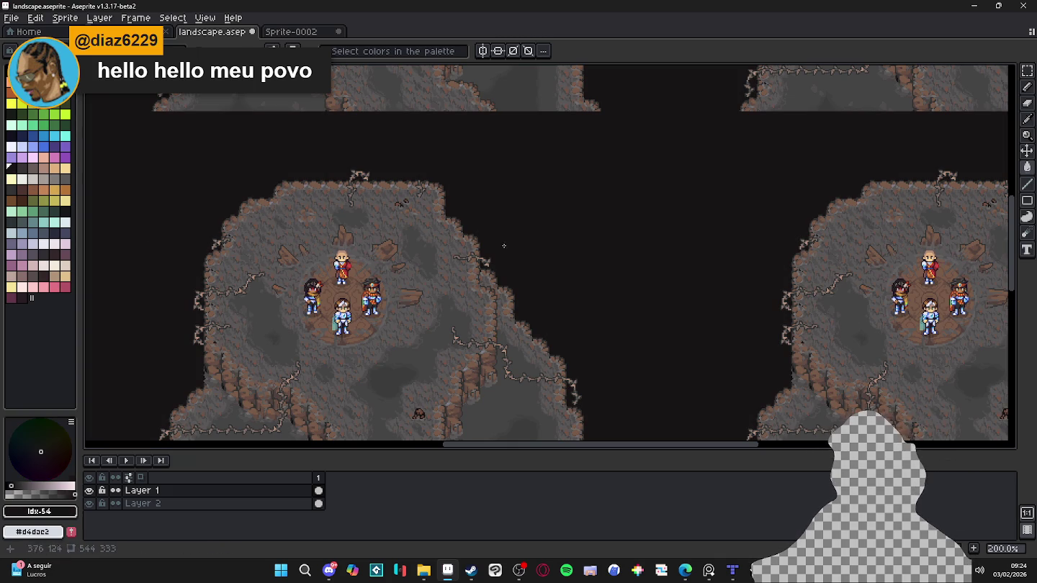
Step: Draw a grey Idx-55 pencil wisp stroke beside the cave
click(21, 169)
key(b)
scroll(572, 217, up, 2)
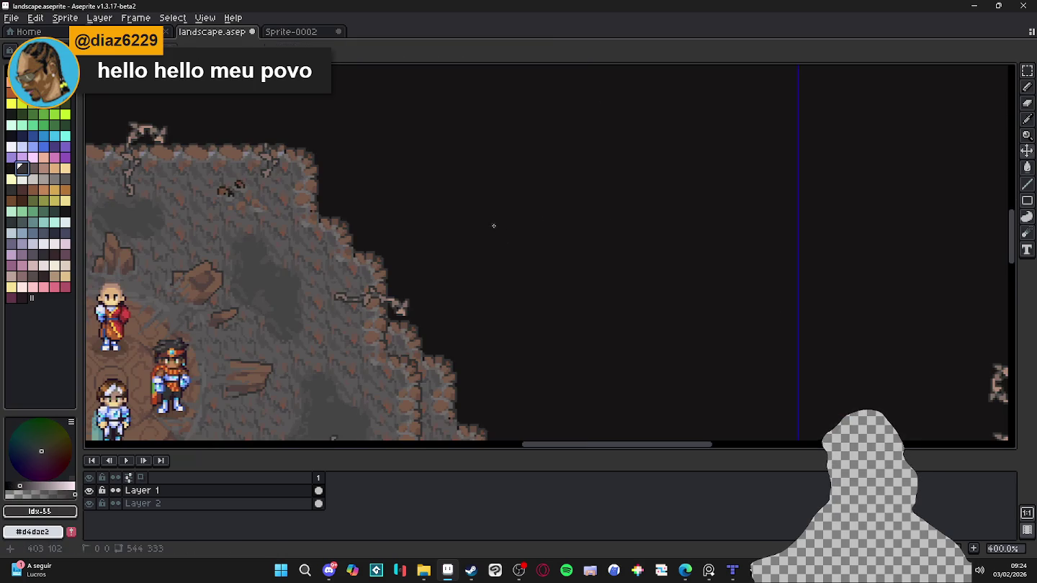
drag(451, 186, 515, 242)
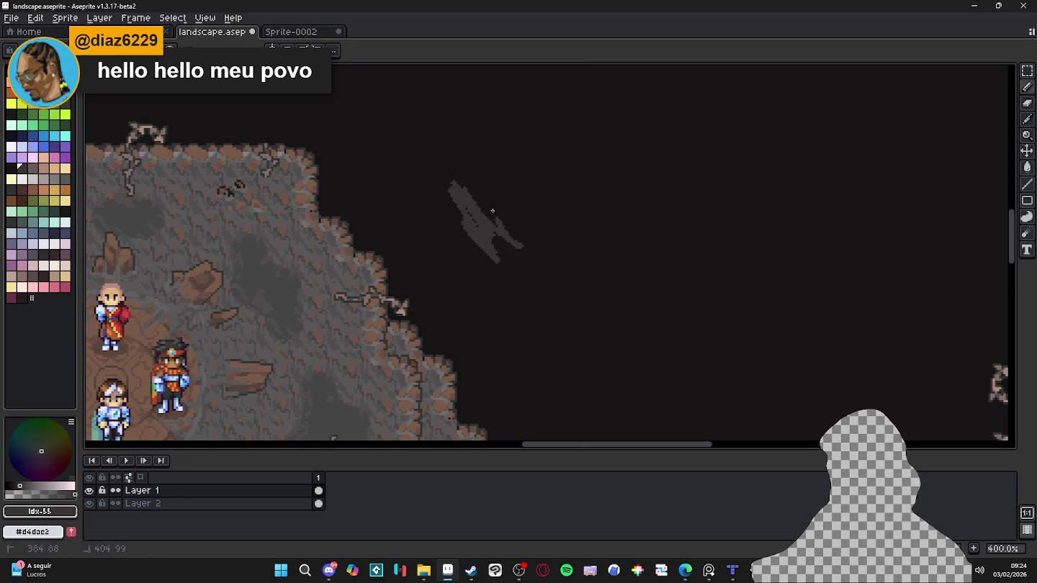
scroll(541, 272, down, 1)
scroll(578, 289, down, 2)
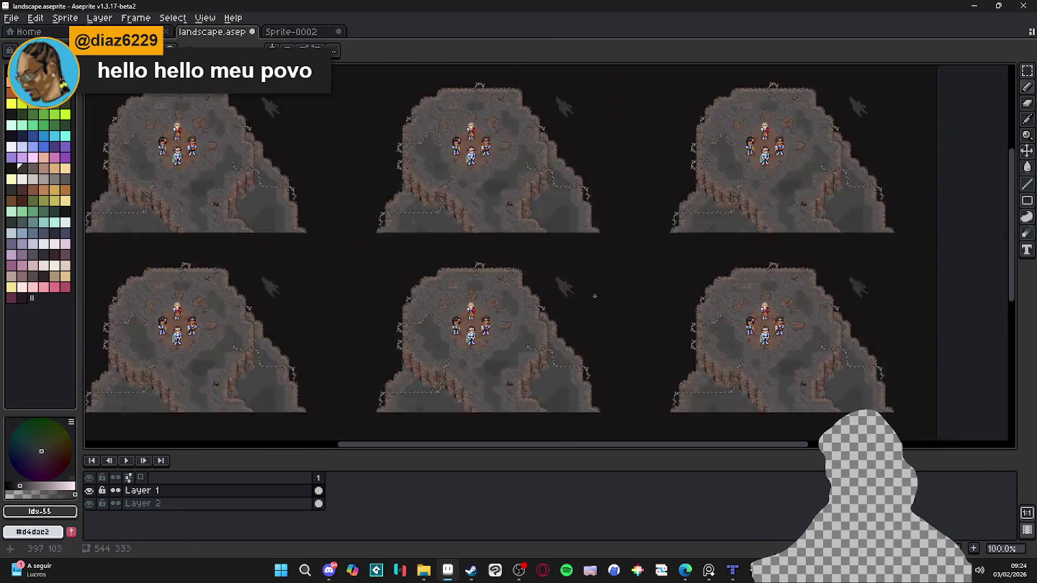
scroll(578, 288, down, 2)
scroll(506, 281, up, 2)
scroll(507, 282, up, 1)
Step: Undo the grey test stroke and briefly check the map in Tiled before returning
drag(507, 282, 622, 246)
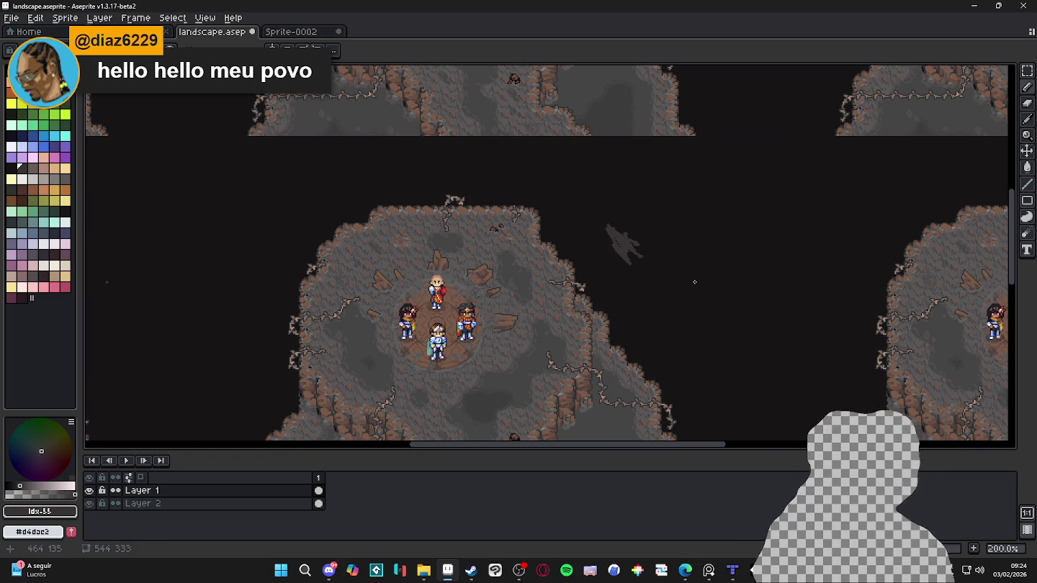
key(ctrl+z)
key(ctrl+z)
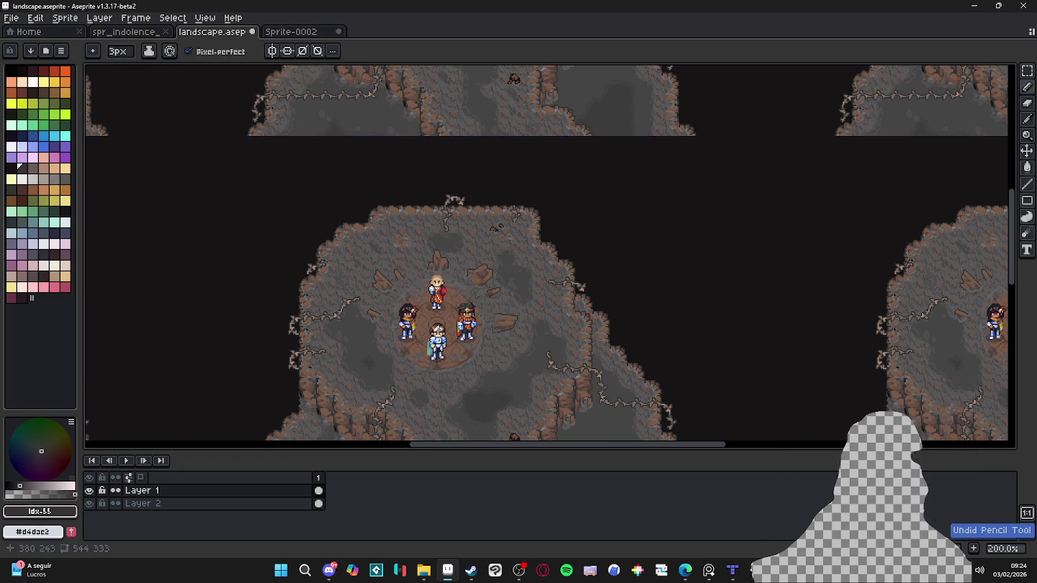
click(731, 571)
click(734, 573)
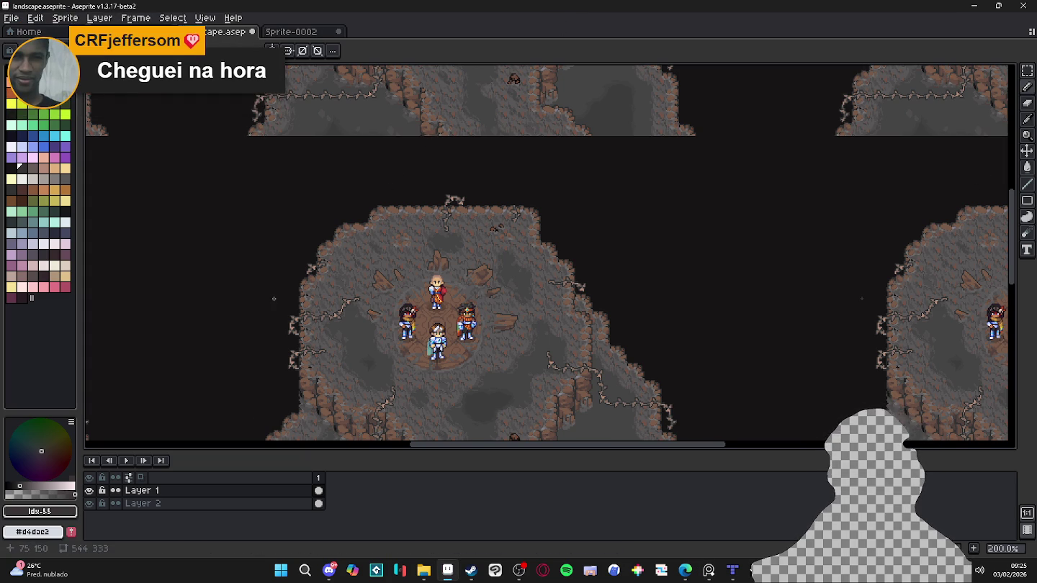
scroll(274, 298, up, 1)
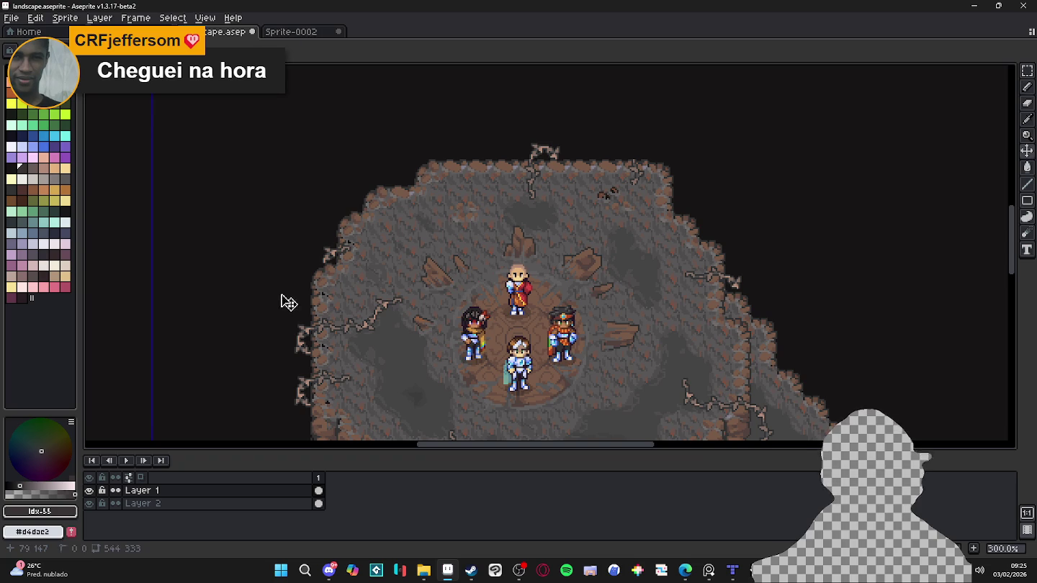
scroll(282, 296, up, 3)
scroll(280, 293, down, 2)
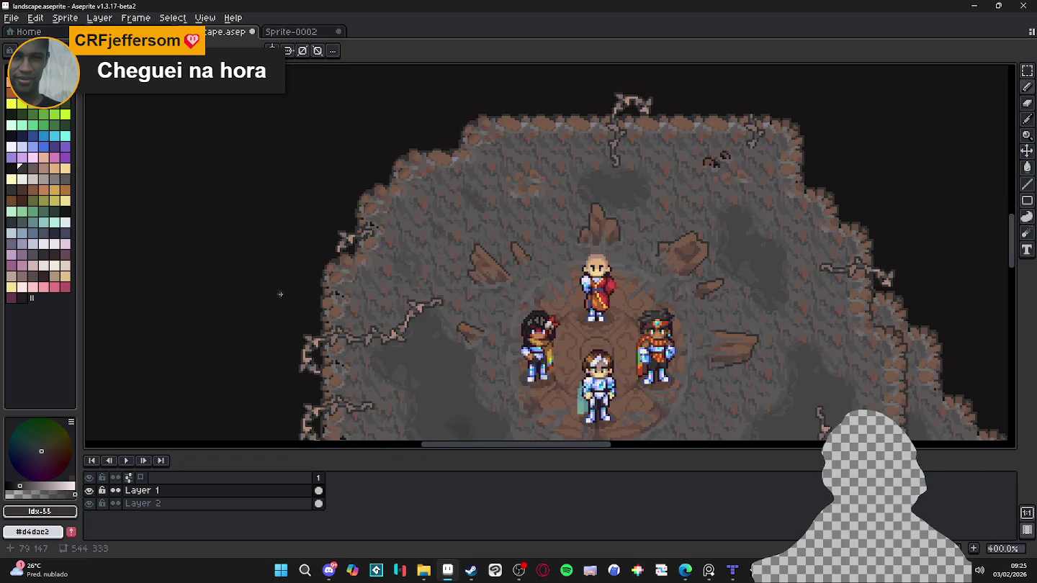
scroll(280, 294, down, 1)
scroll(281, 294, down, 1)
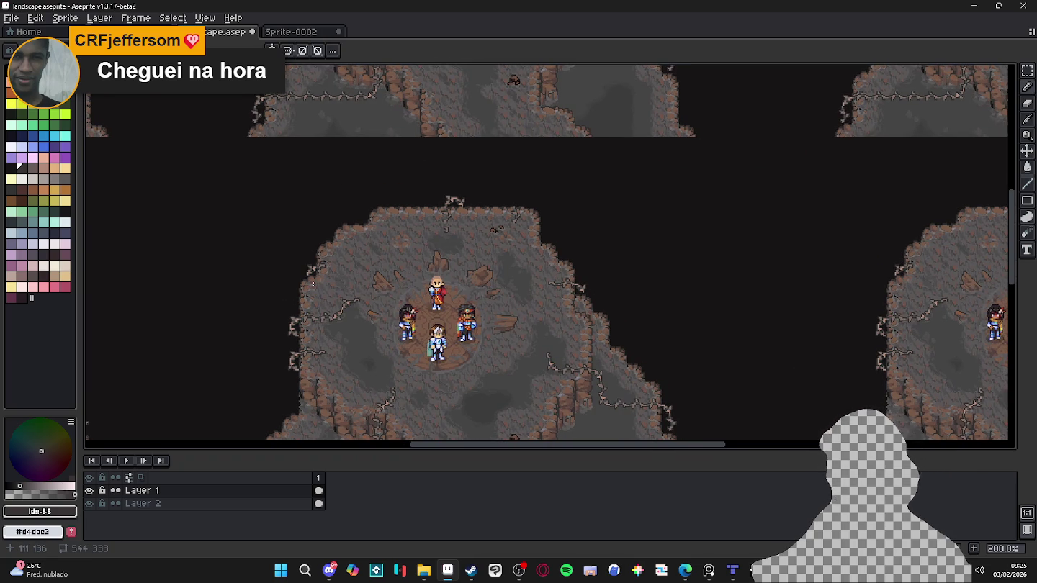
scroll(314, 284, down, 1)
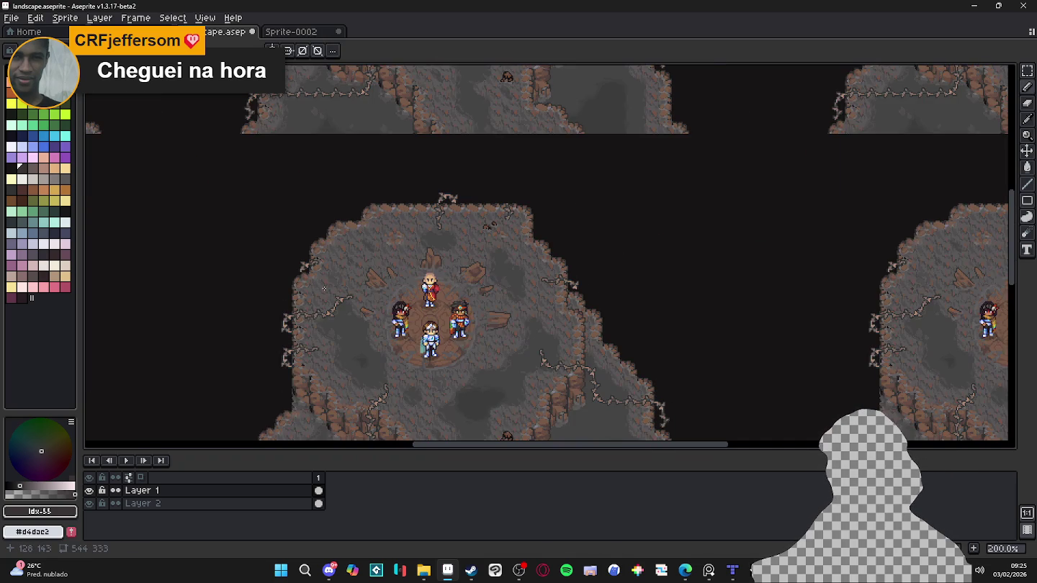
scroll(324, 289, down, 1)
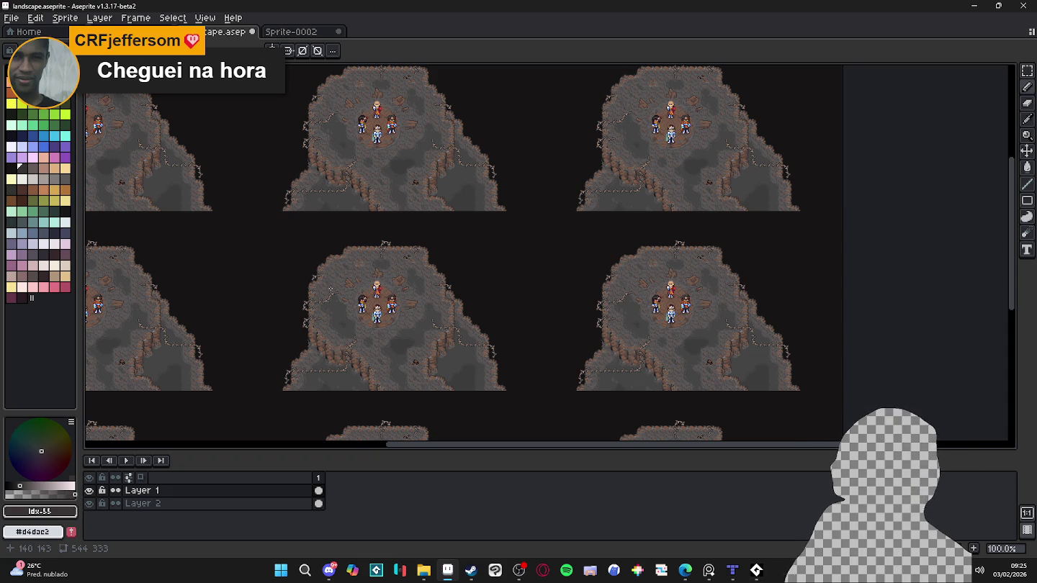
key(b)
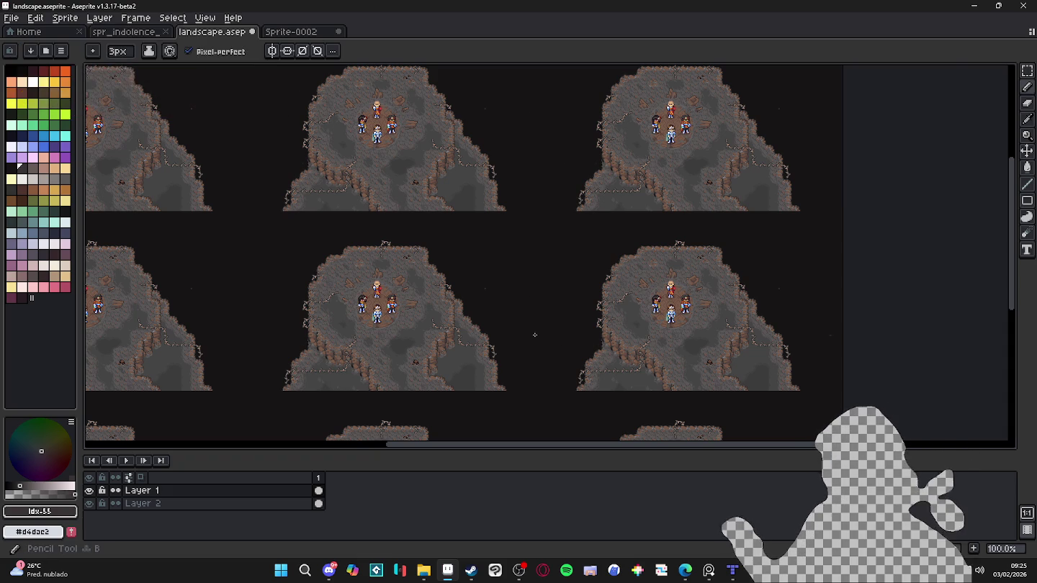
Step: Check Layer 1's visibility, then select Layer 2 and add Layer 3 above it
double_click(91, 490)
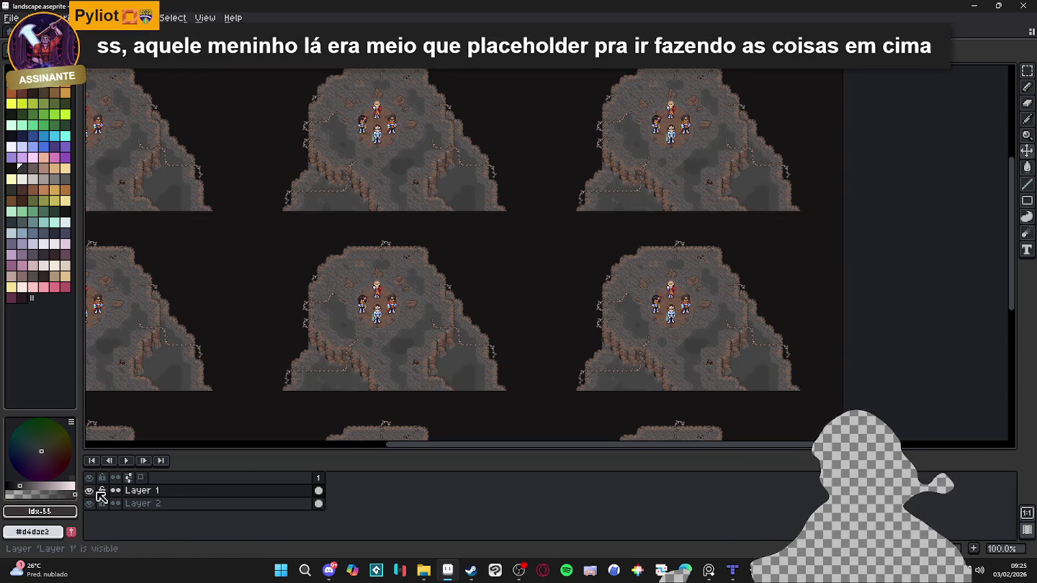
key(w)
click(185, 503)
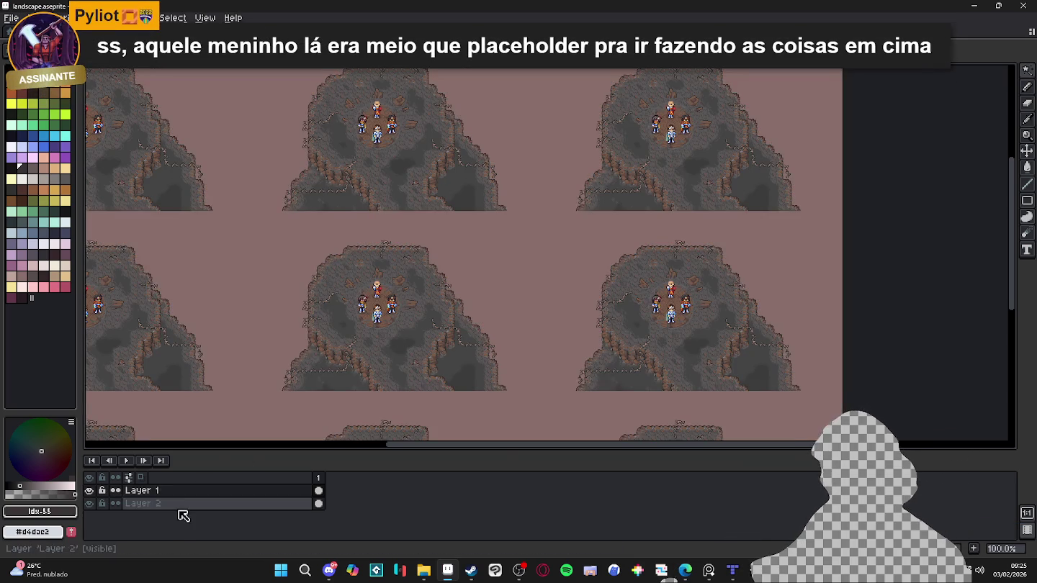
key(shift+n)
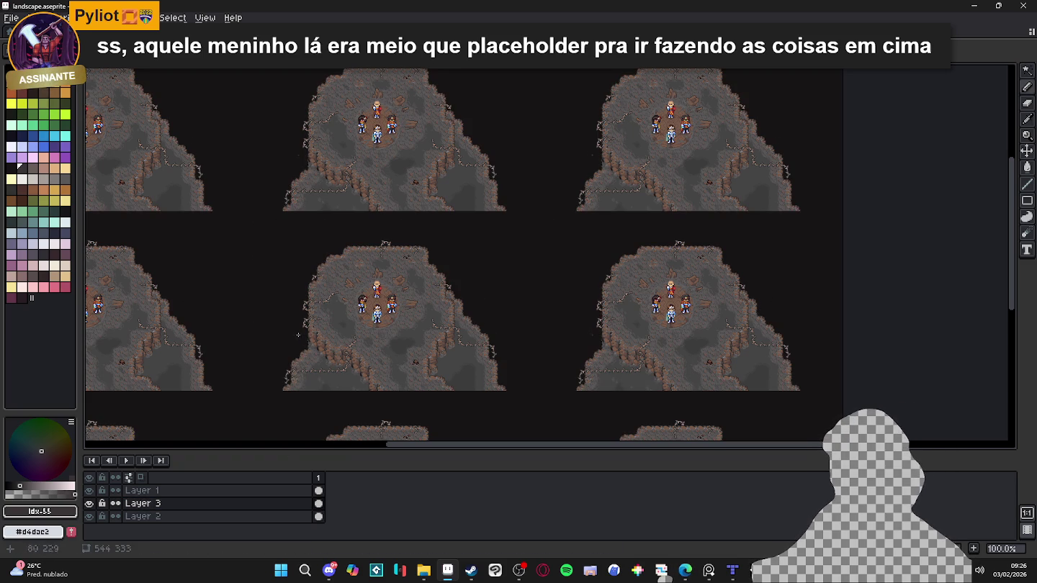
Step: Sample the dark background colour and test a stroke on Layer 3, then undo it
click(64, 178)
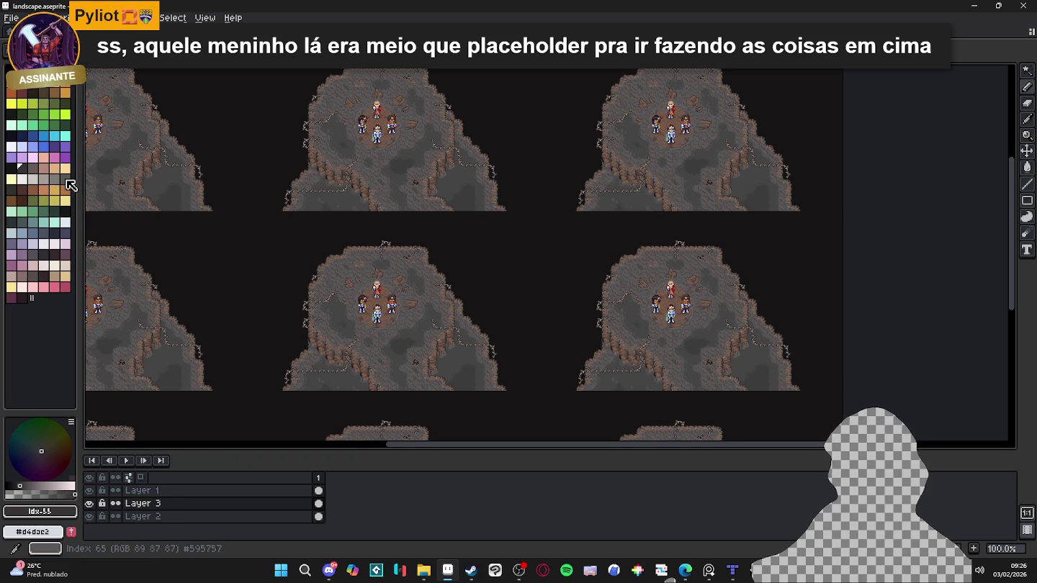
alt+click(261, 286)
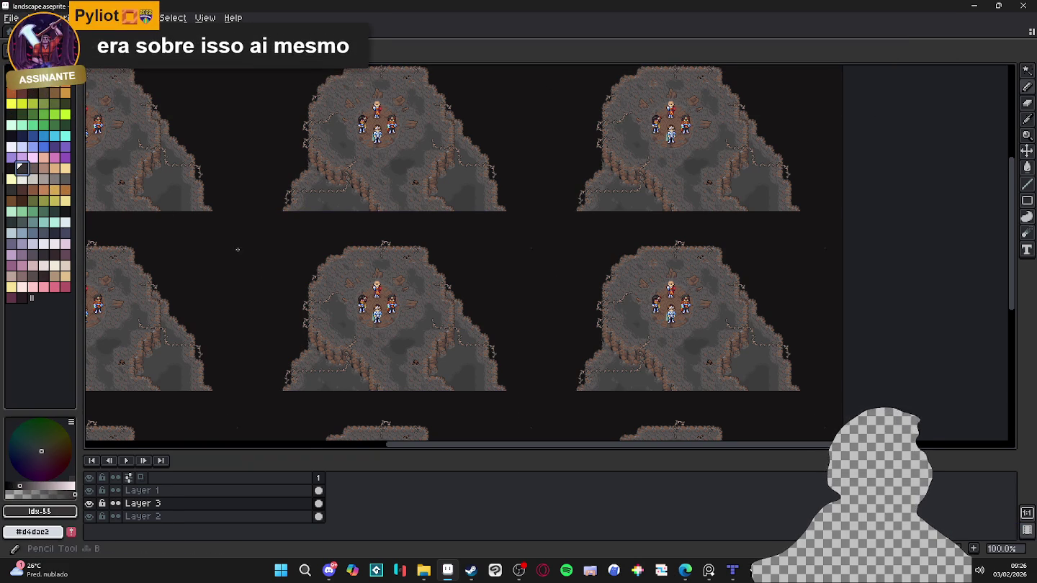
scroll(262, 272, up, 1)
drag(262, 271, 288, 294)
key(ctrl+z)
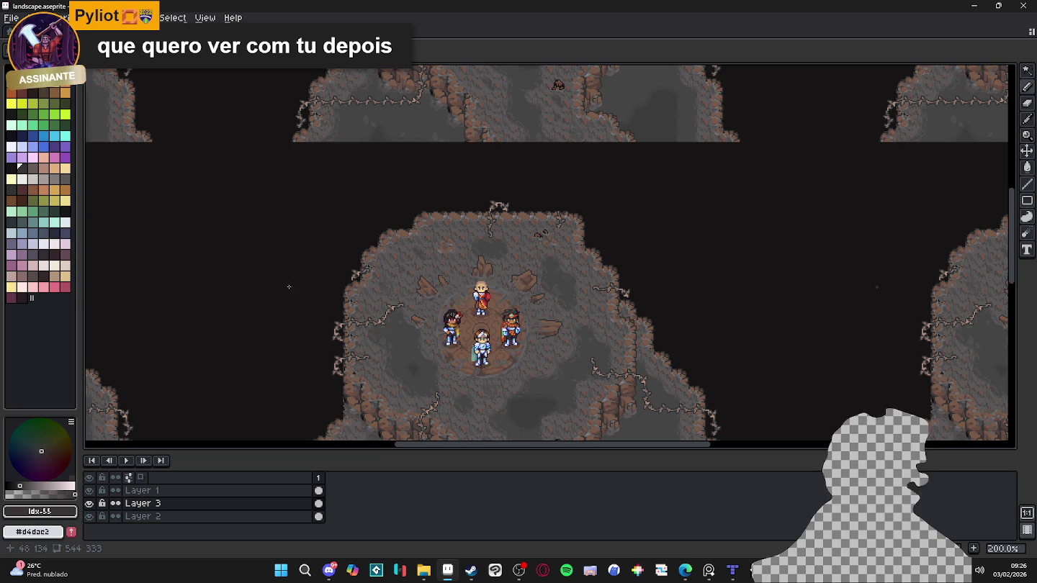
scroll(310, 275, down, 1)
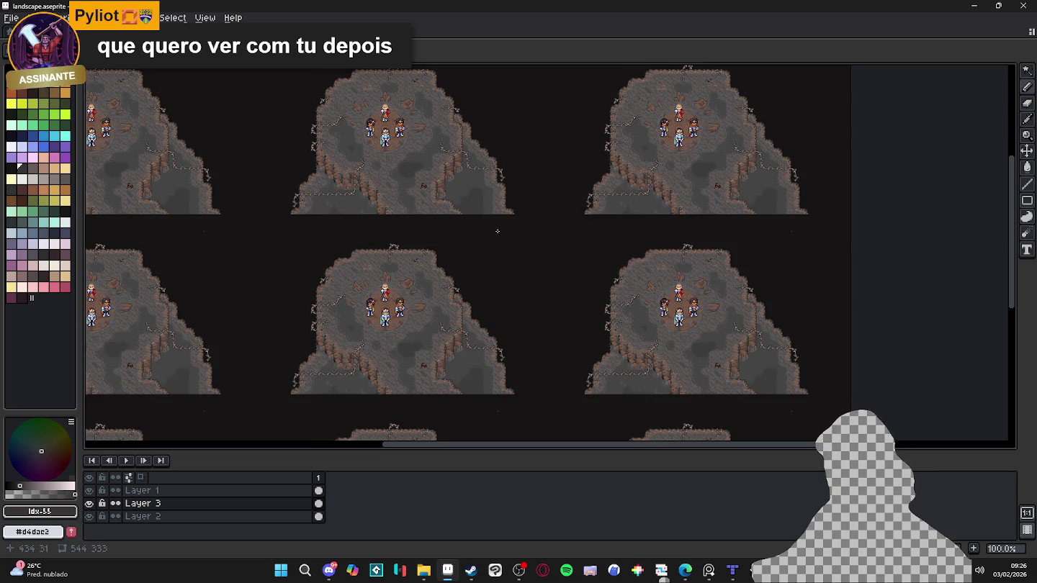
key(ctrl)
ctrl+click(463, 214)
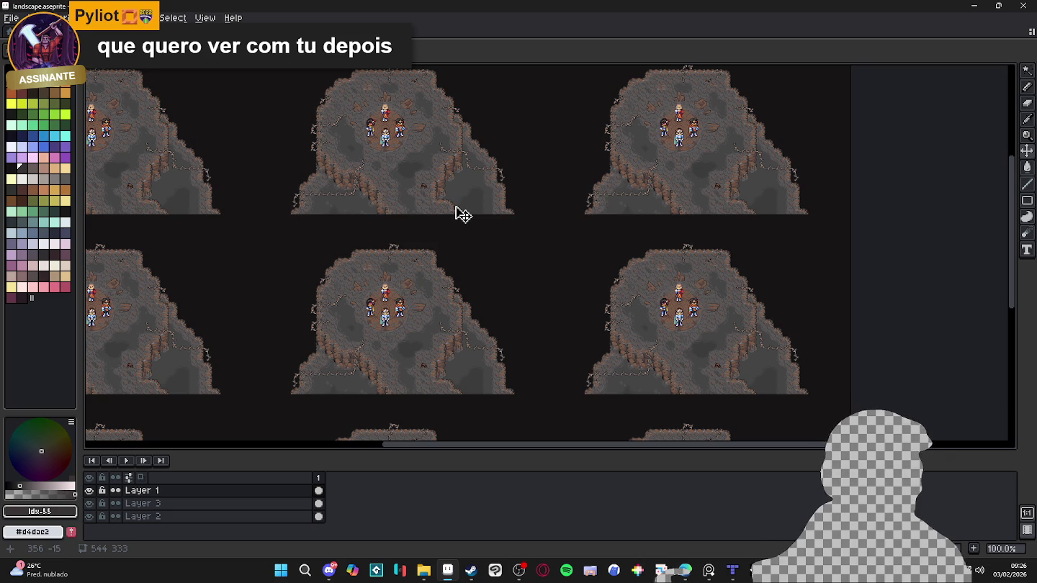
key(v)
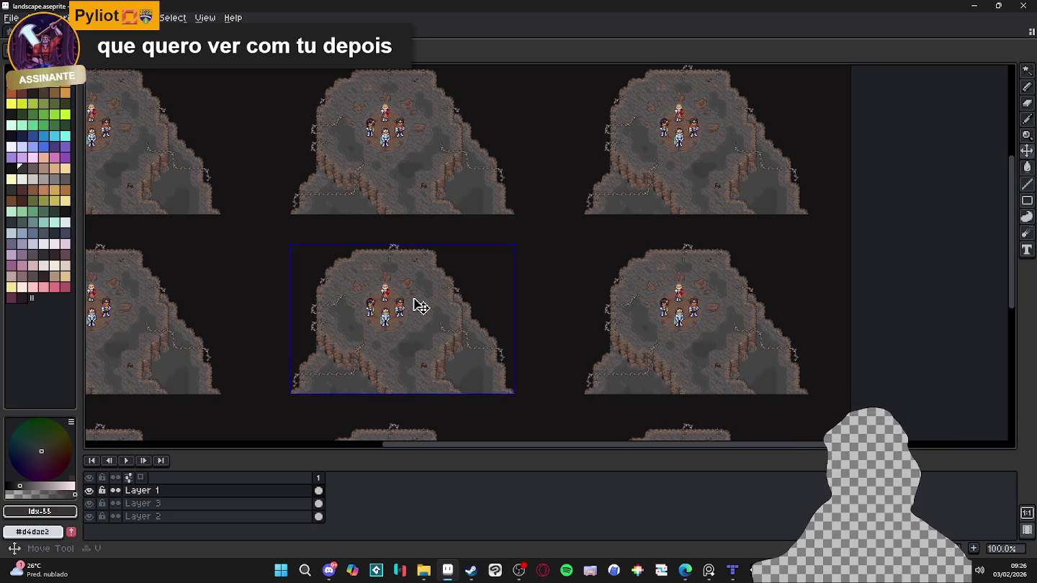
key(b)
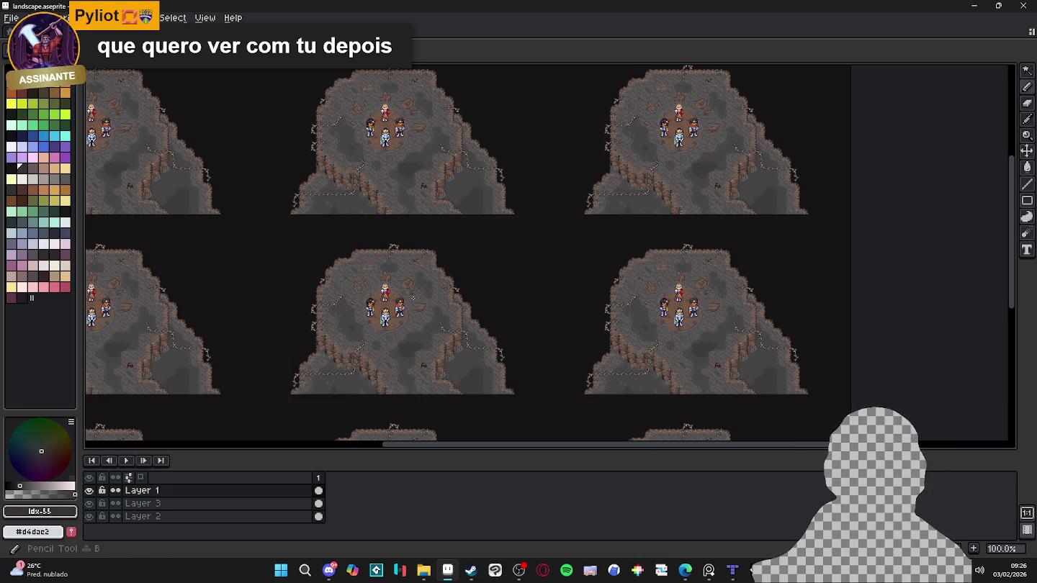
key(v)
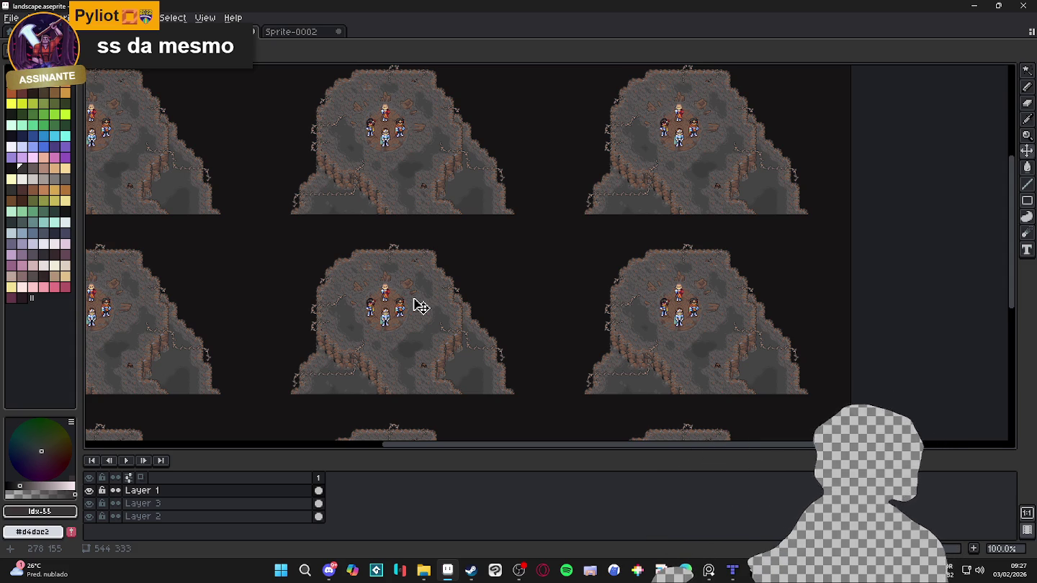
Step: Try a thin curved dark wisp above the cave, then undo it
scroll(384, 288, up, 1)
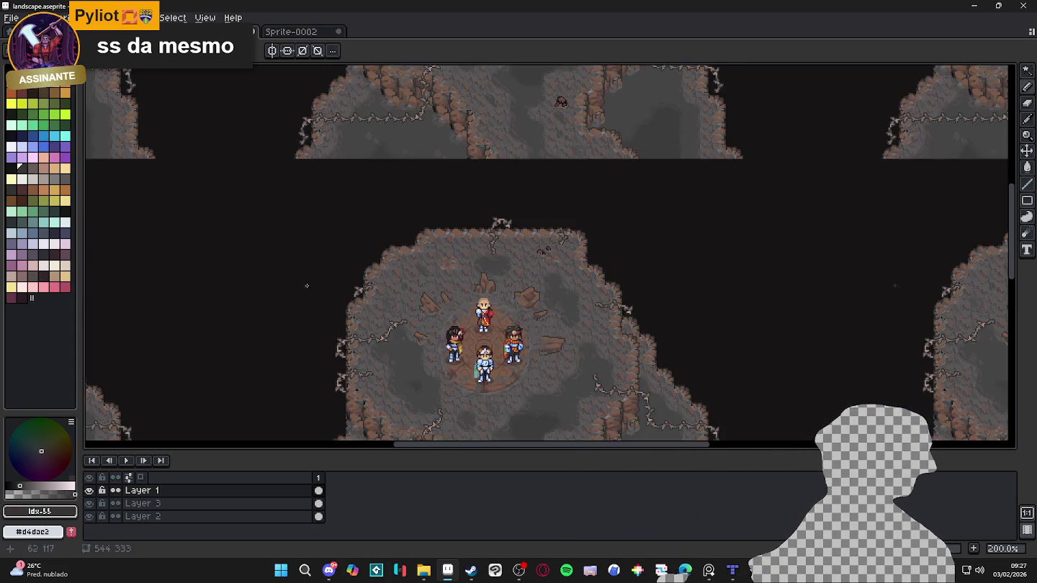
scroll(317, 216, up, 3)
scroll(313, 227, down, 2)
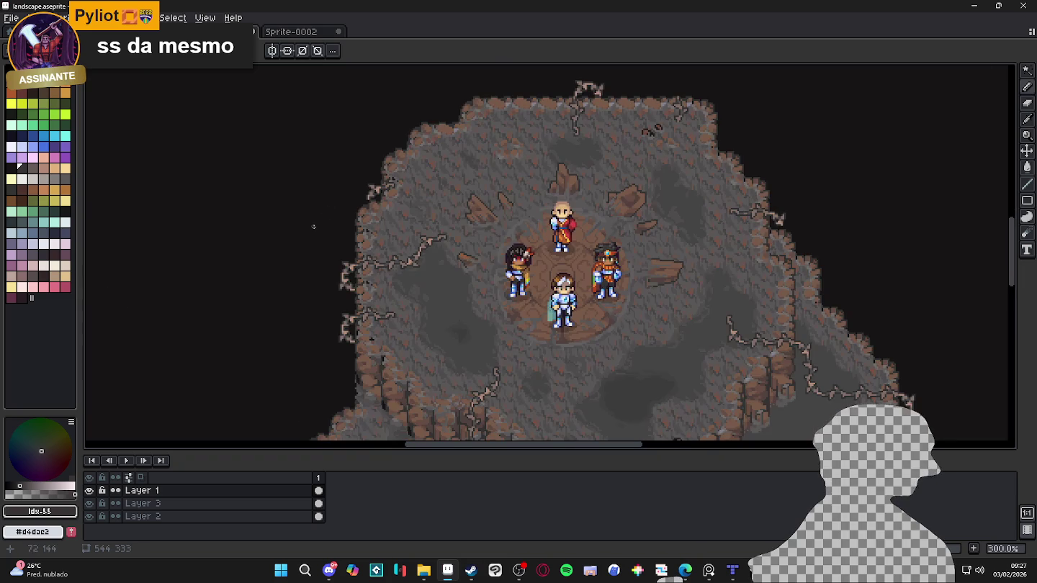
scroll(314, 226, down, 1)
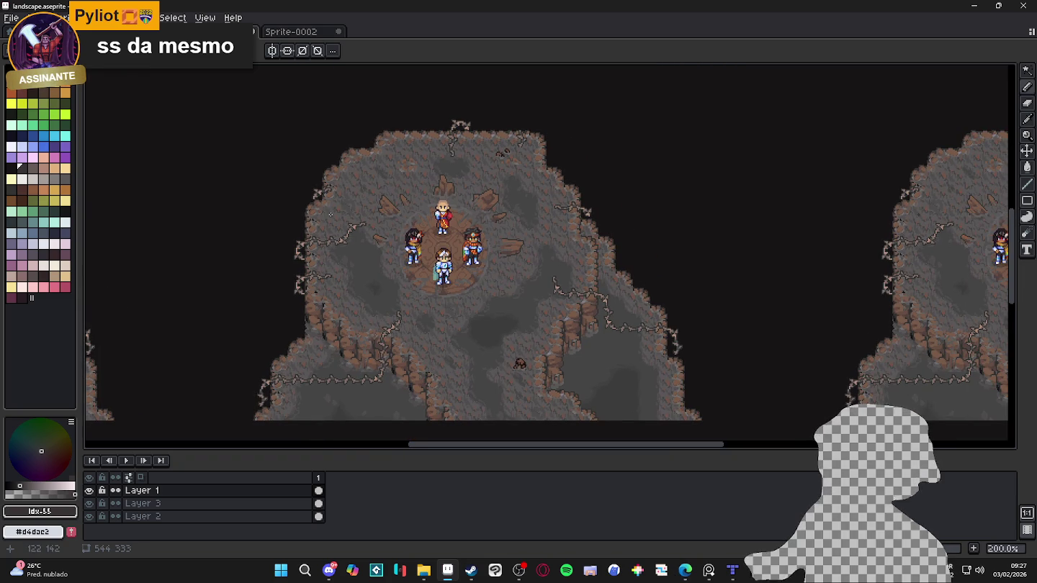
drag(697, 191, 614, 206)
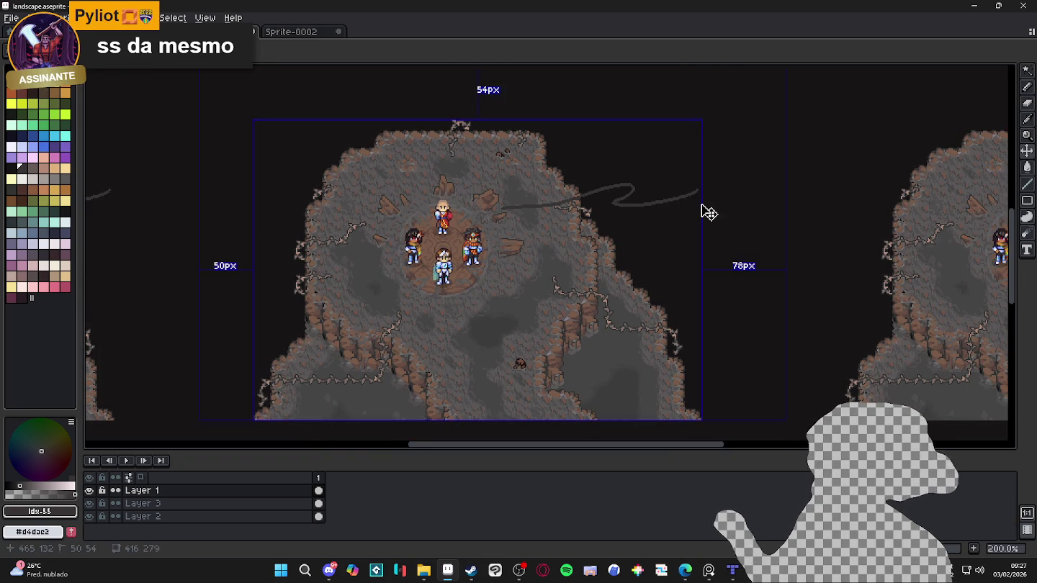
key(ctrl+z)
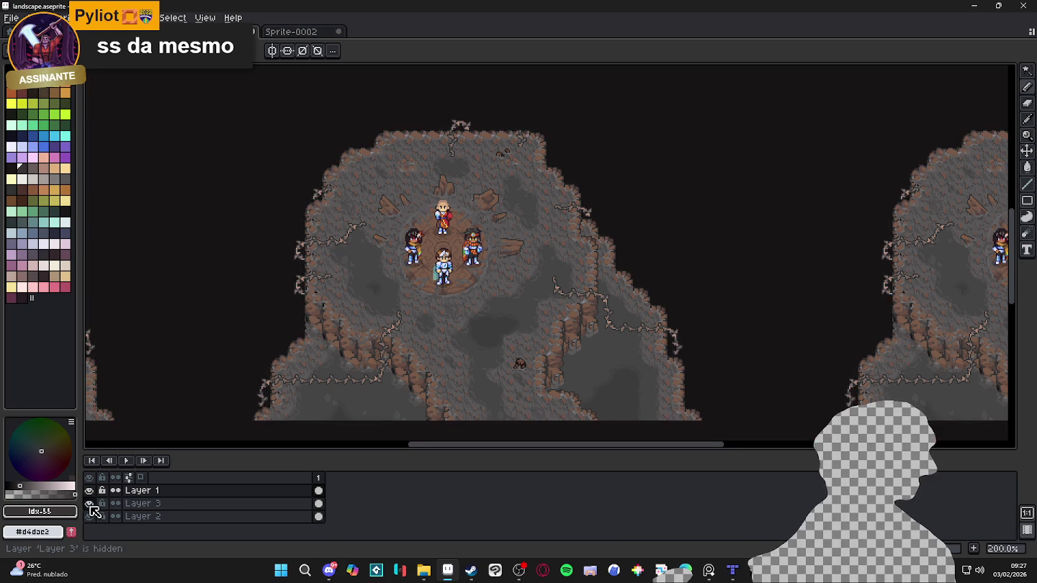
Step: Give Layer 3 the name black_background in its Layer Properties
double_click(155, 505)
text(b)
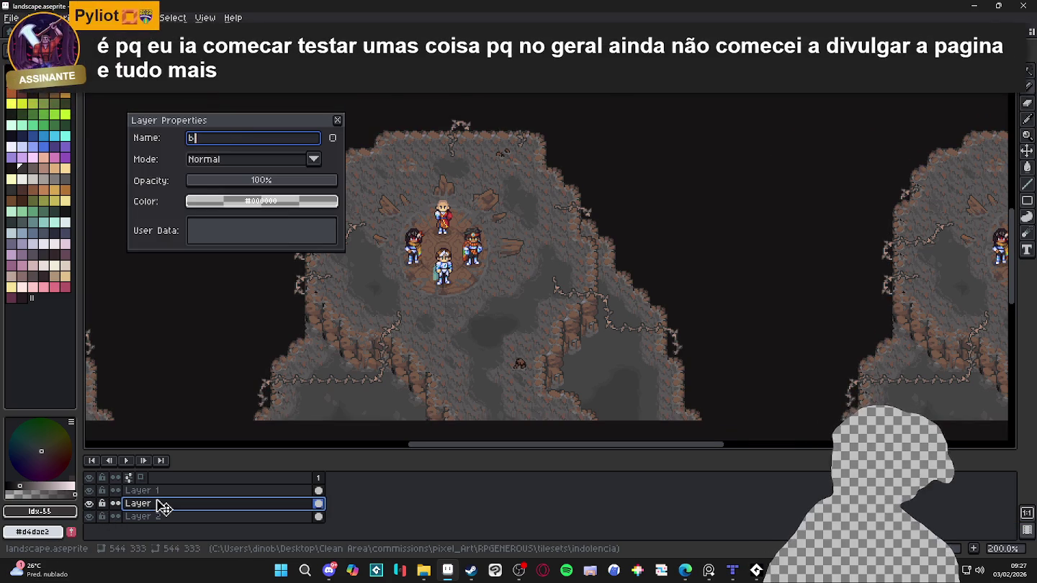
text(lack_b)
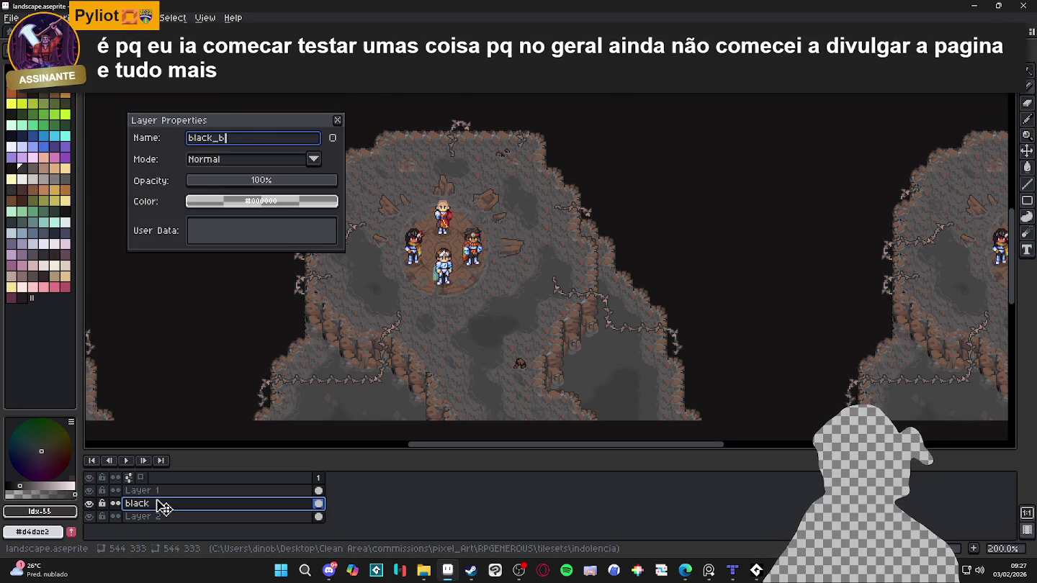
text(ackground)
key(Return)
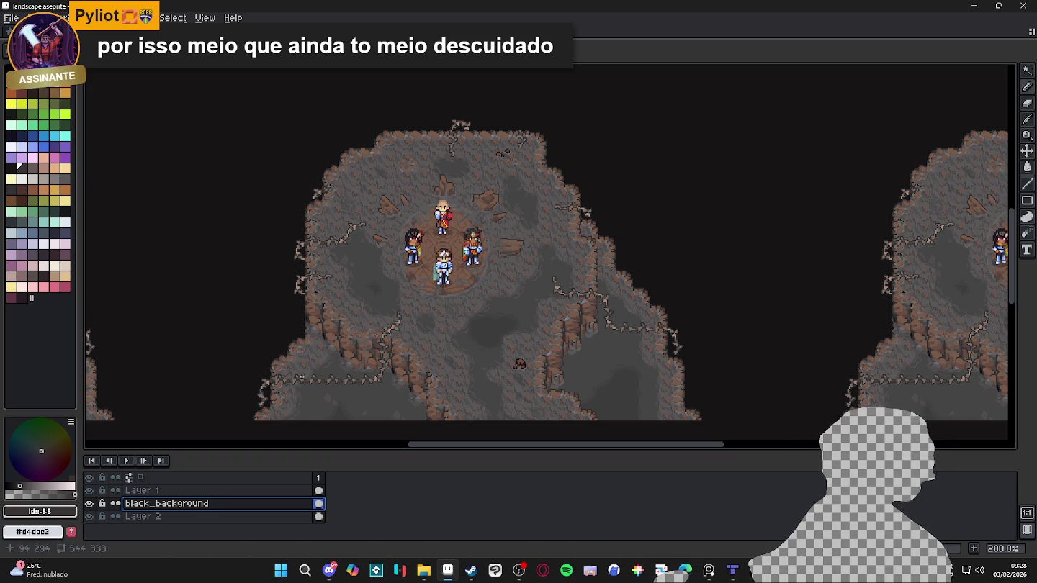
Step: Pick a dark grey drawing colour and undo the stray diagonal stroke
scroll(285, 317, up, 4)
scroll(285, 317, down, 3)
scroll(285, 317, down, 1)
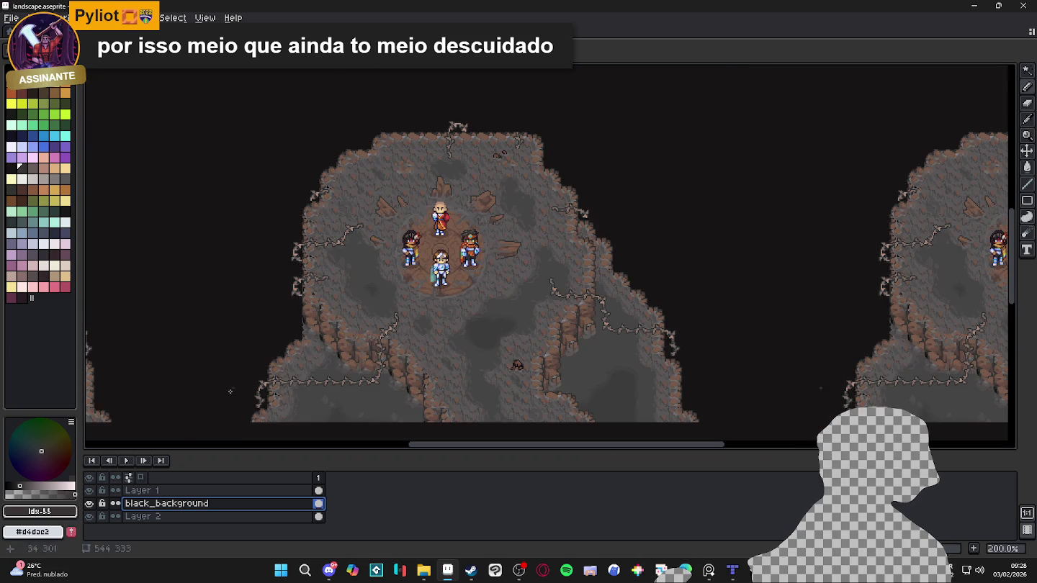
click(42, 495)
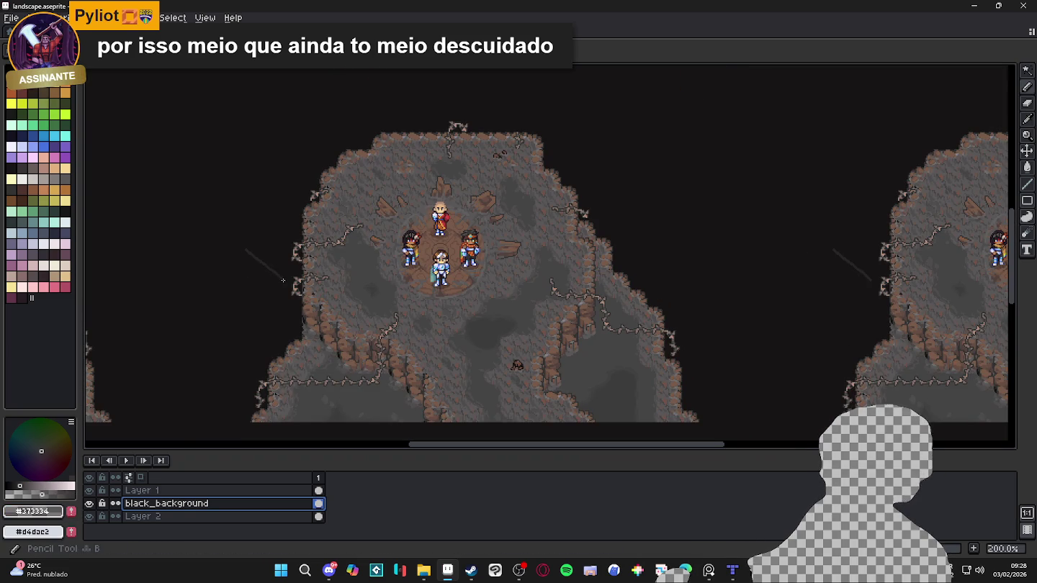
key(ctrl+z)
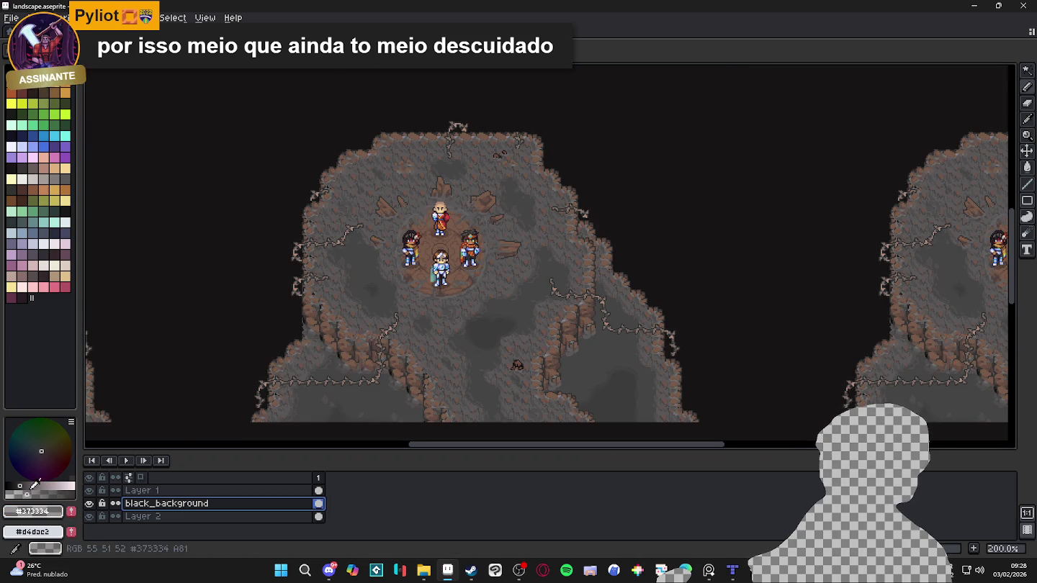
Step: Sample the dark canvas colour and draw a faint stroke left of the cave
scroll(248, 256, up, 3)
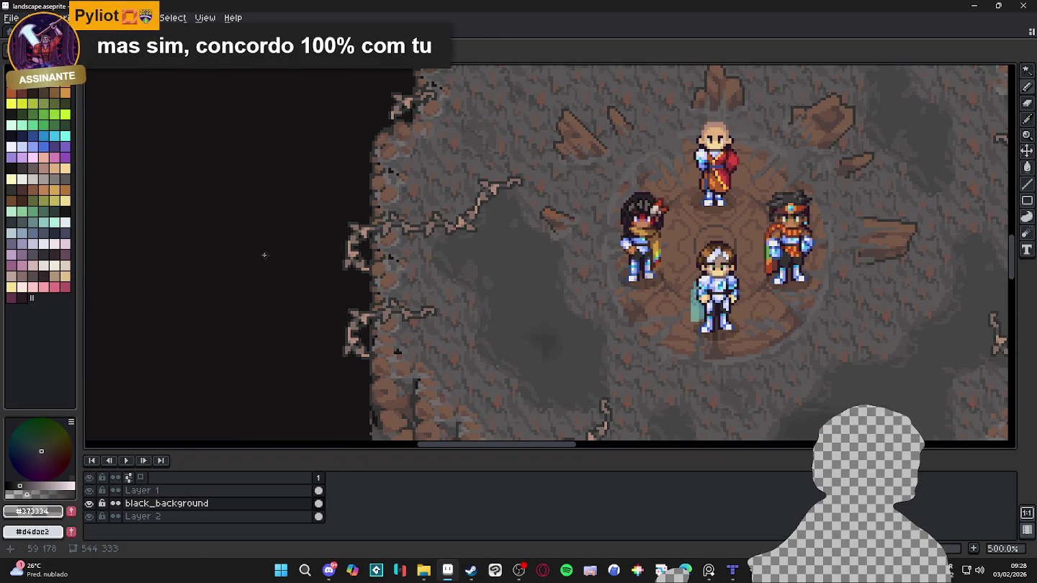
scroll(264, 255, up, 4)
alt+click(271, 254)
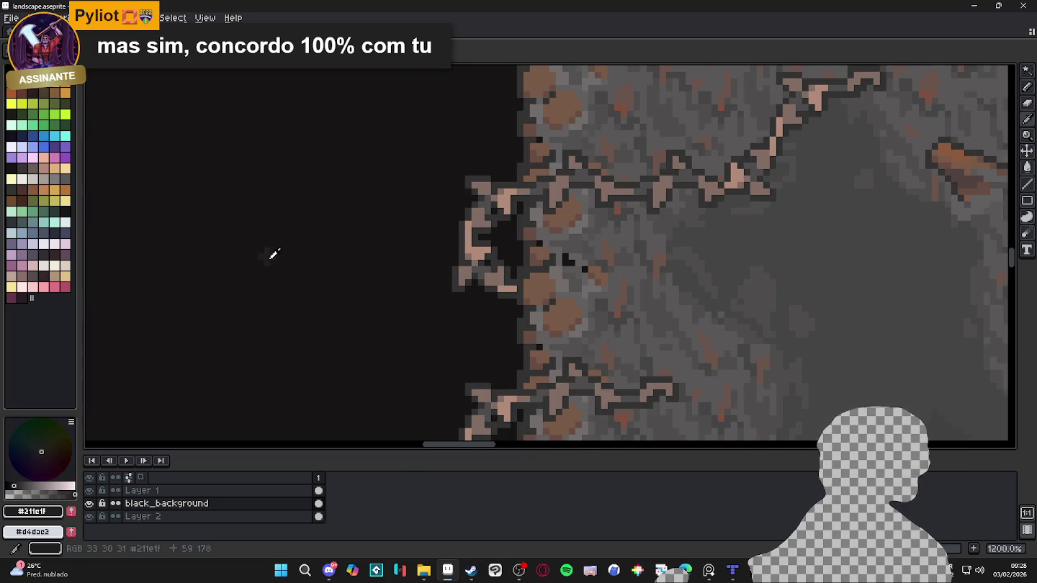
scroll(270, 257, down, 4)
scroll(270, 261, down, 2)
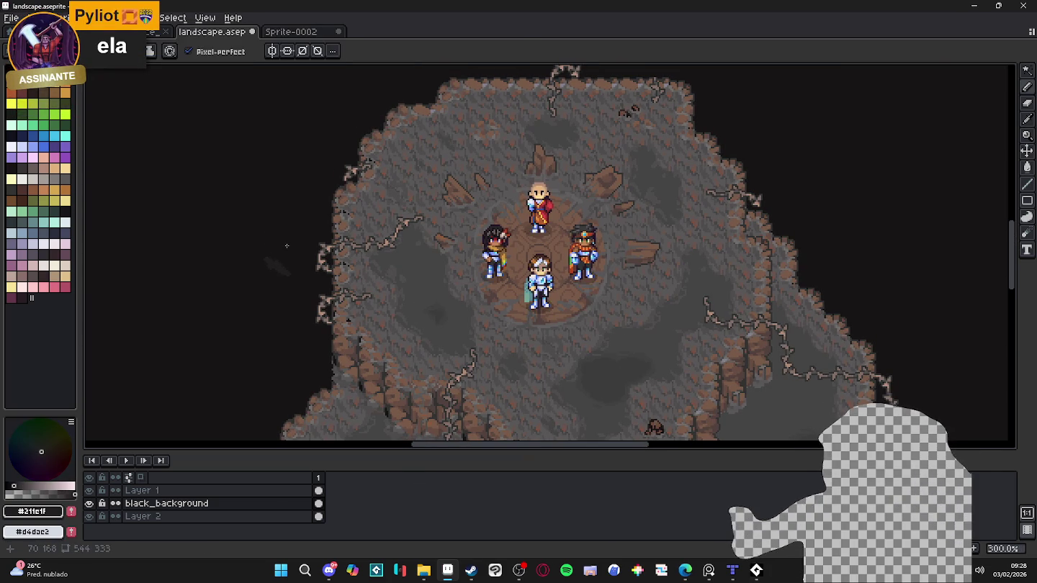
scroll(275, 267, down, 1)
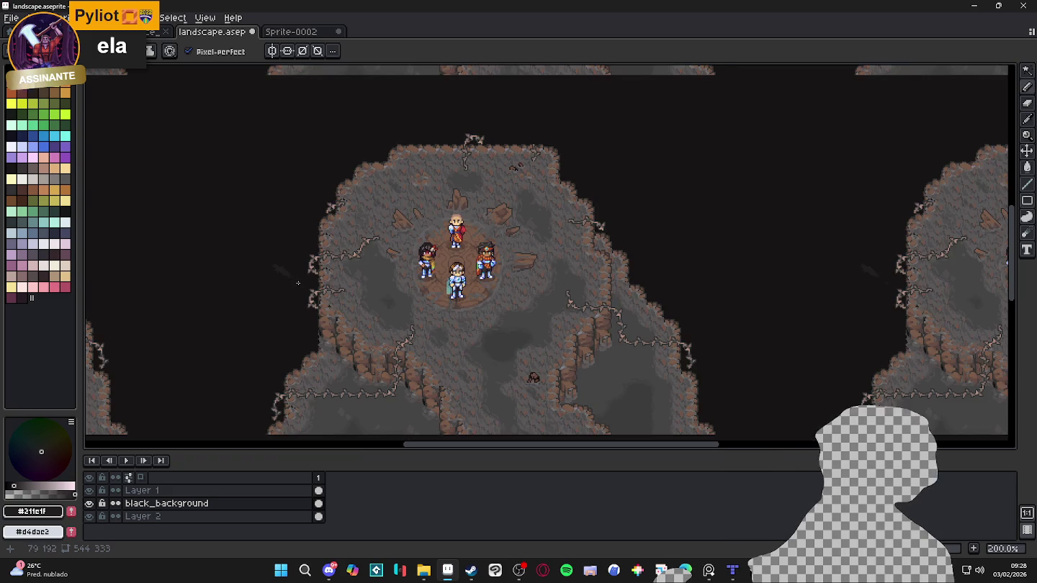
scroll(328, 273, down, 1)
scroll(321, 258, up, 1)
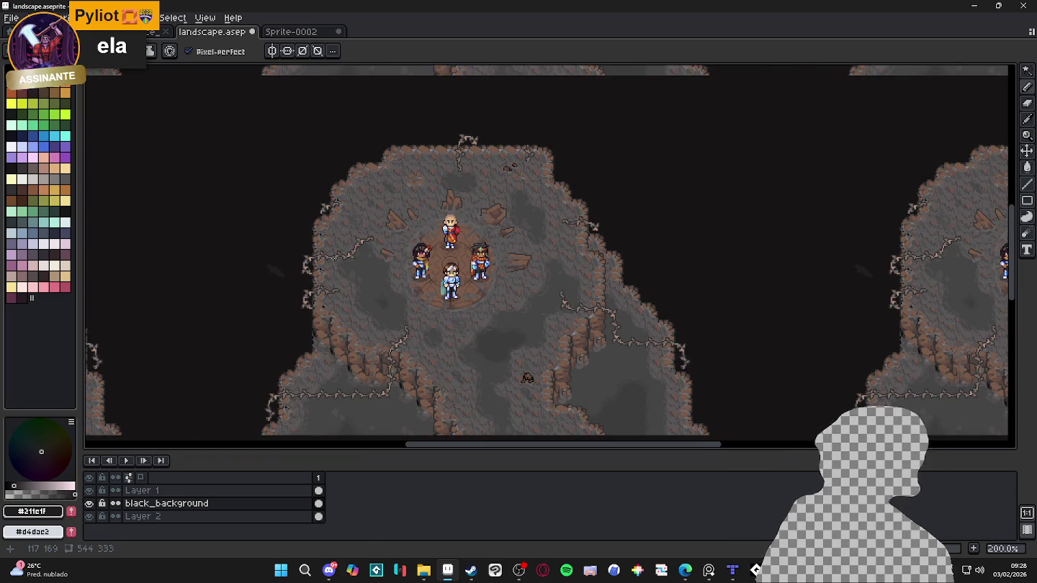
drag(277, 269, 239, 280)
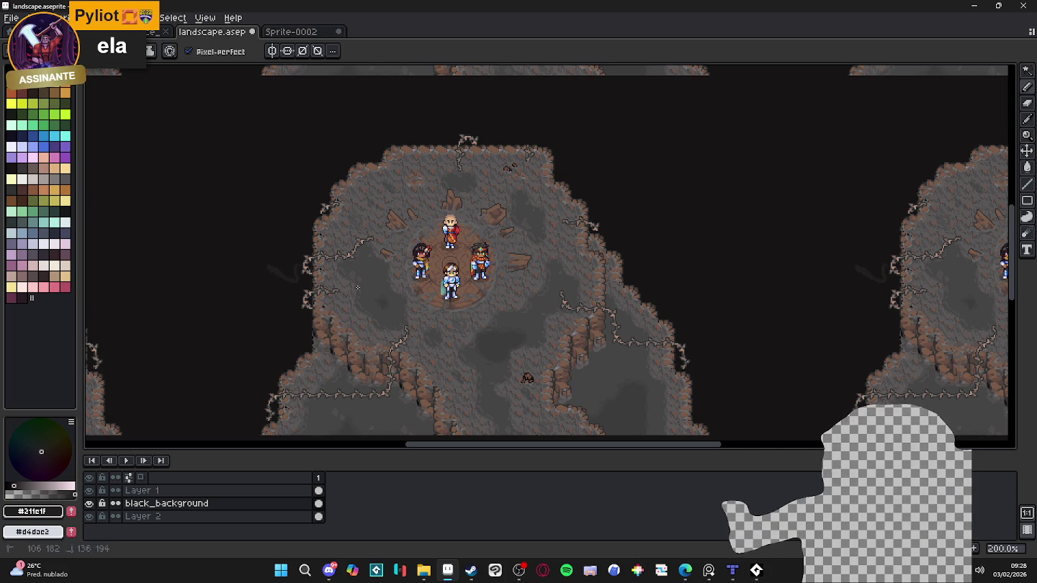
mouse_move(264, 273)
mouse_down()
mouse_move(275, 278)
mouse_move(277, 262)
mouse_up()
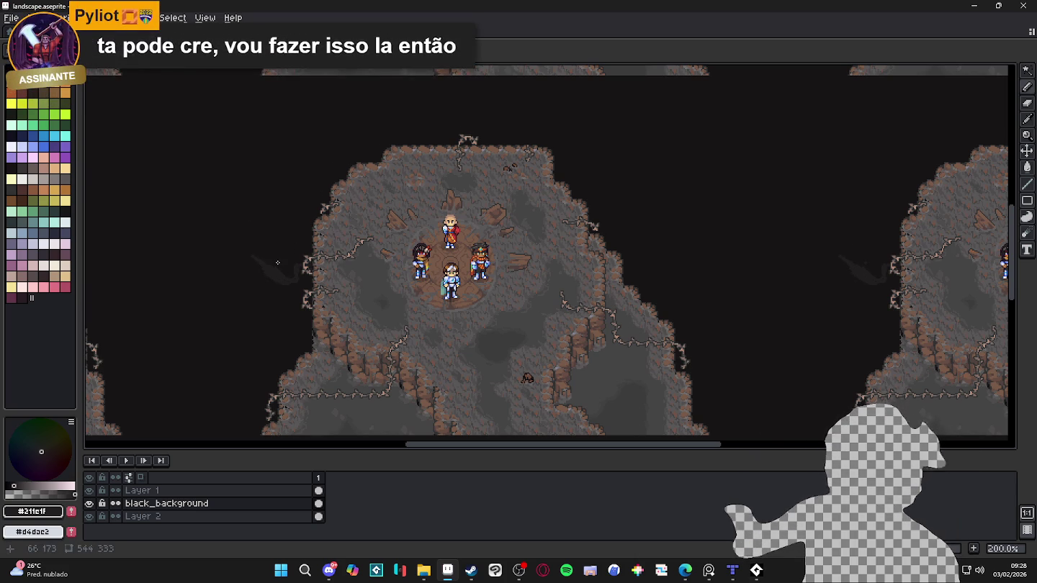
Step: Undo the stray stroke and fill black_background's pink shapes dark, with Layer 1 shown again
click(88, 490)
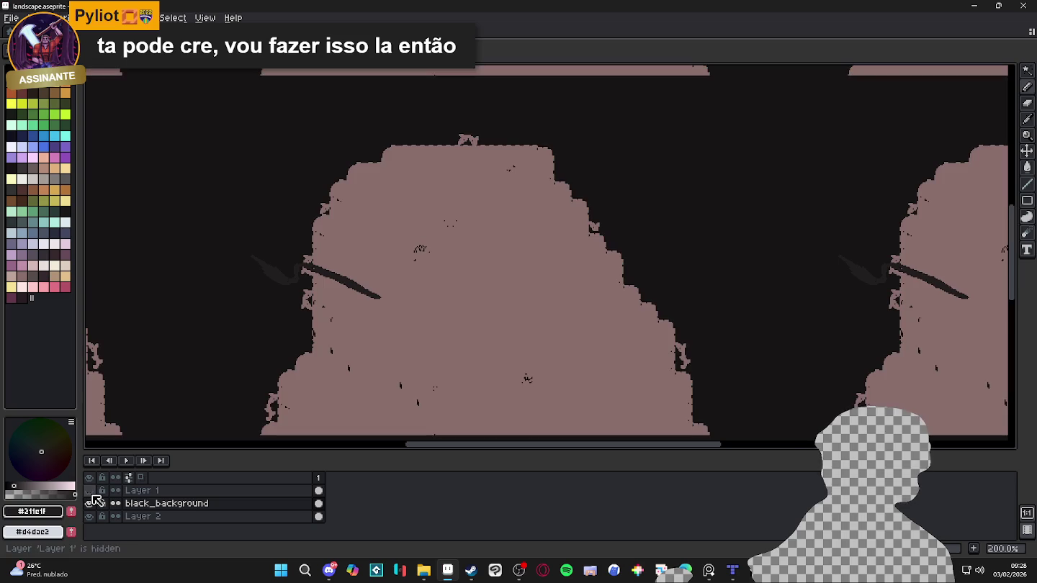
key(ctrl+z)
key(ctrl+z)
key(ctrl+z)
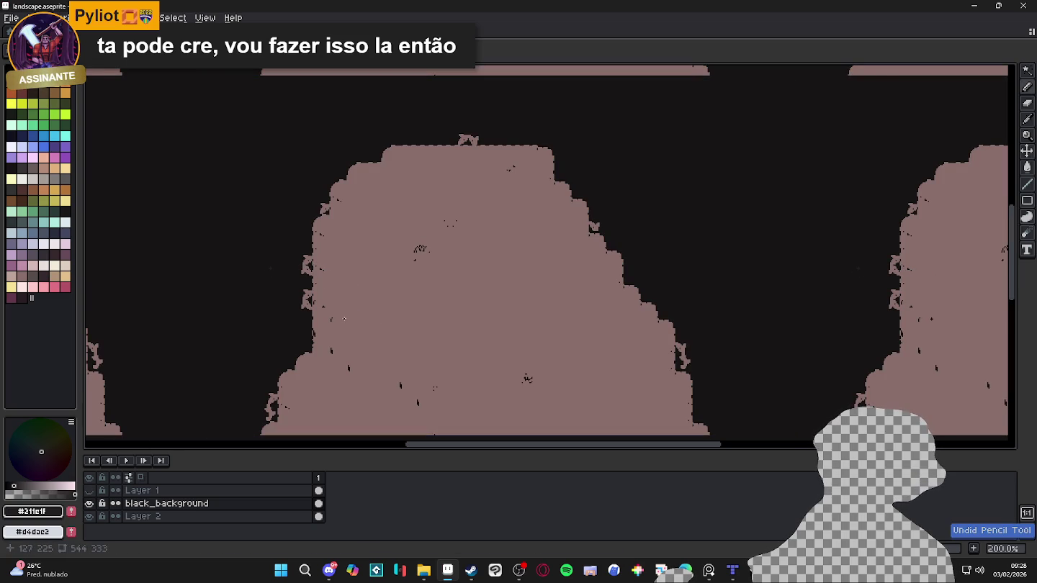
click(165, 503)
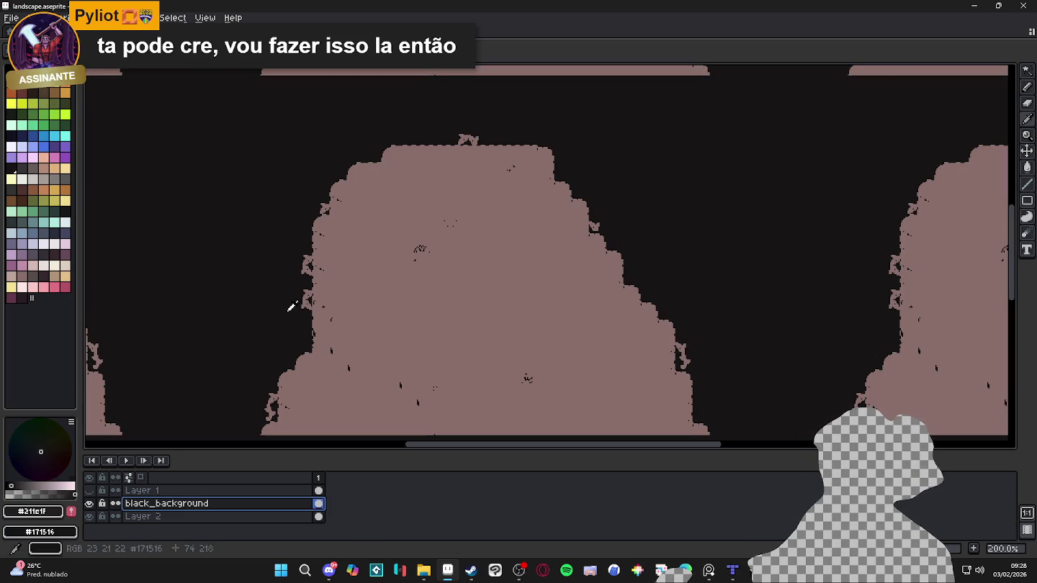
click(292, 303)
click(89, 490)
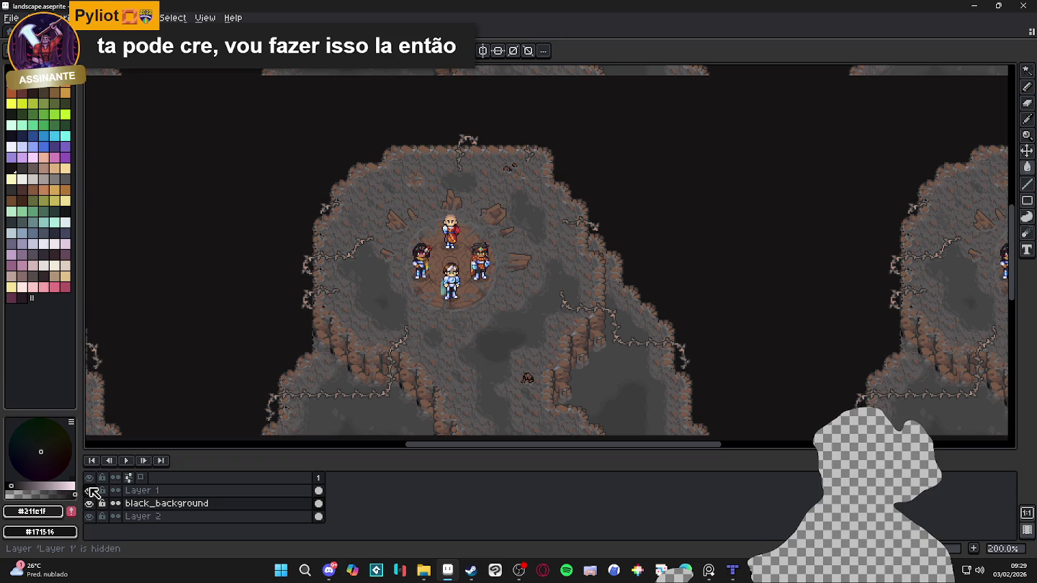
click(101, 490)
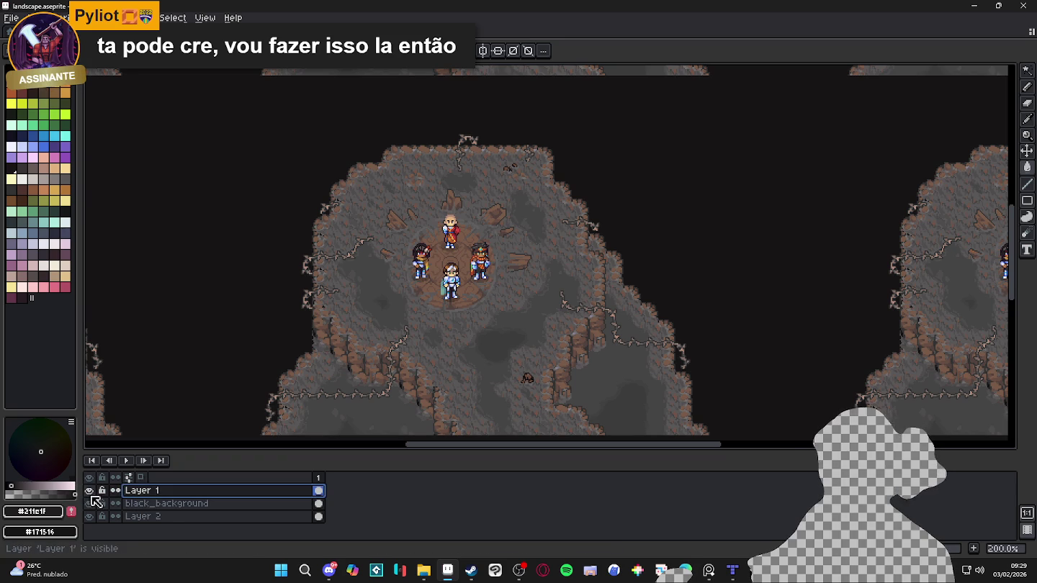
double_click(91, 491)
click(162, 503)
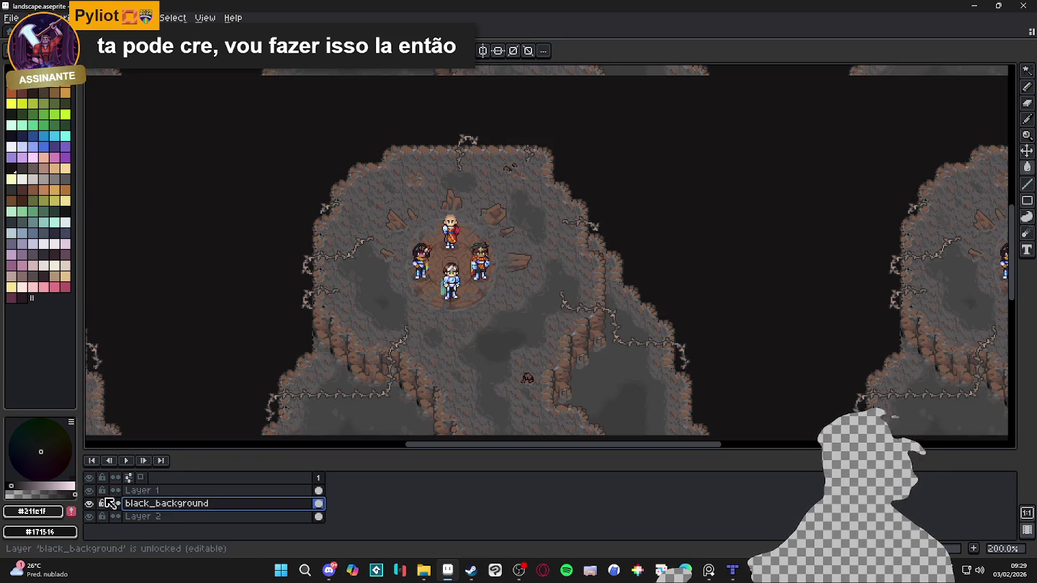
Step: Add a new layer named 'fog' above black_background
key(shift+n)
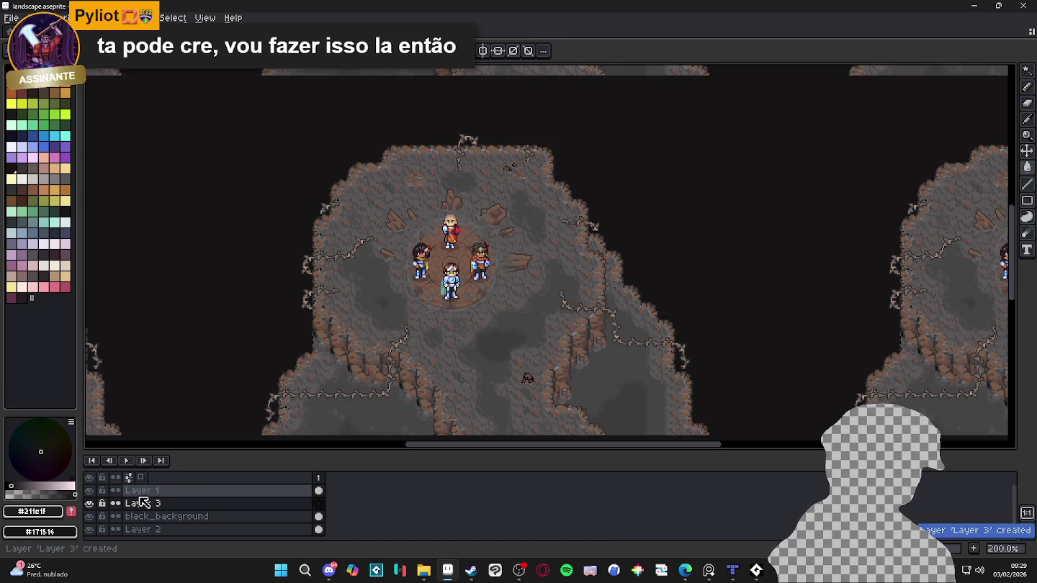
double_click(159, 506)
text(fog)
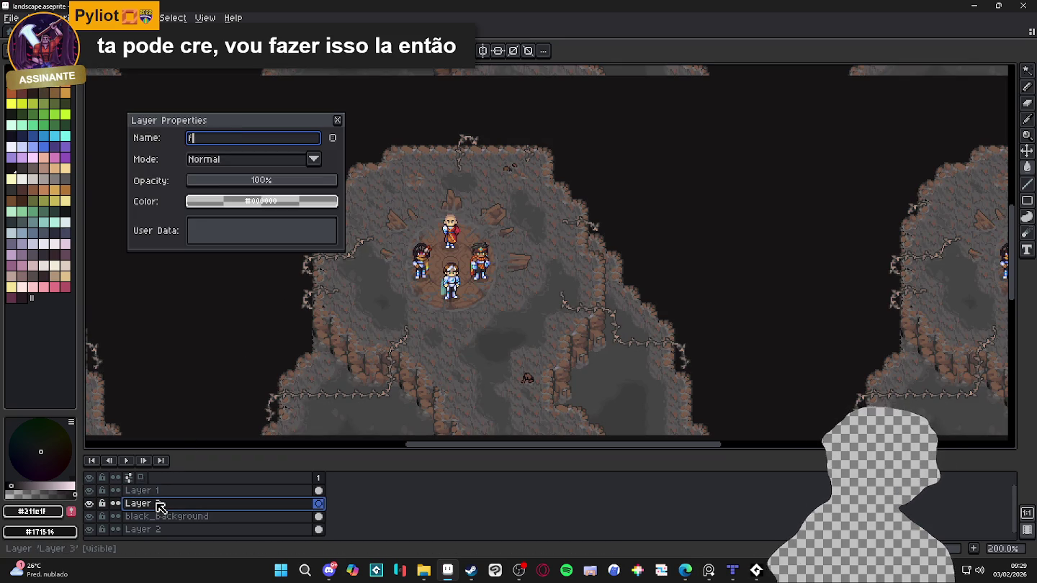
key(Return)
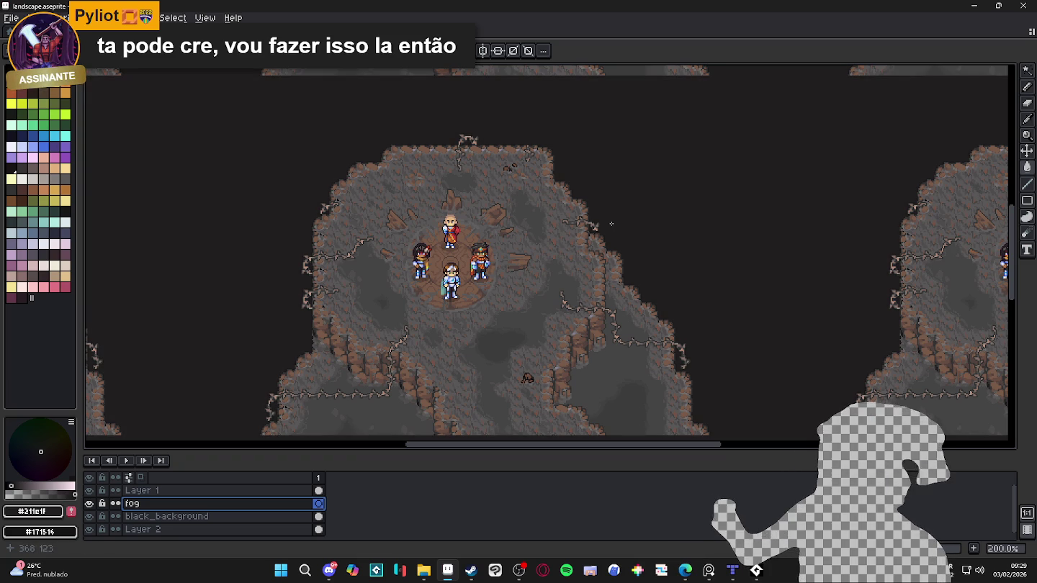
key(b)
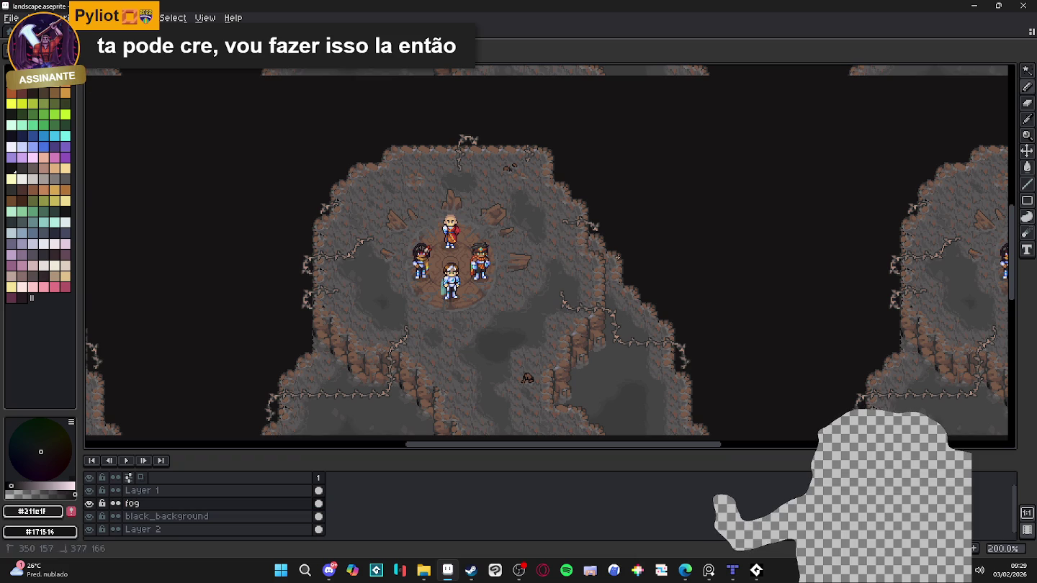
Step: Draw two wavy grey wisp strokes on the fog layer to the right of the cave
drag(685, 254, 646, 261)
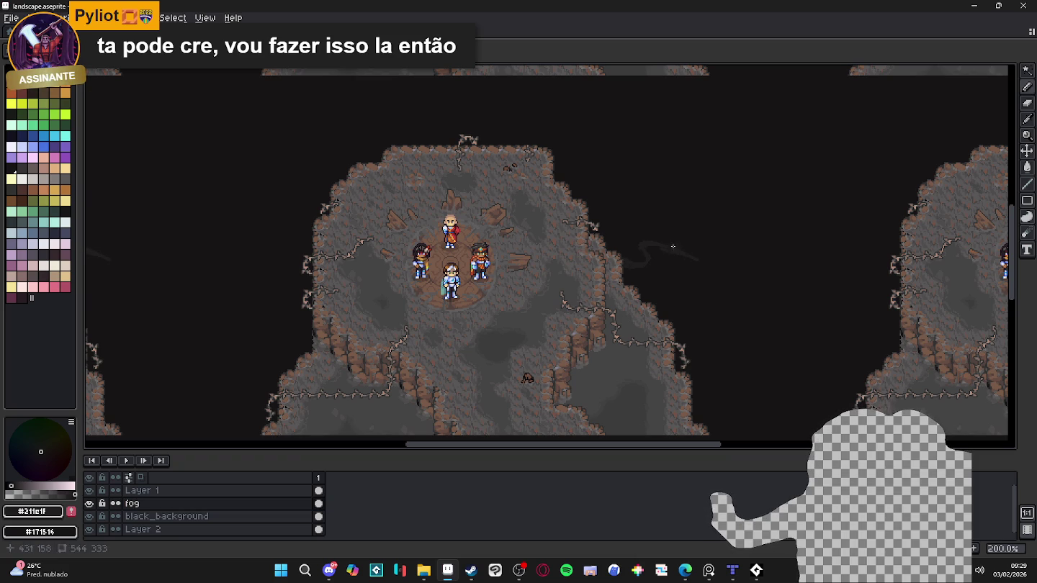
drag(704, 269, 749, 298)
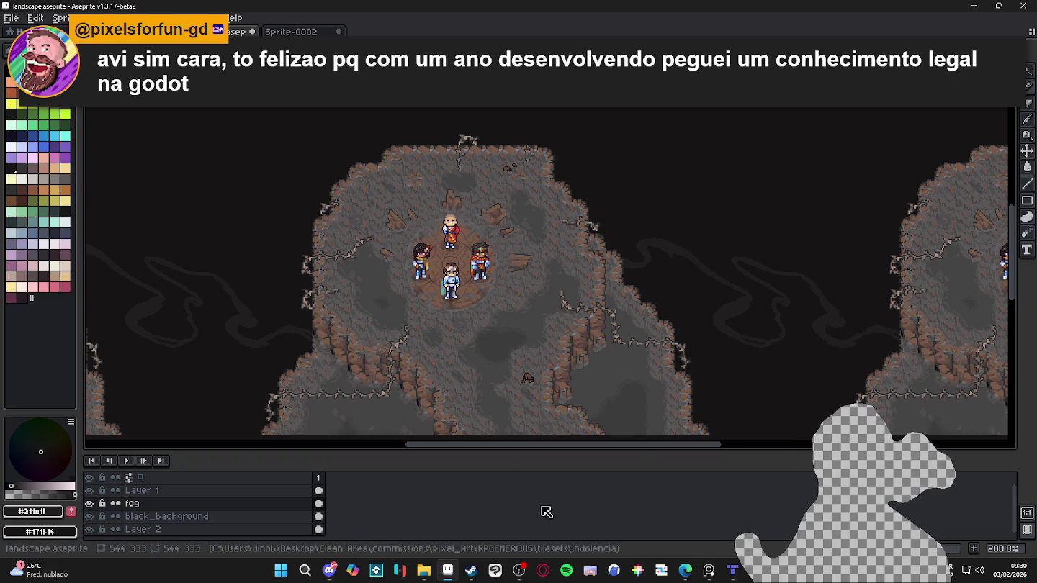
Step: Hide the cave layer and draw a curving fog wisp outline extending leftward
click(89, 491)
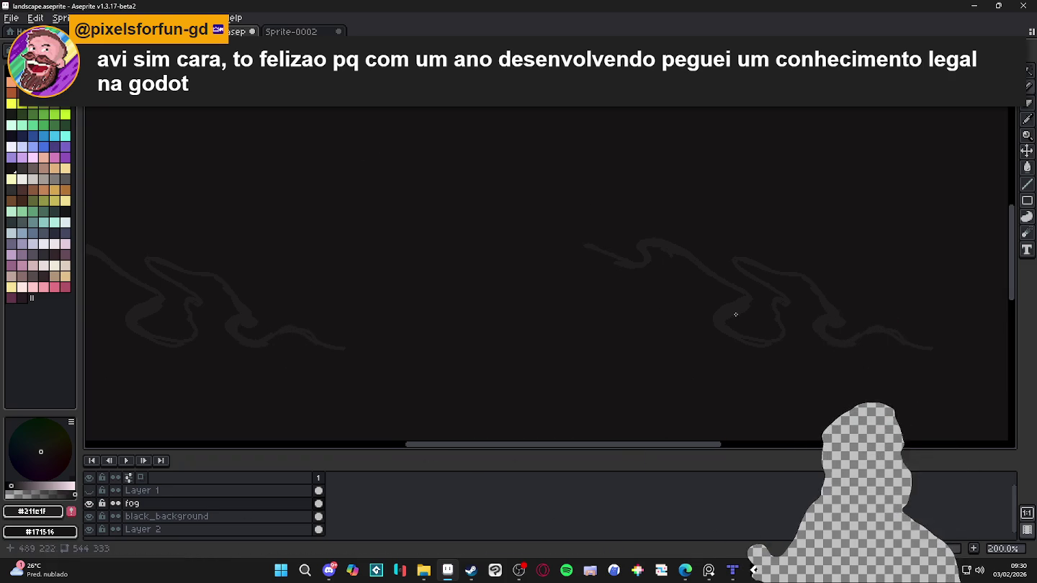
mouse_move(583, 243)
mouse_down()
mouse_move(539, 242)
mouse_move(532, 301)
mouse_move(514, 324)
mouse_move(522, 311)
mouse_up()
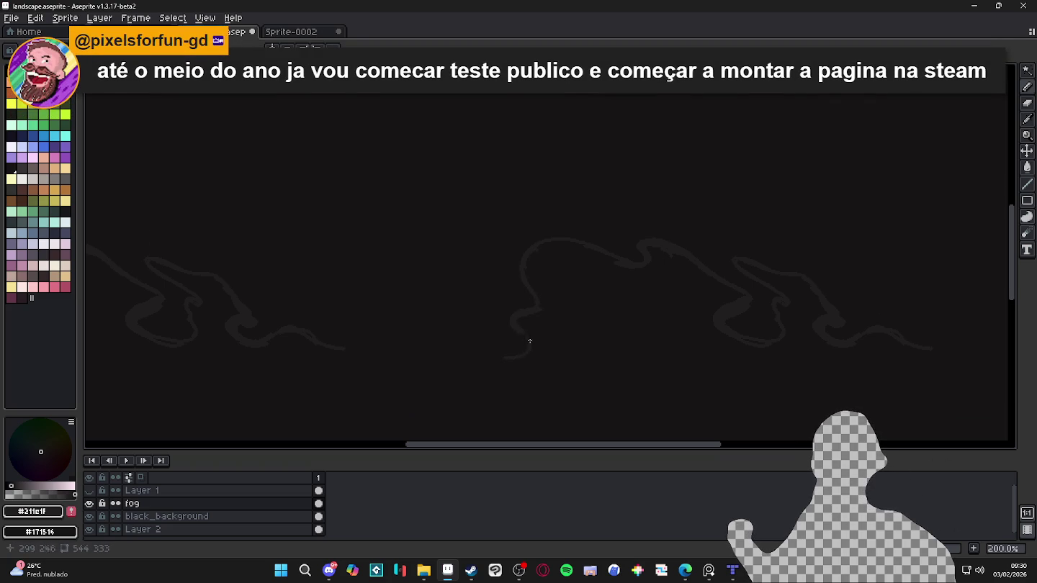
drag(436, 328, 423, 330)
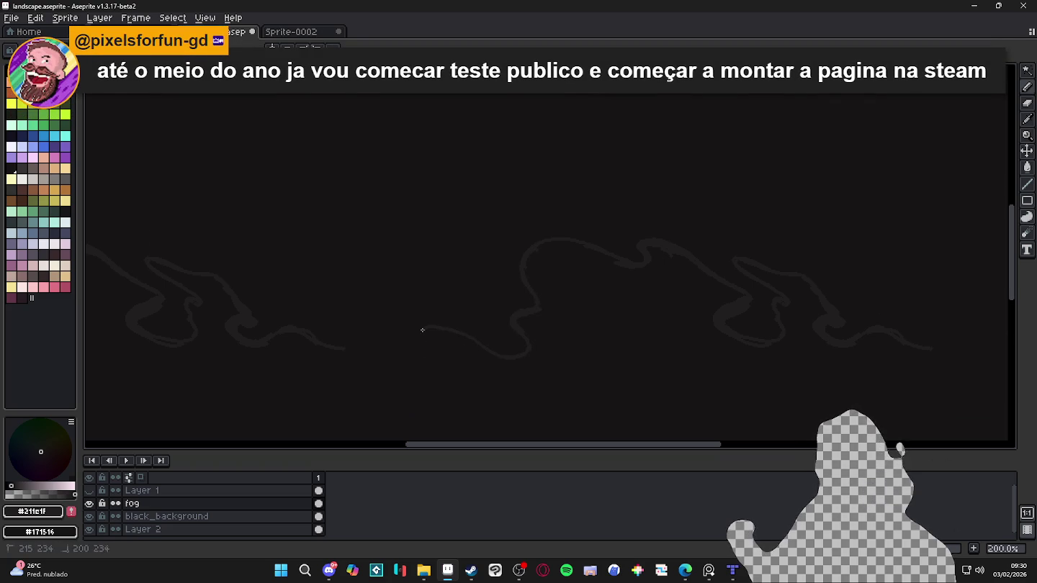
mouse_move(514, 358)
mouse_down()
mouse_move(421, 324)
mouse_move(435, 358)
mouse_up()
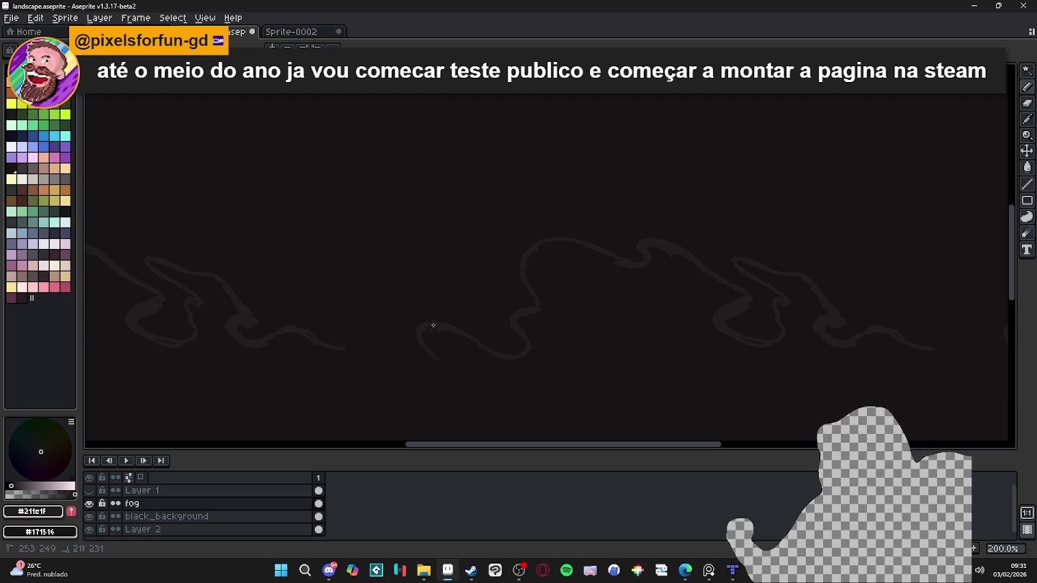
drag(433, 325, 421, 329)
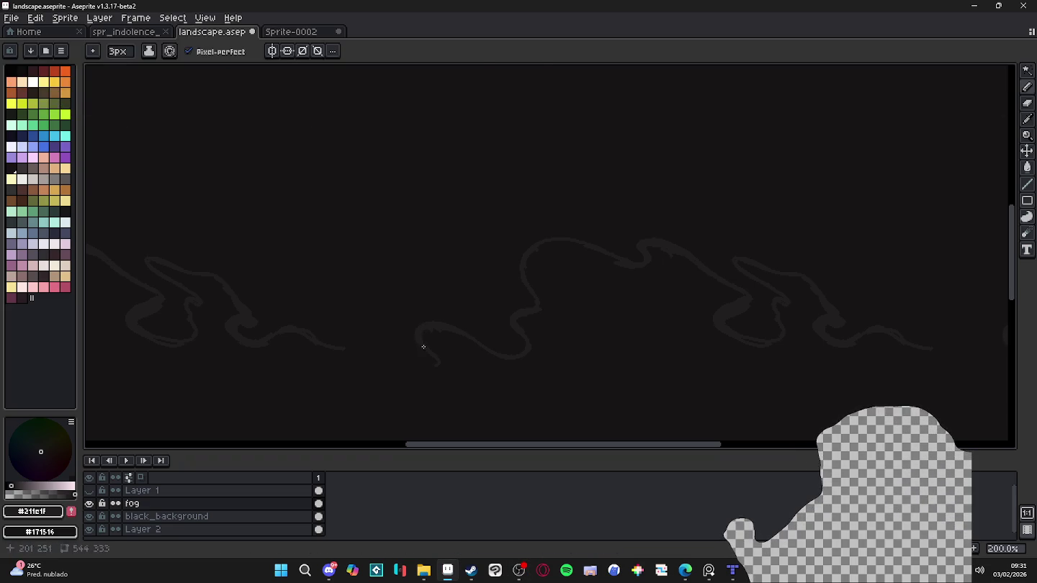
mouse_move(436, 367)
mouse_down()
mouse_move(394, 377)
mouse_move(346, 360)
mouse_up()
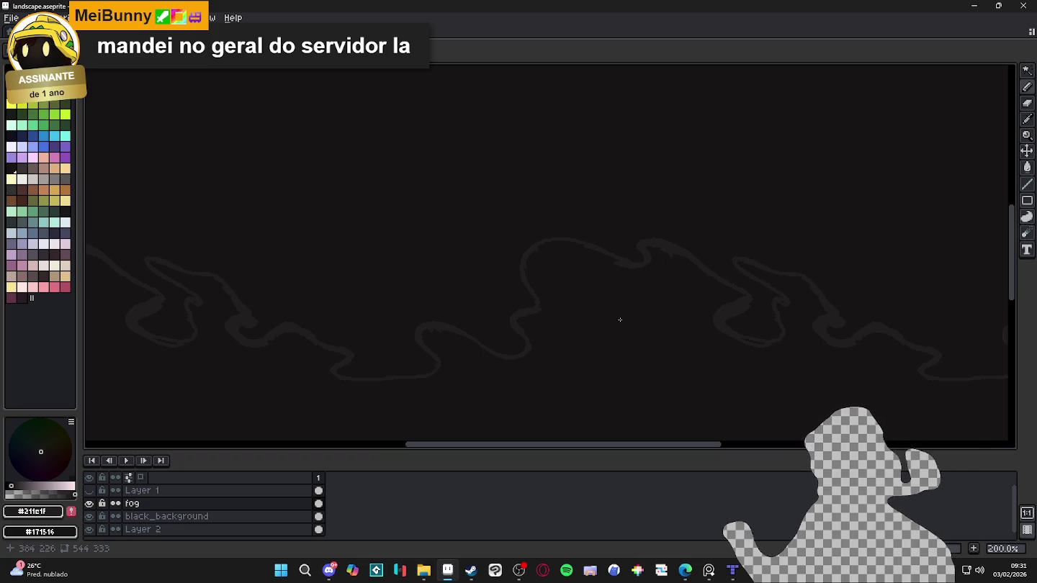
Step: Check alignment against the cave, then draw a second curved wisp line across the centre
click(90, 490)
click(90, 490)
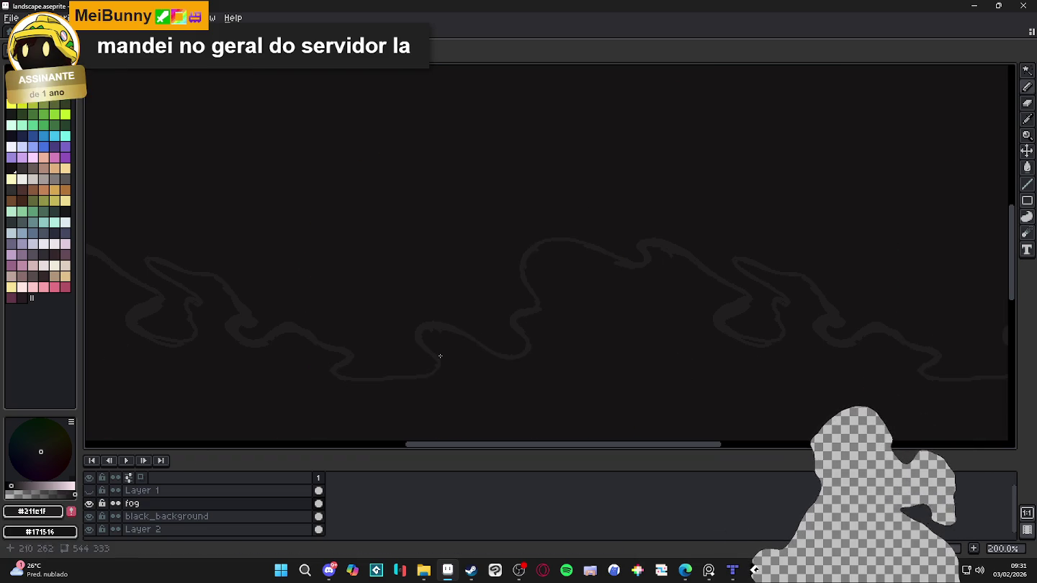
drag(604, 260, 663, 322)
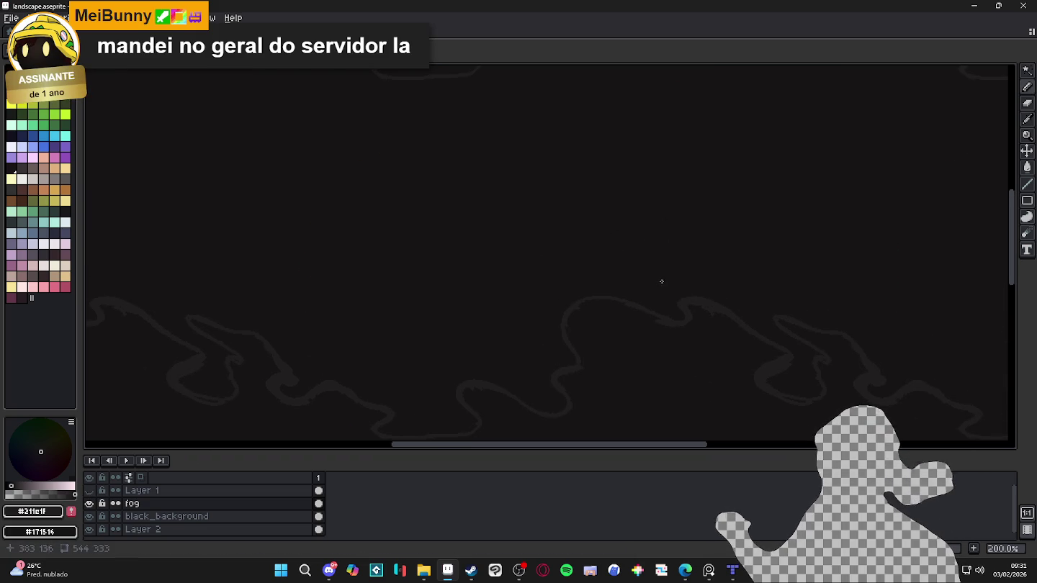
drag(650, 282, 513, 237)
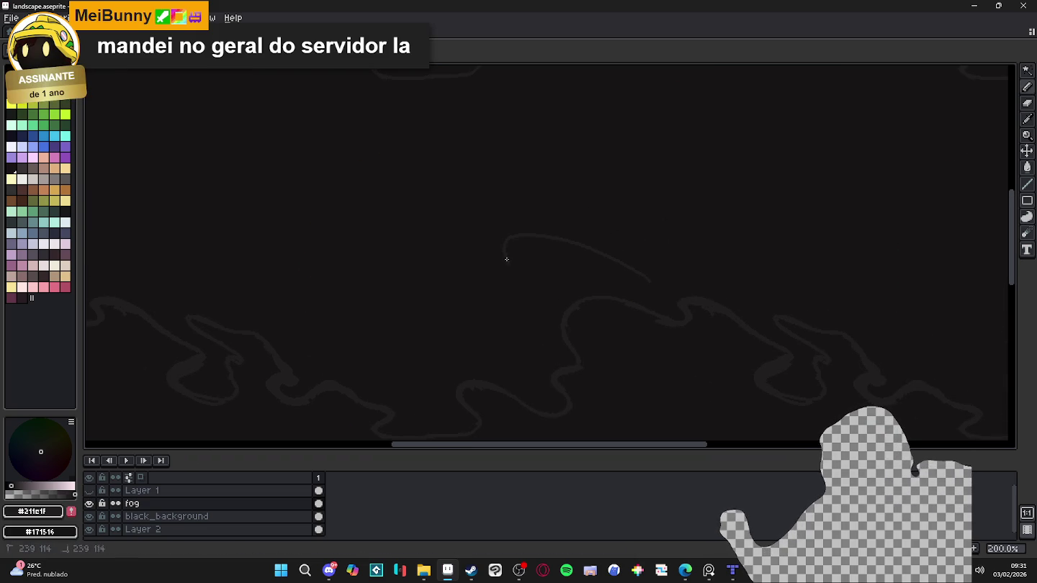
drag(444, 292, 421, 320)
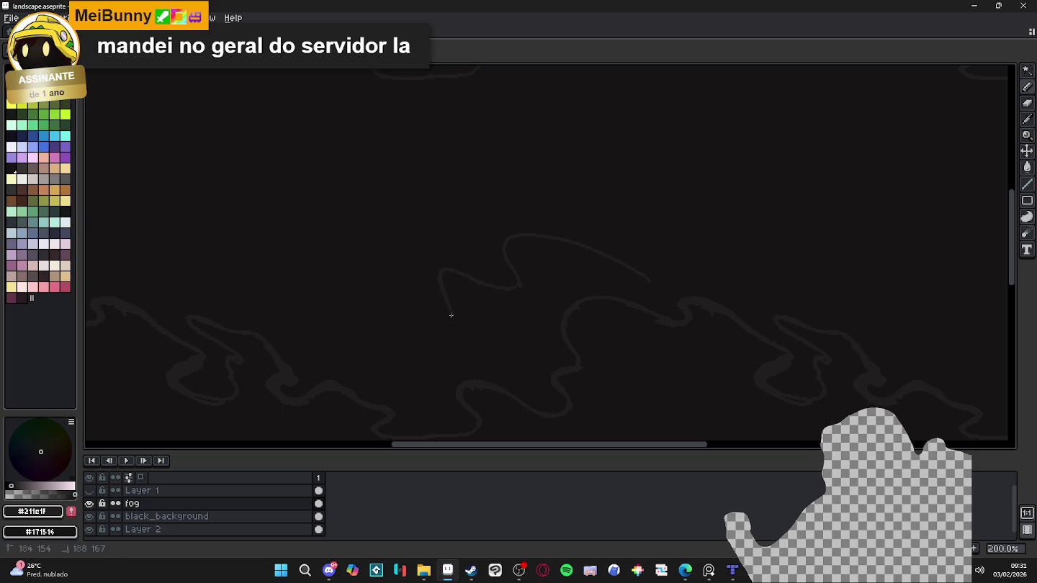
drag(333, 275, 299, 276)
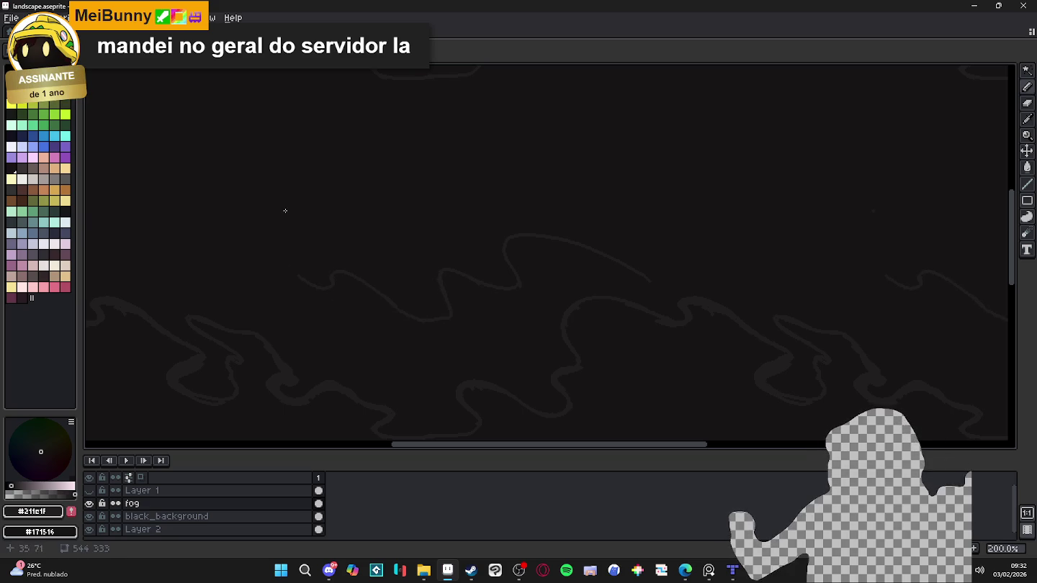
drag(659, 283, 680, 296)
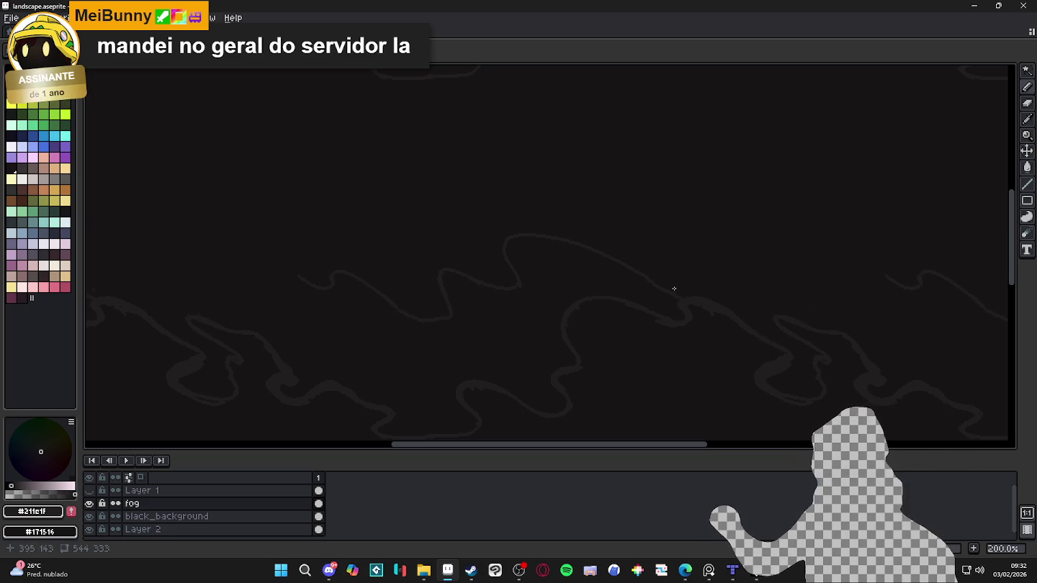
Step: Add more rising and upward-curving wisp strokes on the left and right sides
drag(729, 295, 791, 279)
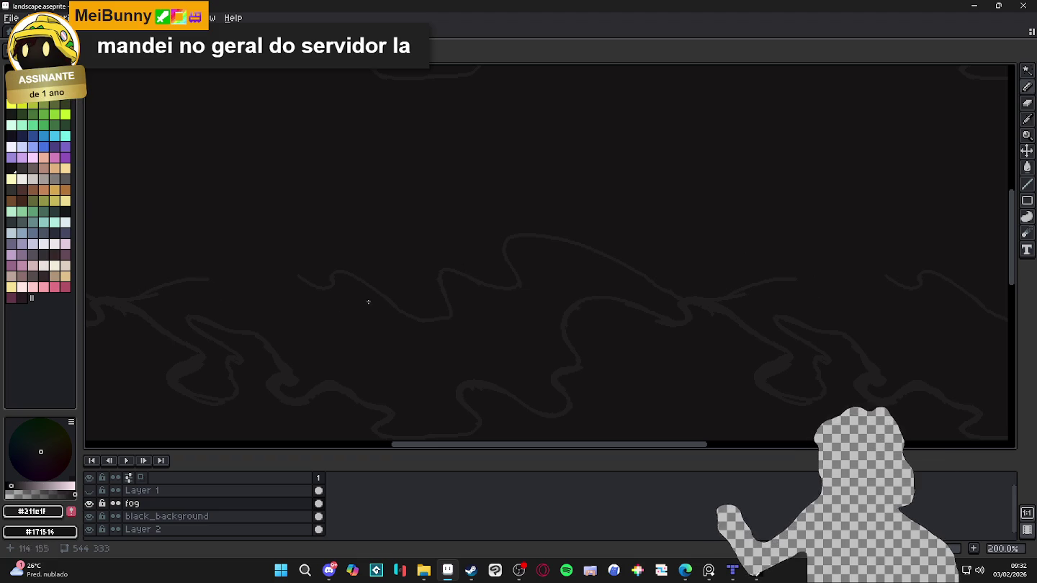
drag(375, 189, 493, 307)
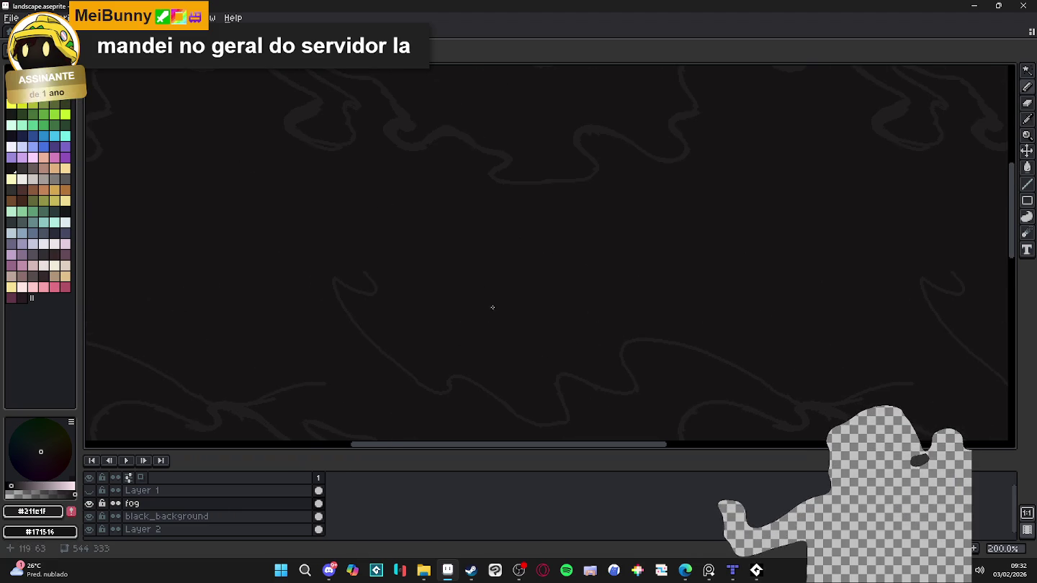
drag(324, 224, 326, 154)
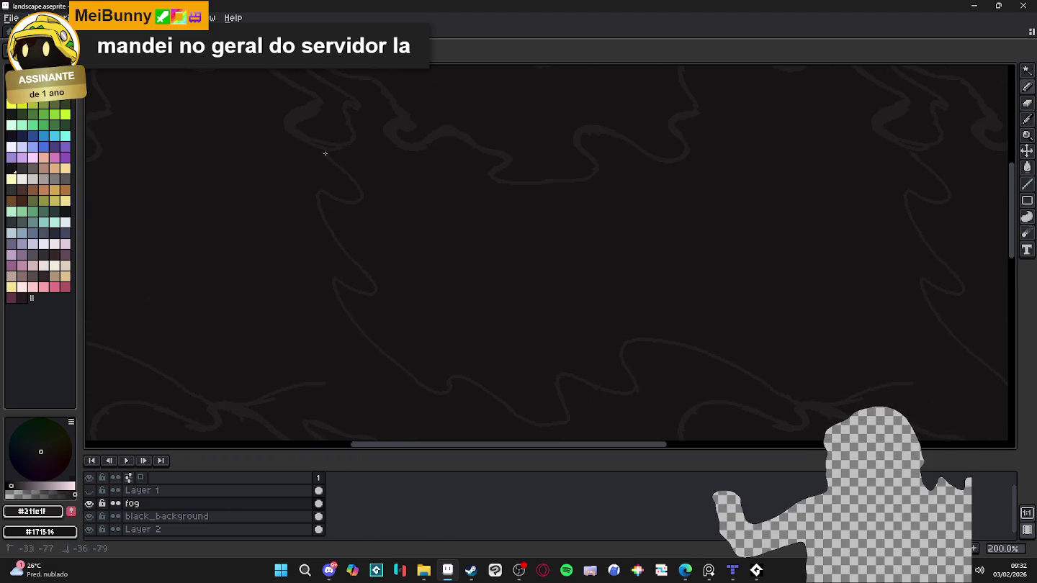
drag(765, 365, 751, 286)
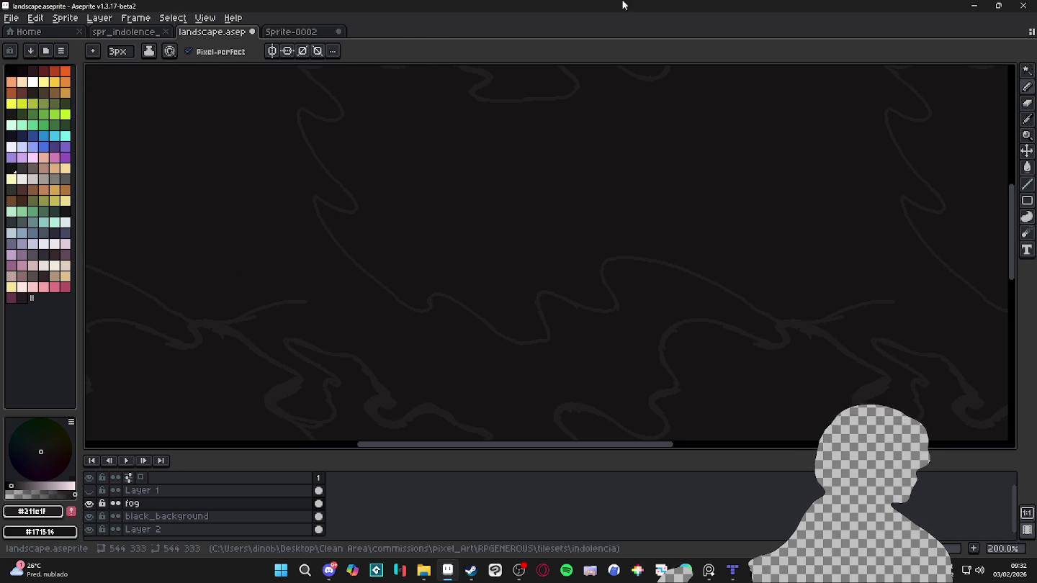
Step: Undo the last stroke and shift the fog layer content down about 45 px
scroll(598, 260, down, 1)
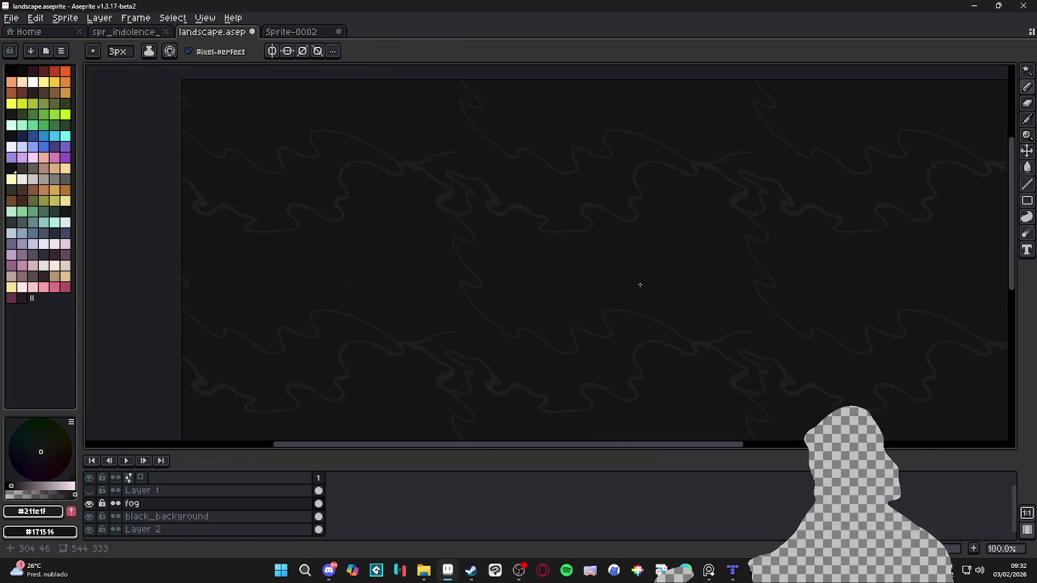
scroll(640, 284, up, 1)
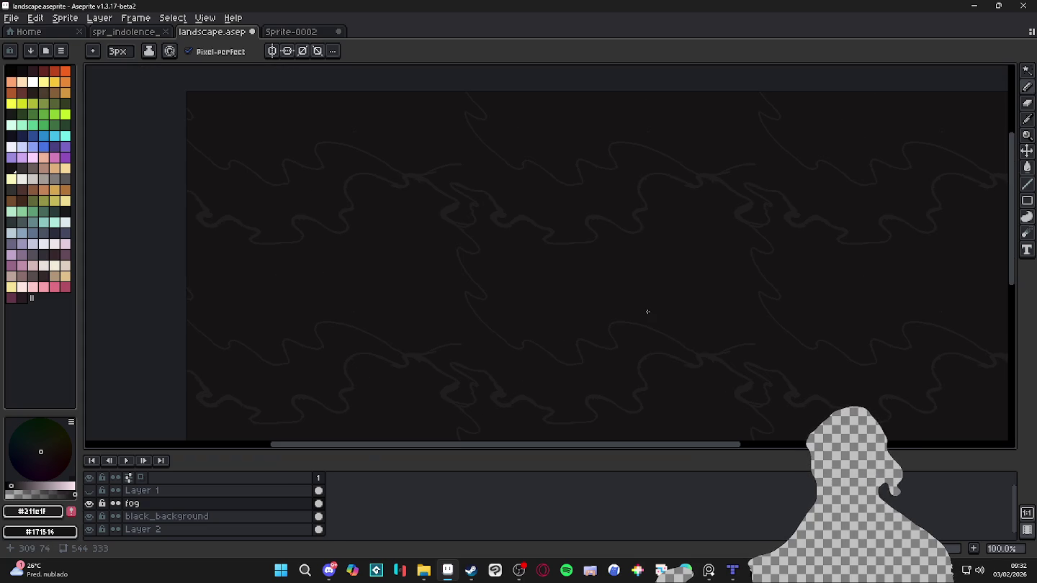
drag(647, 312, 599, 295)
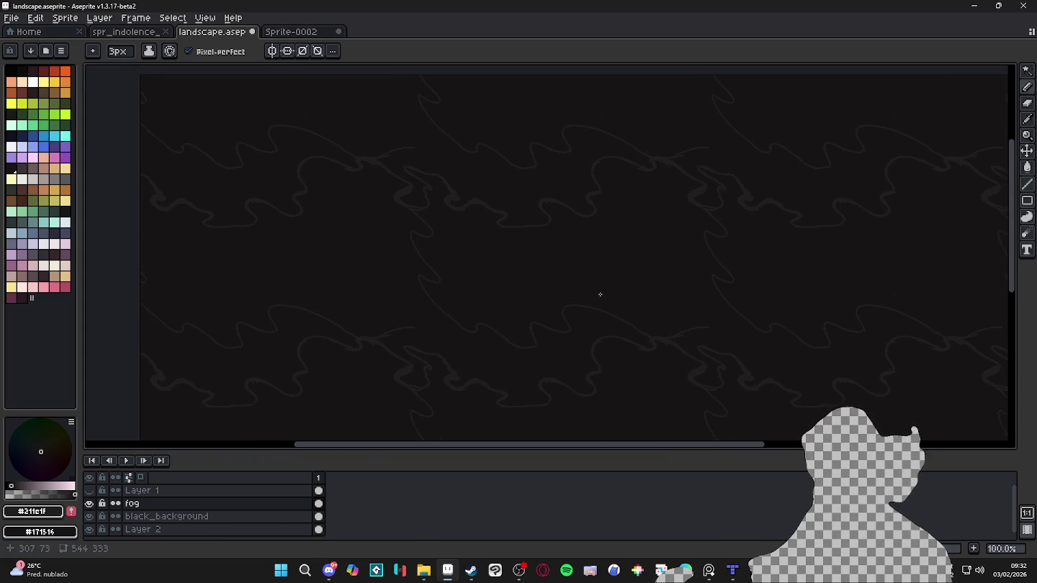
key(ctrl+z)
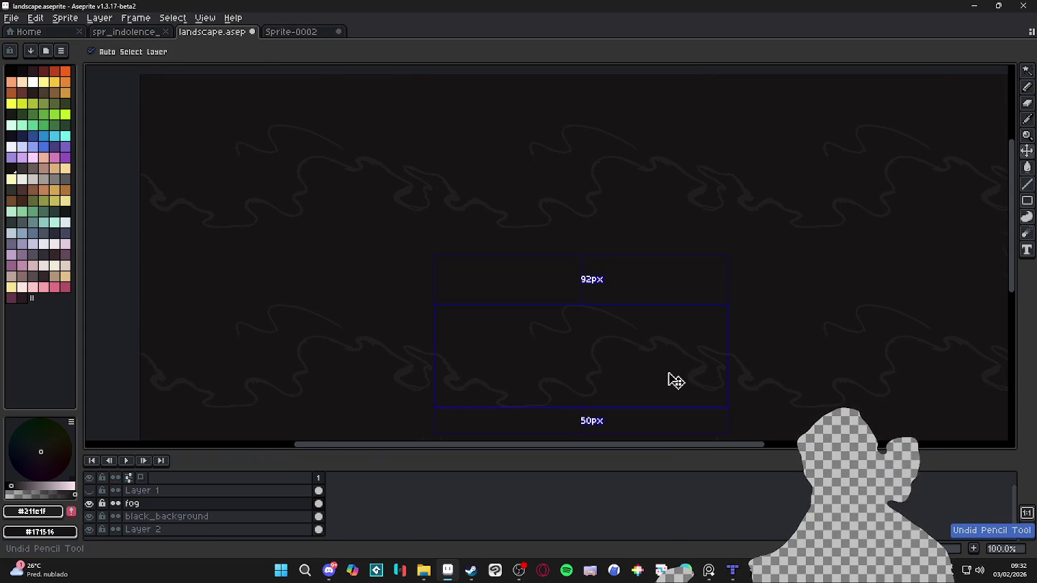
key(ctrl+z)
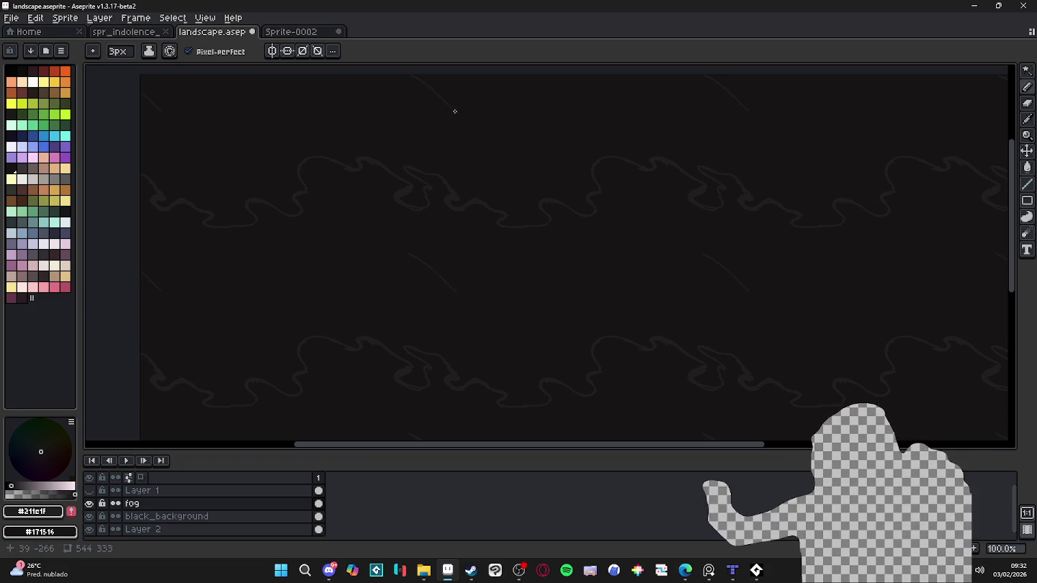
Step: Draw a diagonal wisp with a leftward hook and a downward curve, tiled across the canvas
drag(414, 76, 470, 124)
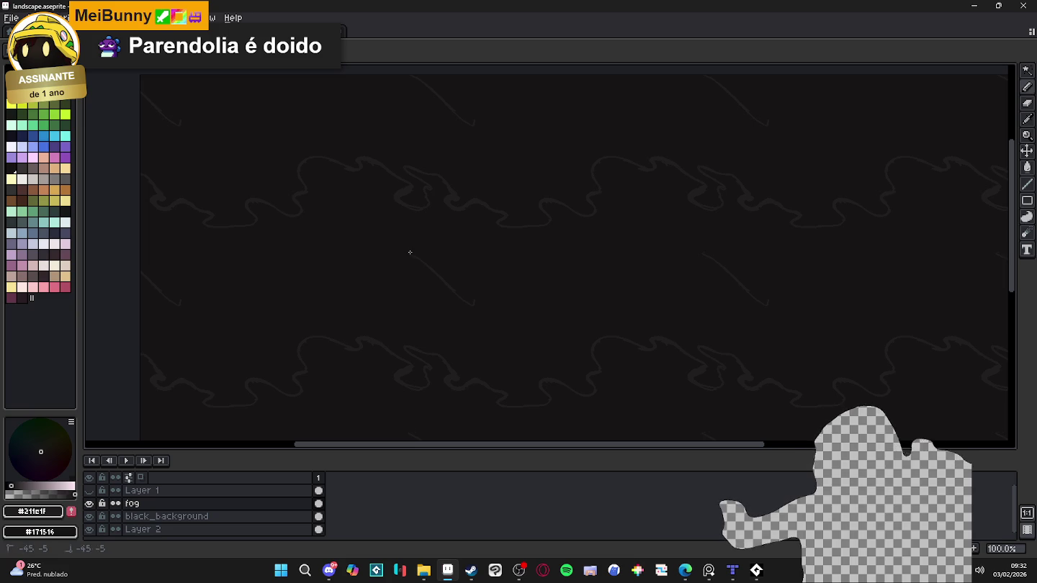
mouse_move(410, 252)
mouse_down()
mouse_move(391, 268)
mouse_move(305, 259)
mouse_move(287, 293)
mouse_up()
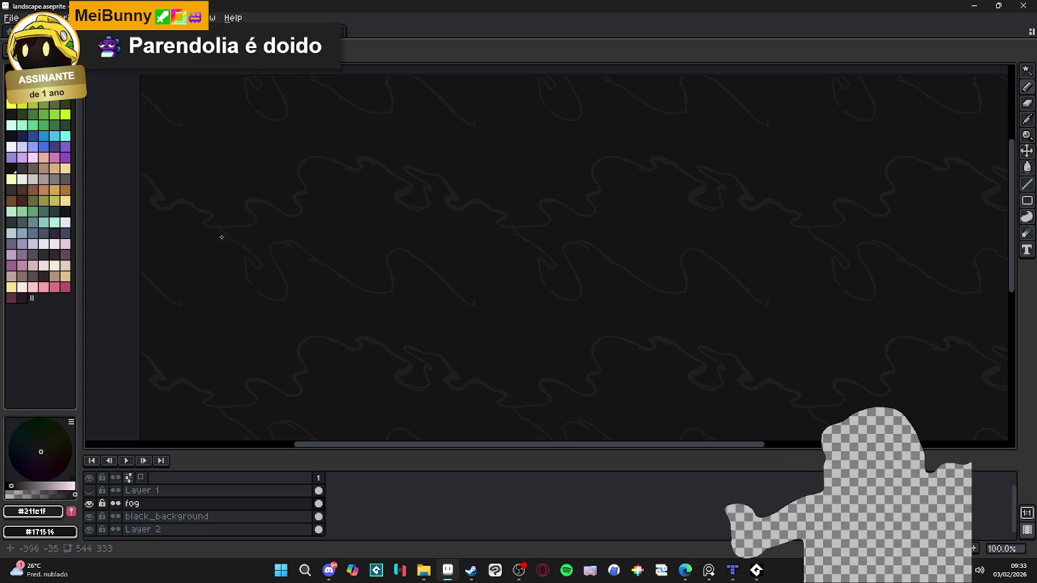
drag(222, 238, 229, 296)
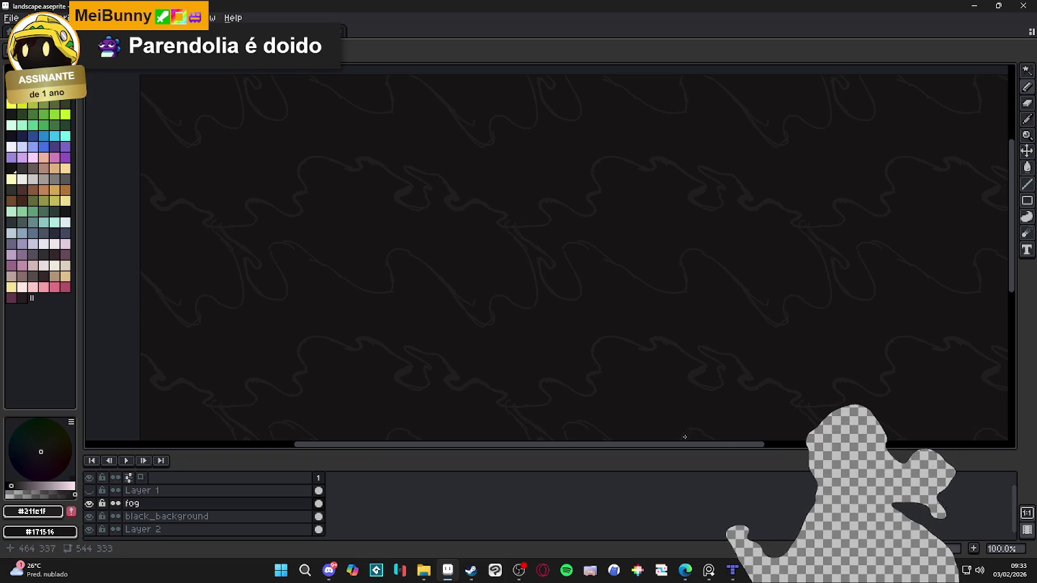
Step: Bucket-fill the fog wisp outlines dark grey, undoing and retrying until the fill looks right
click(566, 340)
key(ctrl+z)
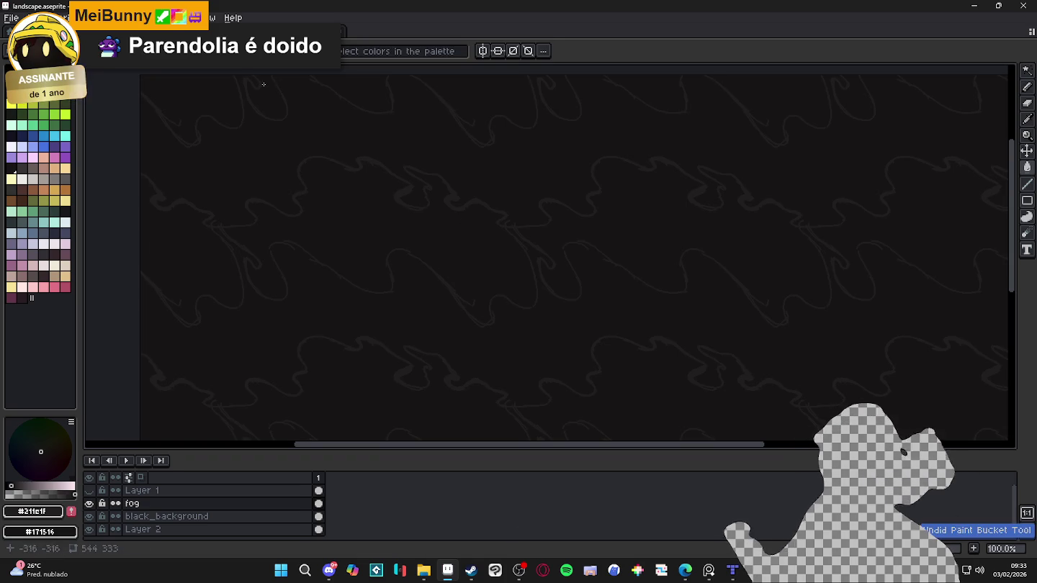
click(601, 395)
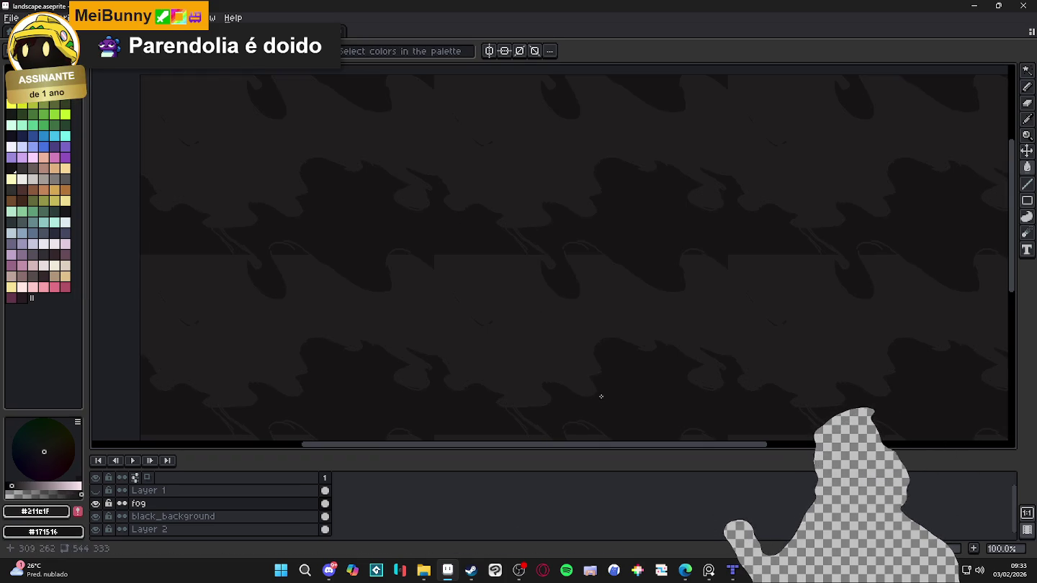
key(ctrl+z)
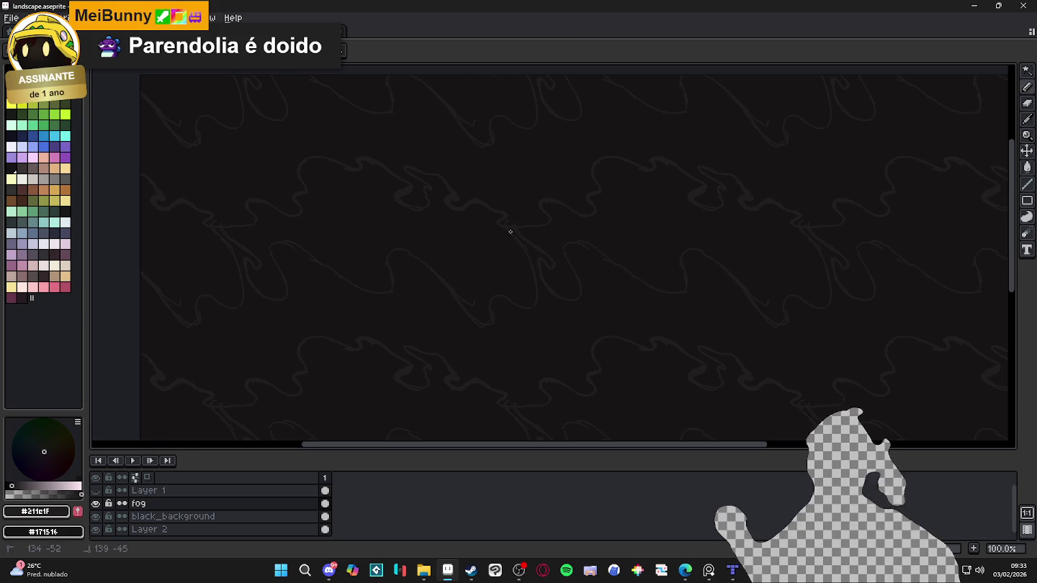
click(559, 316)
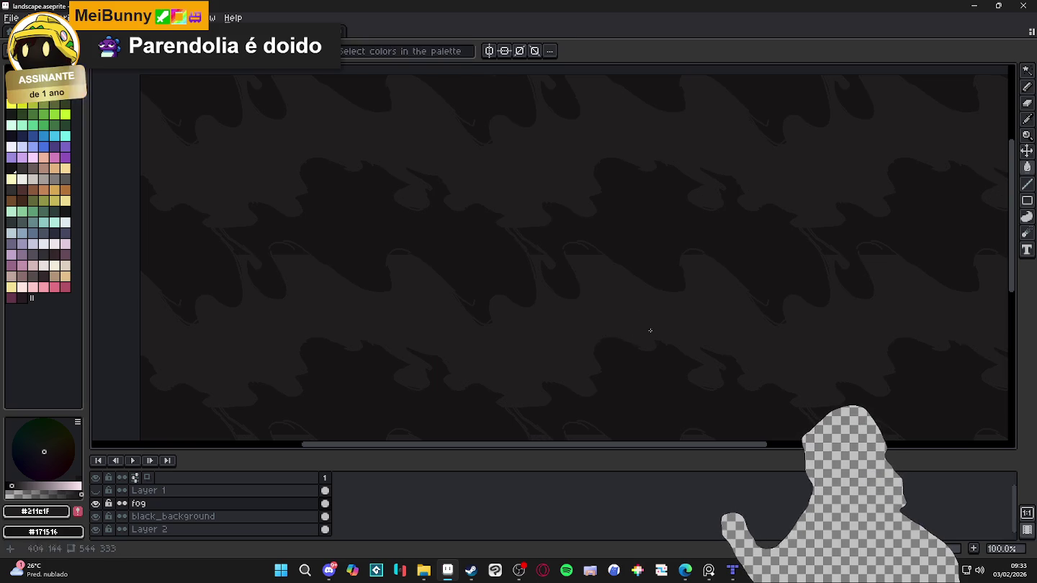
click(558, 249)
key(ctrl+z)
key(b)
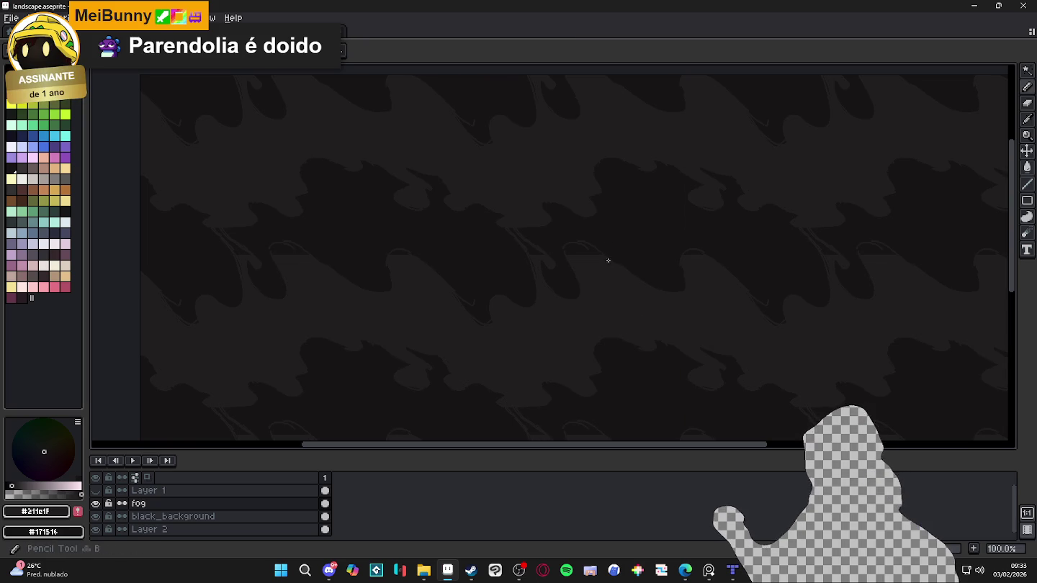
key(g)
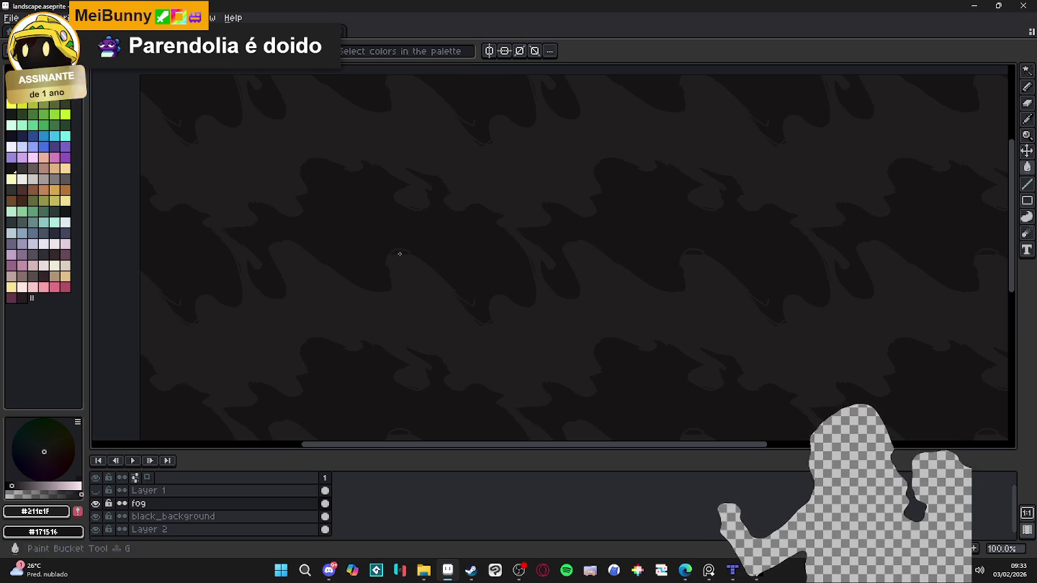
key(h)
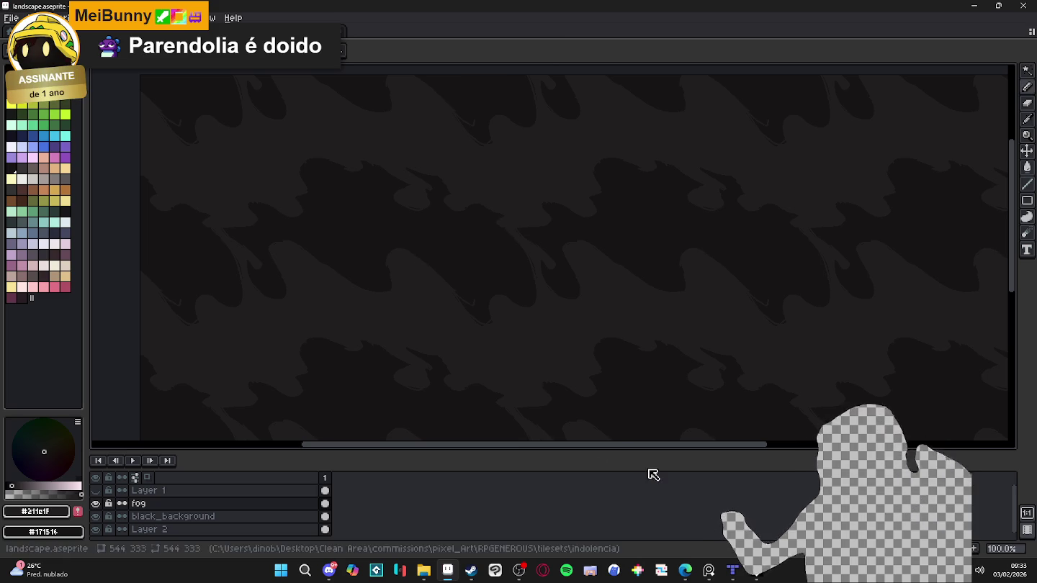
scroll(671, 293, down, 1)
scroll(657, 281, down, 1)
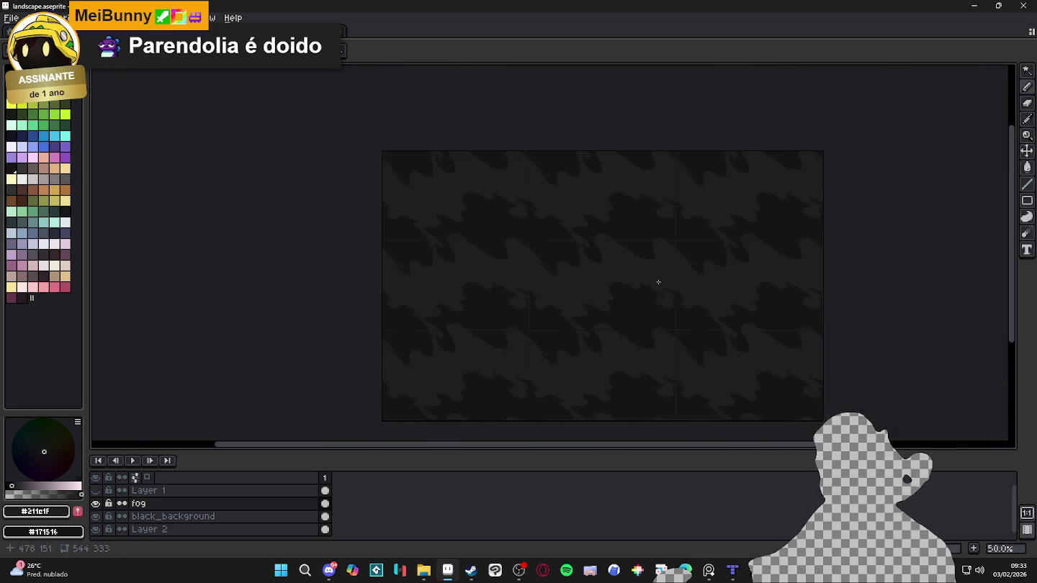
scroll(642, 319, up, 2)
mouse_move(625, 344)
mouse_down()
mouse_move(596, 353)
mouse_move(576, 308)
mouse_up()
scroll(596, 350, down, 2)
scroll(596, 349, up, 2)
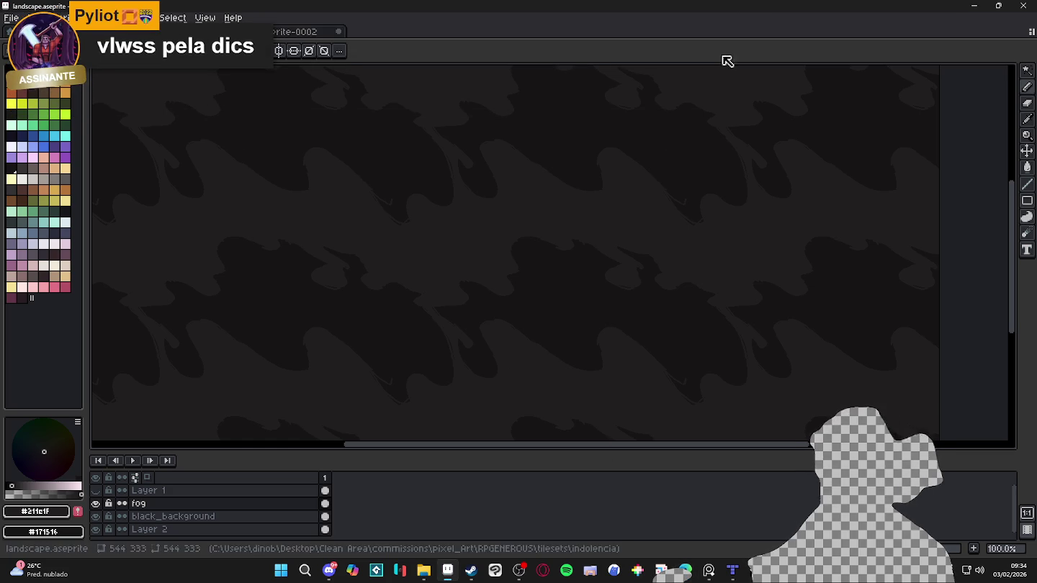
scroll(460, 323, up, 1)
drag(413, 277, 507, 246)
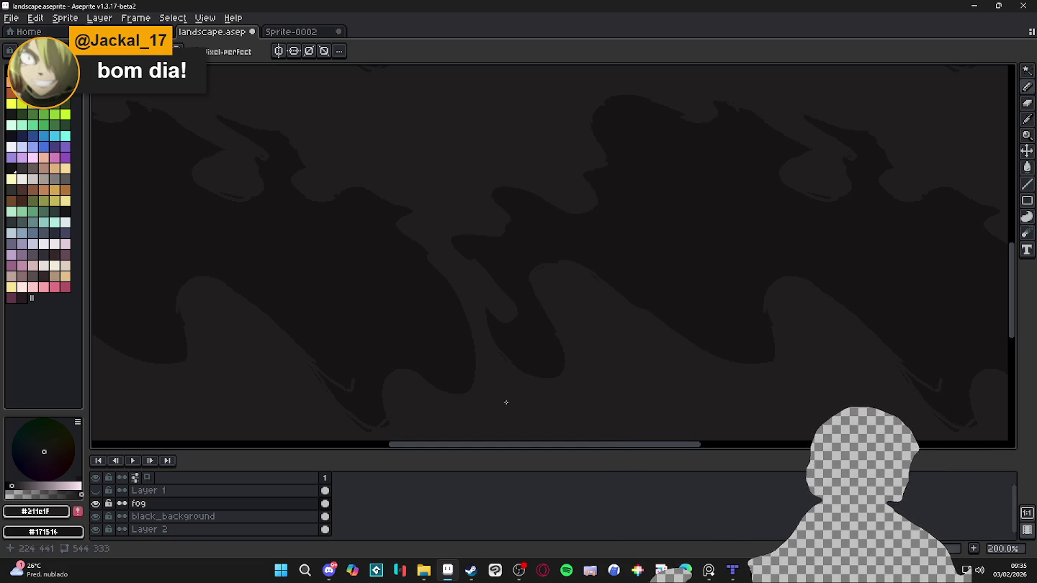
scroll(409, 293, down, 1)
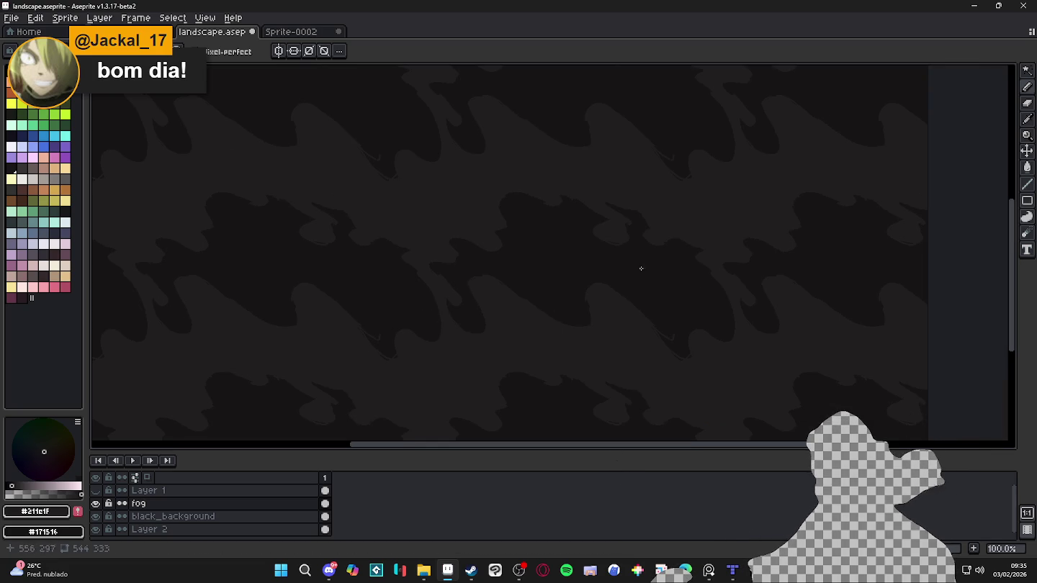
scroll(472, 269, up, 1)
scroll(472, 269, up, 1)
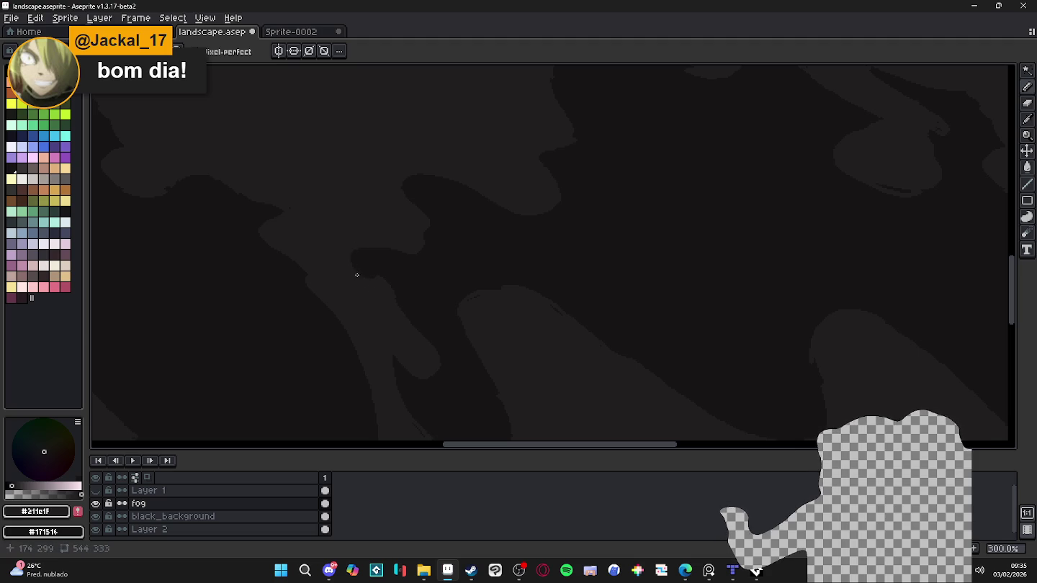
drag(397, 307, 385, 281)
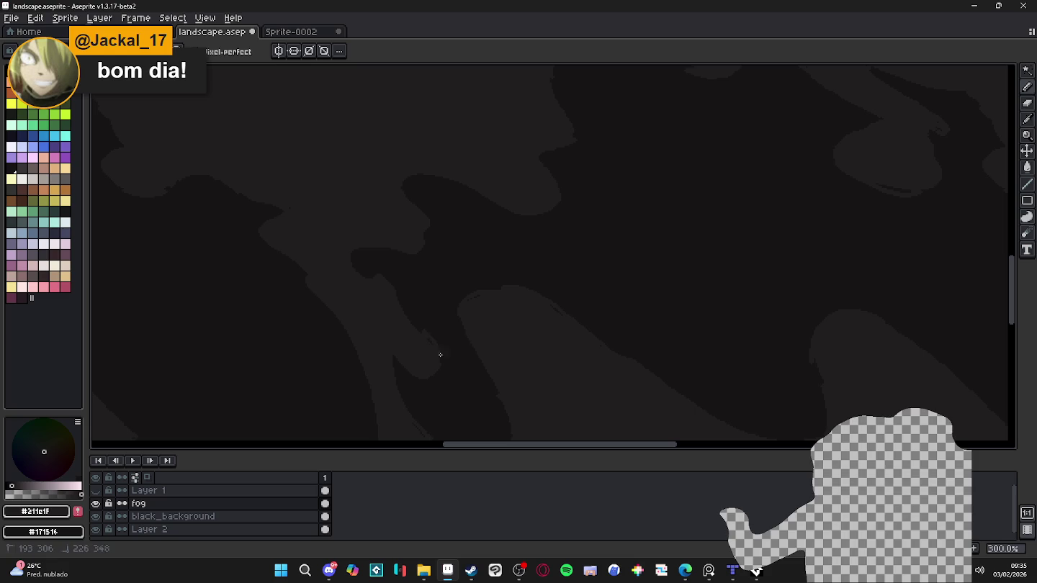
drag(412, 326, 421, 334)
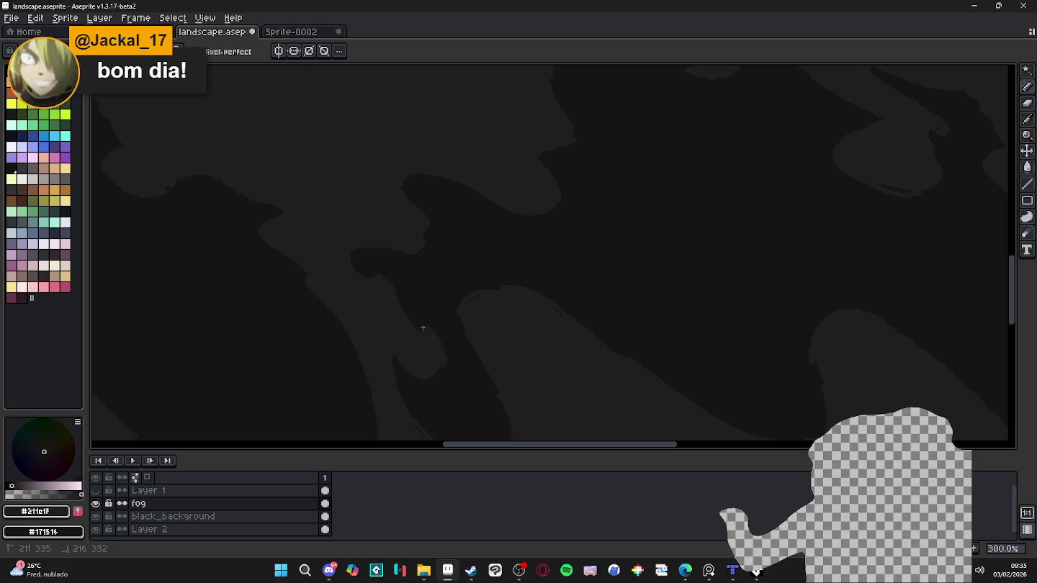
drag(402, 316, 396, 297)
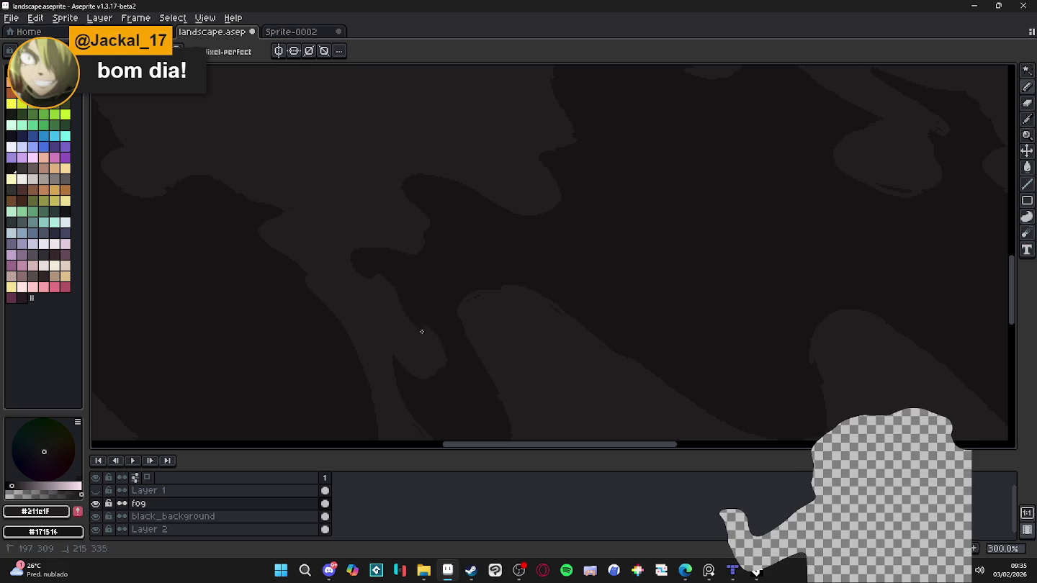
drag(442, 366, 440, 362)
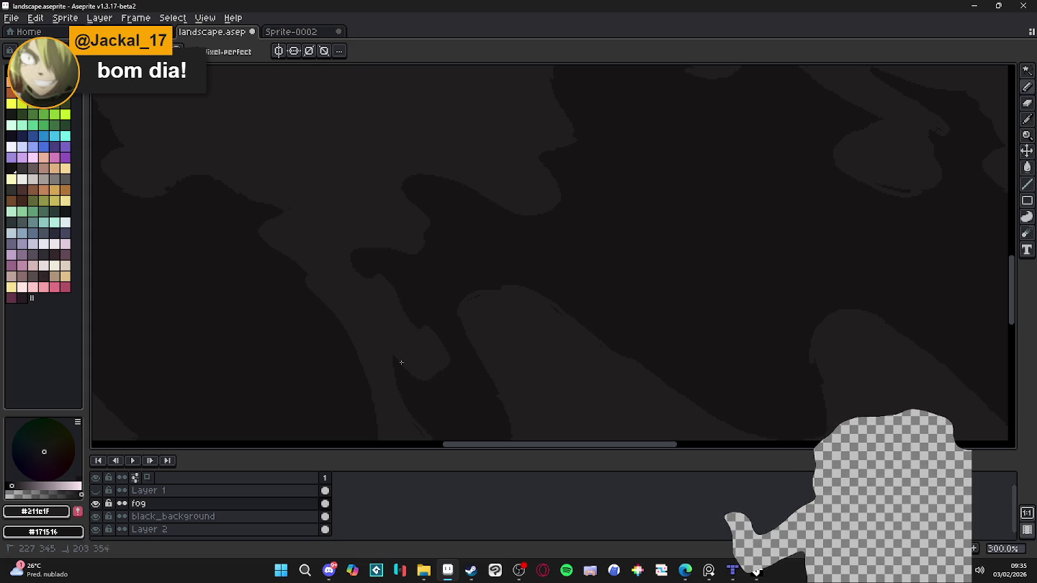
drag(524, 329, 606, 278)
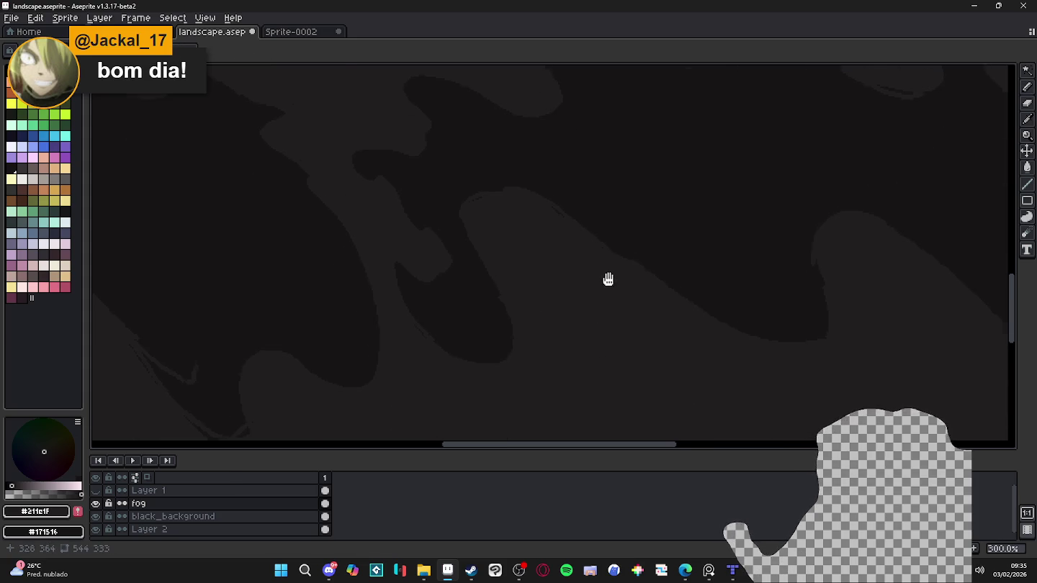
drag(583, 352, 482, 246)
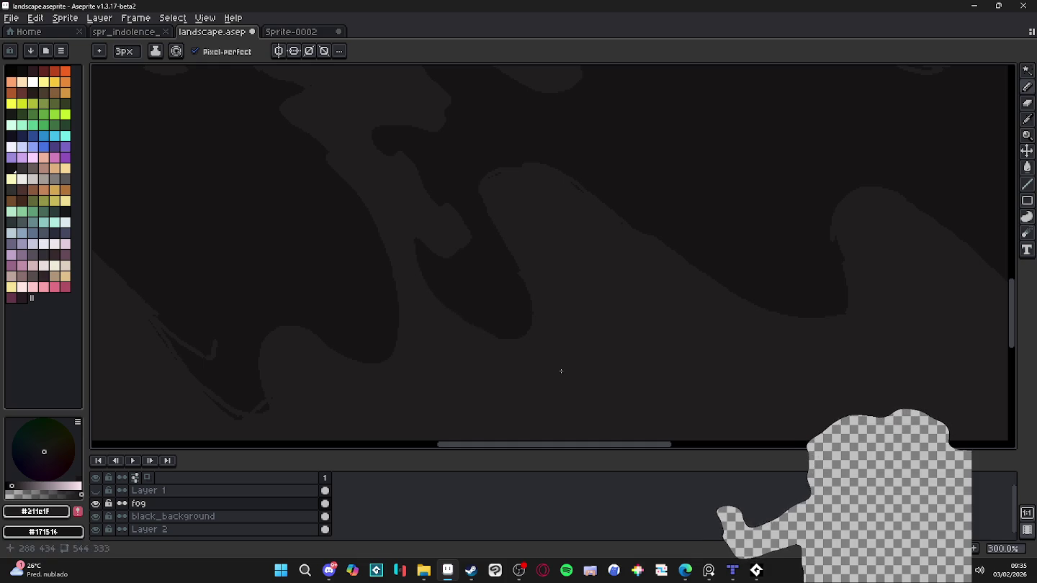
Step: At 200% zoom, repaint the ragged central wisp tip with a 13px round pencil brush
scroll(560, 369, down, 2)
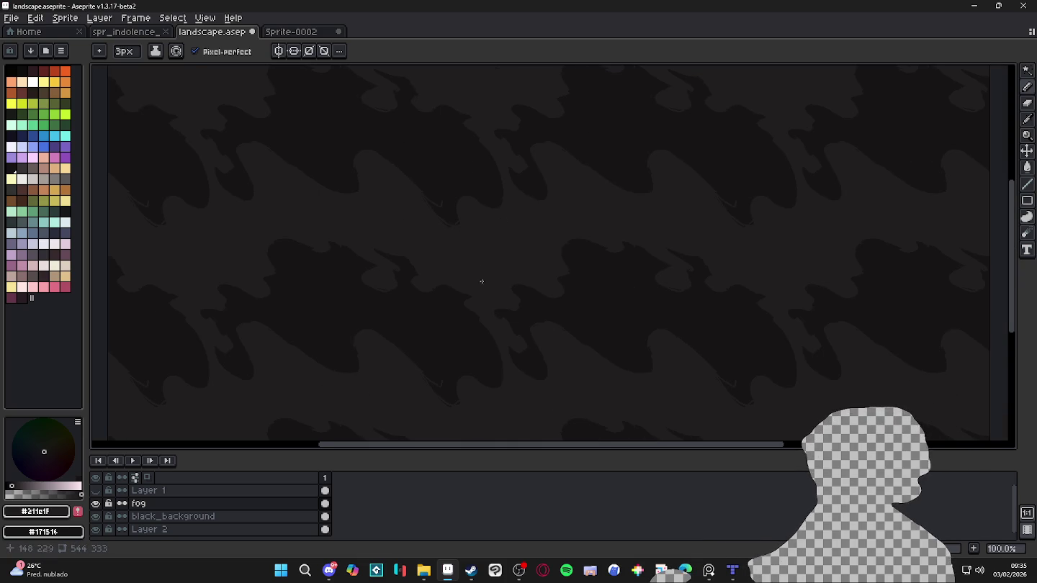
scroll(504, 263, down, 1)
scroll(532, 270, up, 1)
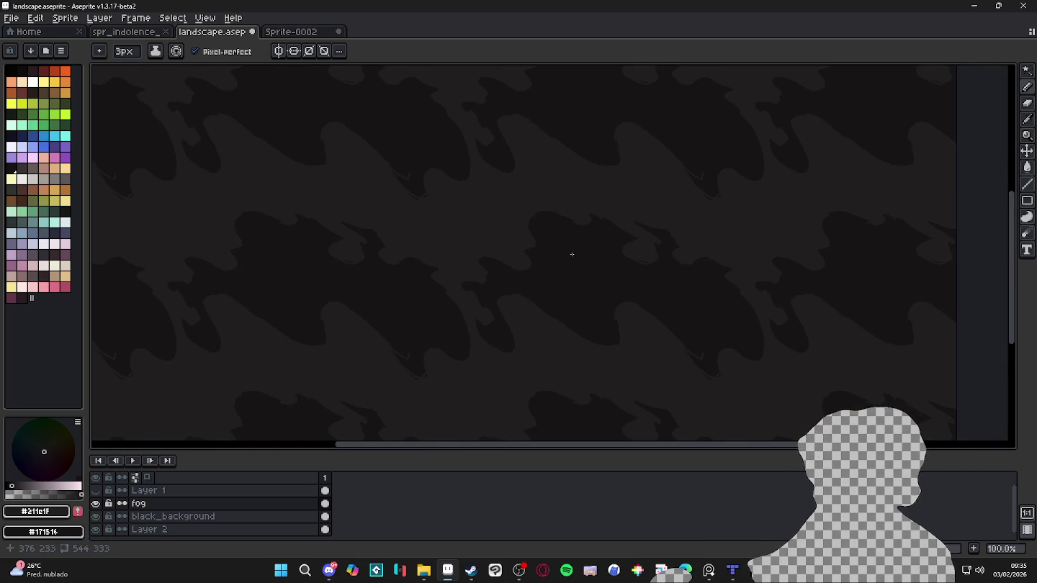
scroll(549, 274, down, 3)
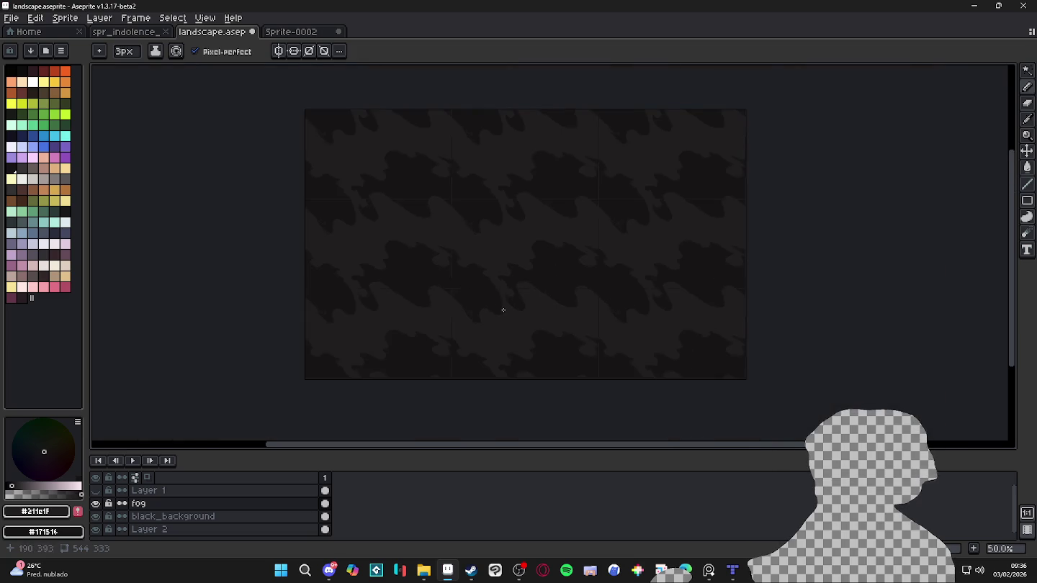
scroll(506, 303, up, 3)
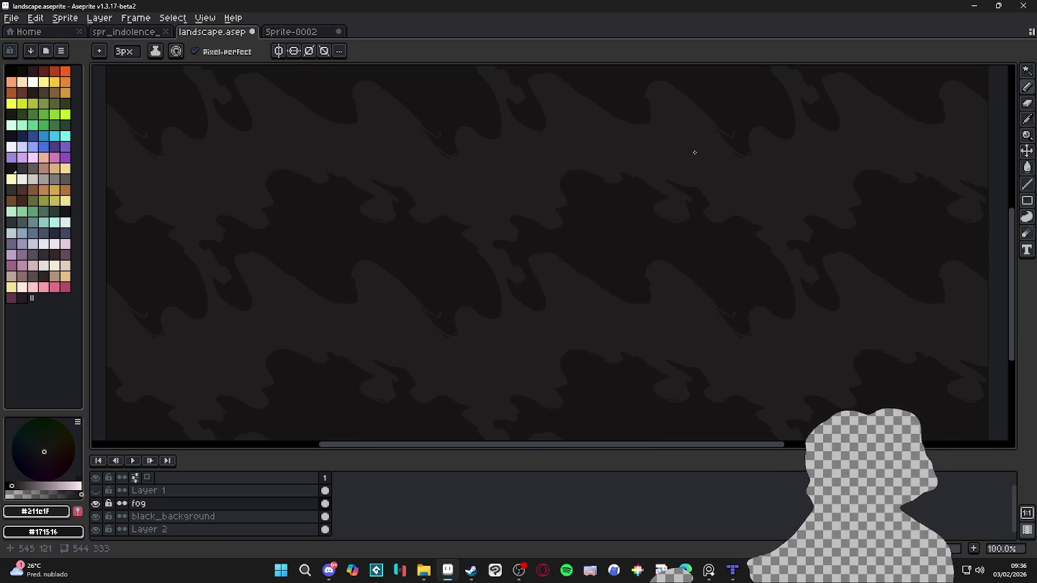
scroll(588, 207, up, 1)
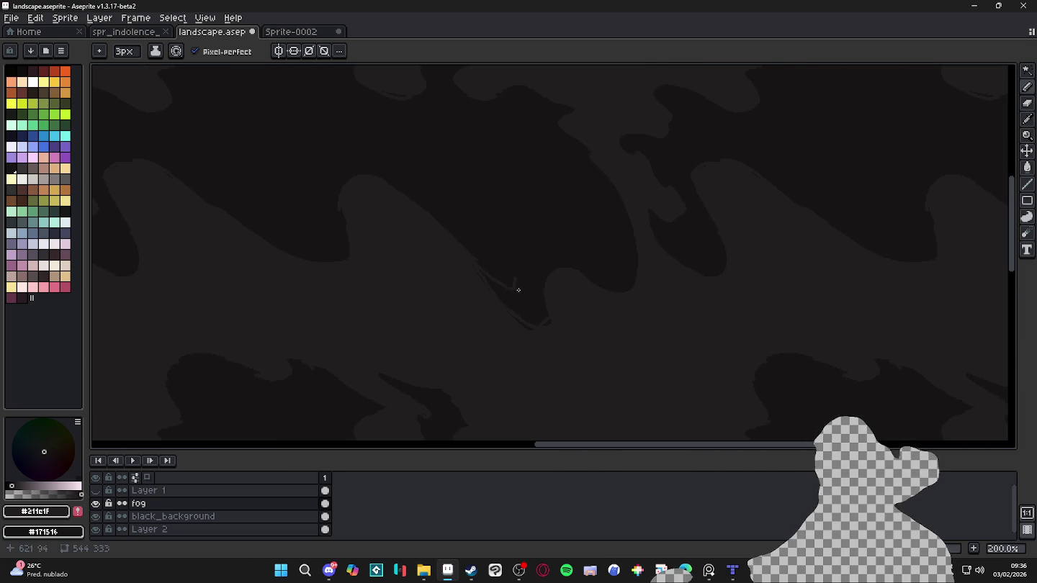
key(b)
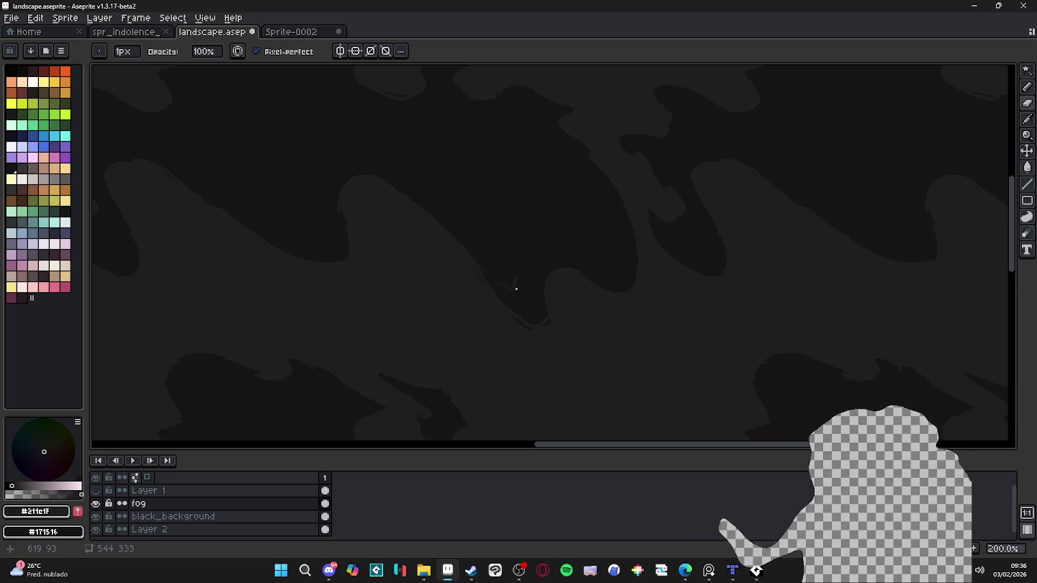
scroll(515, 287, up, 6)
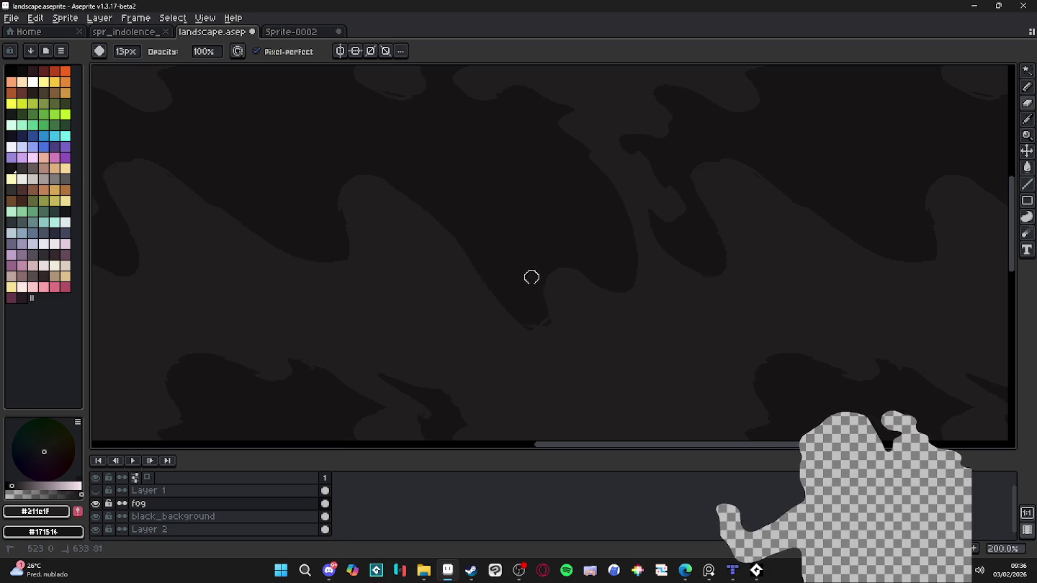
drag(531, 277, 495, 281)
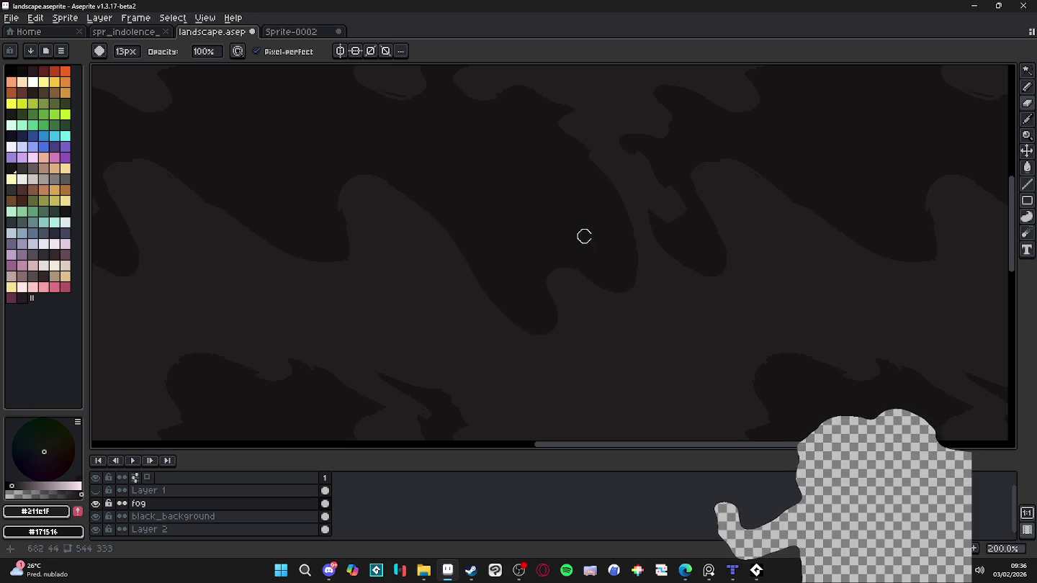
key(e)
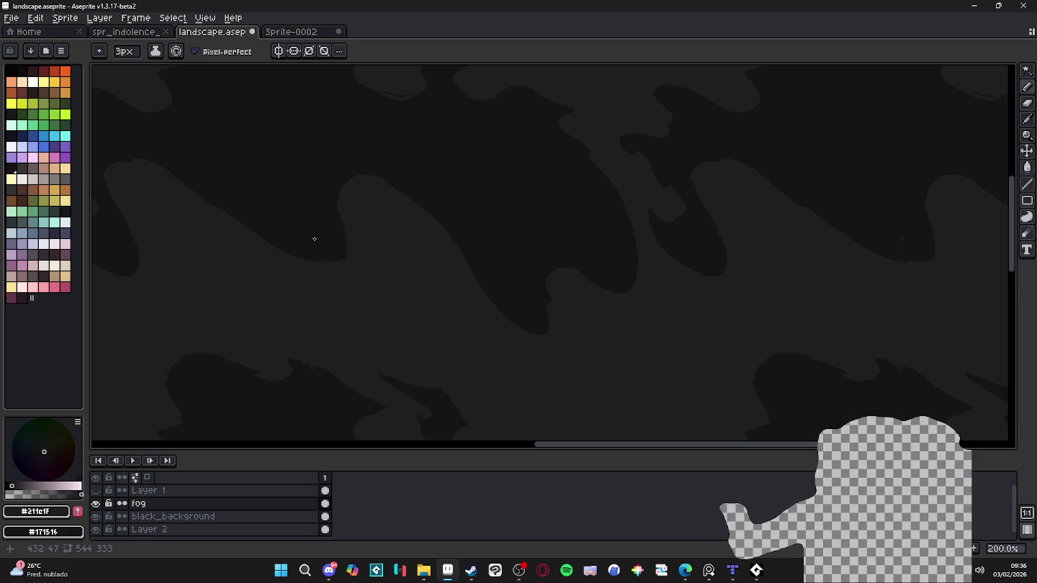
scroll(712, 364, down, 1)
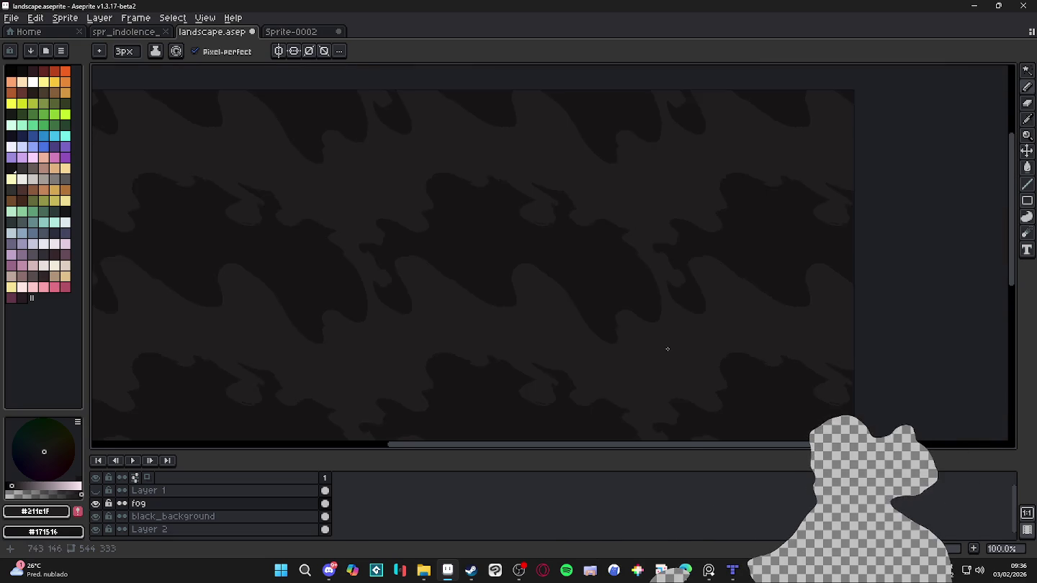
scroll(666, 351, down, 1)
scroll(492, 348, up, 1)
scroll(493, 308, down, 2)
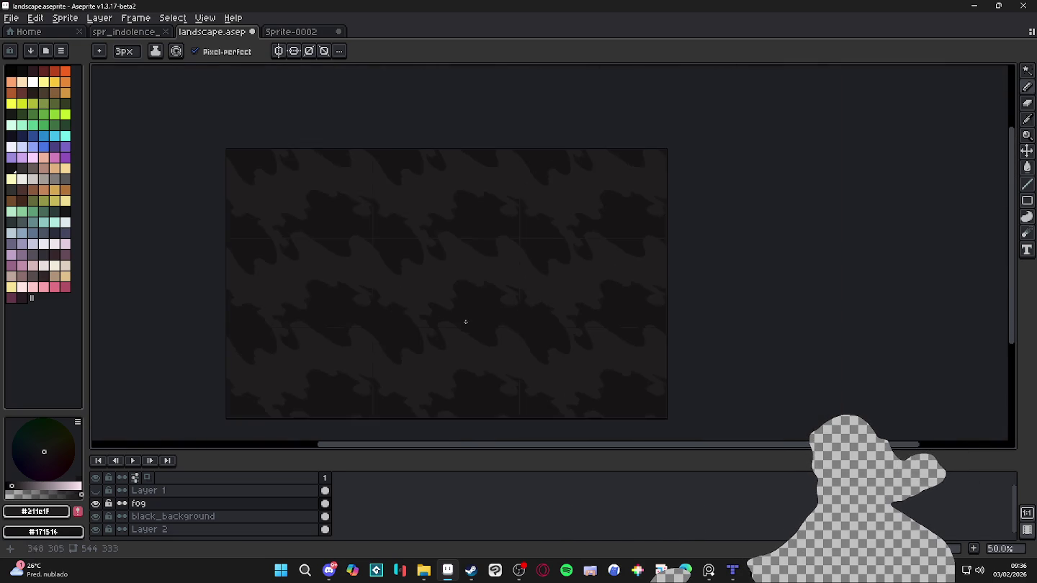
scroll(465, 322, up, 2)
scroll(452, 324, down, 1)
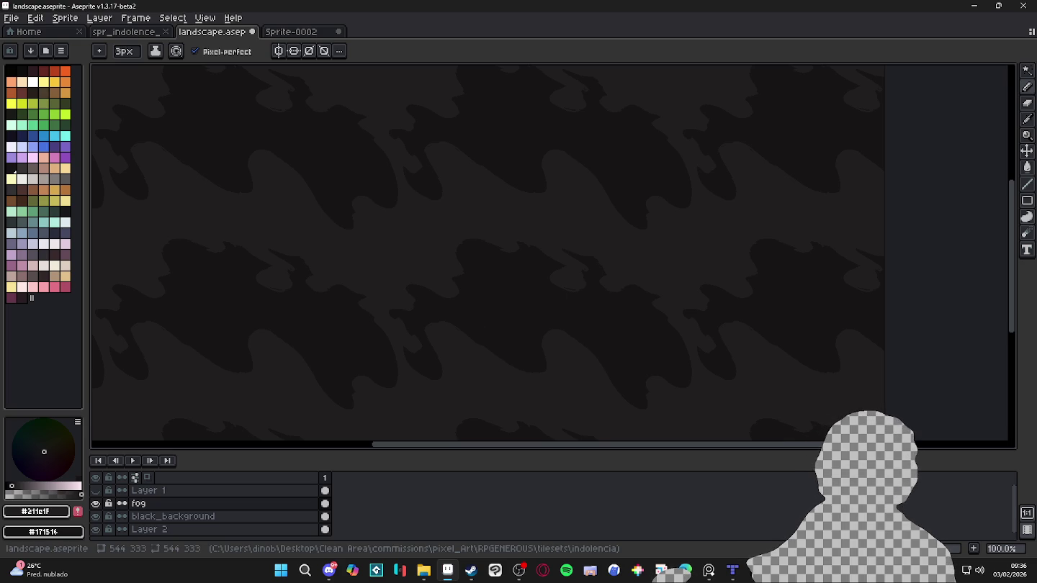
key(alt+Tab)
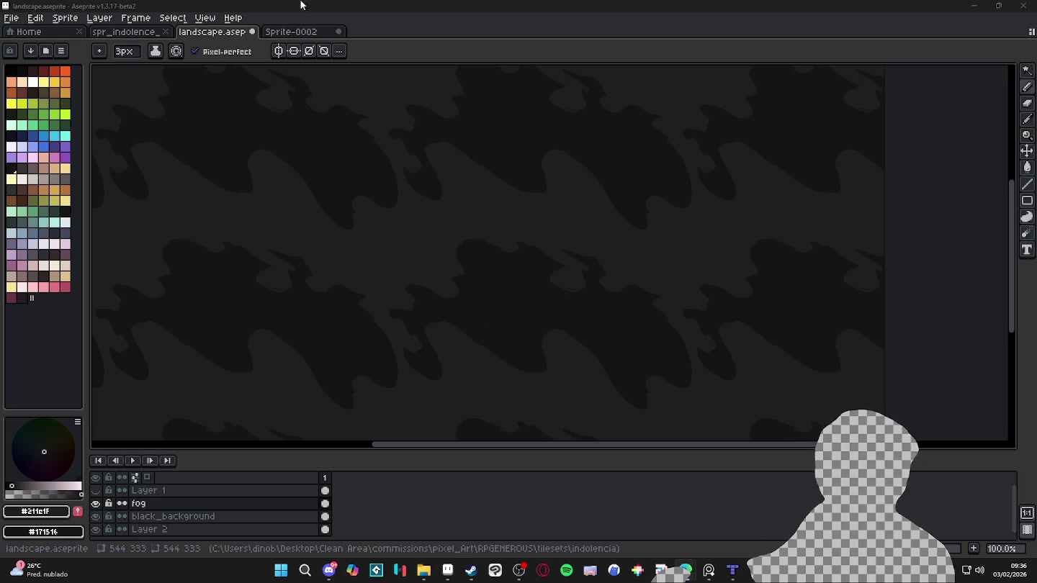
click(331, 5)
scroll(262, 298, up, 2)
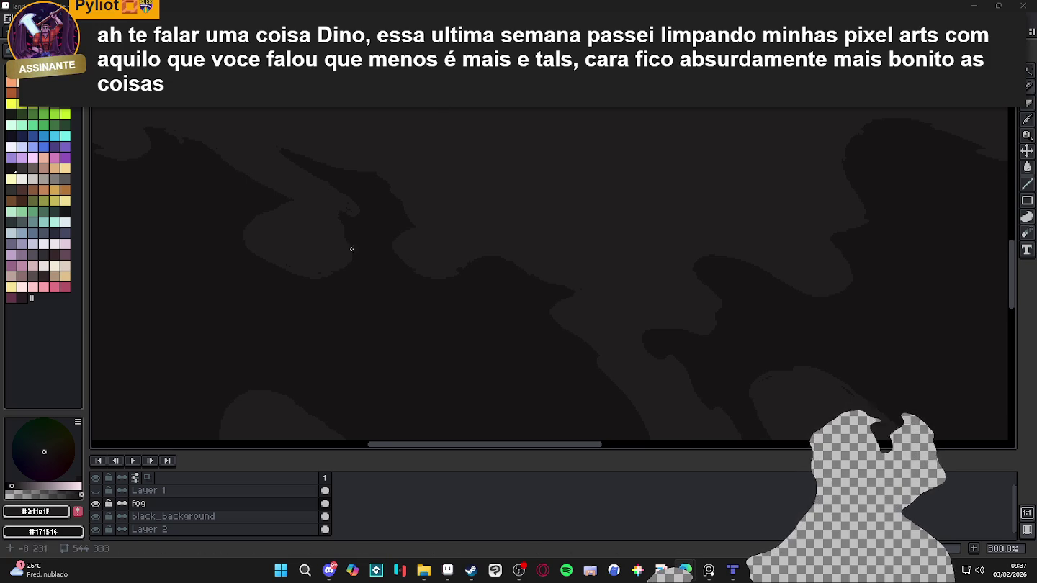
scroll(464, 265, up, 1)
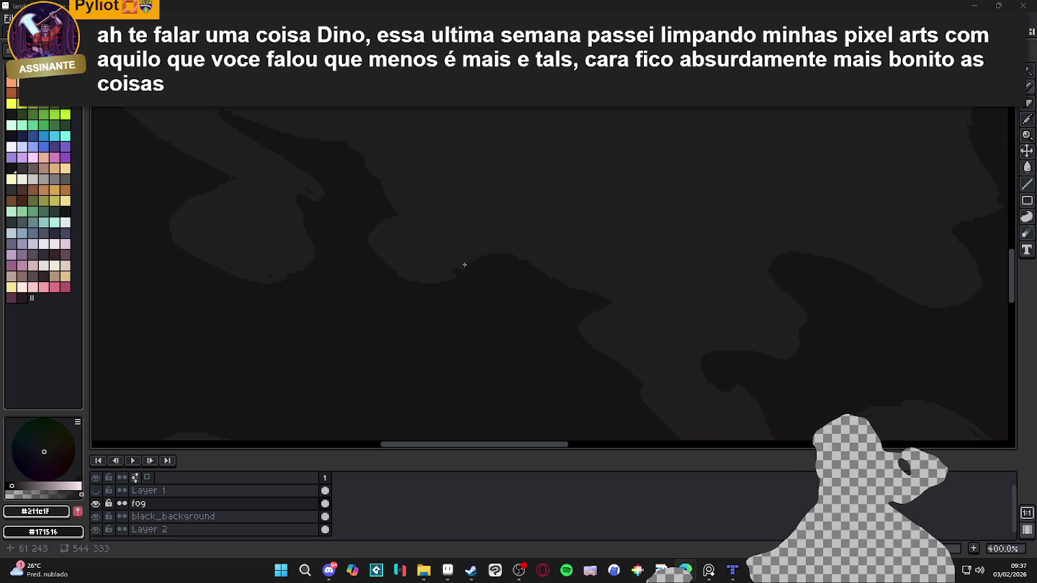
click(369, 160)
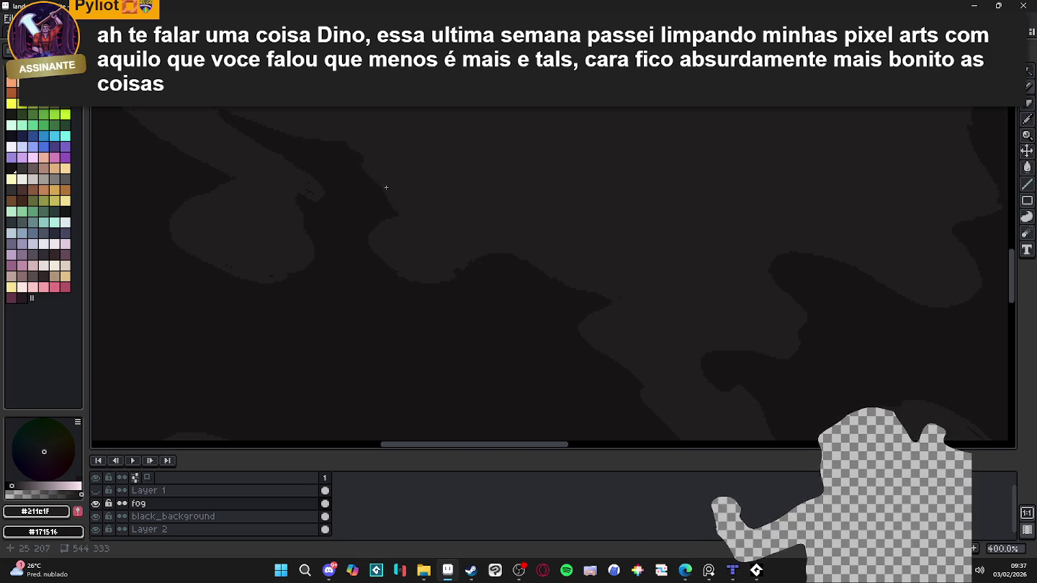
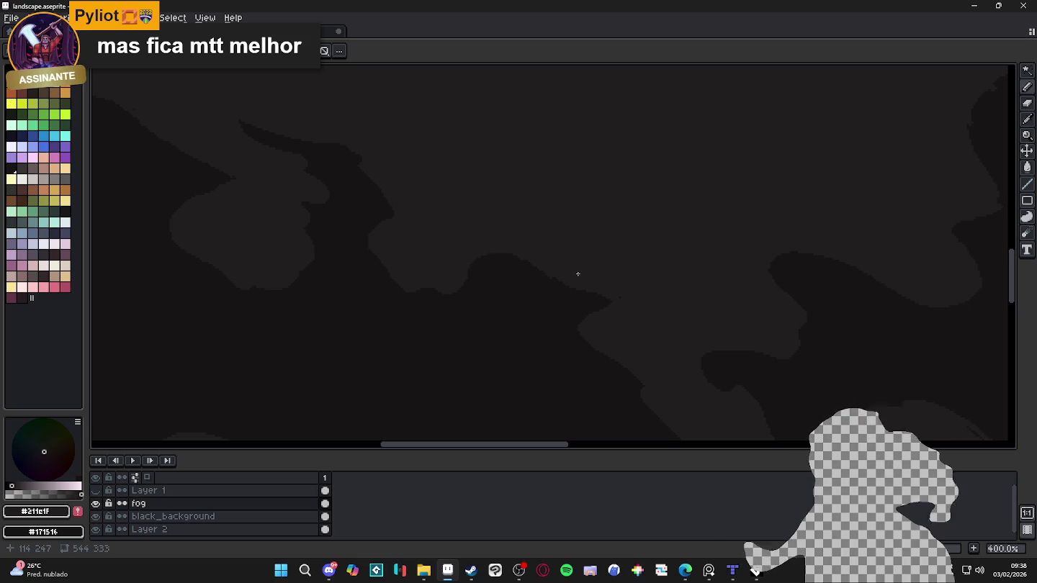
Step: Zoom in and out across the tiled wavy fog to inspect it at different scales
scroll(573, 275, down, 1)
scroll(561, 279, down, 2)
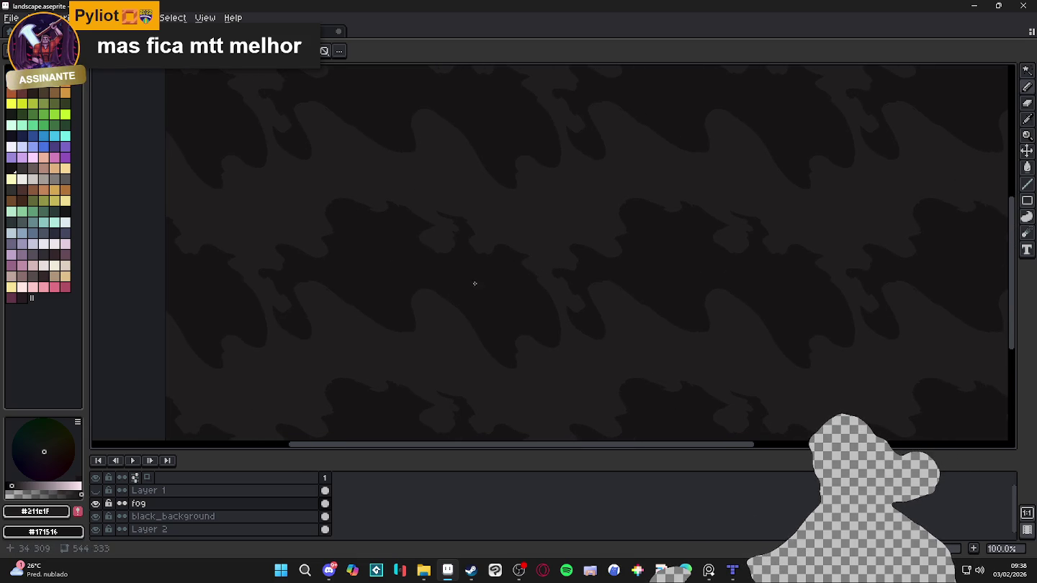
scroll(588, 318, up, 1)
scroll(588, 318, down, 1)
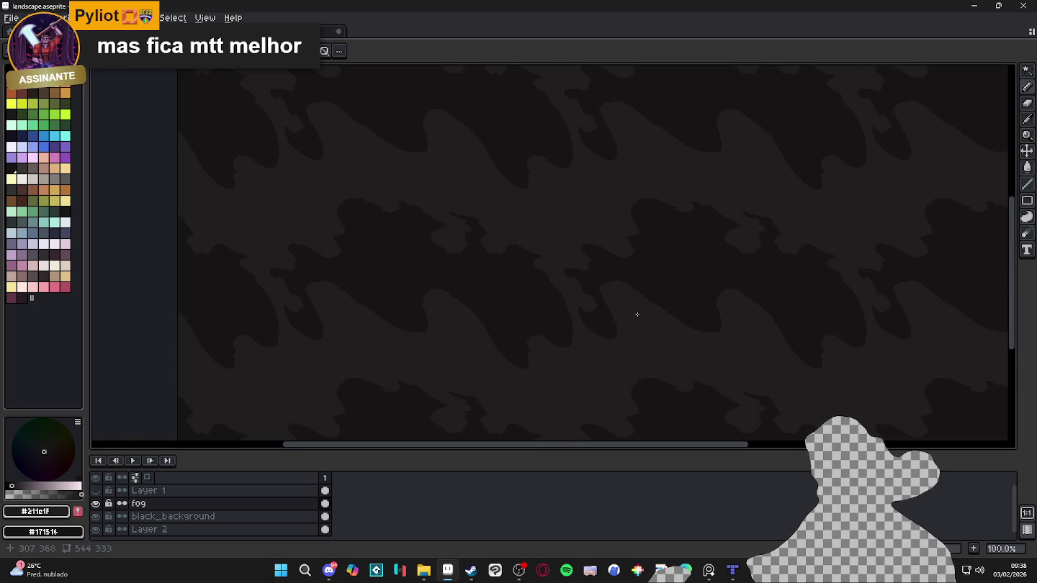
drag(602, 305, 534, 293)
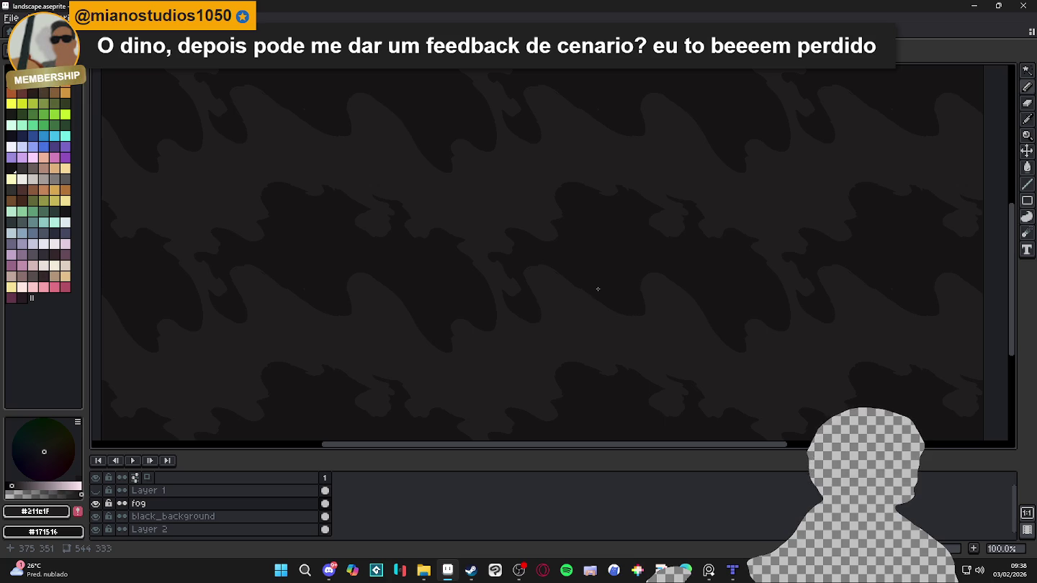
scroll(598, 288, up, 1)
scroll(393, 271, up, 1)
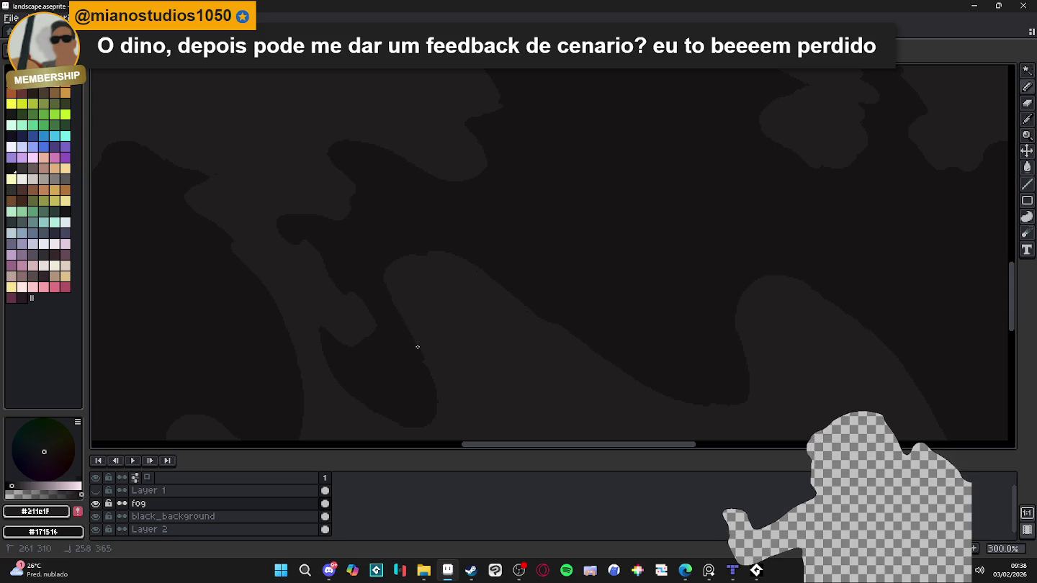
Step: Touch up the edges of several fog shapes, then recheck them at different zooms
drag(417, 347, 417, 358)
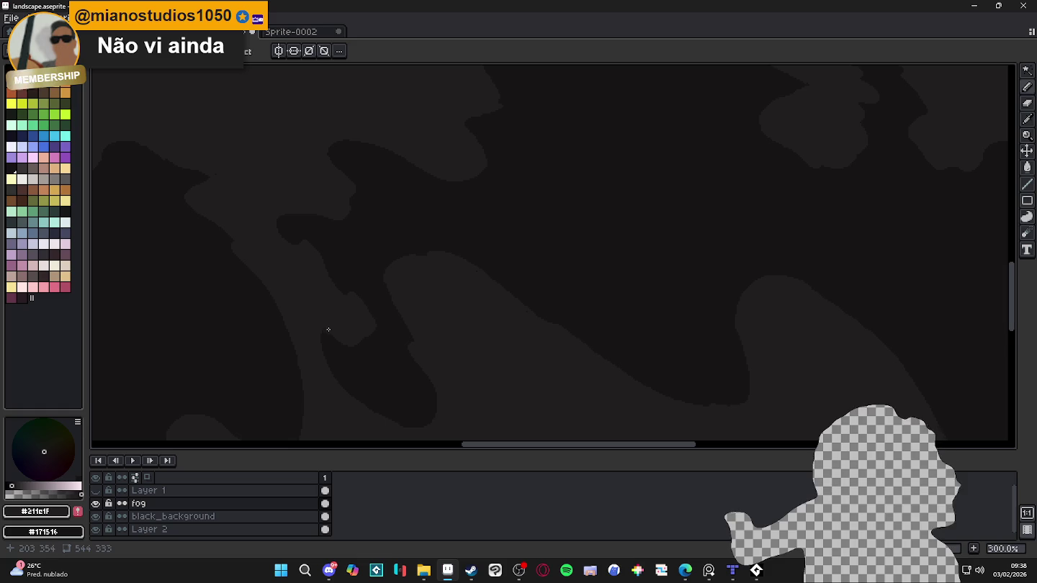
drag(320, 322, 321, 360)
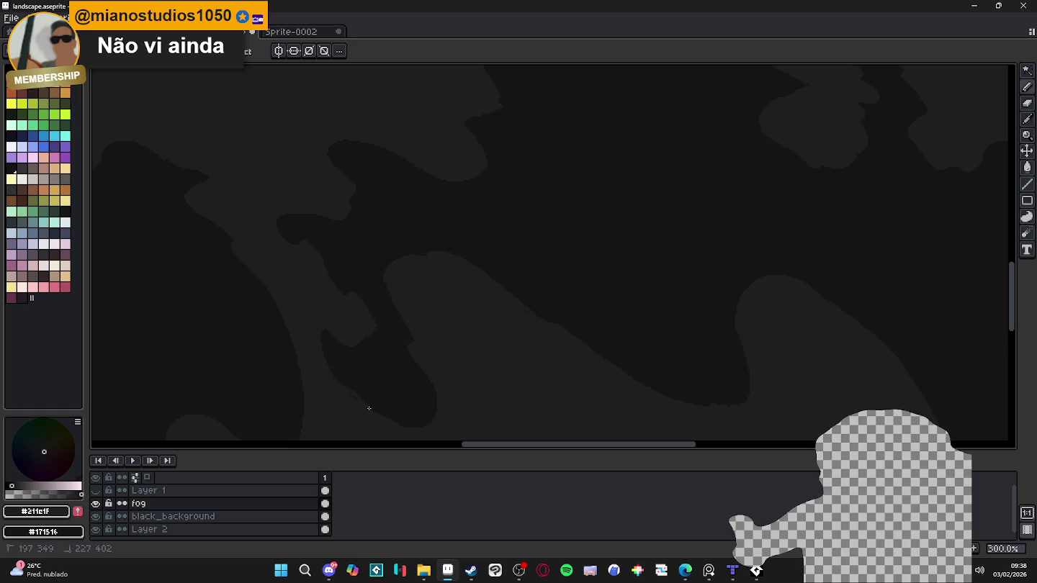
drag(319, 362, 332, 378)
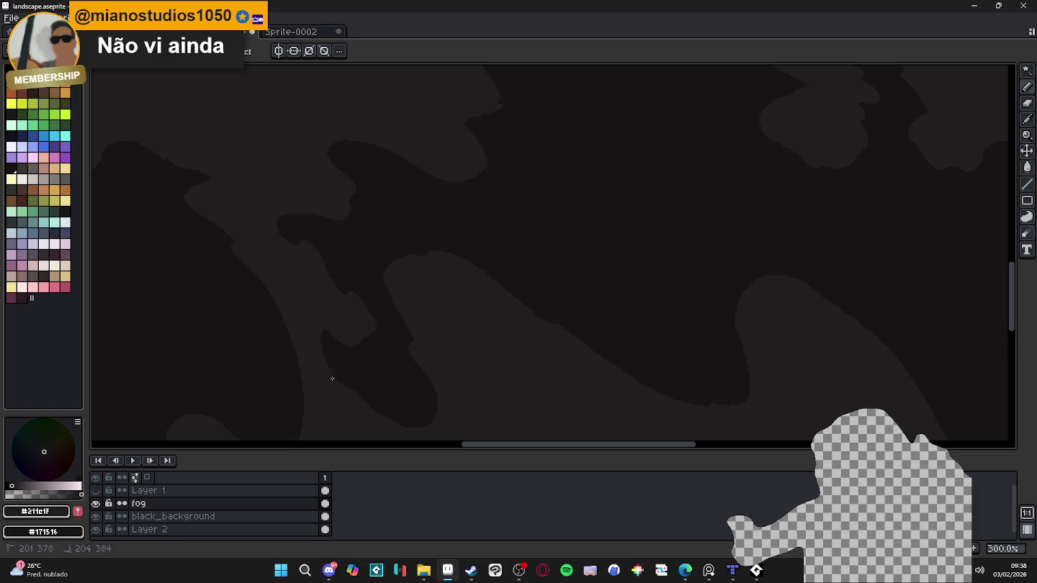
drag(408, 312, 414, 333)
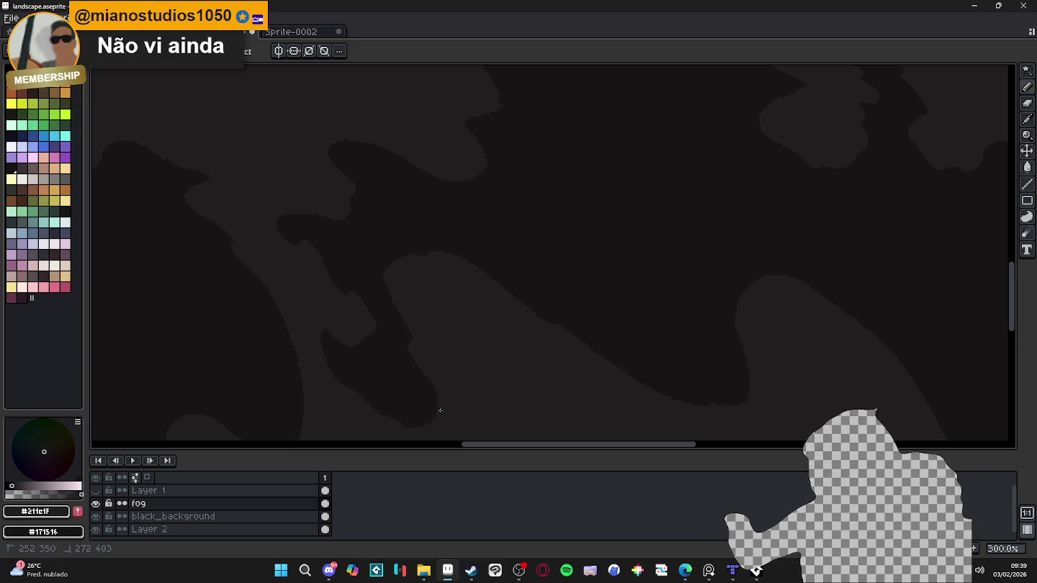
mouse_move(419, 433)
mouse_down()
mouse_move(437, 410)
mouse_move(424, 255)
mouse_up()
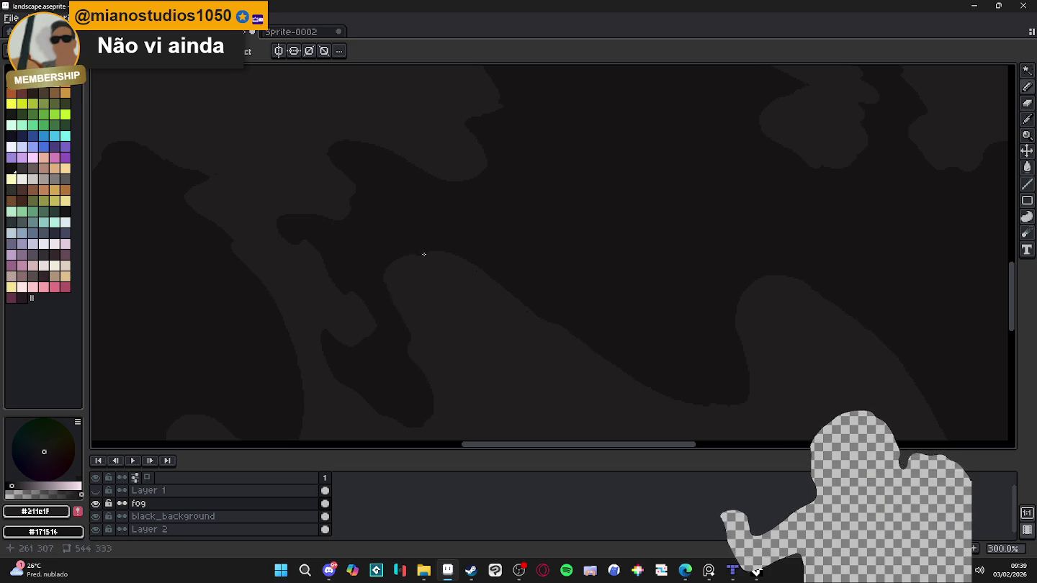
scroll(427, 293, down, 3)
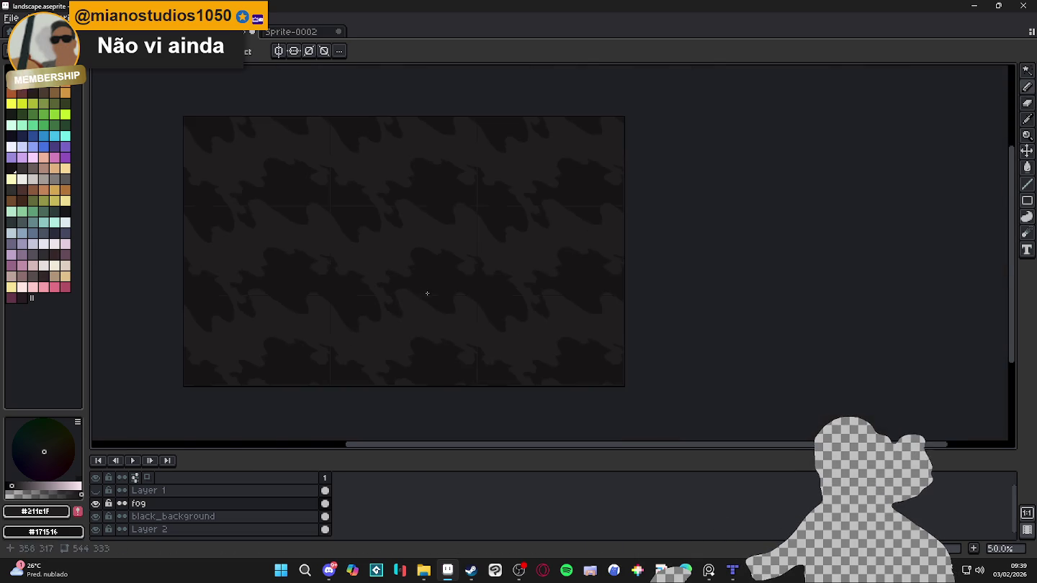
scroll(427, 293, up, 1)
scroll(388, 309, up, 1)
scroll(359, 296, down, 1)
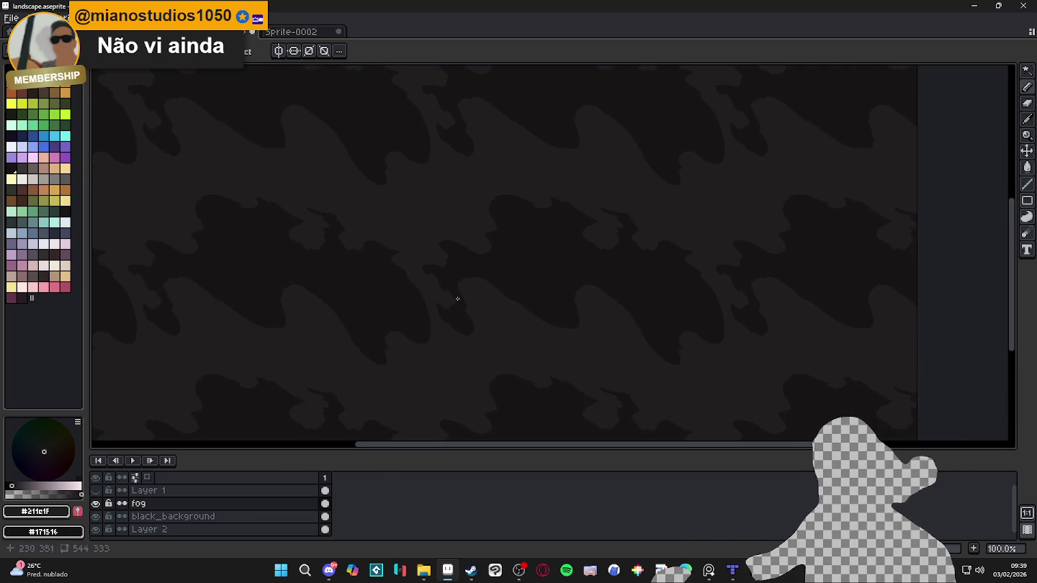
scroll(457, 298, down, 1)
scroll(430, 240, up, 1)
scroll(420, 270, down, 1)
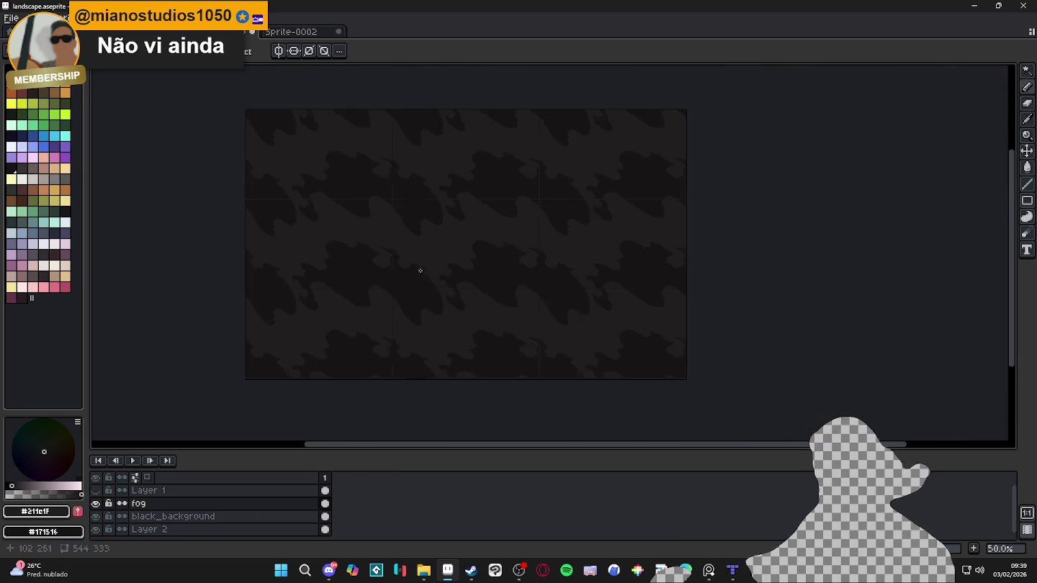
scroll(419, 271, up, 1)
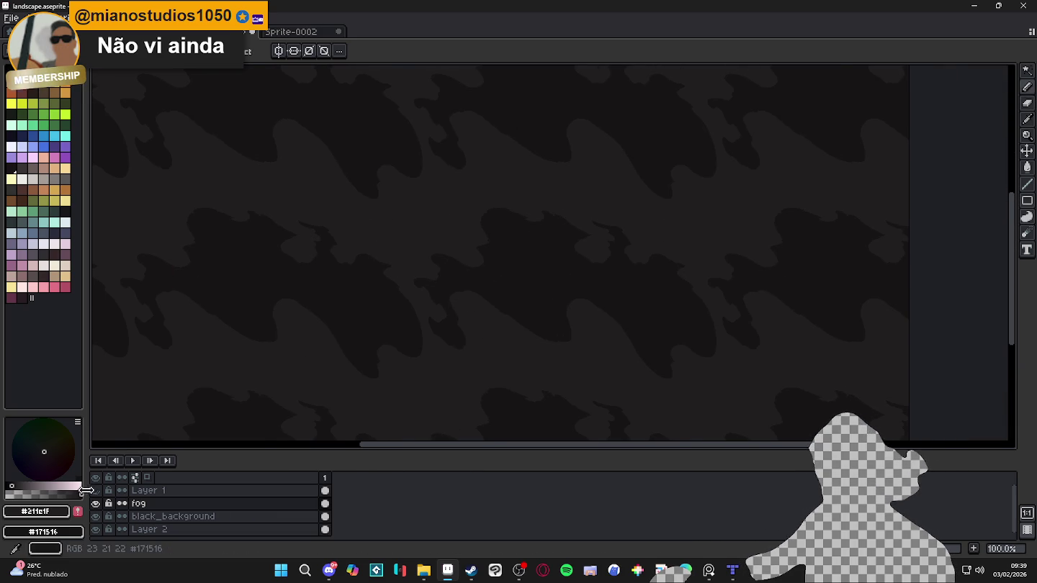
scroll(450, 230, down, 1)
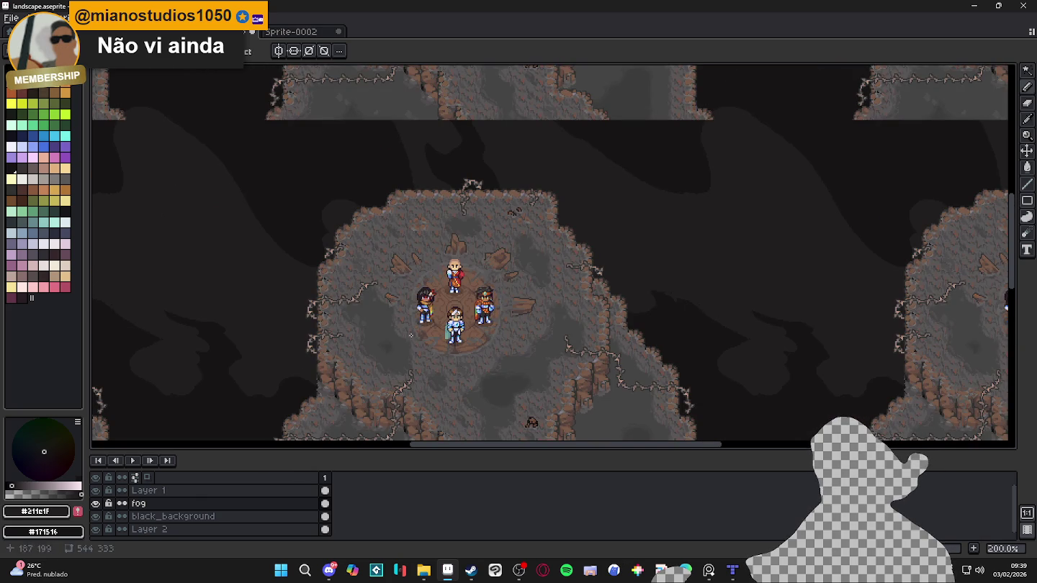
Step: Compare the fog and cave map by toggling their visibility, then add a new layer above the fog
click(97, 505)
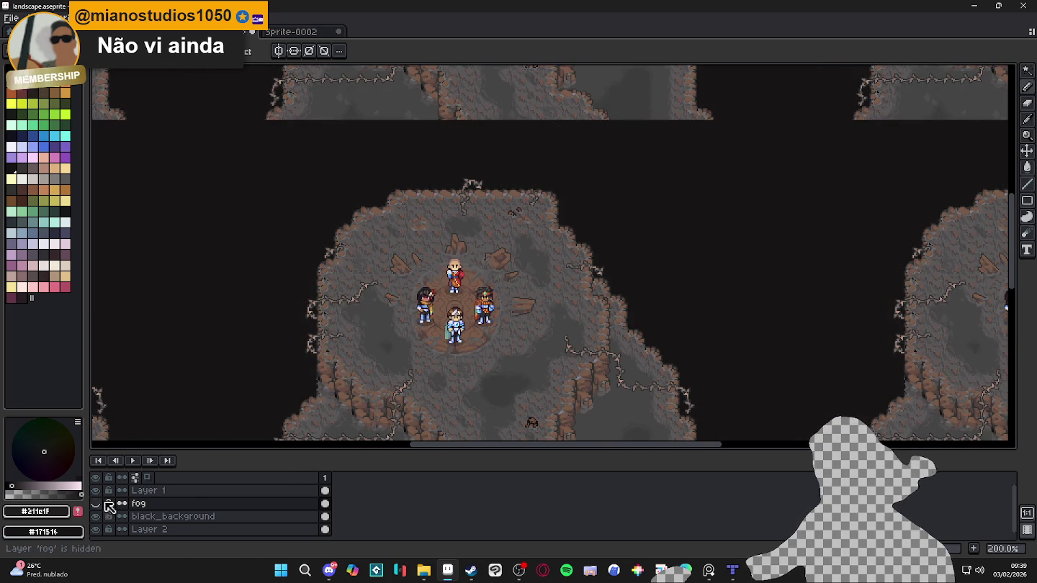
click(96, 504)
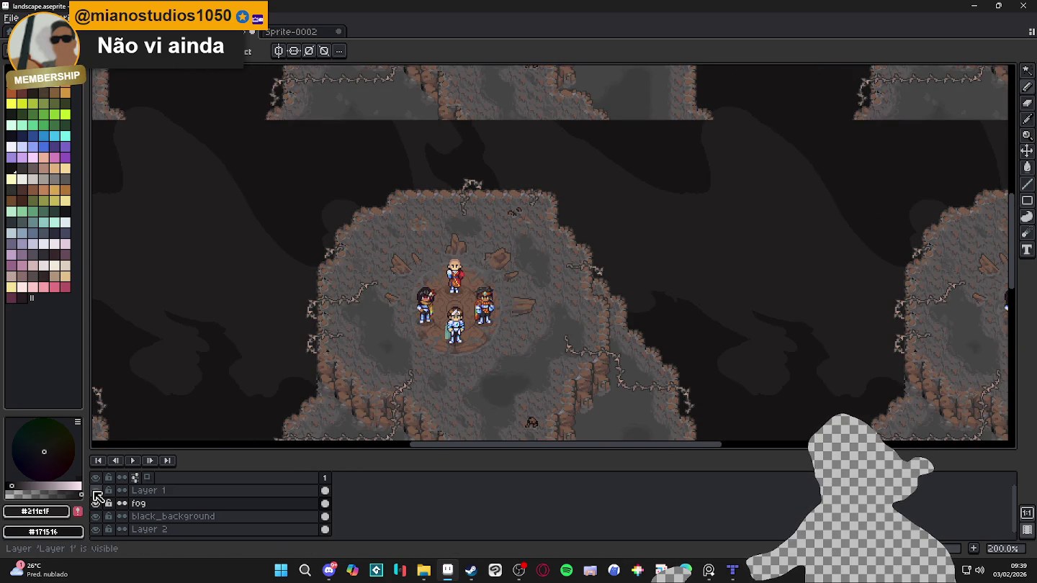
click(95, 490)
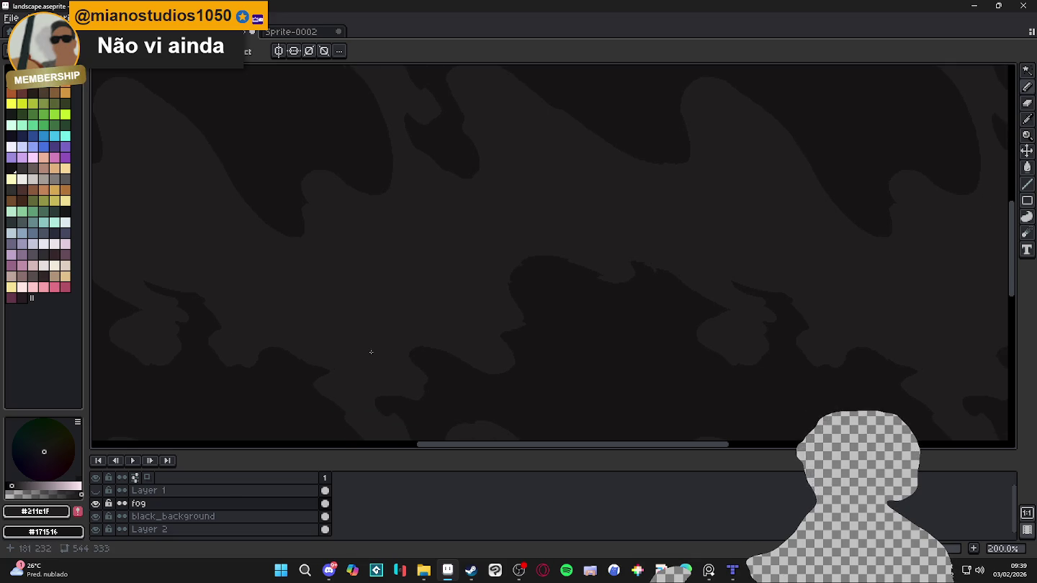
key(shift+n)
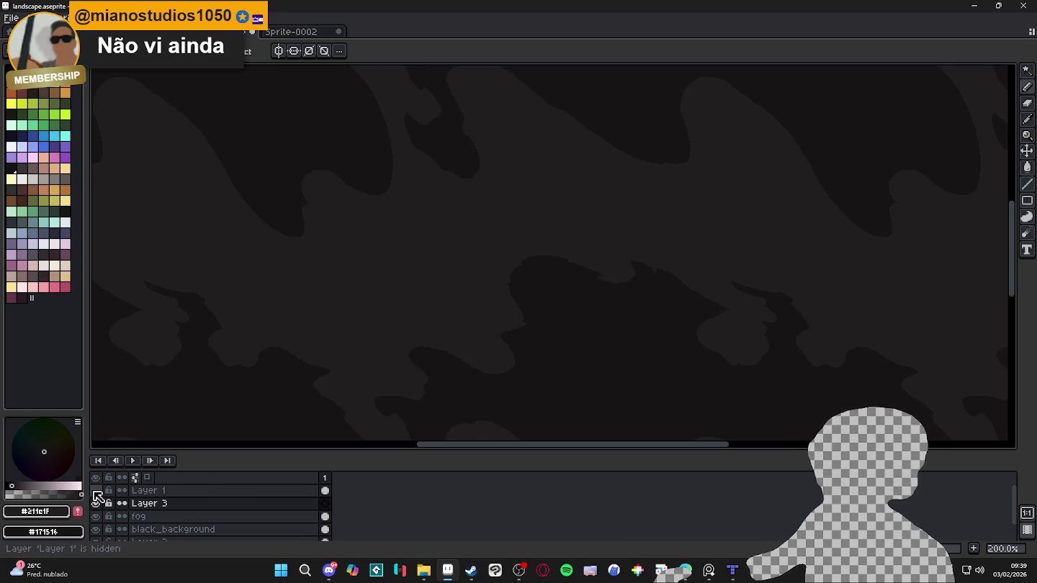
Step: Sample a brown-grey from the cave rocks, then hide Layer 1 again
click(95, 491)
scroll(376, 381, up, 2)
scroll(376, 381, up, 2)
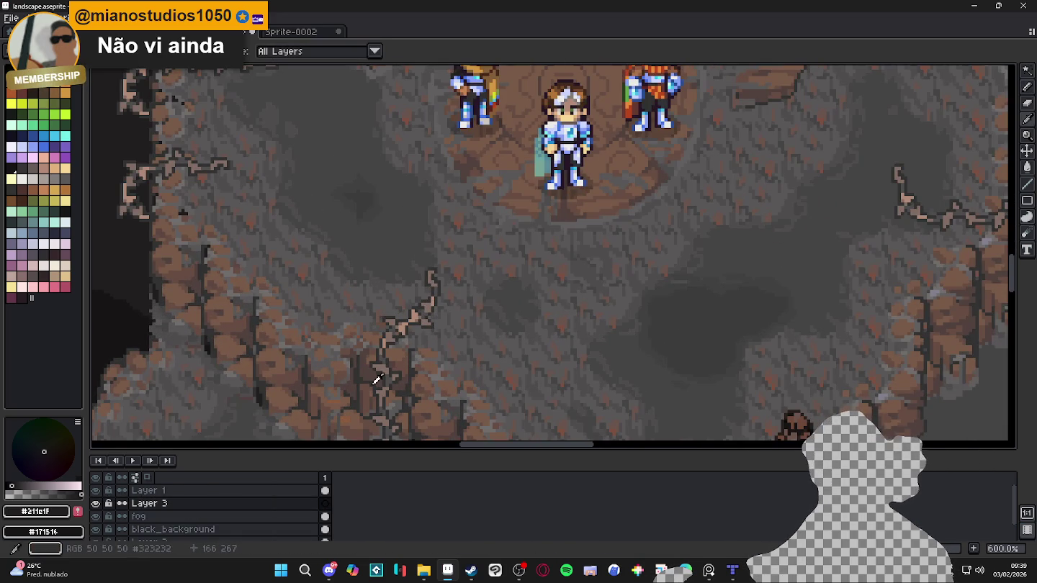
alt+click(370, 369)
key(v)
click(95, 490)
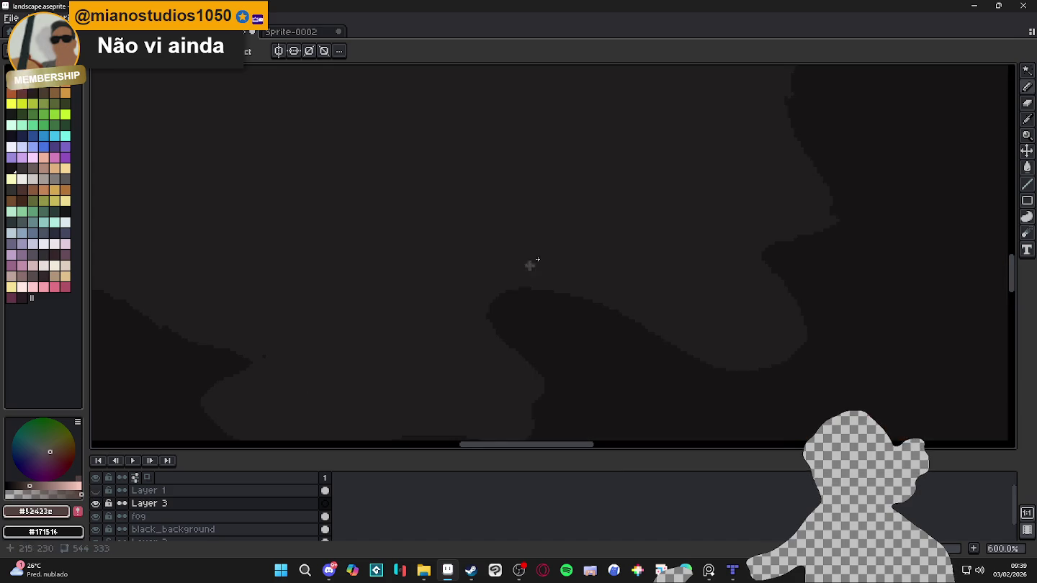
scroll(575, 248, down, 1)
scroll(576, 248, down, 1)
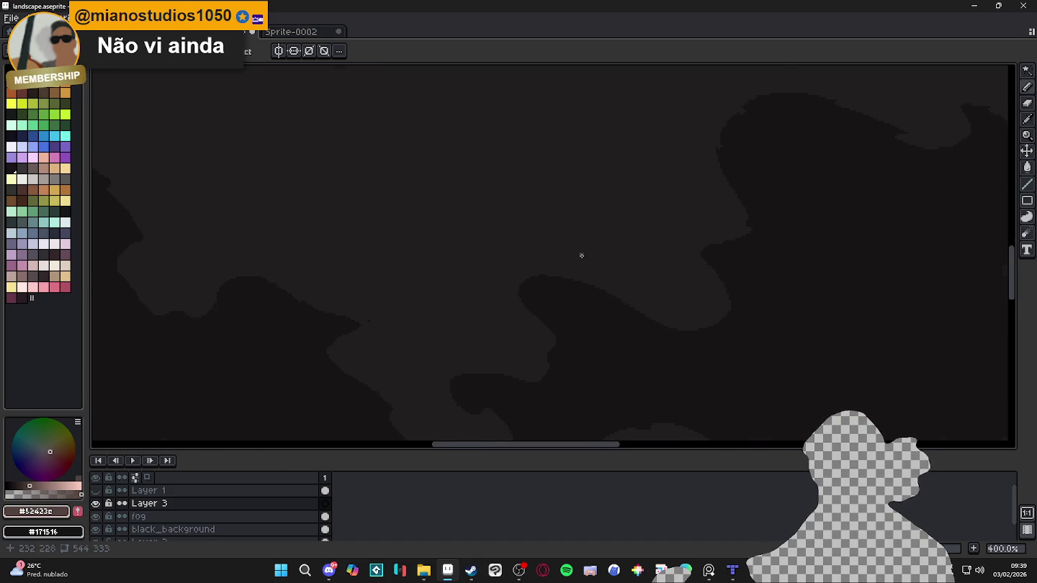
scroll(581, 255, down, 2)
drag(585, 288, 513, 270)
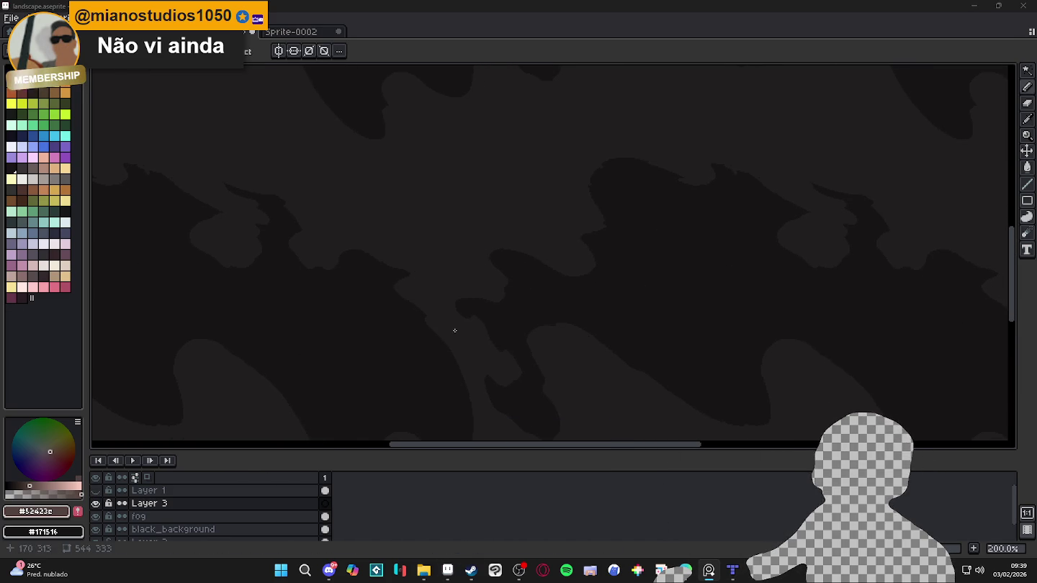
Step: Rename the new layer to 'mountains'
key(b)
drag(443, 305, 414, 303)
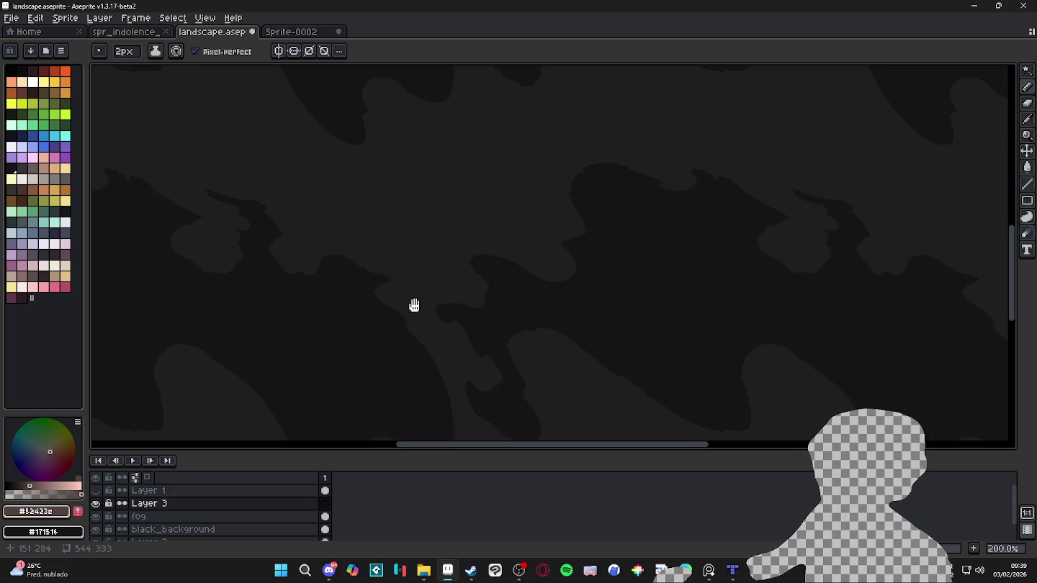
double_click(150, 503)
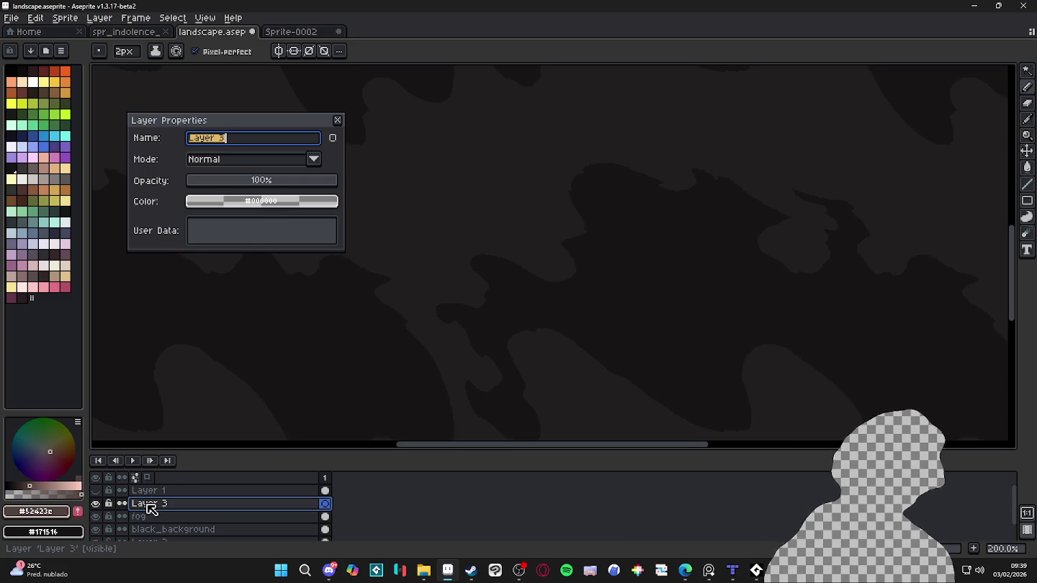
text(mountains)
key(Return)
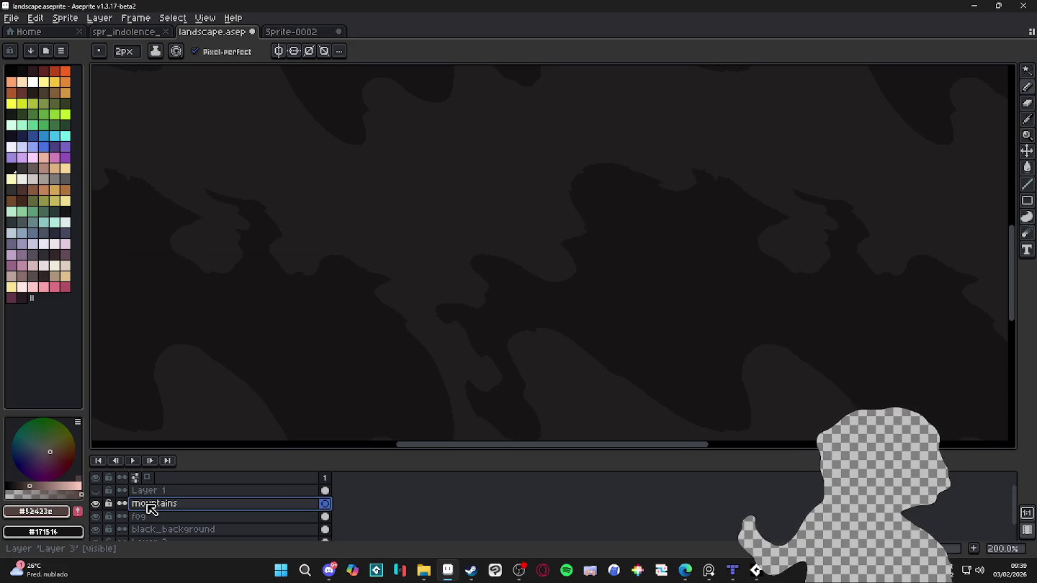
Step: Draw two brown-grey diagonal strokes forming a peak, then undo the last one
drag(591, 253, 608, 283)
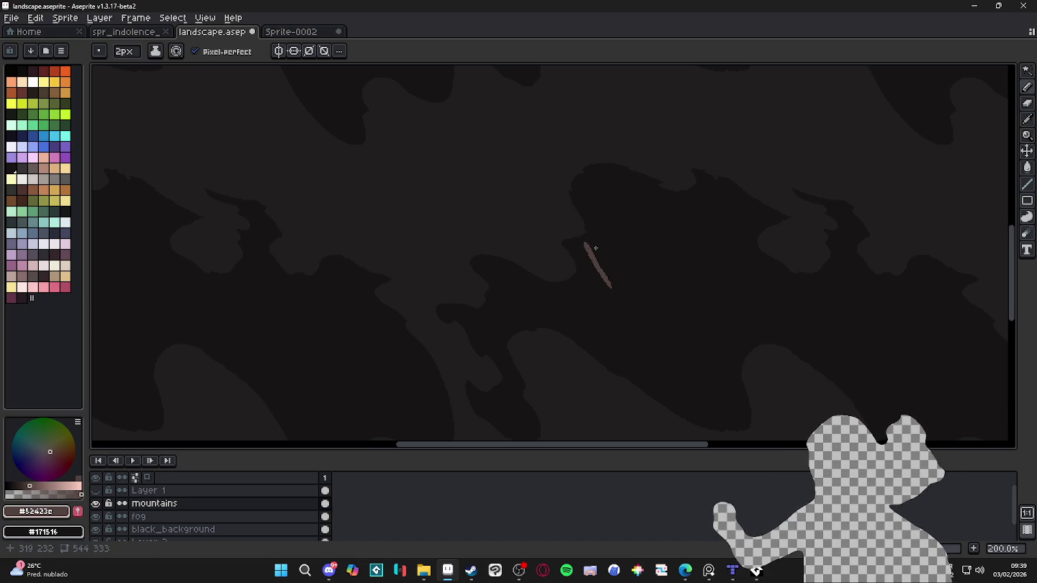
drag(586, 244, 615, 253)
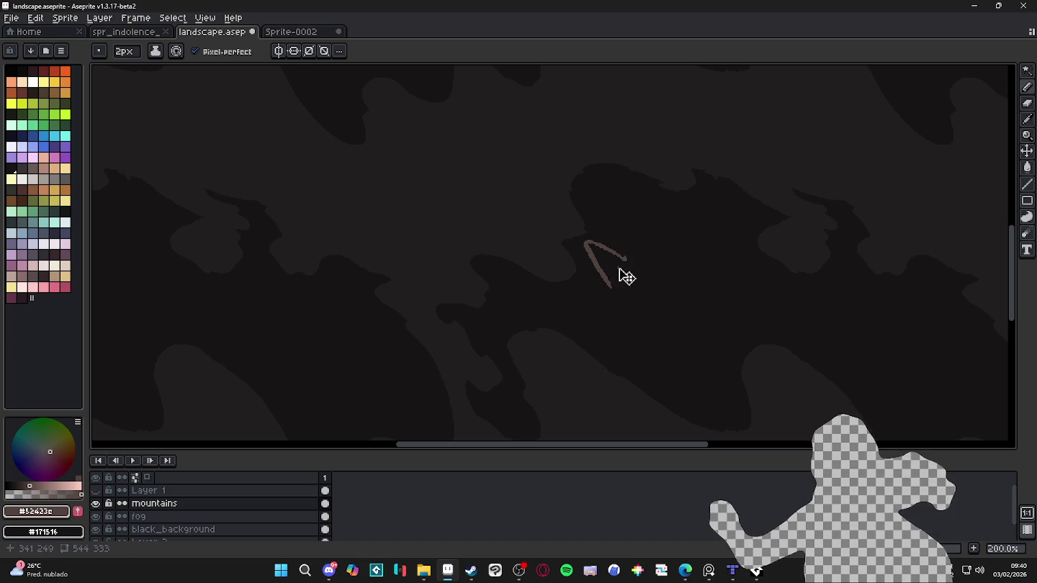
key(ctrl+z)
key(ctrl+z)
key(ctrl+z)
key(ctrl+z)
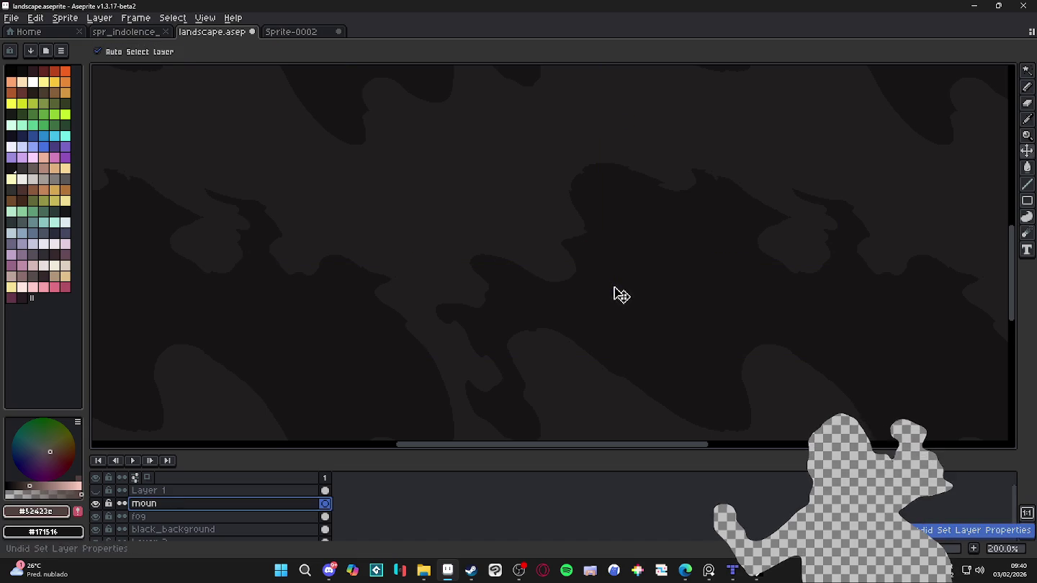
Step: Restore the 'mountains' layer name, outline a jagged ridge with straight segments, and fill it brown
key(ctrl+y)
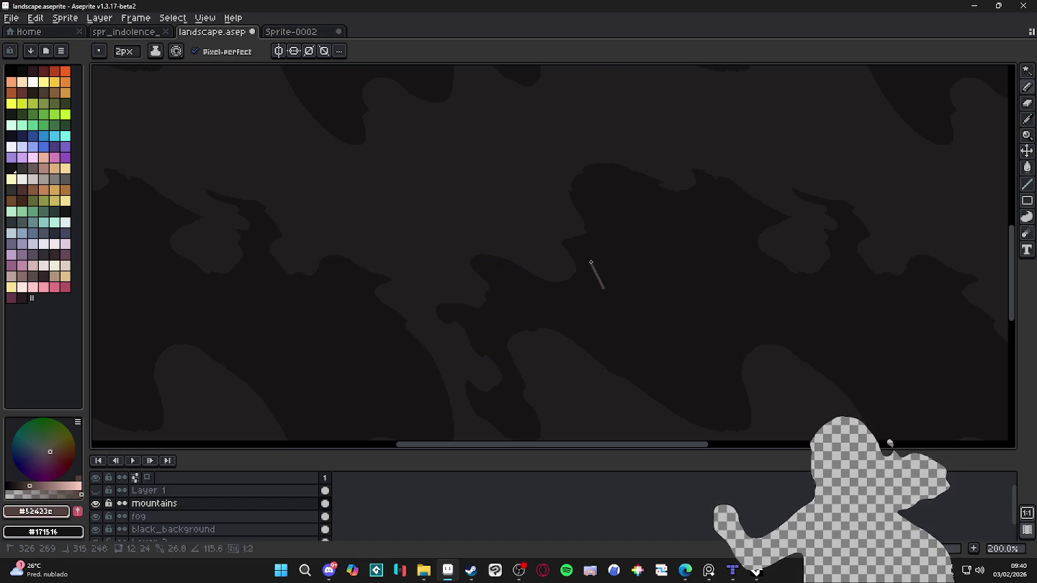
shift+click(573, 240)
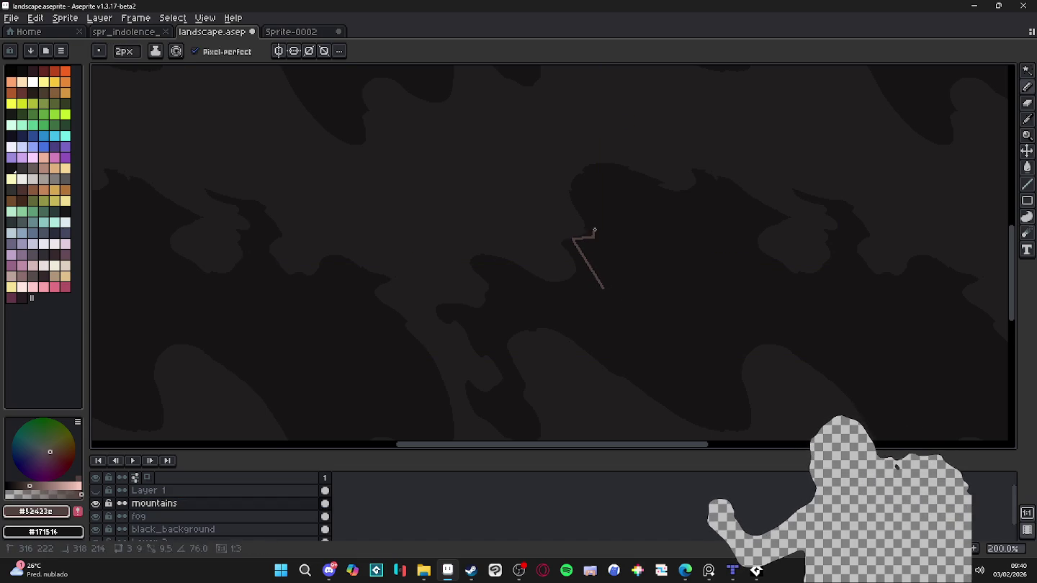
shift+click(594, 230)
shift+click(610, 225)
shift+click(651, 263)
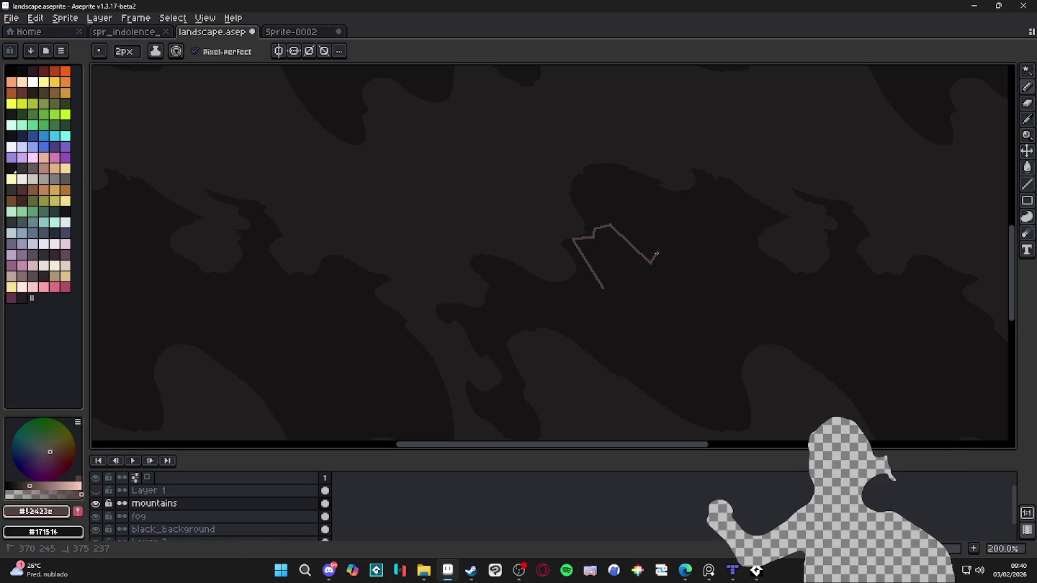
shift+click(653, 242)
shift+click(662, 241)
shift+click(699, 275)
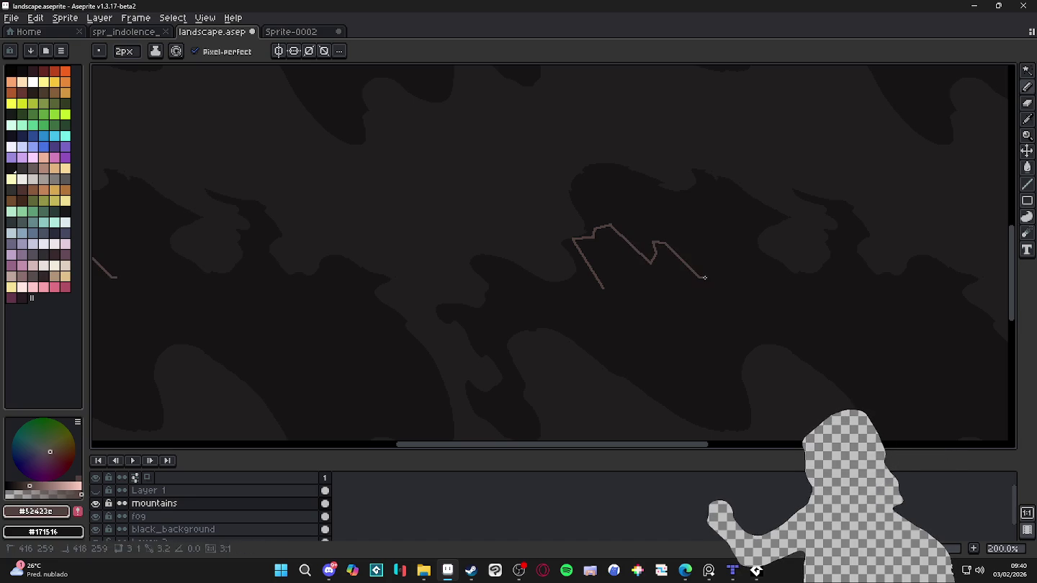
shift+click(709, 278)
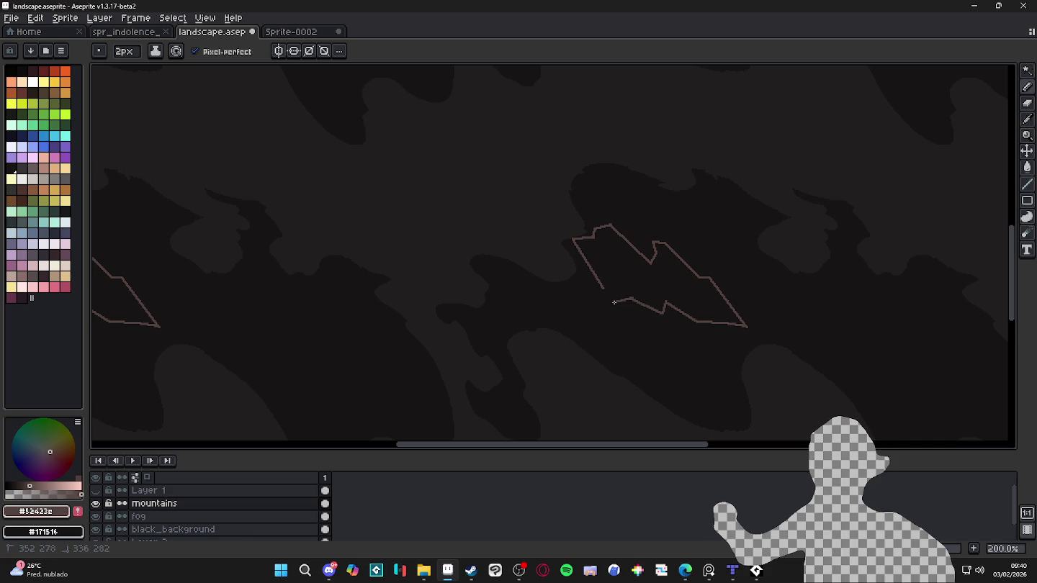
key(g)
click(707, 301)
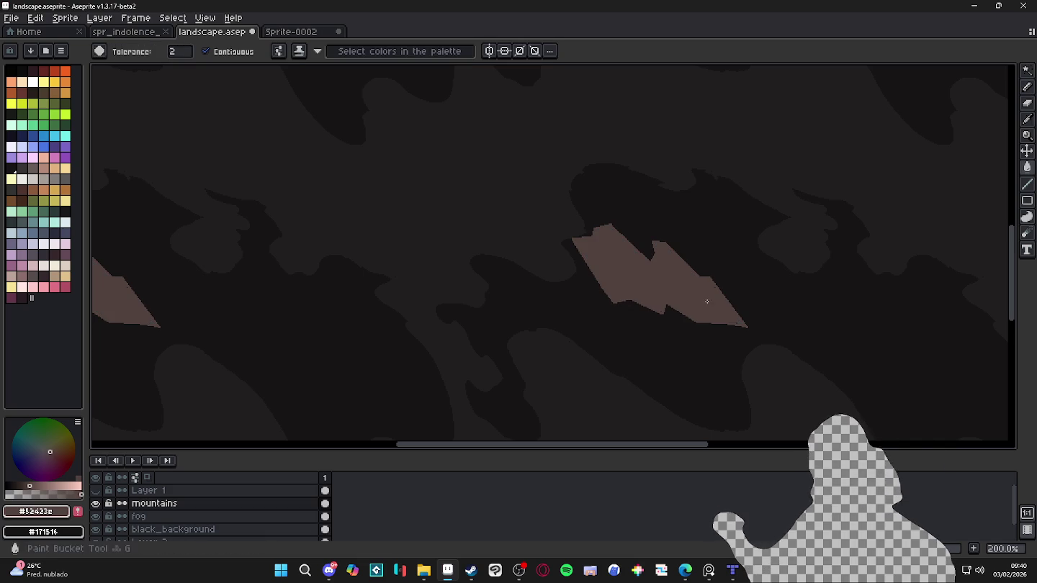
Step: Outline a smaller lightning-shaped peak and fill it brown
key(b)
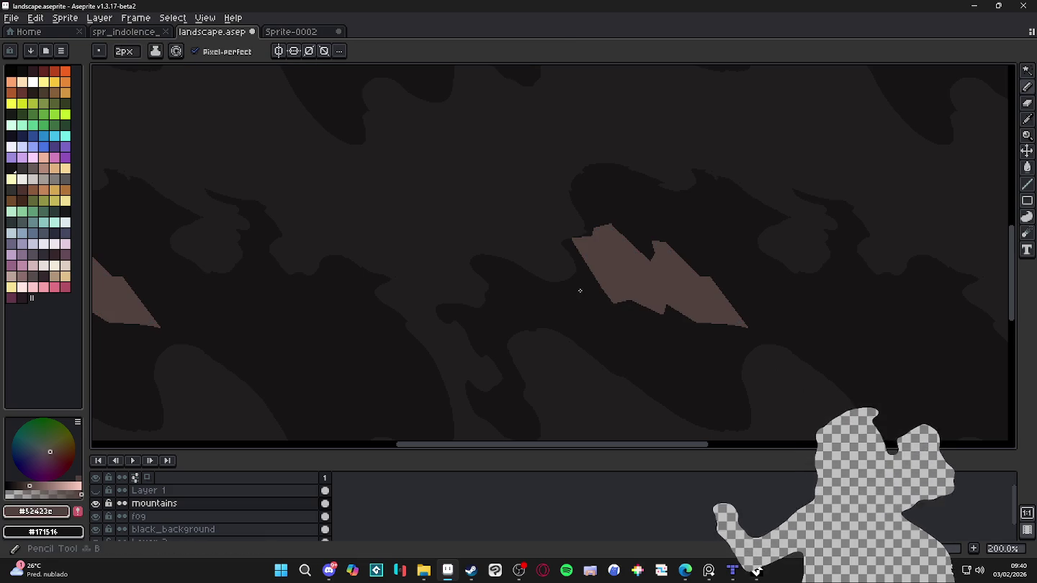
drag(575, 283, 599, 319)
key(ctrl+z)
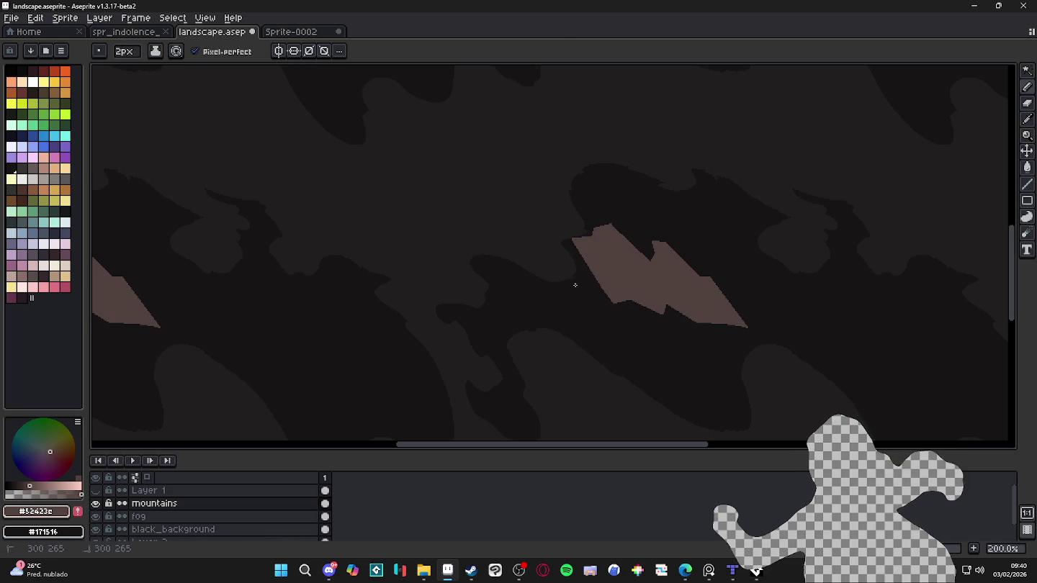
drag(575, 285, 566, 292)
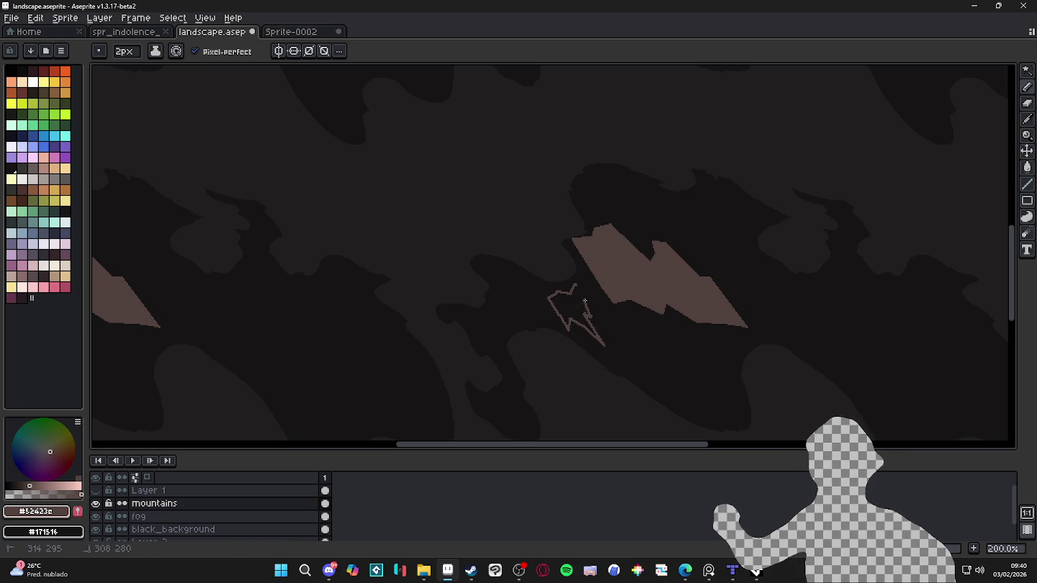
key(g)
click(576, 306)
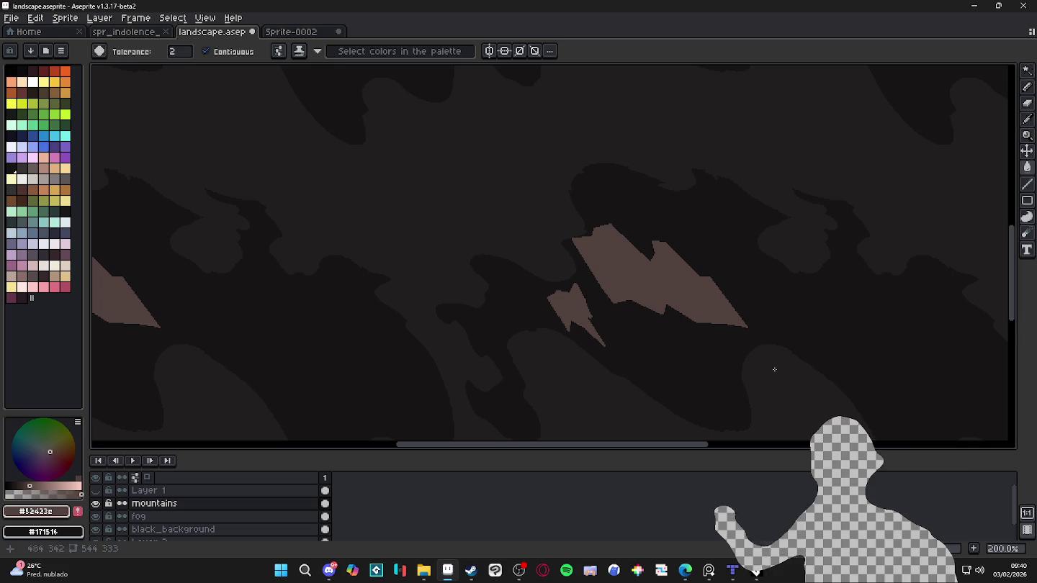
Step: Outline a third small peak lower down and fill it brown
key(b)
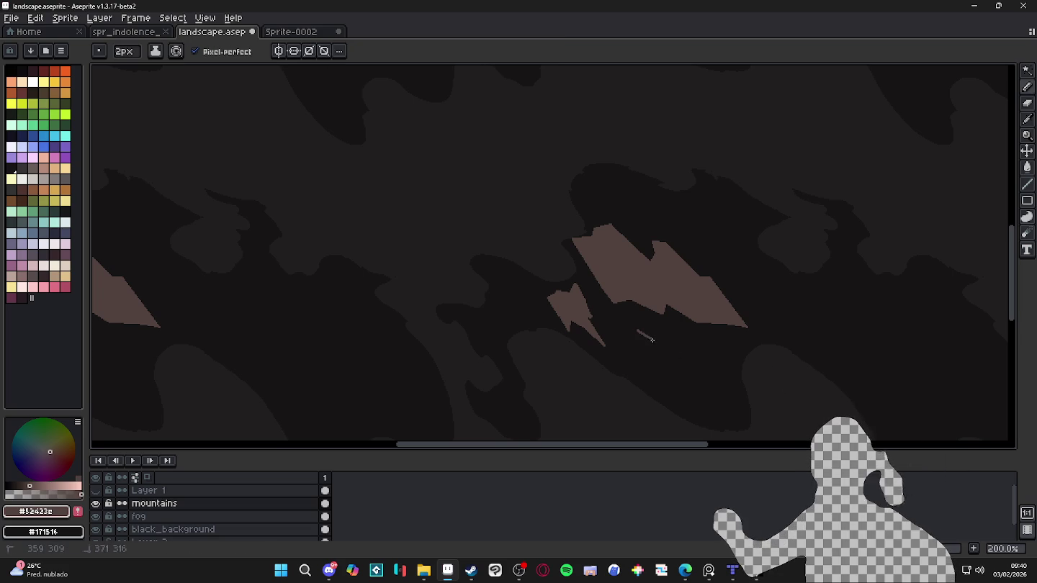
mouse_move(651, 339)
mouse_down()
mouse_move(660, 354)
mouse_move(642, 346)
mouse_up()
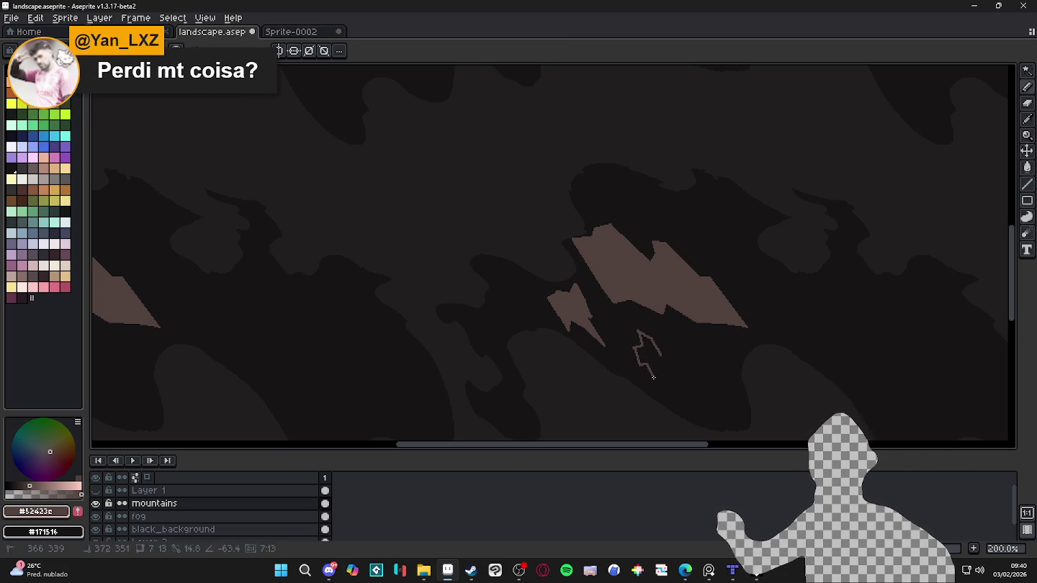
mouse_move(639, 365)
mouse_down()
mouse_move(664, 378)
mouse_move(651, 338)
mouse_up()
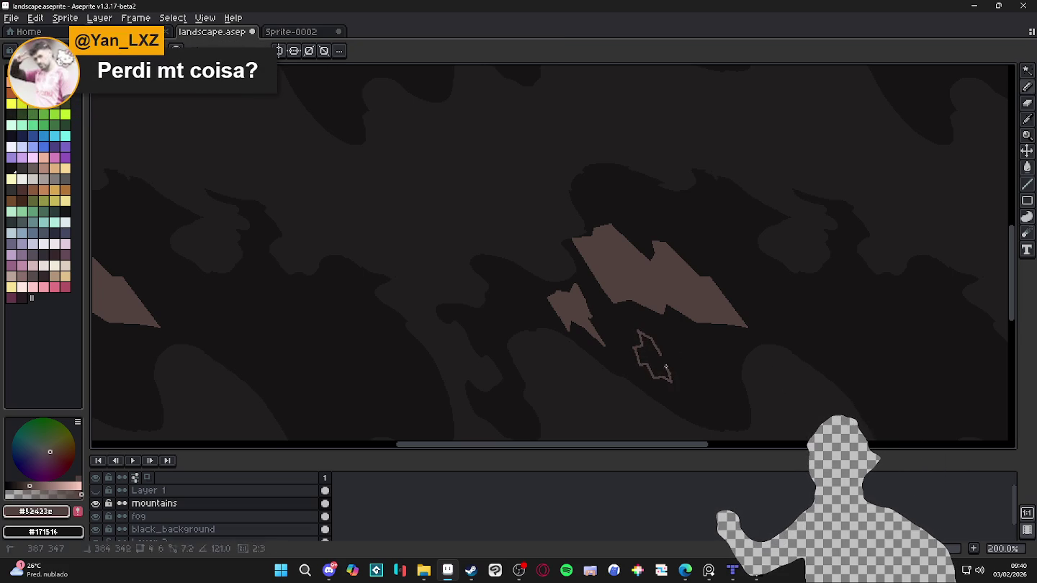
key(g)
click(654, 359)
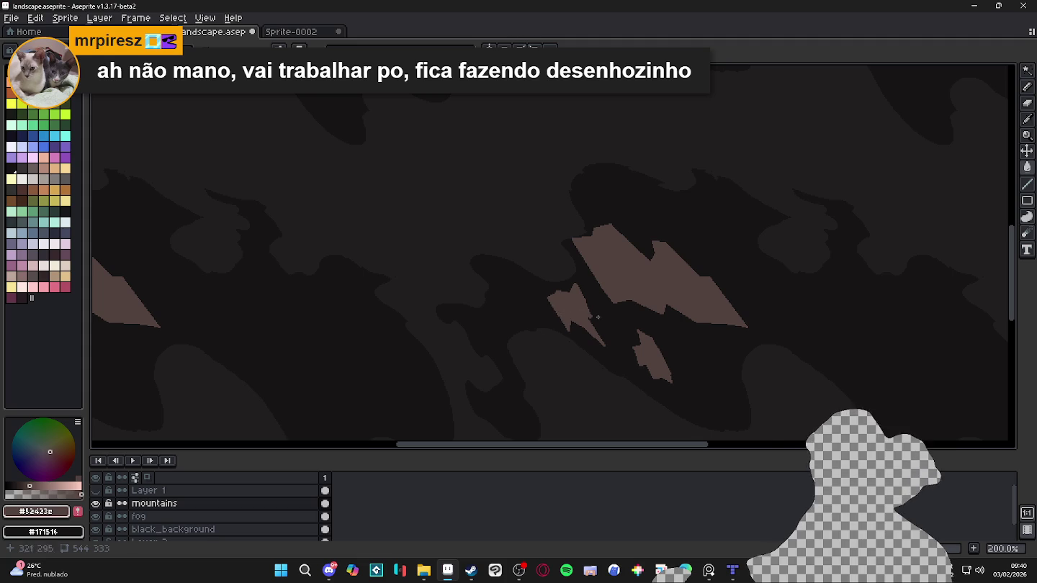
Step: Fill in the left edge of the notch in the mountain's top with brown
scroll(560, 309, down, 3)
scroll(504, 288, up, 3)
drag(421, 250, 464, 257)
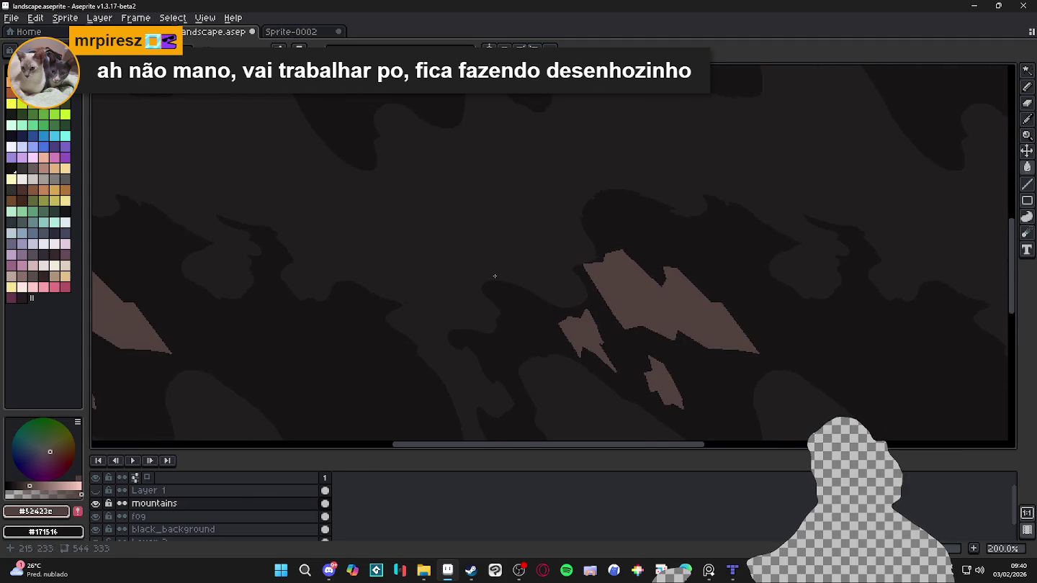
scroll(442, 263, down, 2)
scroll(424, 261, up, 1)
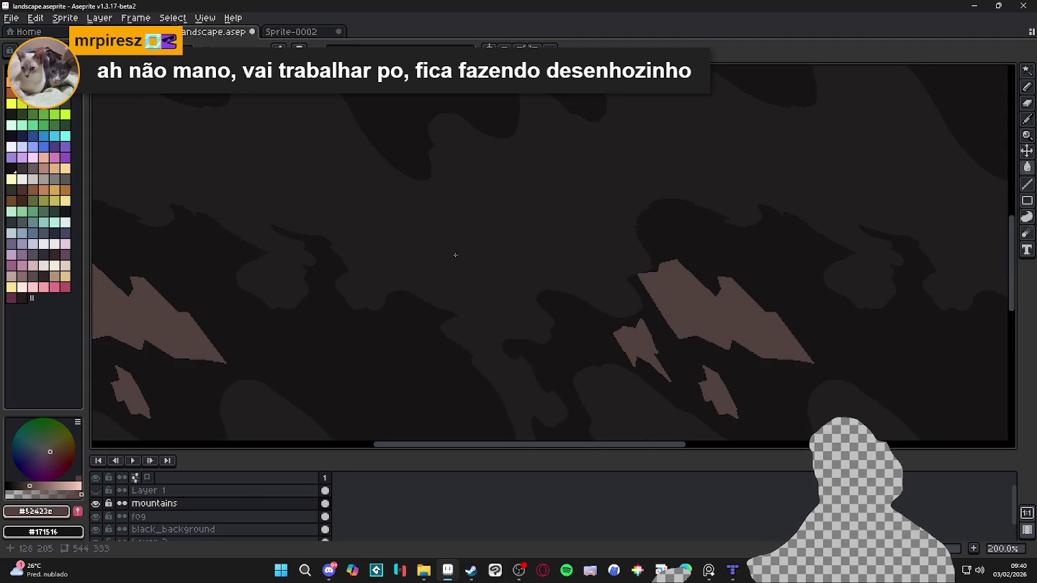
key(b)
scroll(456, 239, down, 1)
scroll(458, 199, up, 1)
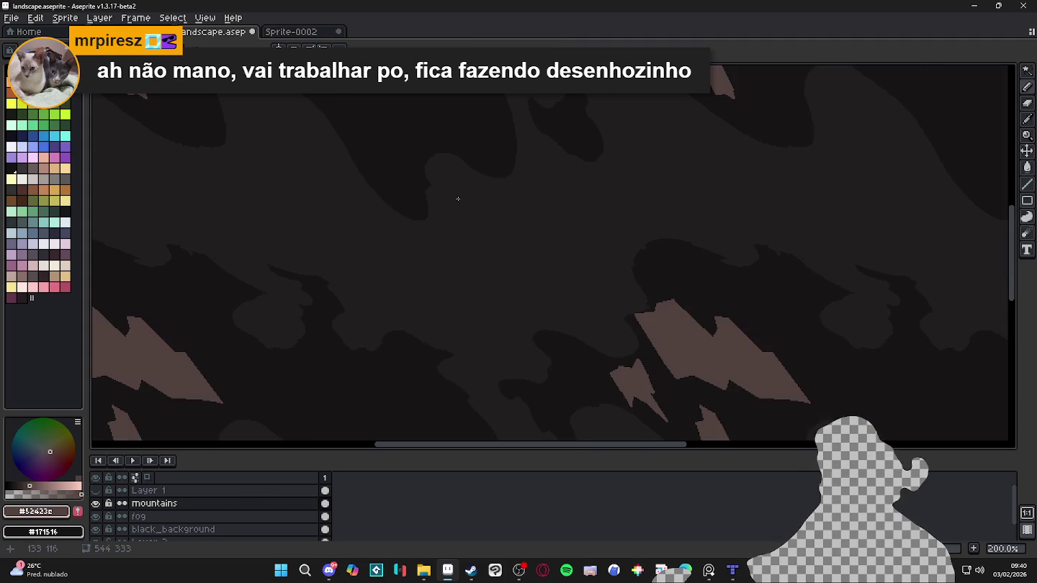
scroll(651, 306, up, 2)
scroll(666, 311, up, 2)
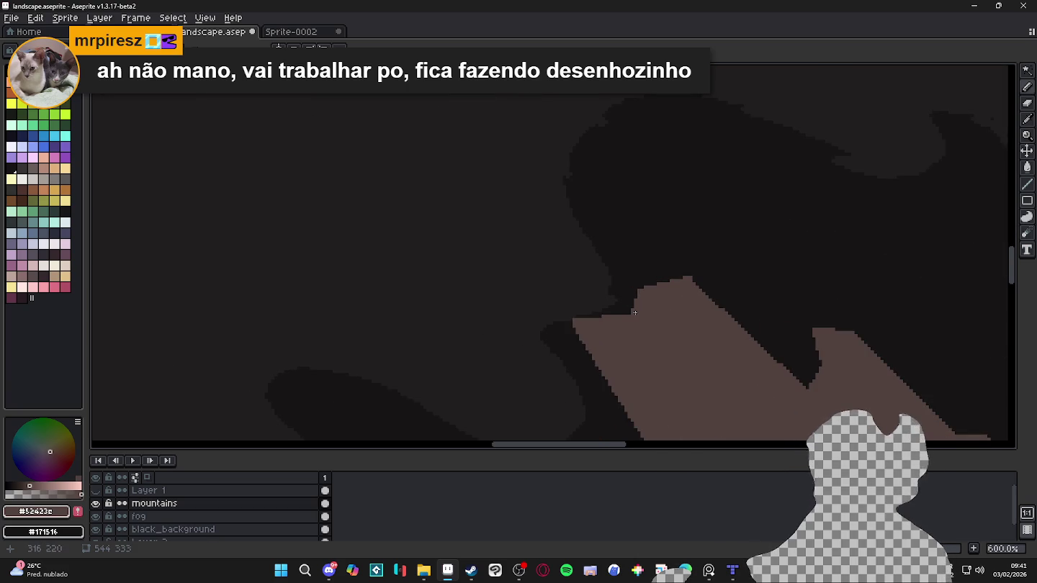
mouse_move(639, 314)
mouse_down()
mouse_move(671, 278)
mouse_move(811, 387)
mouse_up()
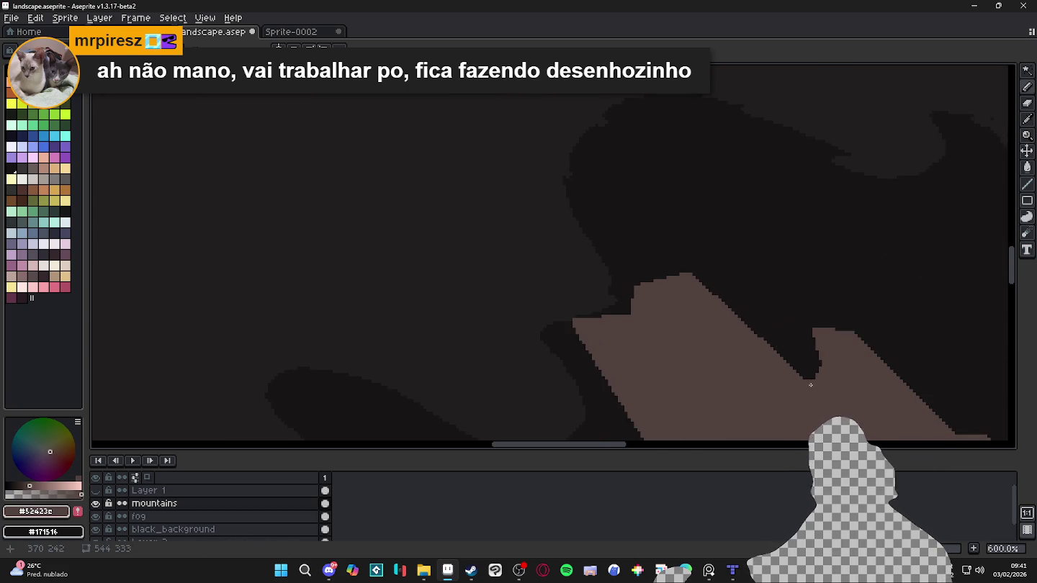
key(ctrl+z)
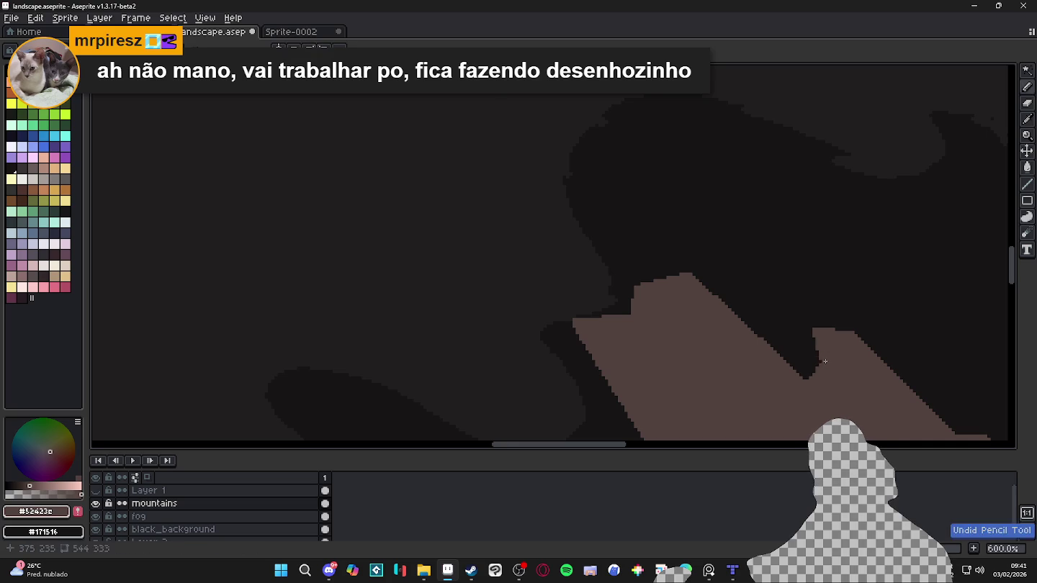
drag(825, 361, 813, 333)
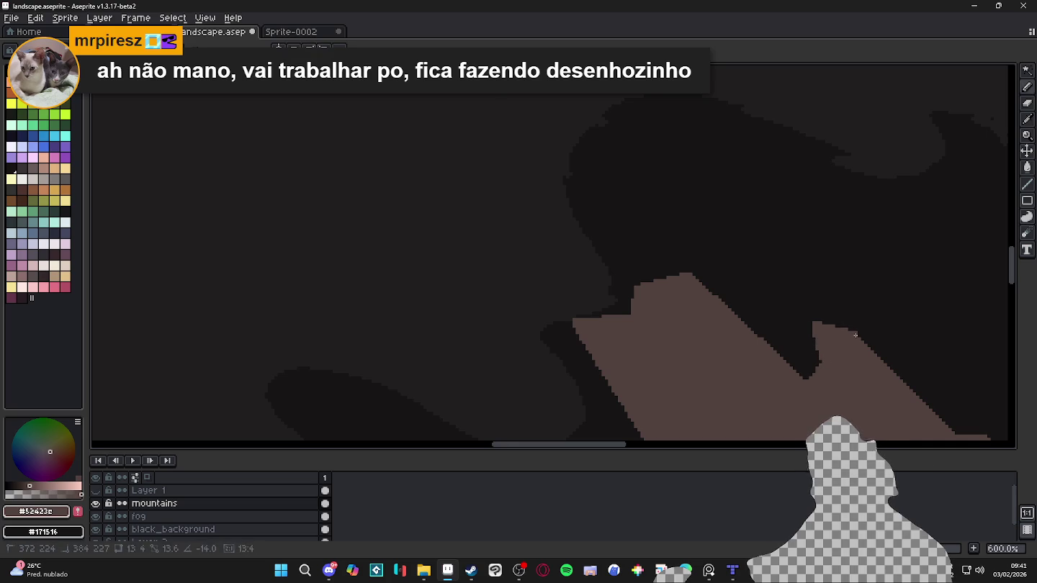
Step: Outline a new peak beside the large mountain and fill its gap brown
drag(864, 370, 679, 252)
shift+click(677, 247)
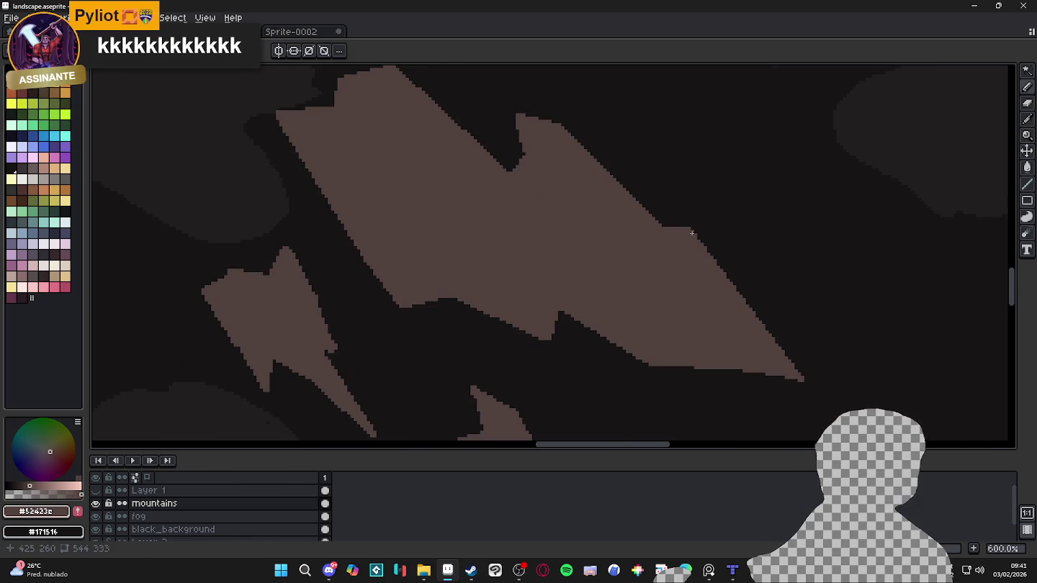
scroll(706, 252, up, 1)
scroll(749, 303, down, 2)
scroll(793, 349, up, 1)
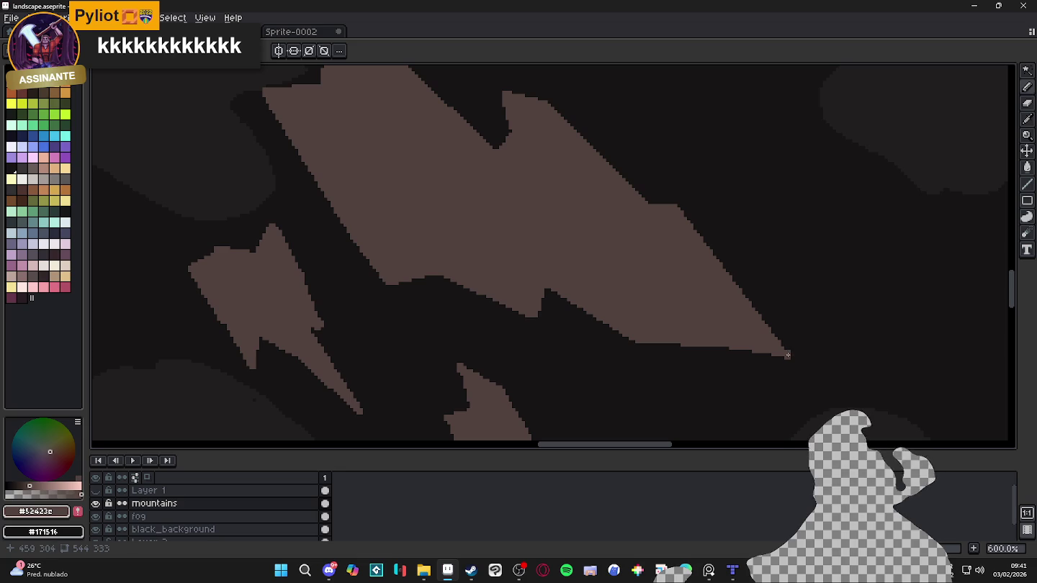
drag(702, 182, 767, 324)
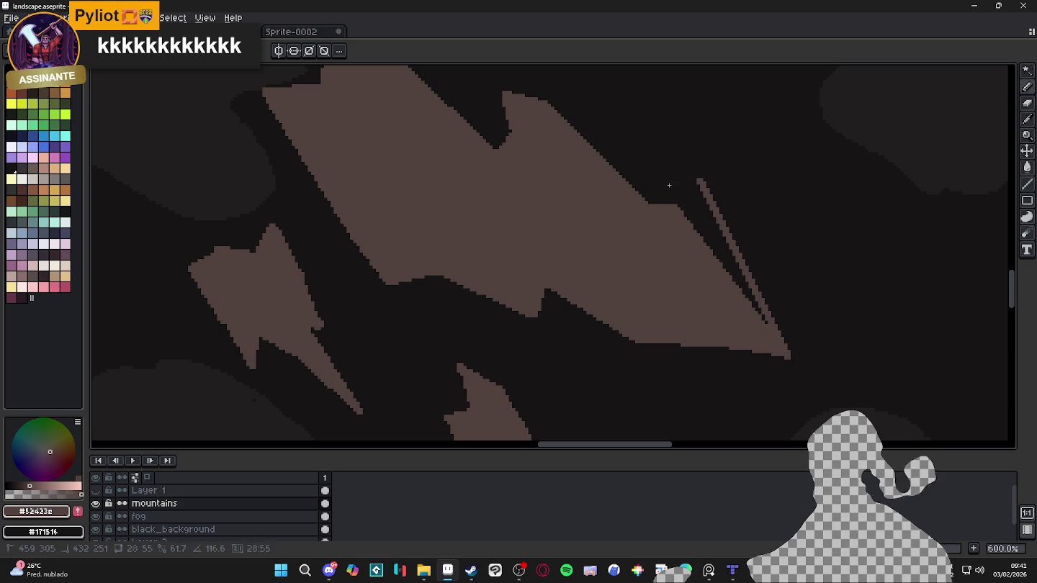
mouse_move(671, 184)
mouse_down()
mouse_move(706, 184)
mouse_move(672, 211)
mouse_up()
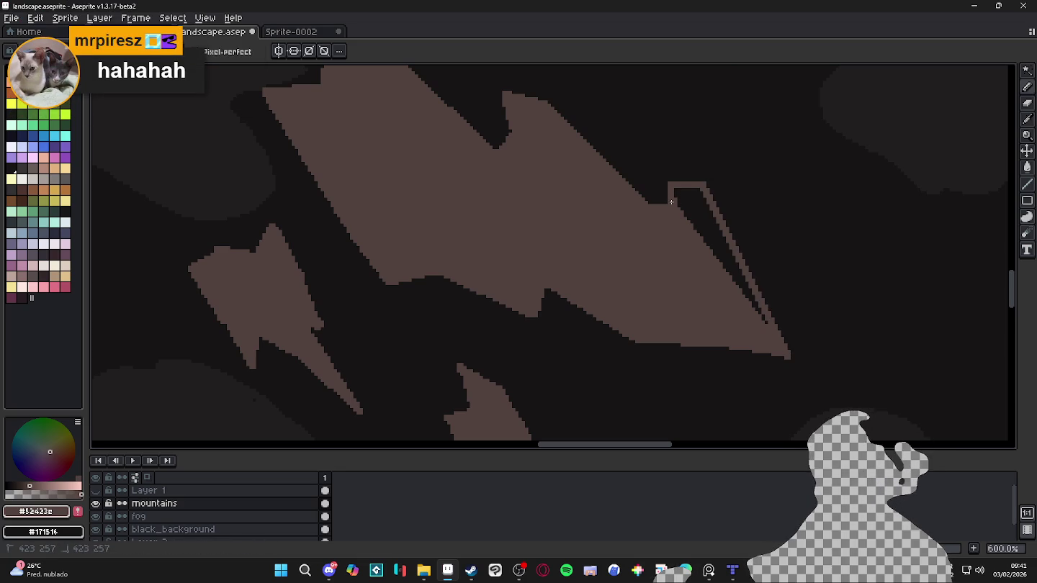
key(g)
click(690, 207)
Step: Paint away the bump on the mountain top, fill the dark notch, and save the file
key(b)
scroll(717, 278, down, 1)
scroll(745, 299, up, 2)
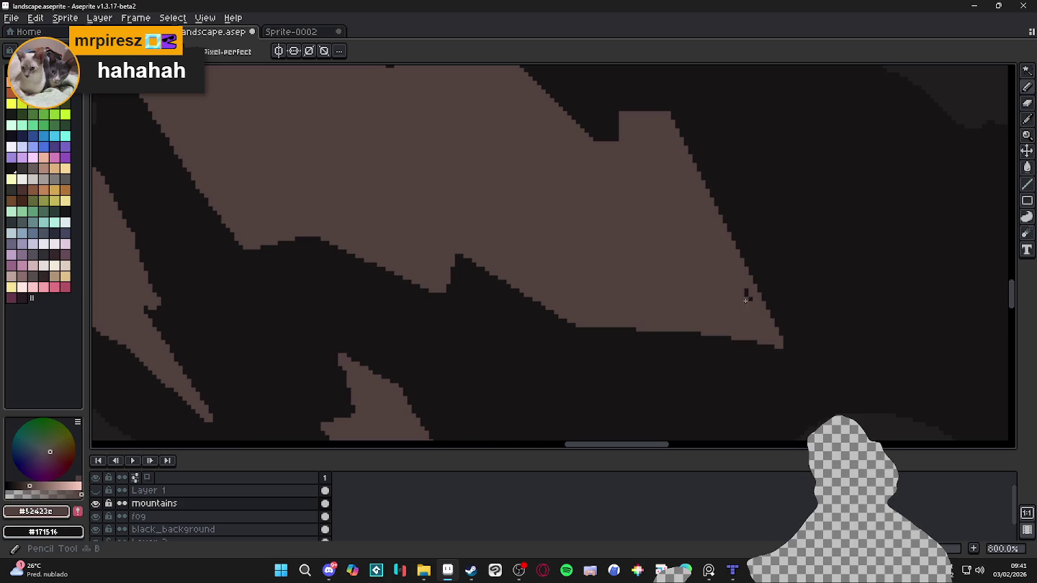
scroll(729, 311, down, 1)
scroll(561, 154, up, 1)
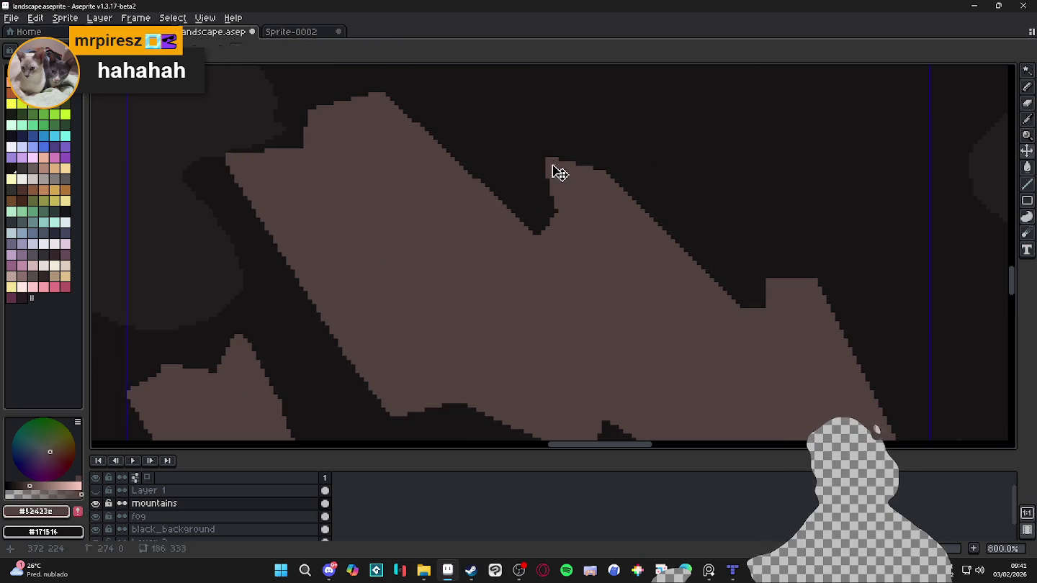
drag(545, 166, 593, 165)
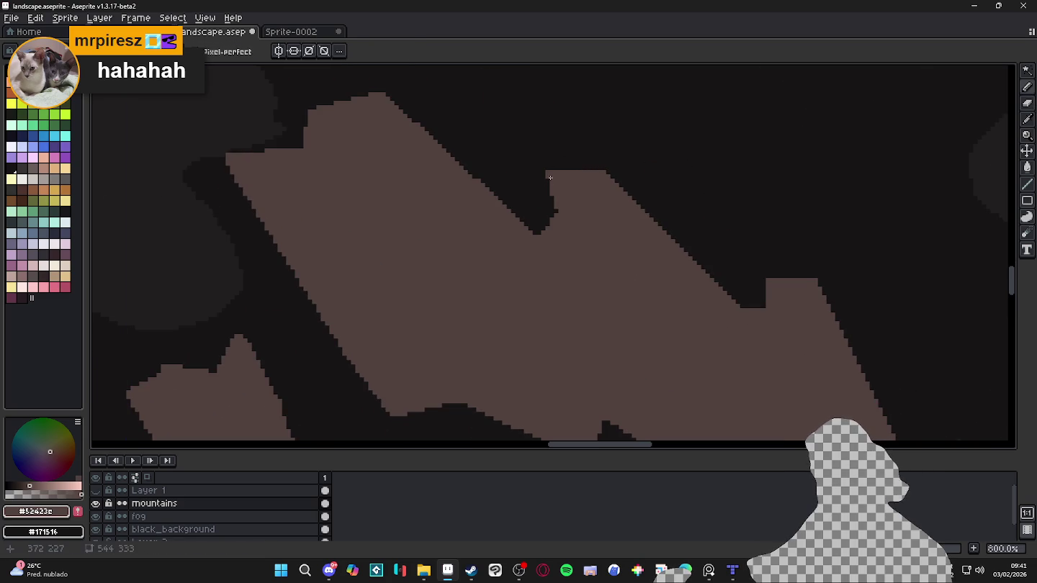
shift+click(563, 241)
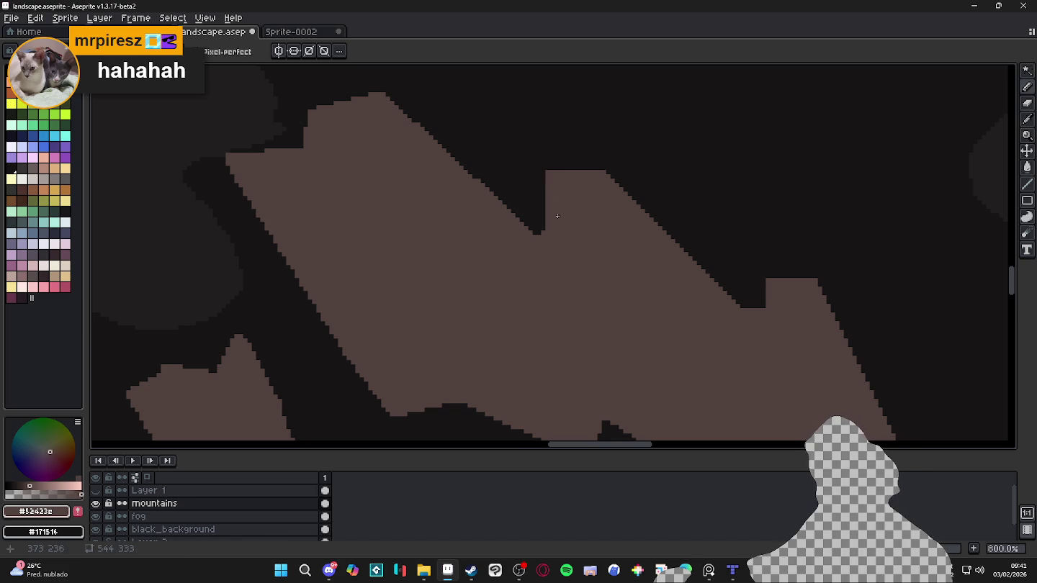
scroll(564, 248, down, 4)
drag(504, 306, 528, 273)
scroll(532, 281, down, 4)
scroll(543, 292, up, 3)
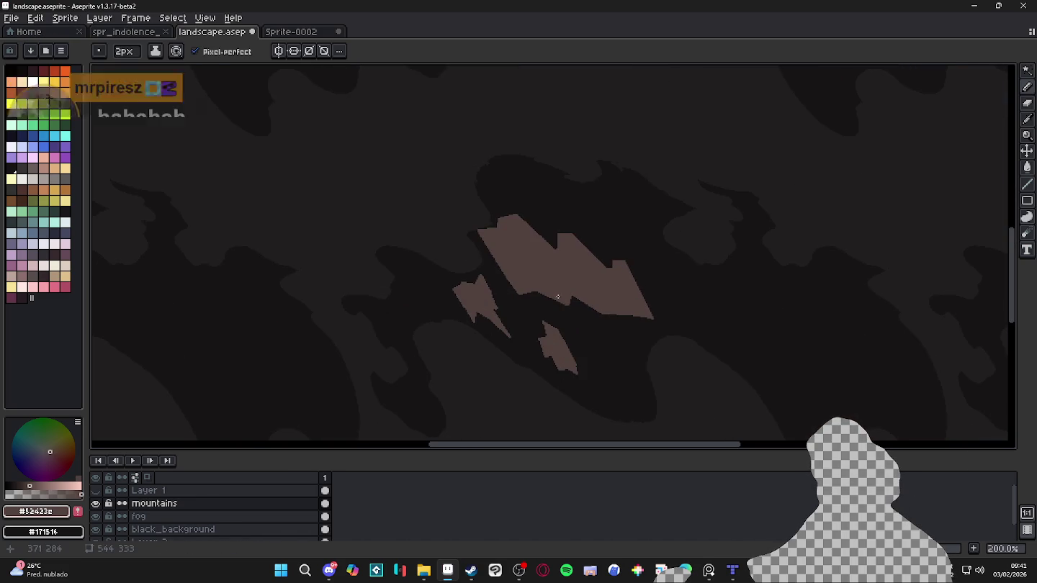
key(ctrl+s)
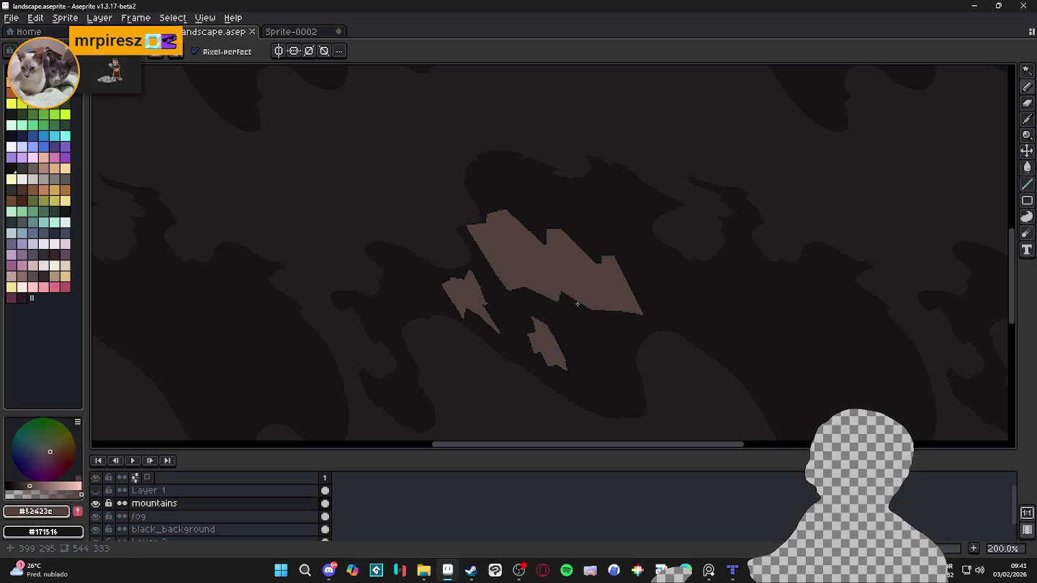
Step: Try painting dark pixels on the small peak's tip, then undo it
key(b)
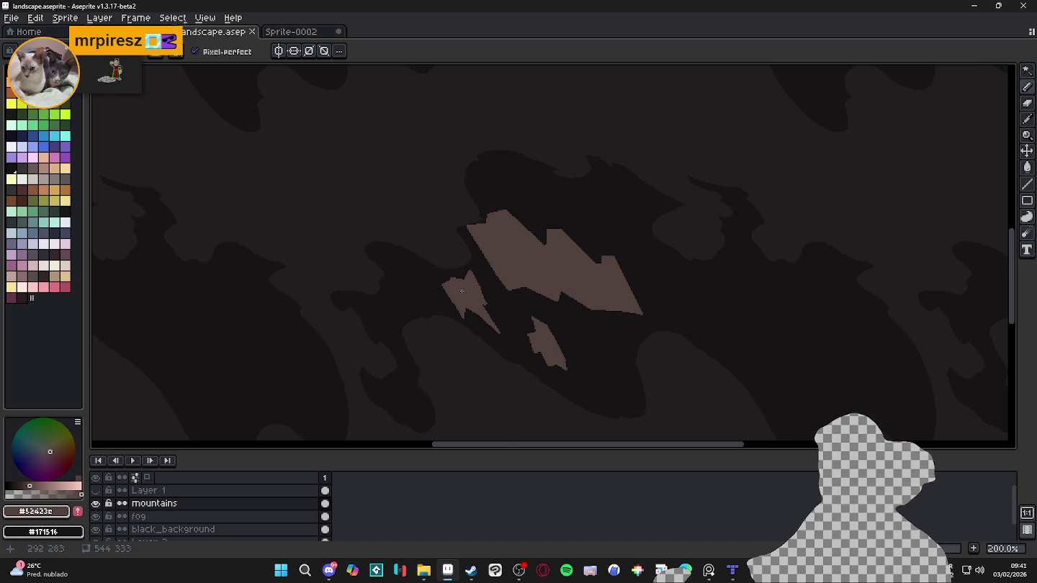
scroll(462, 291, up, 4)
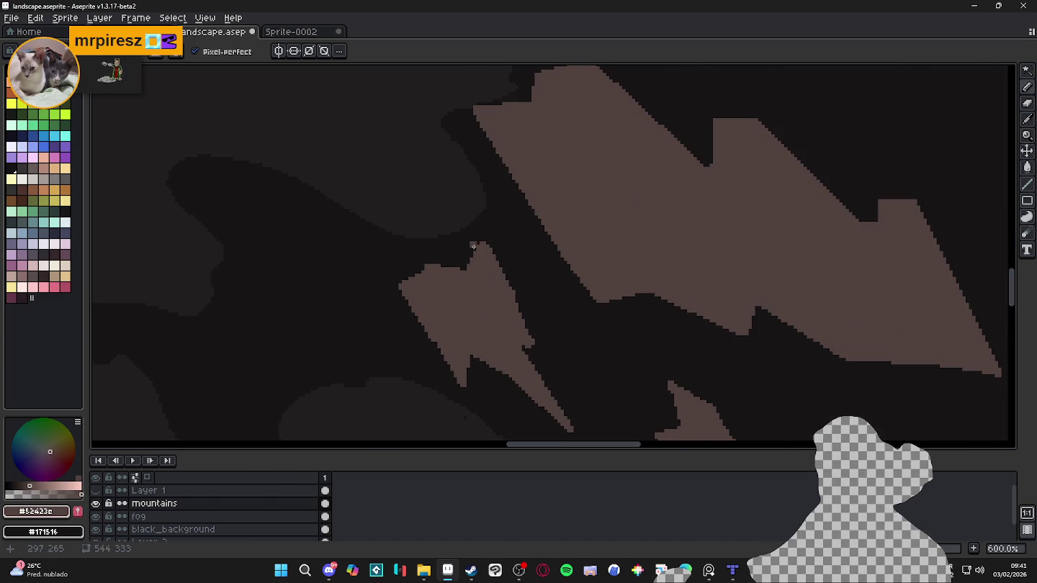
drag(473, 246, 467, 264)
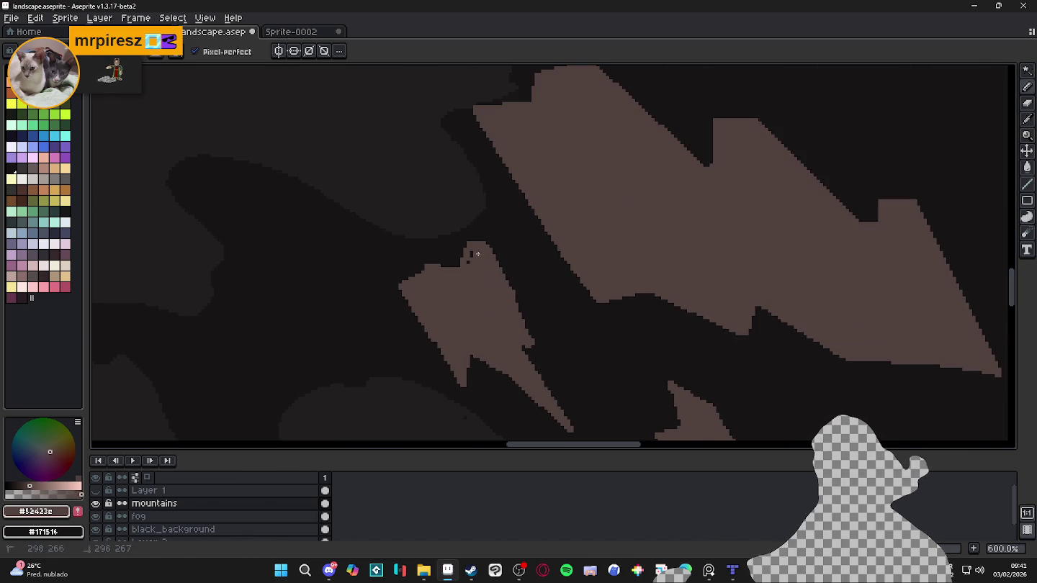
key(ctrl+z)
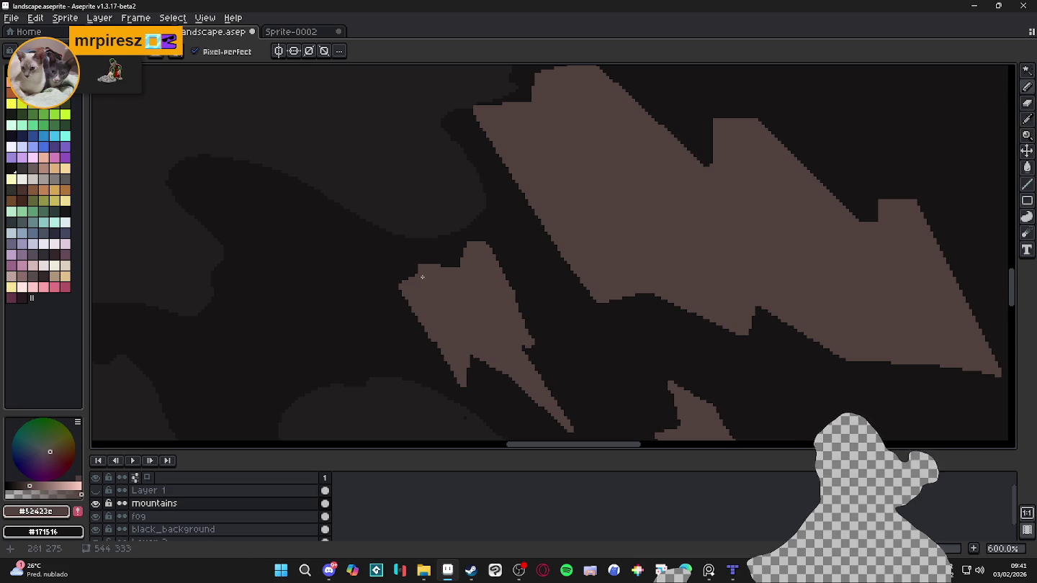
scroll(429, 277, down, 2)
scroll(489, 336, down, 3)
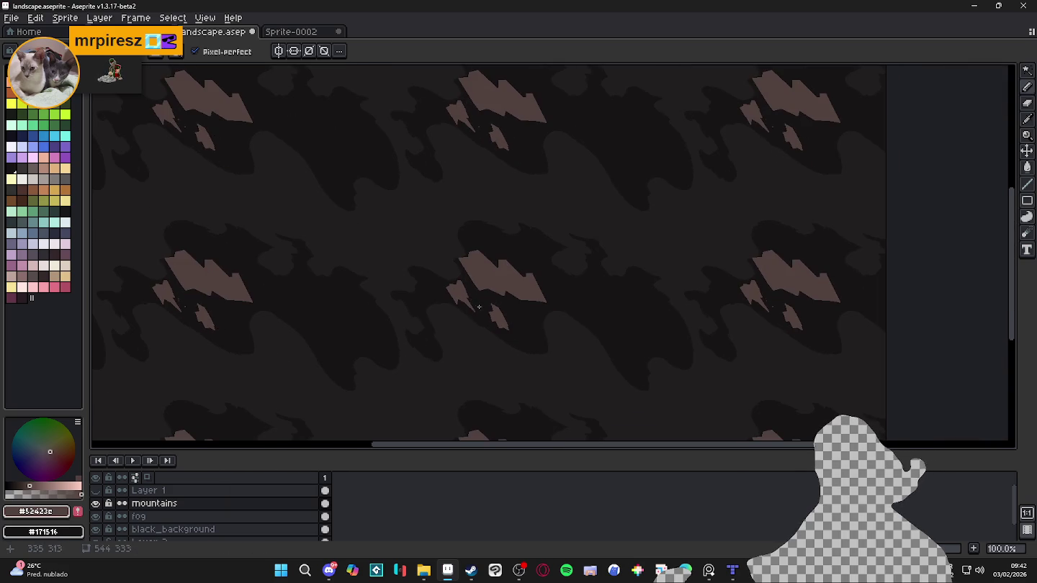
scroll(479, 307, down, 1)
scroll(409, 282, up, 2)
scroll(452, 294, down, 1)
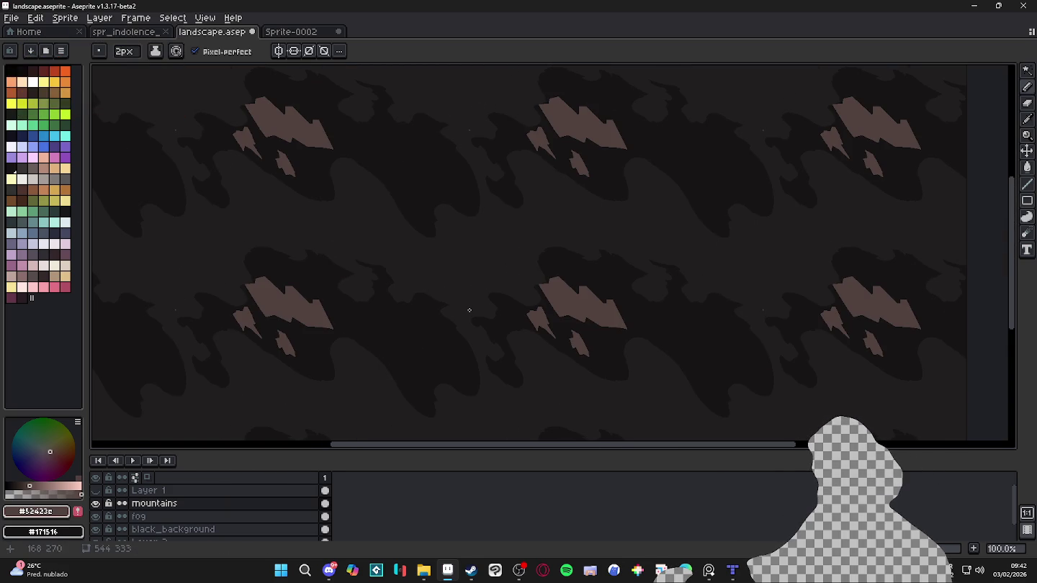
scroll(465, 307, down, 1)
scroll(466, 307, up, 1)
click(95, 490)
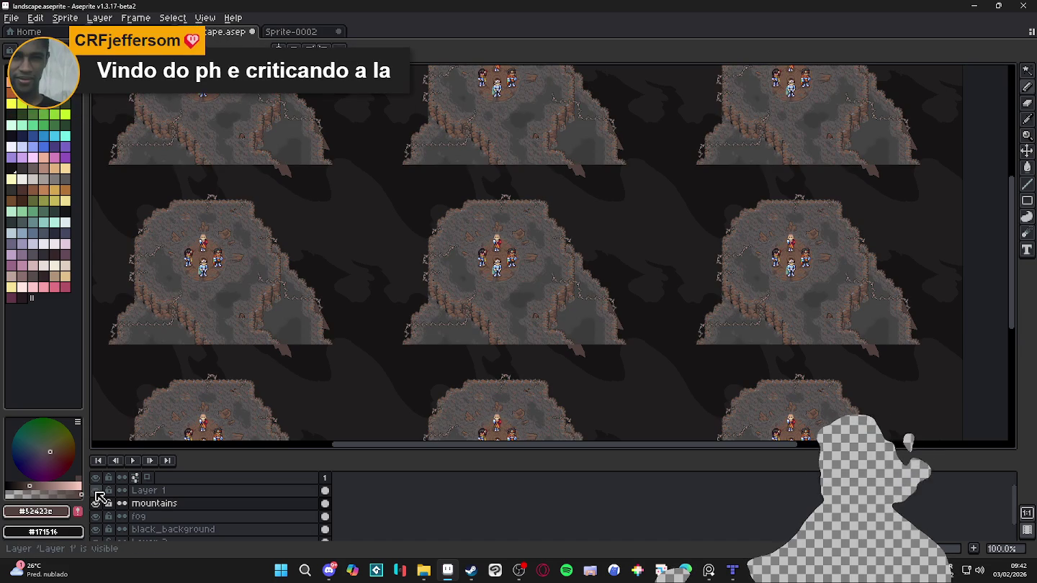
click(96, 492)
click(96, 491)
click(96, 492)
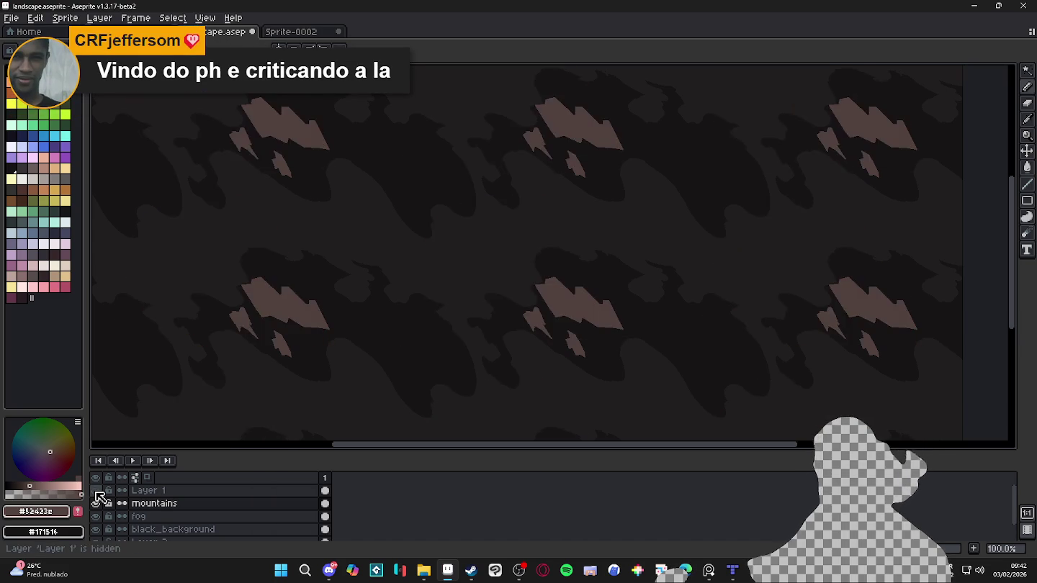
click(96, 492)
click(96, 491)
click(96, 491)
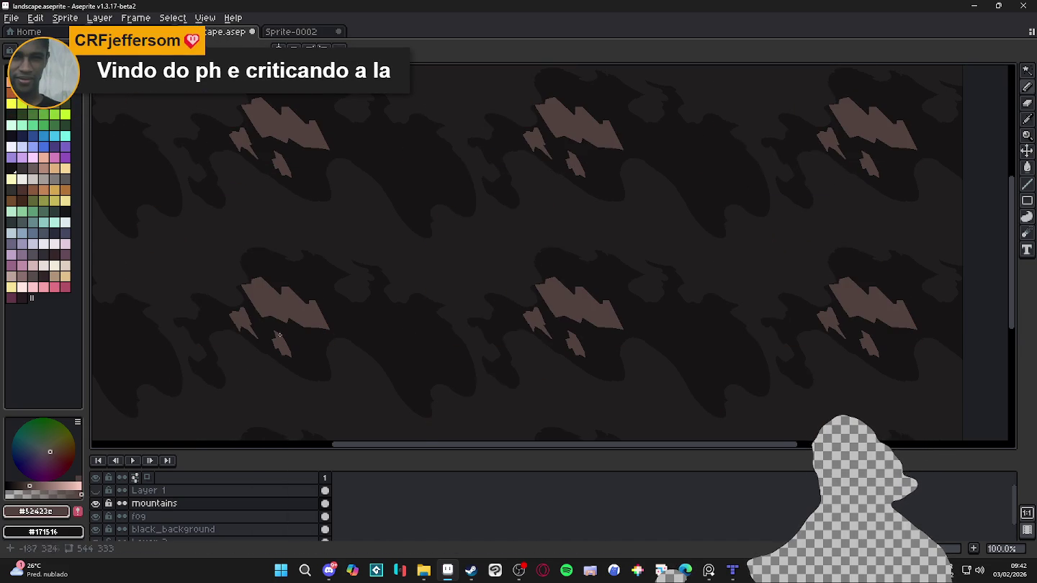
scroll(401, 247, up, 2)
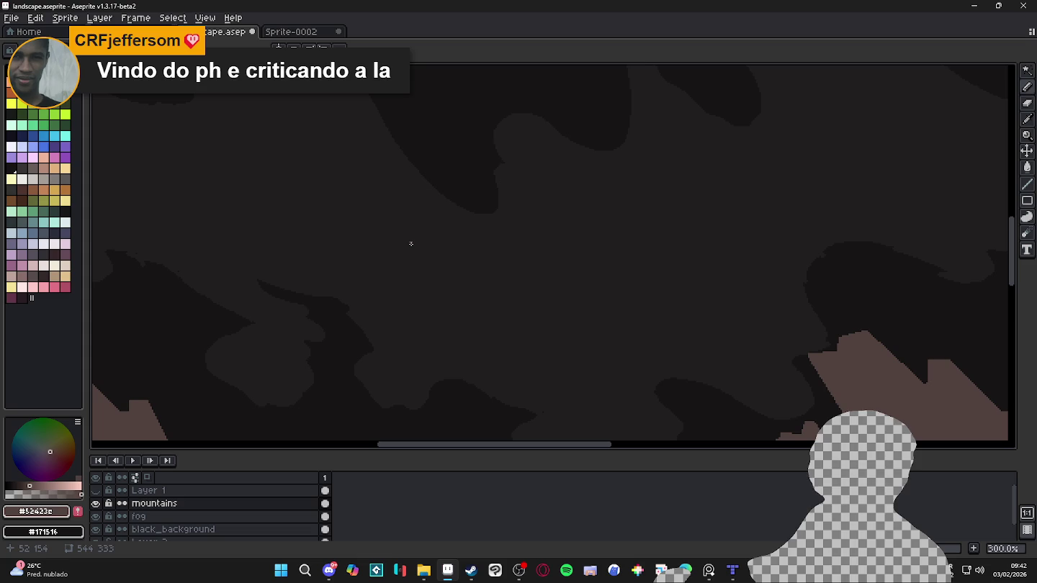
Step: Outline a small slanted shape in the upper middle and fill it solid brown
mouse_move(400, 251)
mouse_down()
mouse_move(389, 228)
mouse_move(424, 252)
mouse_up()
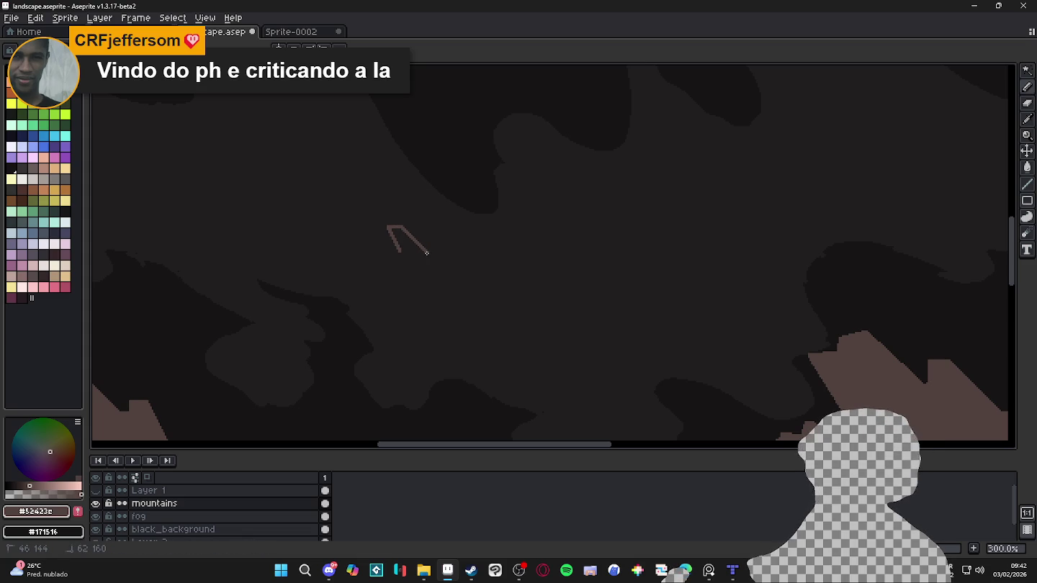
mouse_move(427, 253)
mouse_down()
mouse_move(448, 251)
mouse_move(466, 287)
mouse_move(463, 271)
mouse_move(401, 259)
mouse_up()
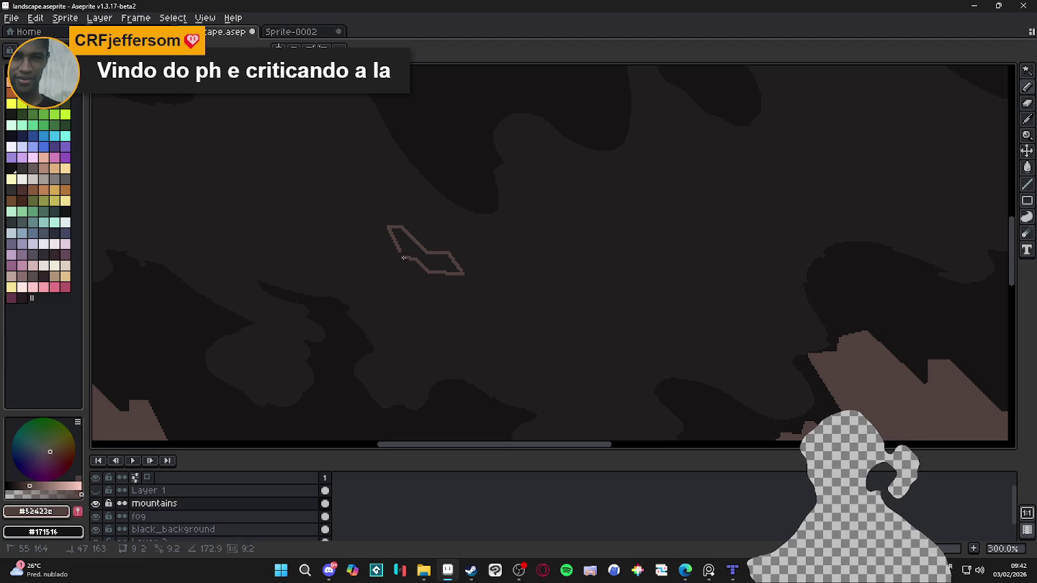
key(g)
click(413, 252)
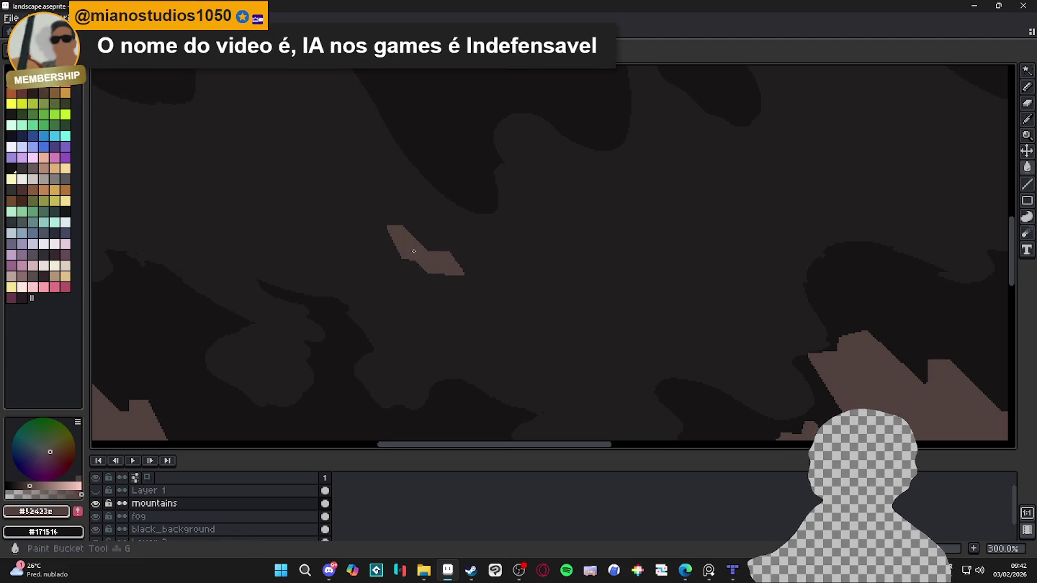
Step: Outline a larger steep mountain beside the small one and erase the stray sliver beneath it
scroll(476, 272, down, 2)
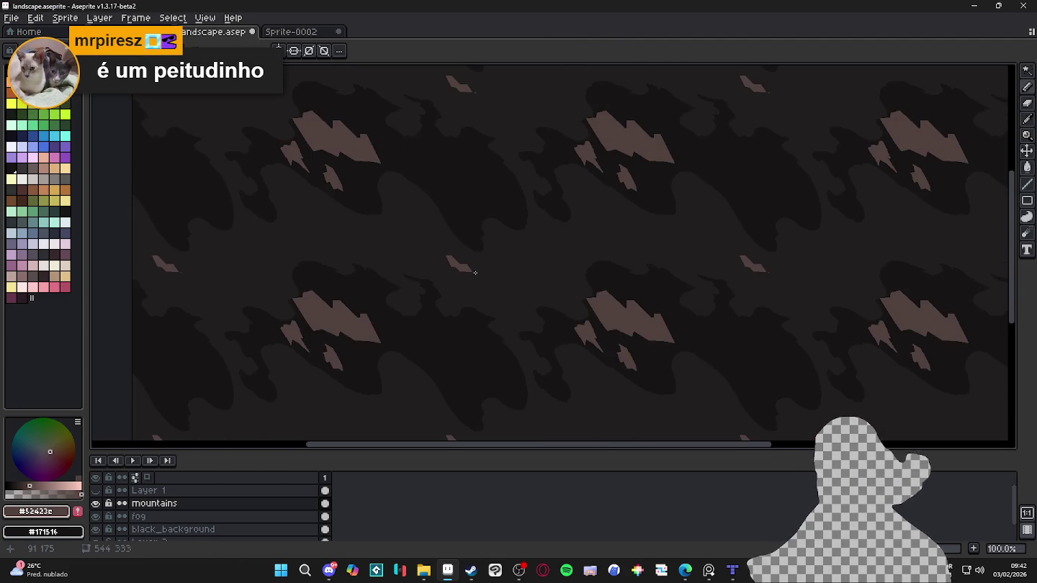
scroll(475, 272, up, 1)
scroll(483, 271, up, 1)
scroll(497, 275, down, 1)
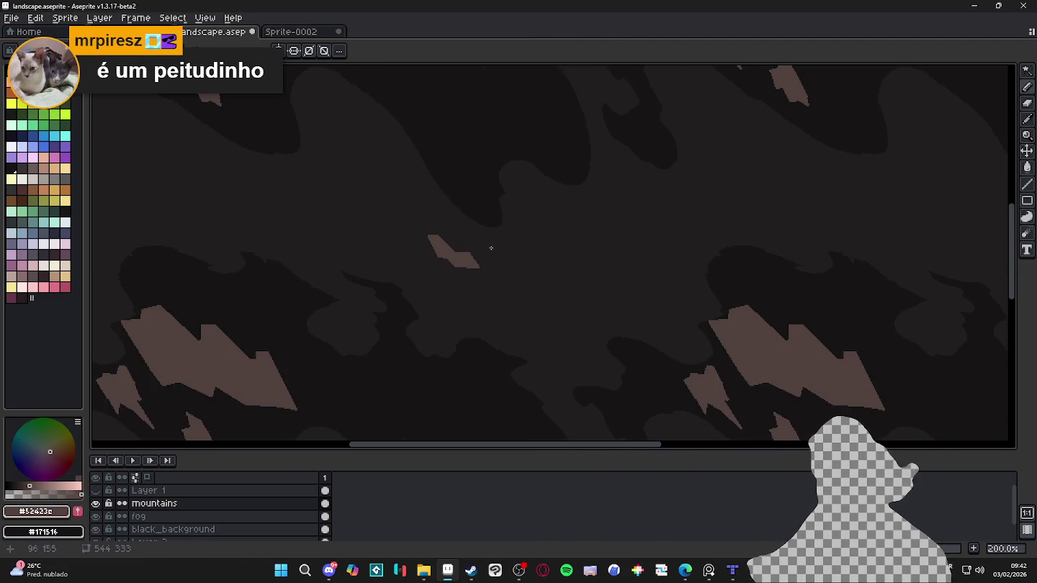
scroll(491, 248, up, 2)
drag(485, 236, 447, 152)
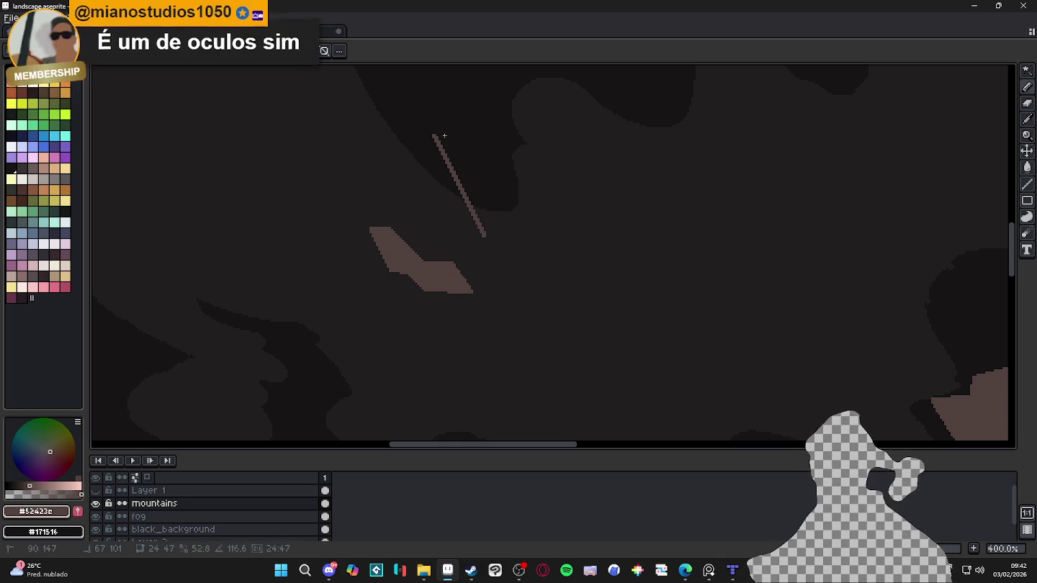
mouse_move(444, 136)
mouse_down()
mouse_move(459, 142)
mouse_move(444, 157)
mouse_move(454, 156)
mouse_up()
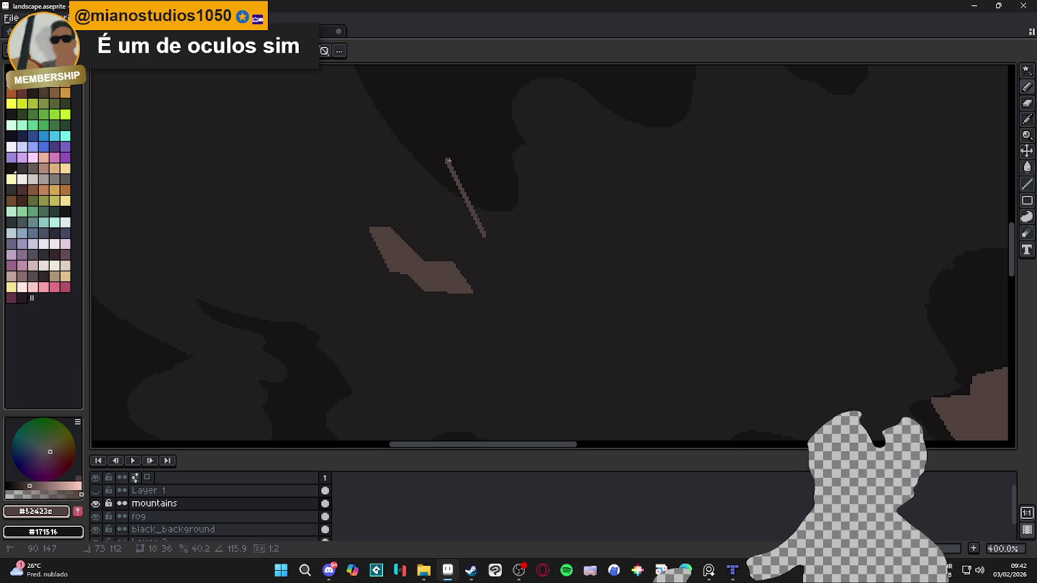
mouse_move(453, 156)
mouse_down()
mouse_move(472, 159)
mouse_move(514, 216)
mouse_move(488, 176)
mouse_move(525, 177)
mouse_move(599, 250)
mouse_move(554, 250)
mouse_move(519, 220)
mouse_up()
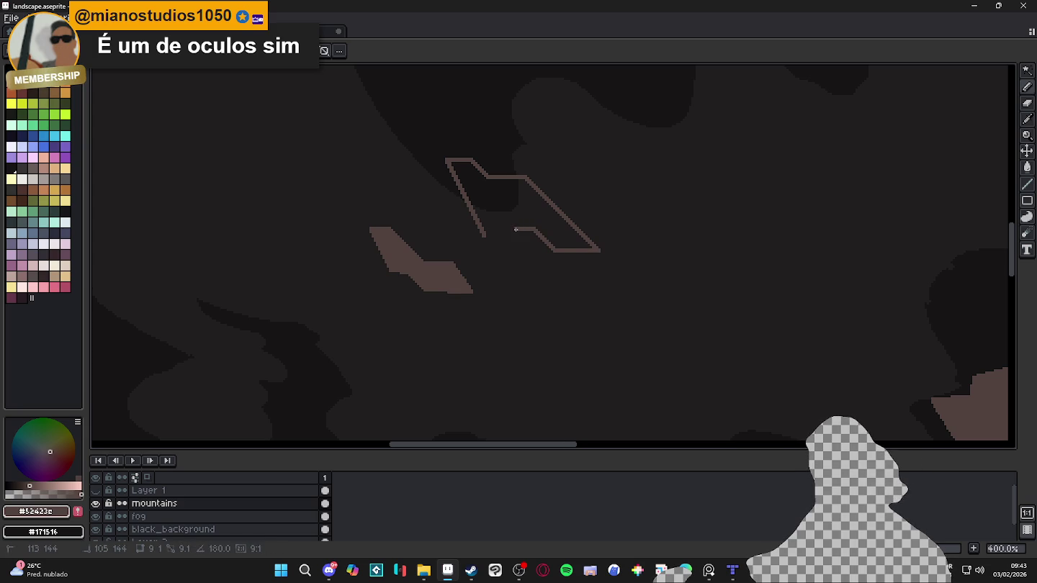
mouse_move(534, 230)
mouse_down()
mouse_move(492, 209)
mouse_move(473, 213)
mouse_move(481, 240)
mouse_up()
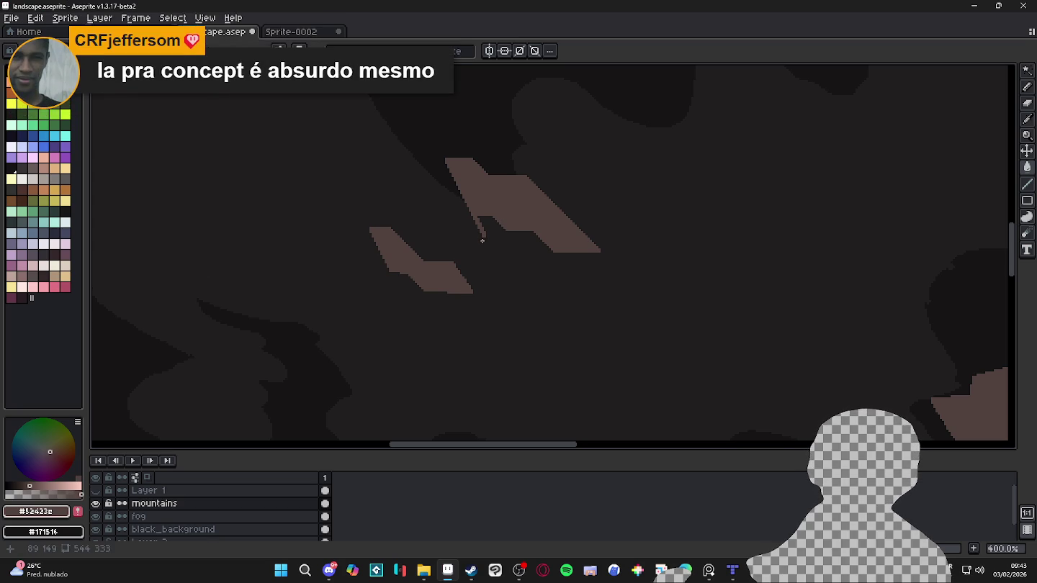
scroll(476, 237, up, 3)
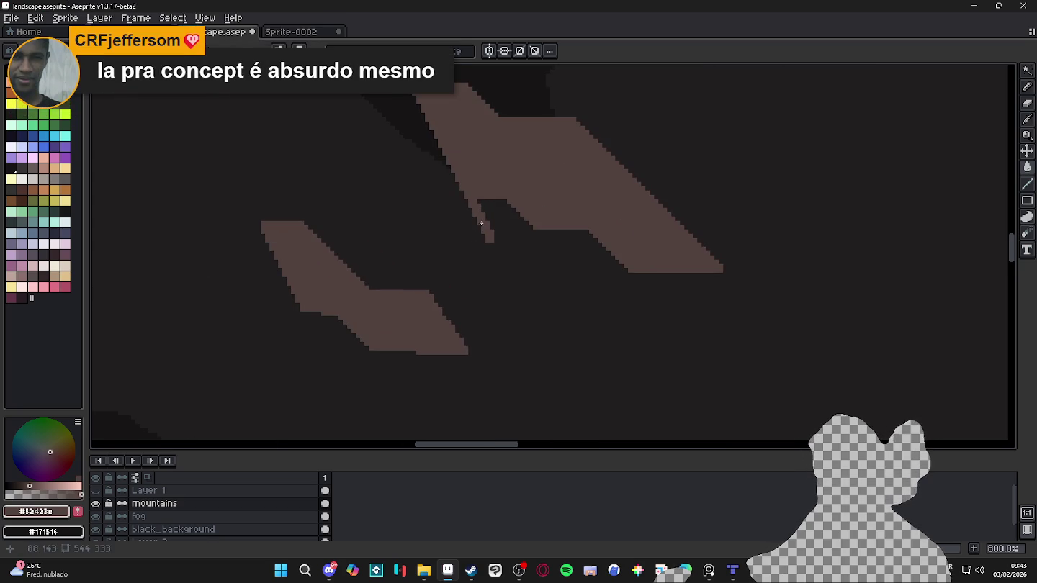
drag(472, 204, 490, 242)
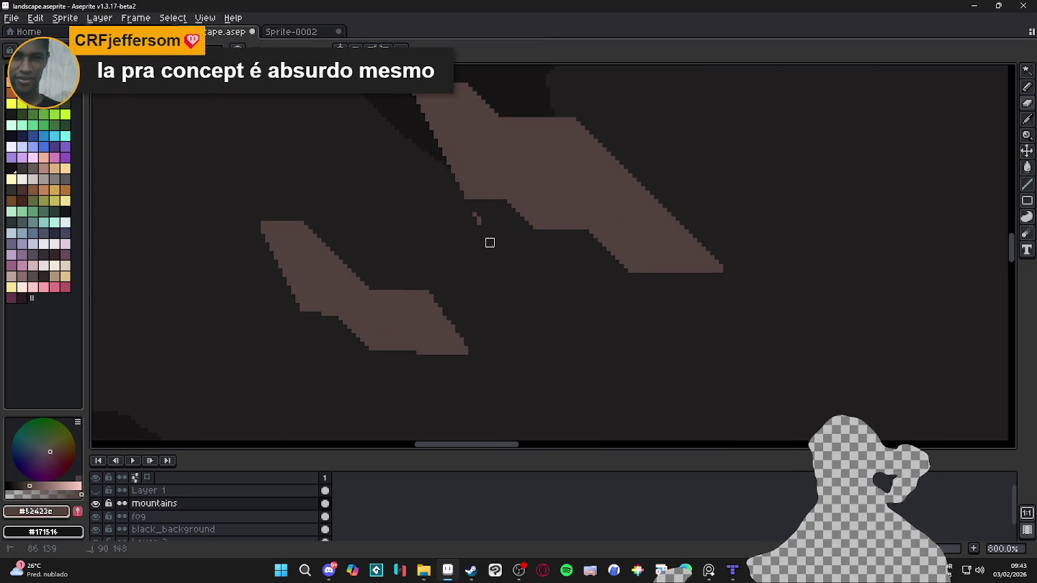
scroll(515, 257, down, 3)
Step: Draw dark #171516 pixel lines into the mountain's lower-left edge to start the notch
scroll(533, 256, down, 2)
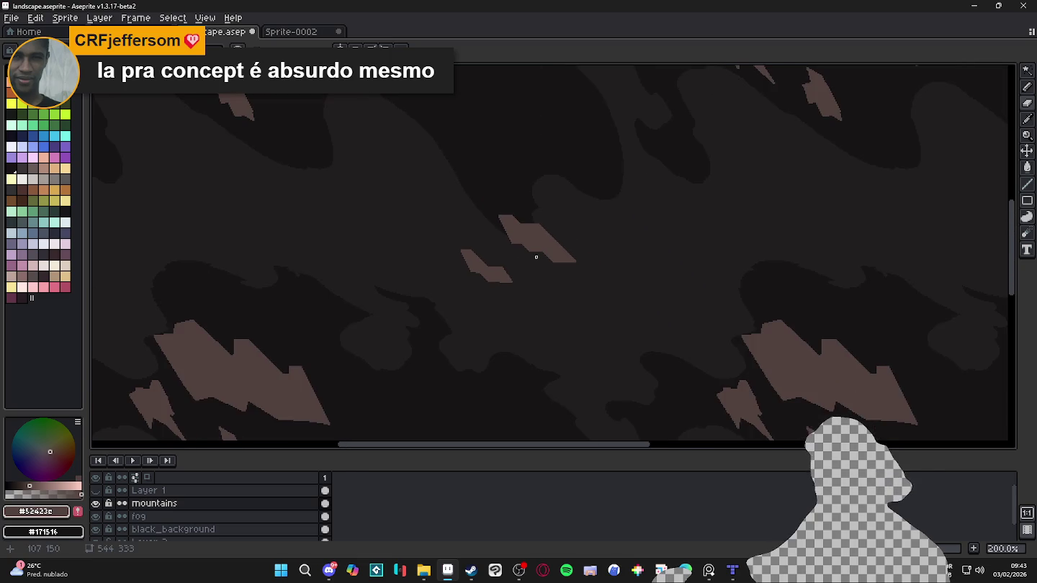
scroll(537, 268, up, 1)
scroll(543, 259, up, 2)
scroll(551, 254, up, 4)
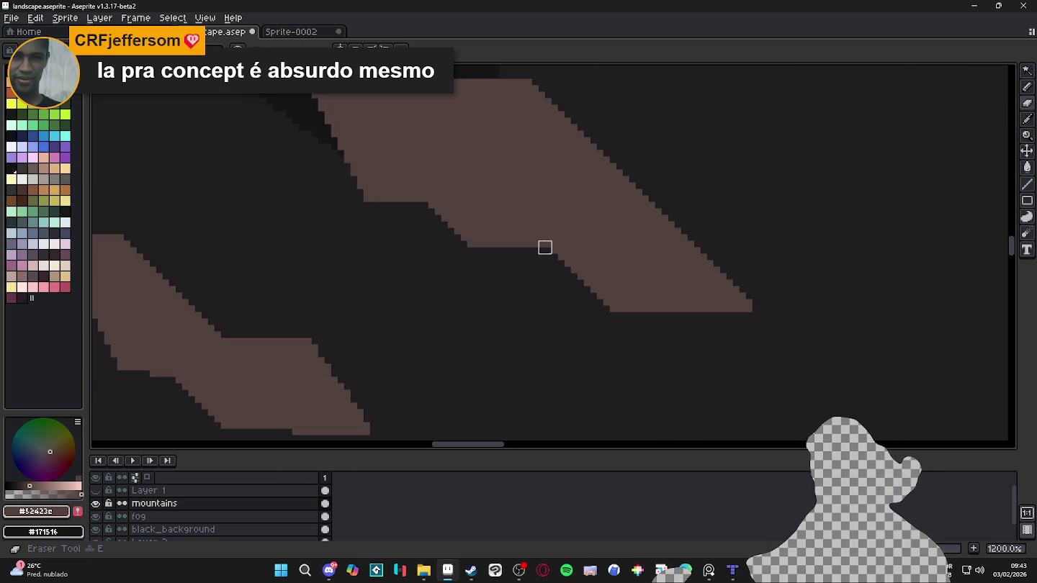
mouse_move(545, 255)
mouse_down()
mouse_move(511, 208)
mouse_move(511, 238)
mouse_up()
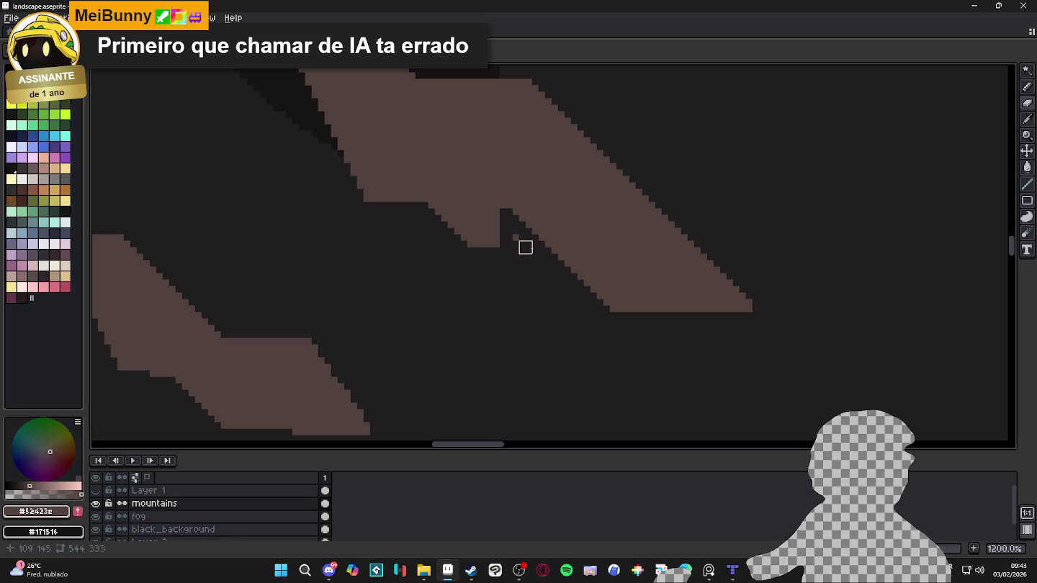
key(b)
scroll(521, 234, up, 1)
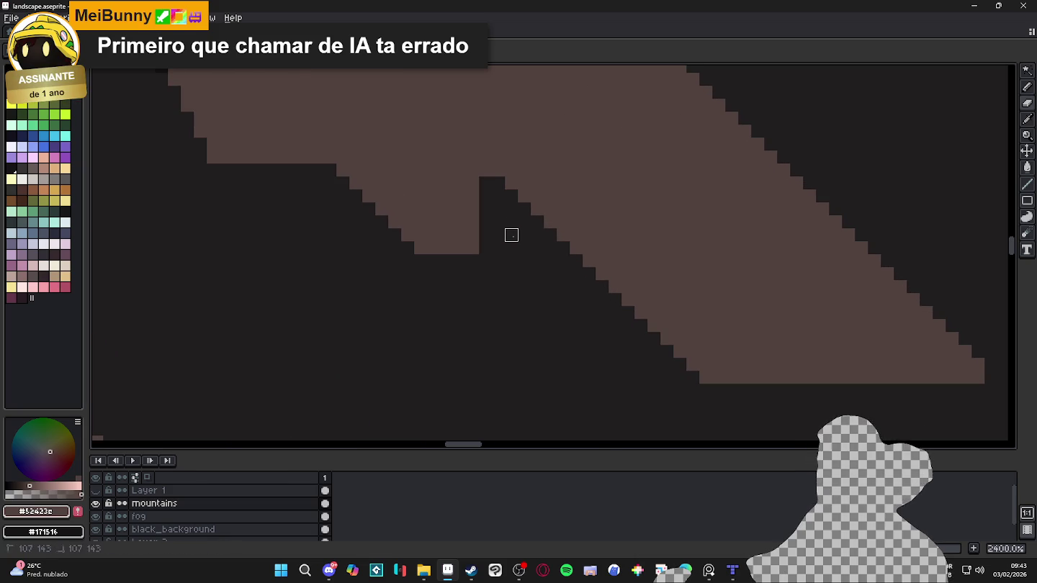
scroll(508, 237, down, 1)
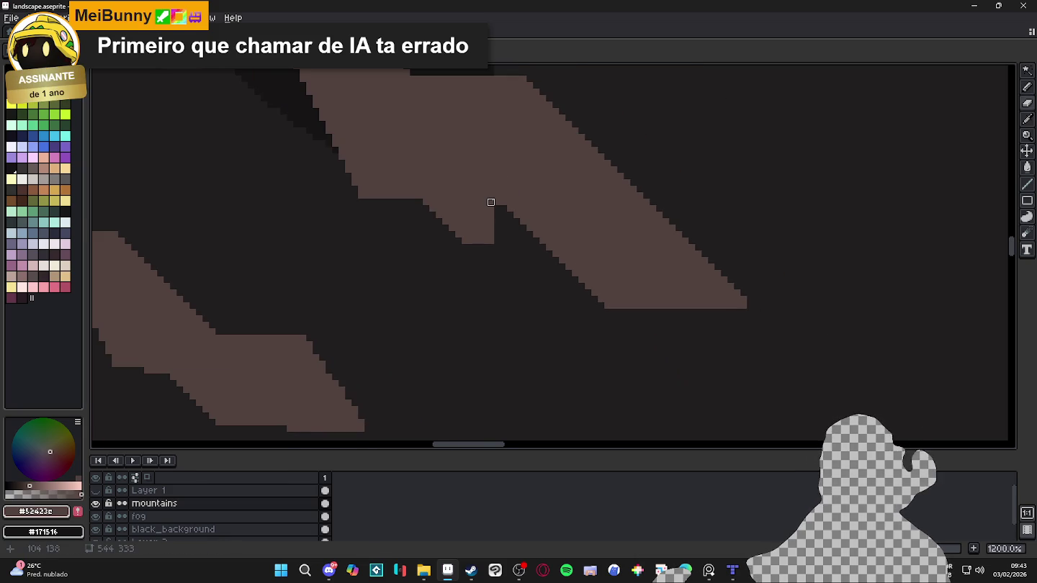
scroll(500, 203, up, 2)
drag(500, 204, 461, 164)
scroll(434, 203, down, 2)
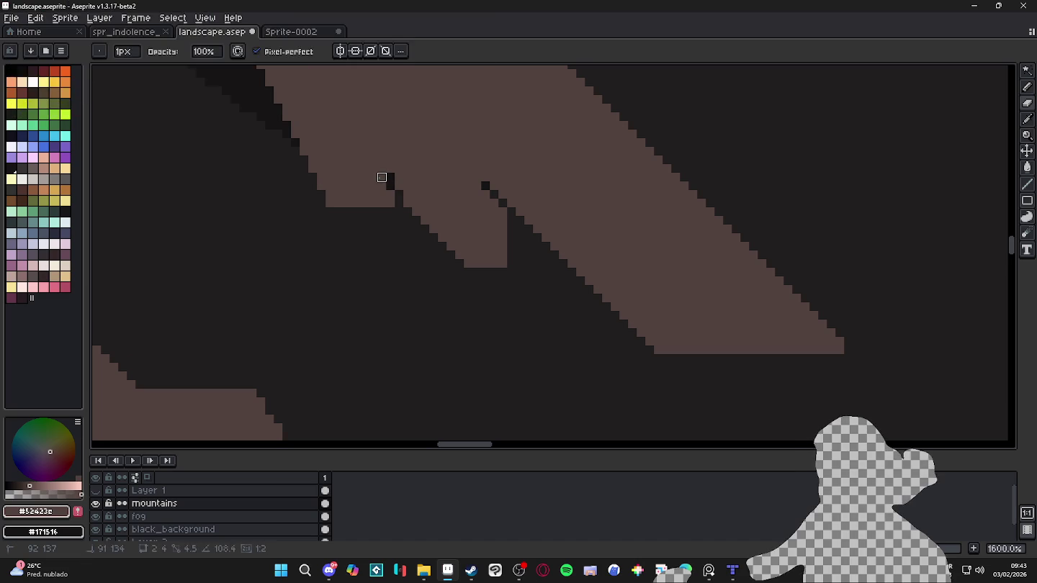
drag(372, 175, 391, 212)
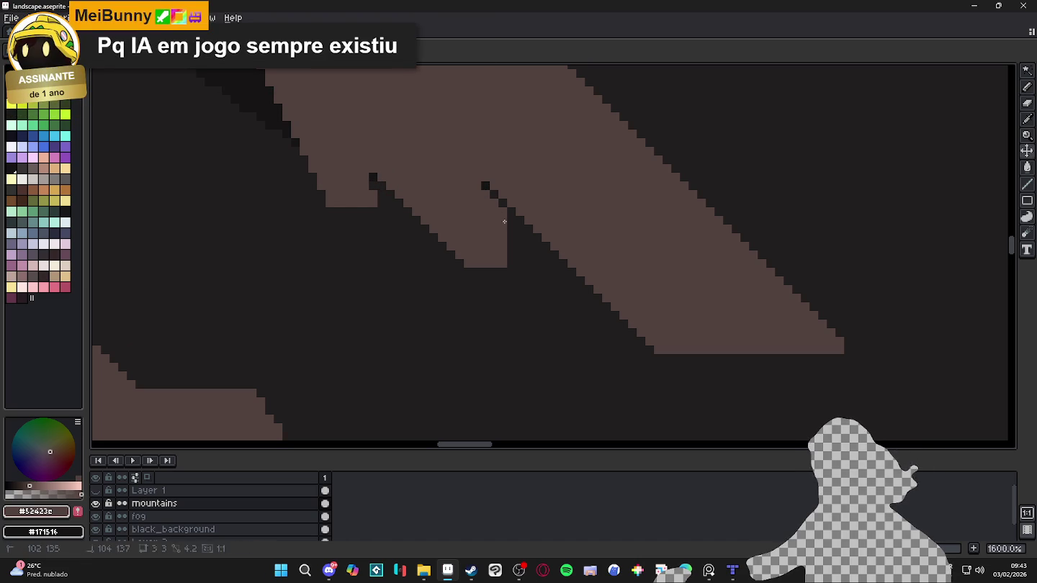
mouse_move(485, 186)
mouse_down()
mouse_move(511, 229)
mouse_move(503, 212)
mouse_up()
Step: Deepen the notch with another dark straight line and extra dark pixels along the lower edge
scroll(503, 211, down, 4)
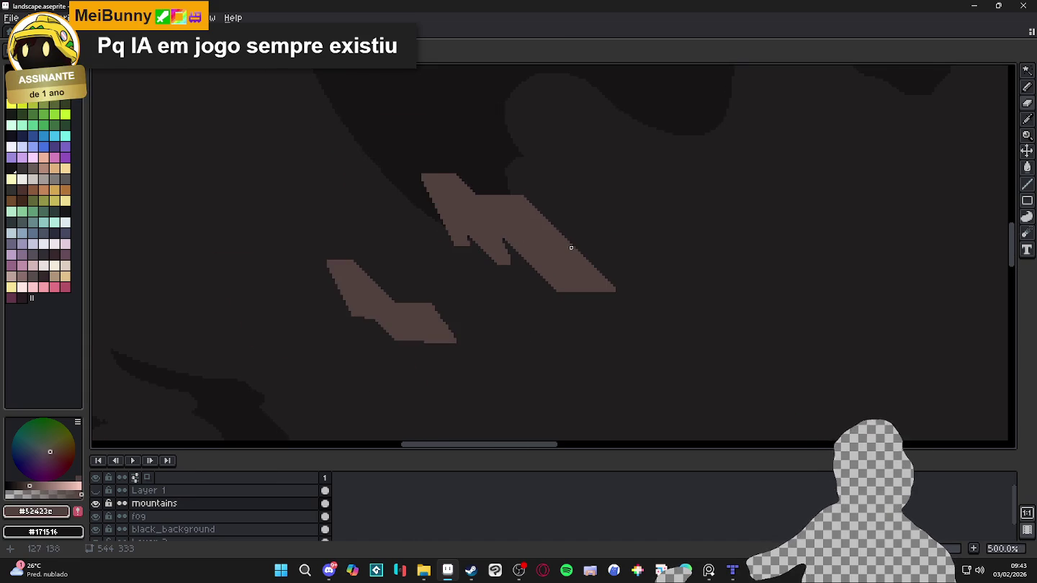
scroll(555, 273, down, 2)
scroll(560, 278, down, 1)
scroll(561, 278, down, 1)
scroll(488, 288, up, 4)
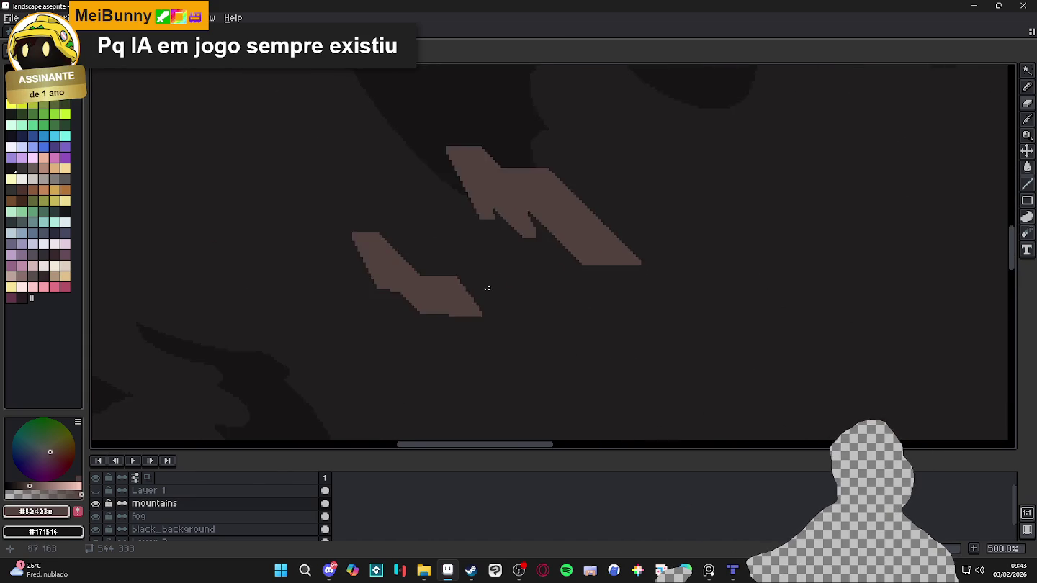
scroll(377, 296, up, 2)
scroll(375, 286, up, 3)
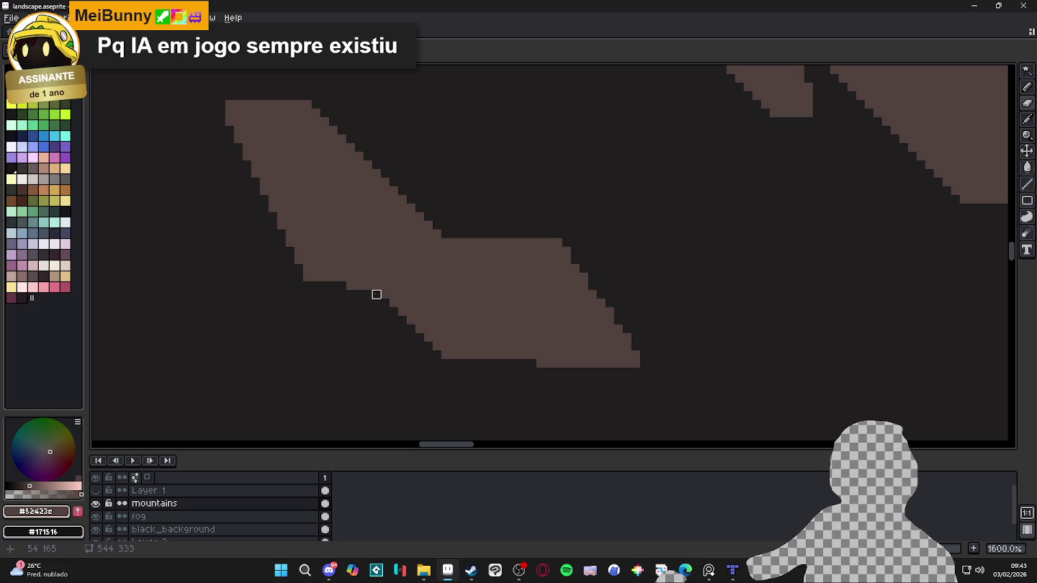
drag(375, 295, 333, 242)
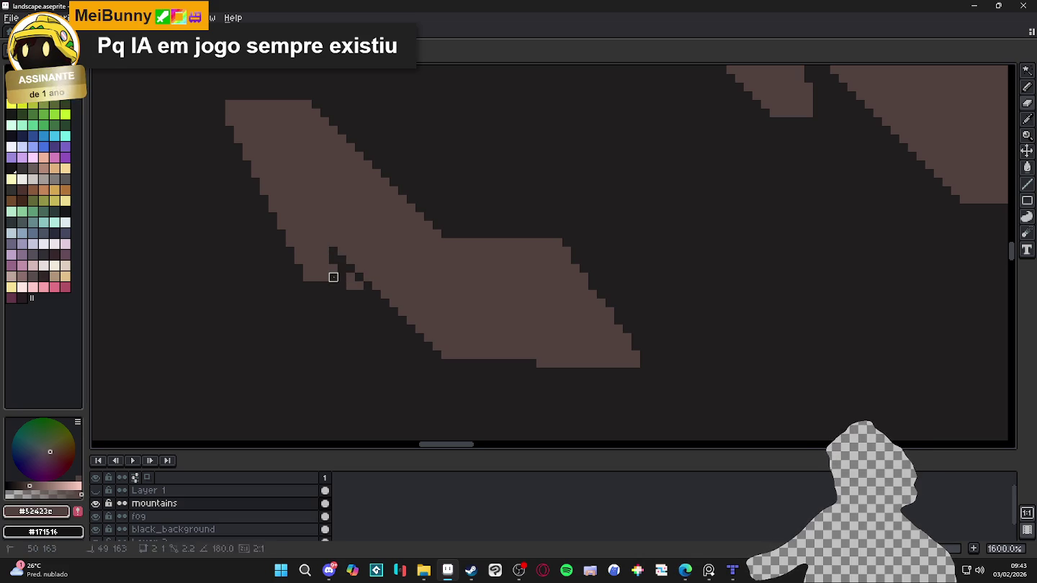
click(333, 268)
drag(351, 294, 350, 277)
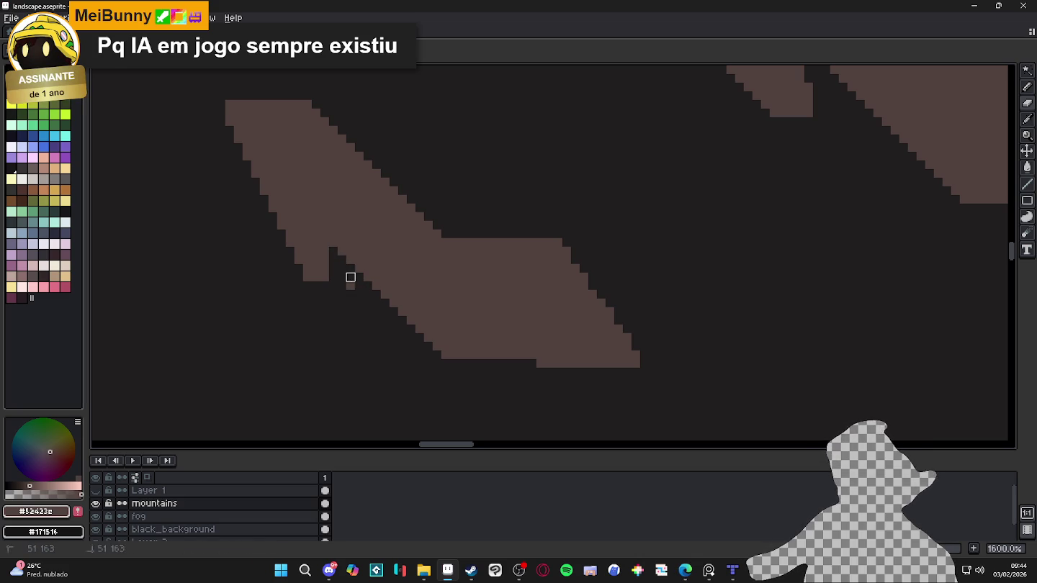
Step: Zoom out and toggle Layer 1's cave artwork on and off to compare it with the mountains
scroll(360, 299, down, 3)
scroll(414, 331, down, 2)
scroll(468, 347, down, 1)
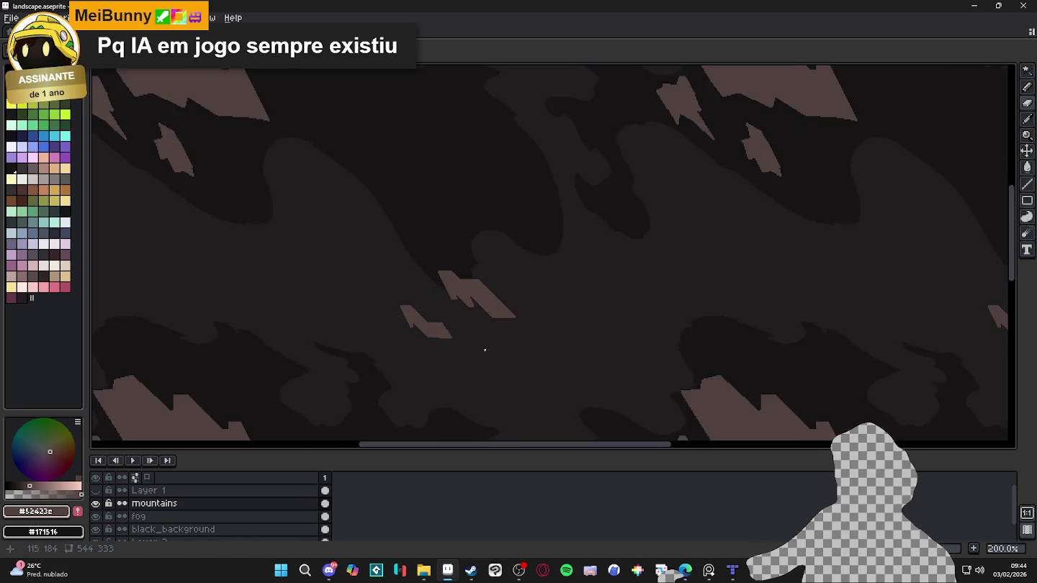
scroll(475, 339, down, 1)
scroll(469, 326, down, 1)
scroll(476, 325, down, 1)
scroll(481, 325, up, 1)
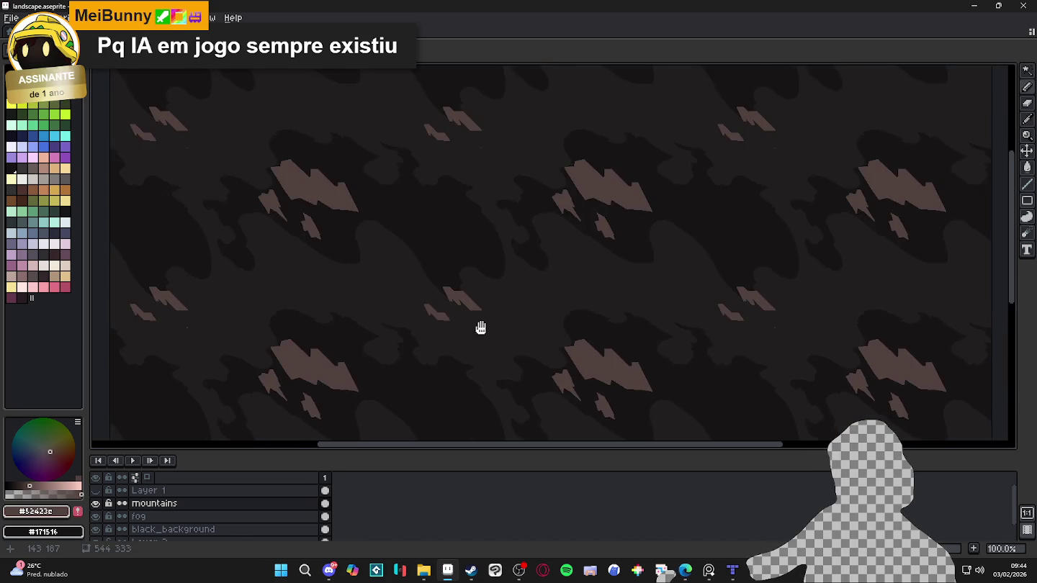
click(96, 491)
click(98, 492)
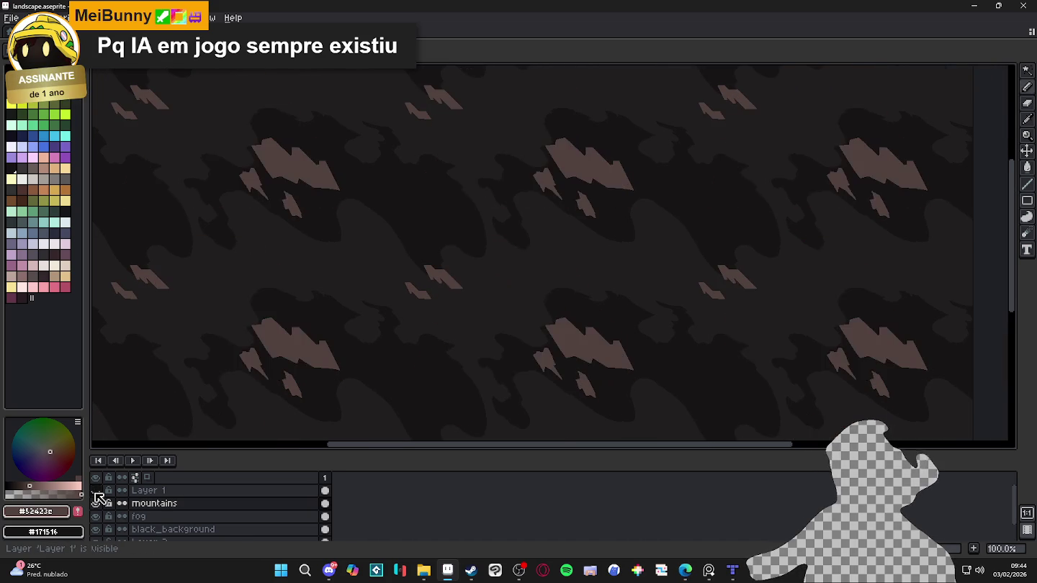
click(95, 491)
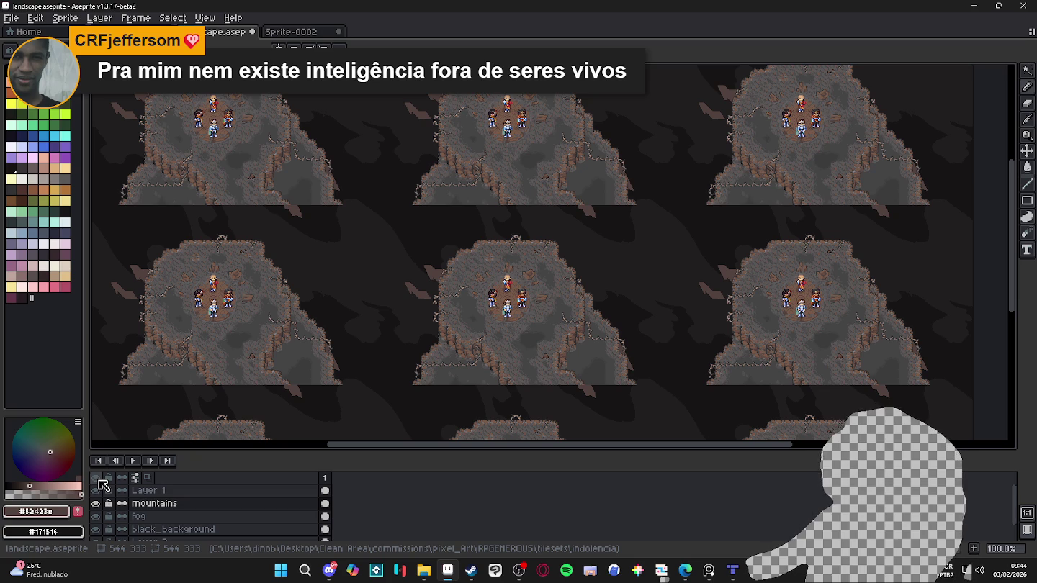
click(96, 491)
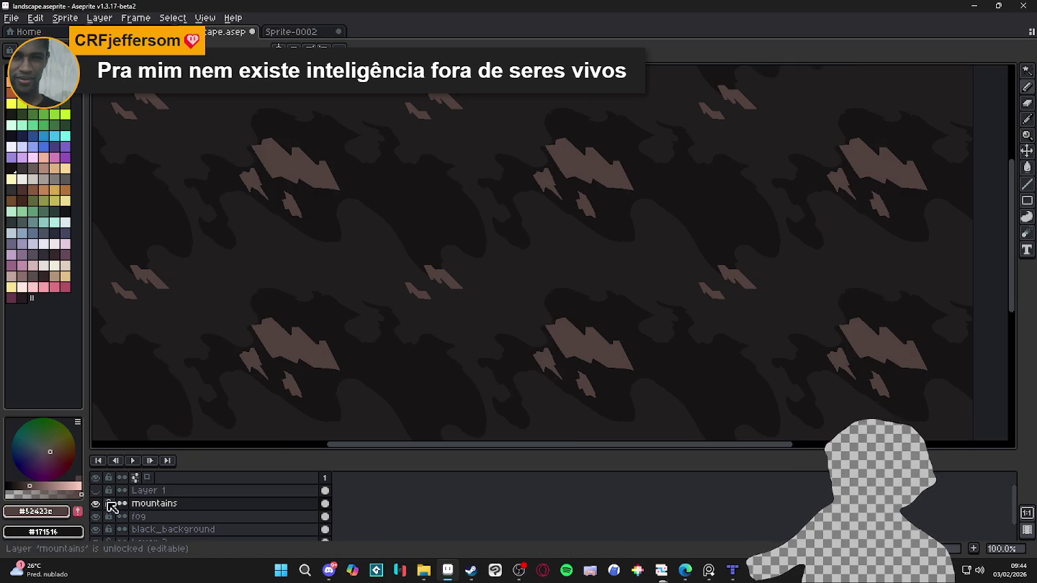
click(96, 491)
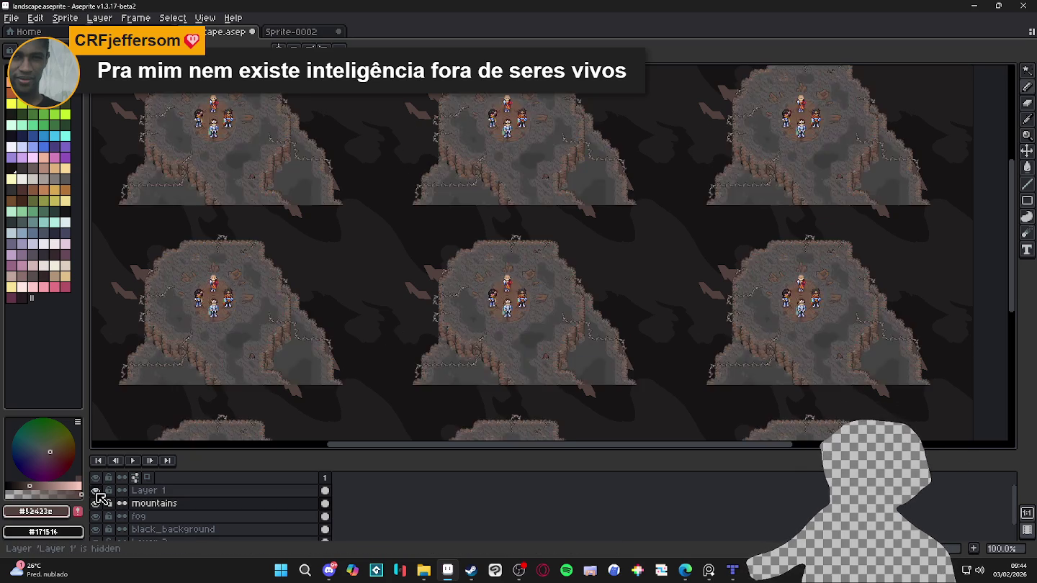
click(96, 491)
click(96, 490)
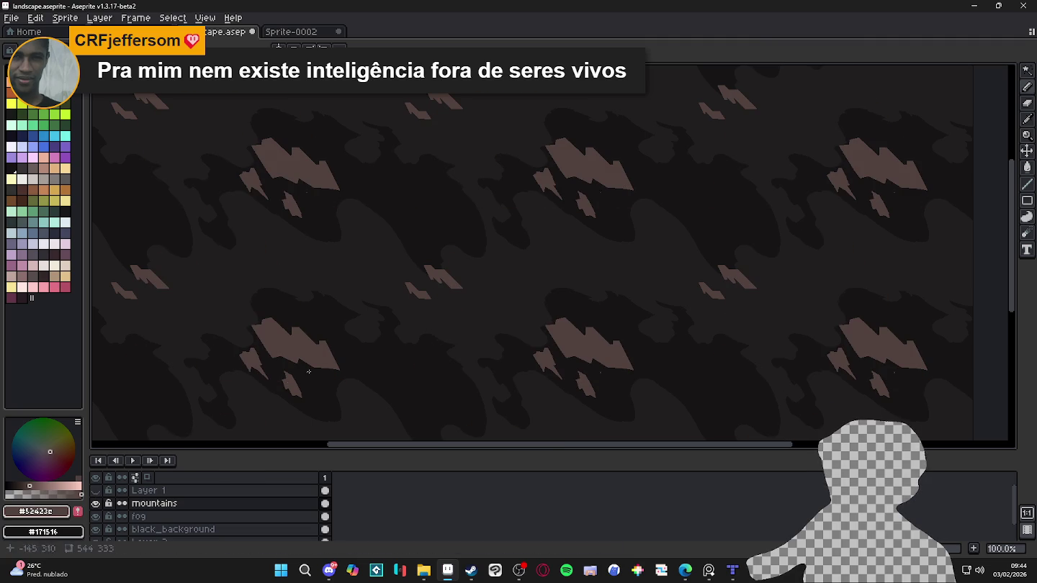
Step: Pan across the landscape comparing again, leave Layer 1 hidden, and select the Rectangular Marquee tool
scroll(454, 299, up, 2)
scroll(432, 306, down, 1)
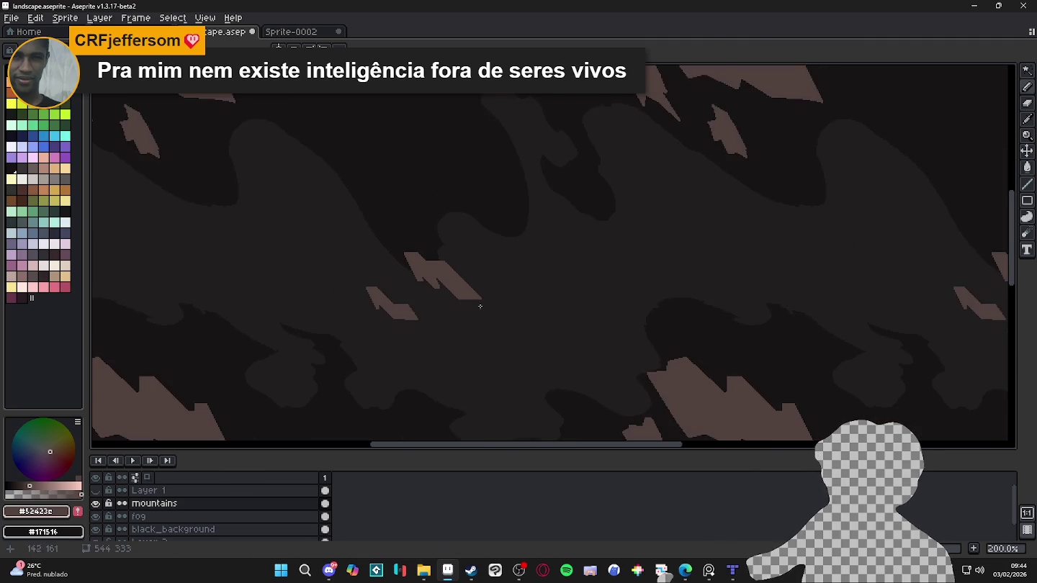
scroll(489, 302, down, 1)
drag(634, 299, 629, 294)
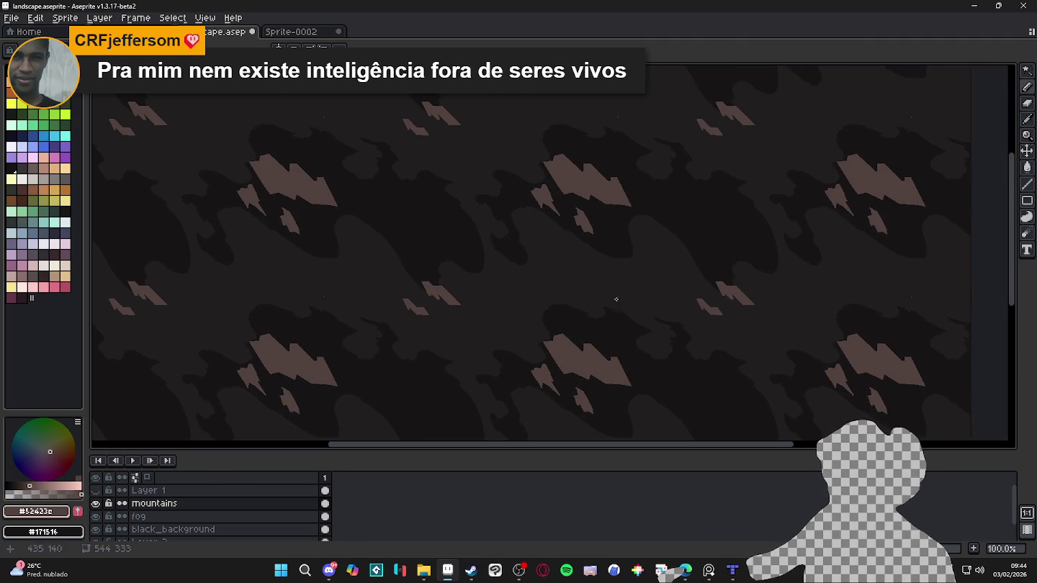
scroll(339, 408, down, 1)
scroll(353, 403, up, 1)
click(95, 490)
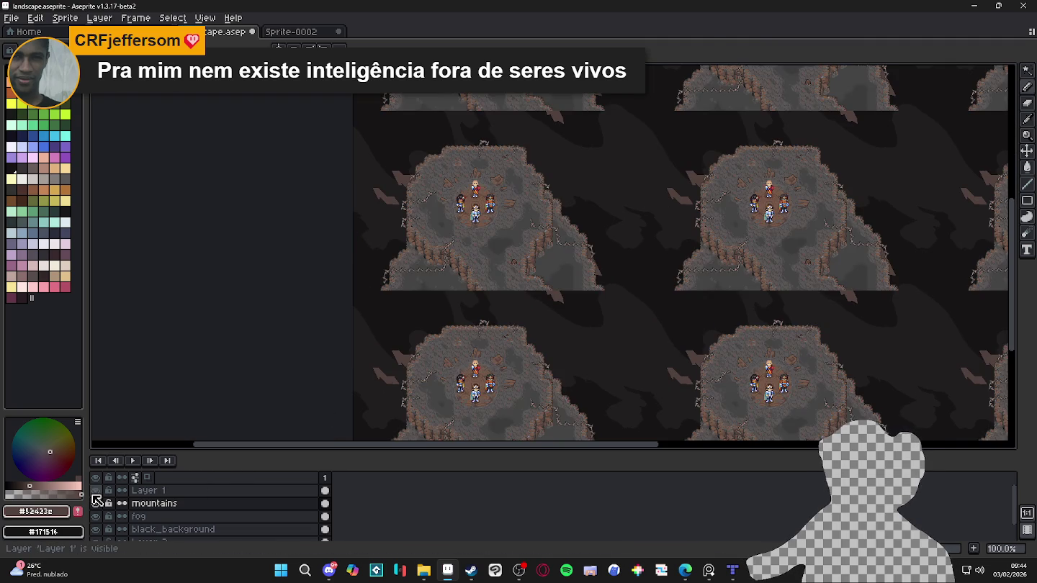
click(95, 491)
drag(705, 221, 586, 221)
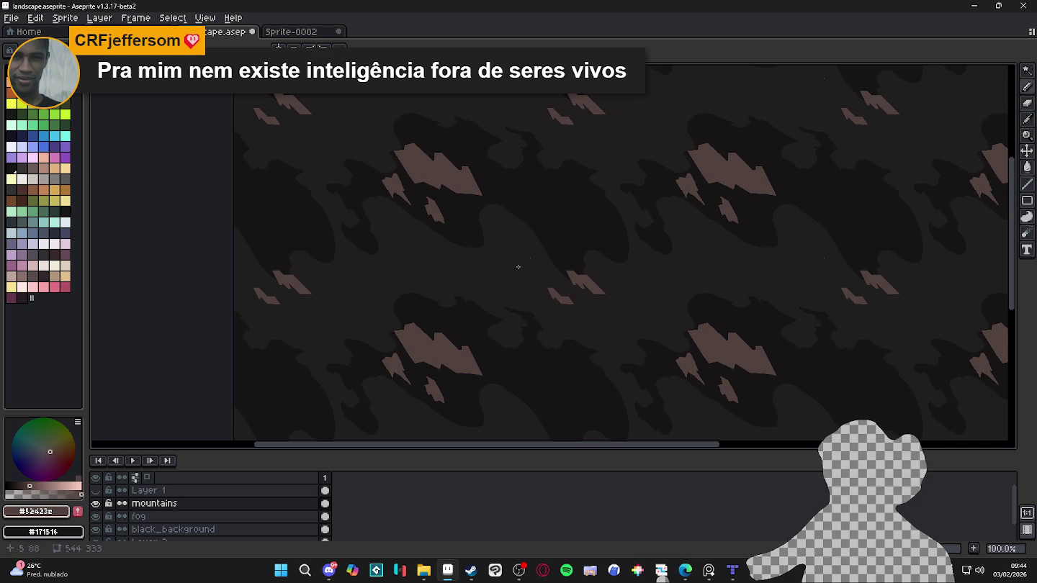
click(95, 490)
click(95, 491)
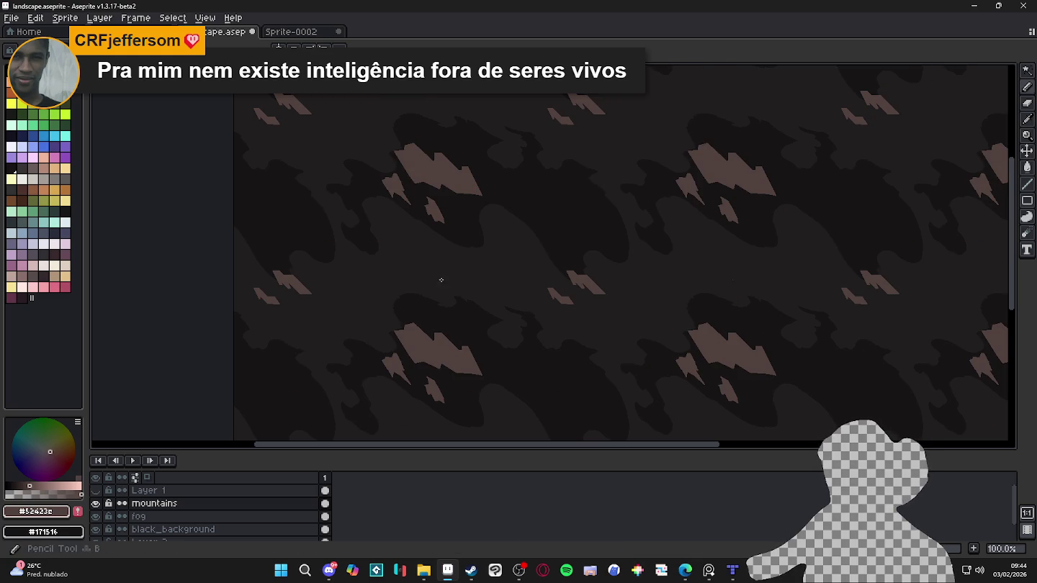
scroll(540, 236, up, 1)
scroll(576, 232, down, 1)
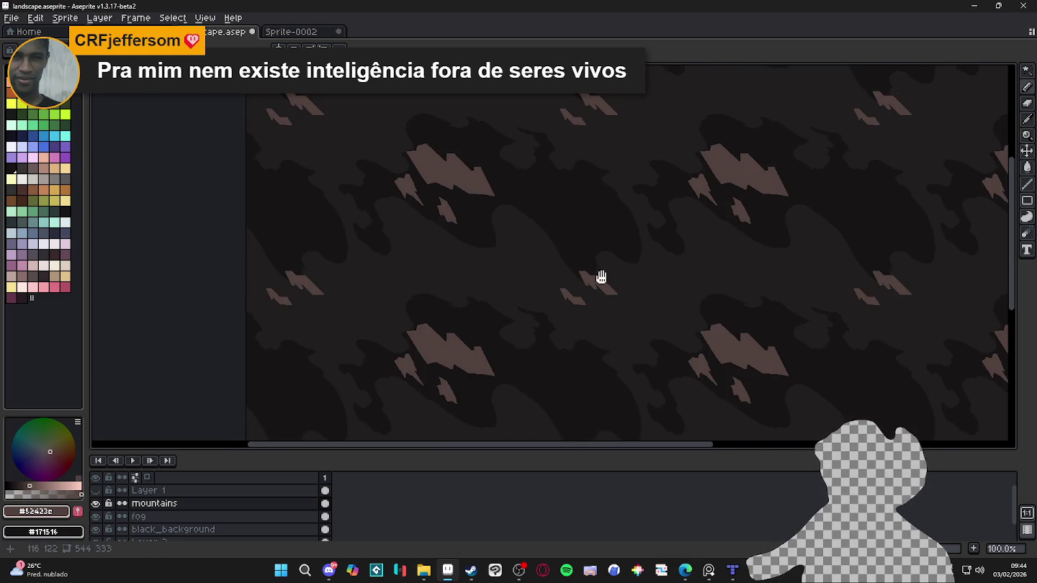
scroll(597, 277, down, 1)
click(95, 490)
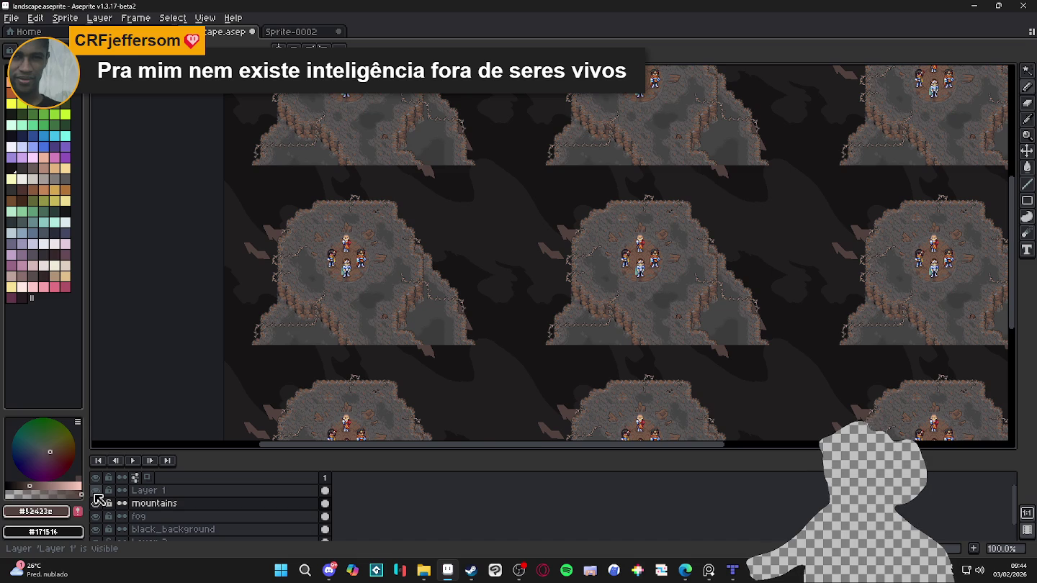
click(95, 491)
click(95, 490)
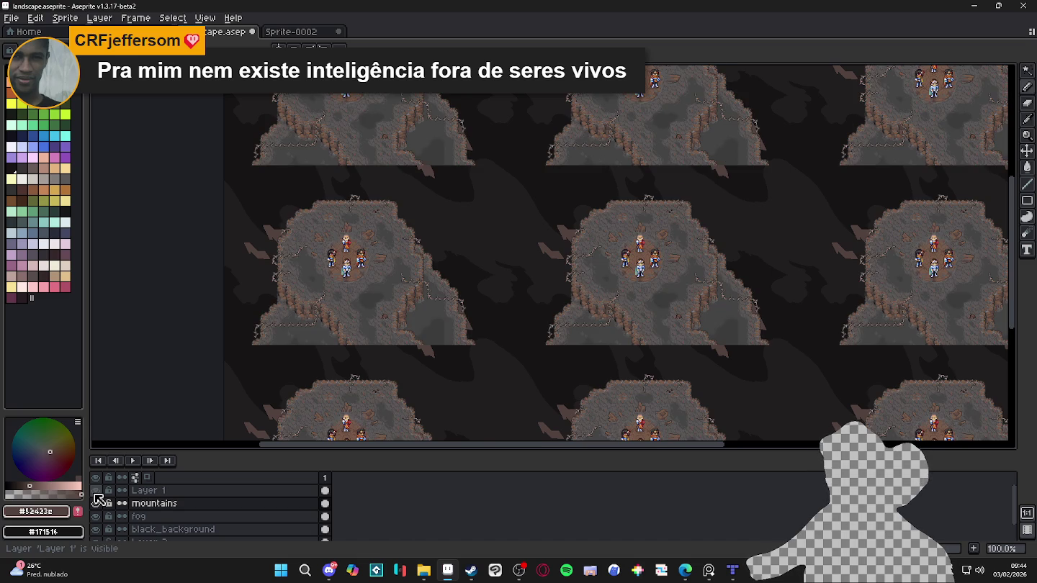
click(95, 490)
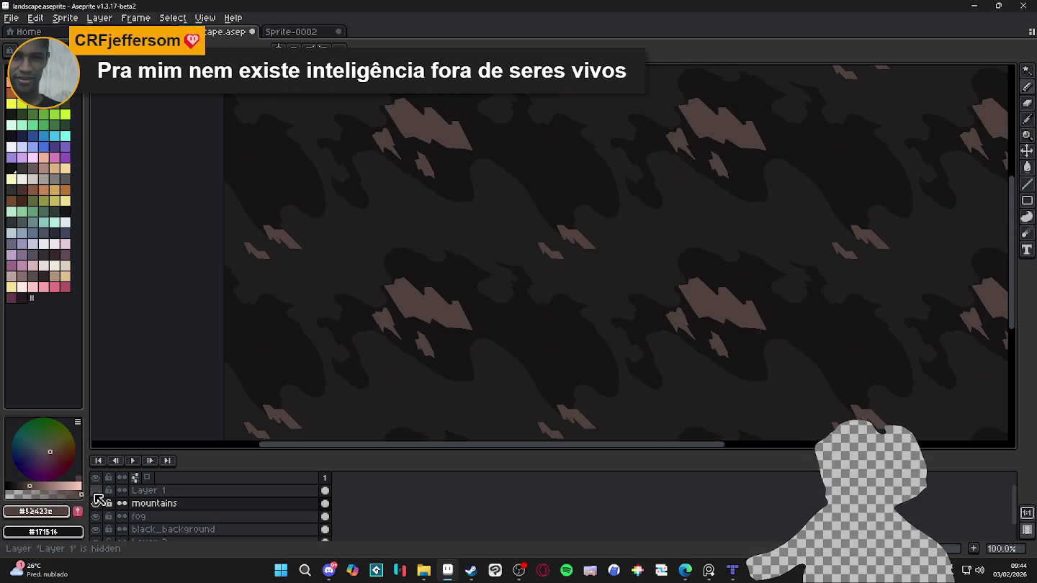
click(95, 490)
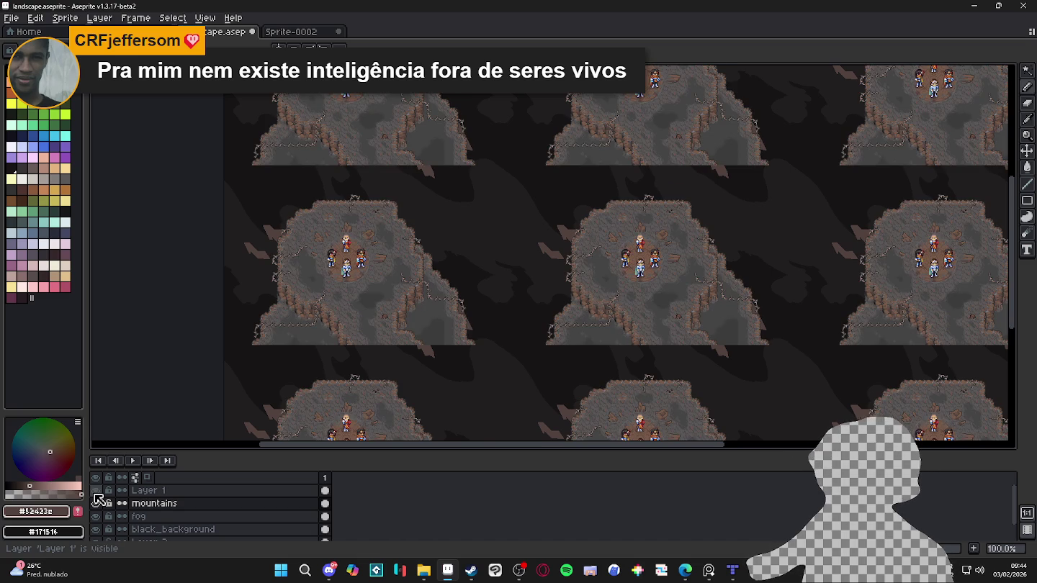
click(95, 491)
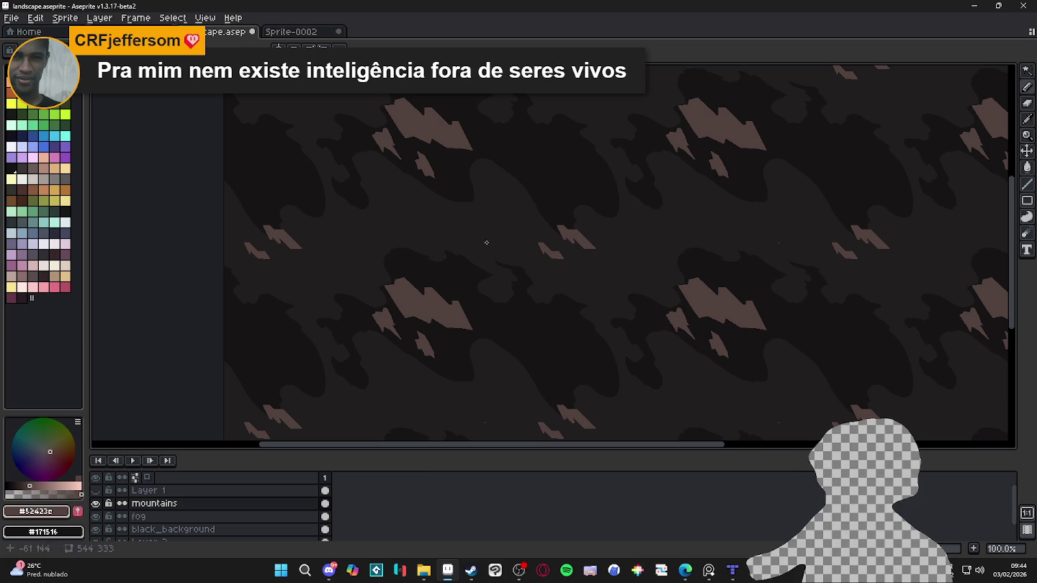
click(1026, 70)
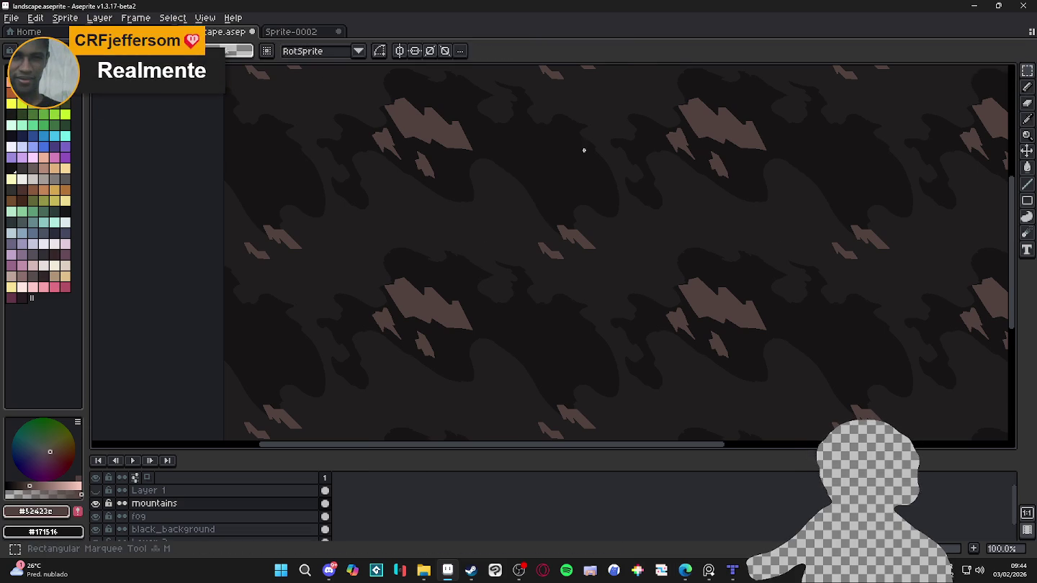
Step: Select the central mountain shapes, shift them about 14 px left, and deselect
scroll(583, 229, up, 1)
drag(616, 192, 448, 337)
drag(524, 288, 450, 289)
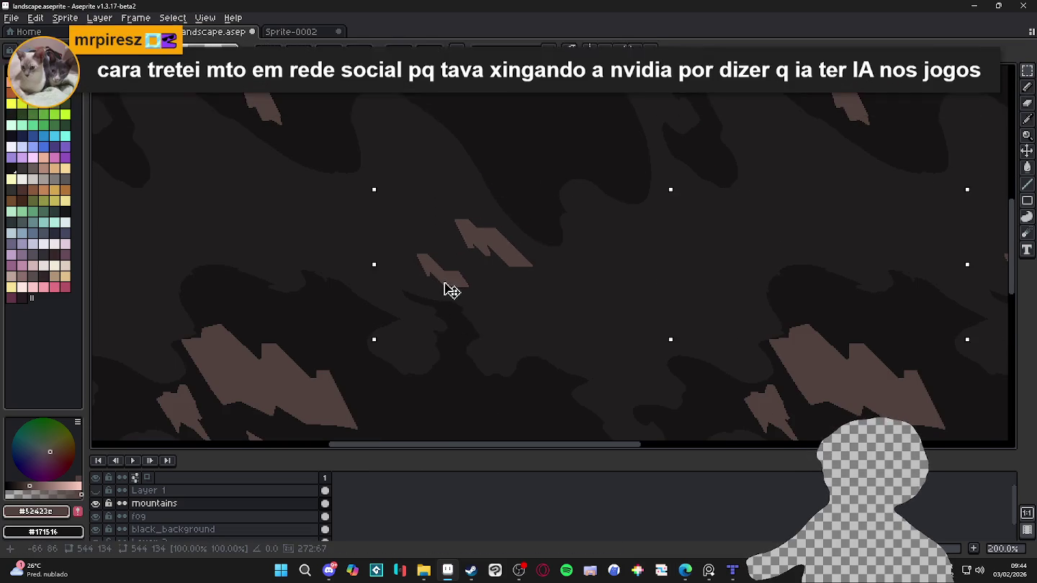
scroll(463, 286, down, 1)
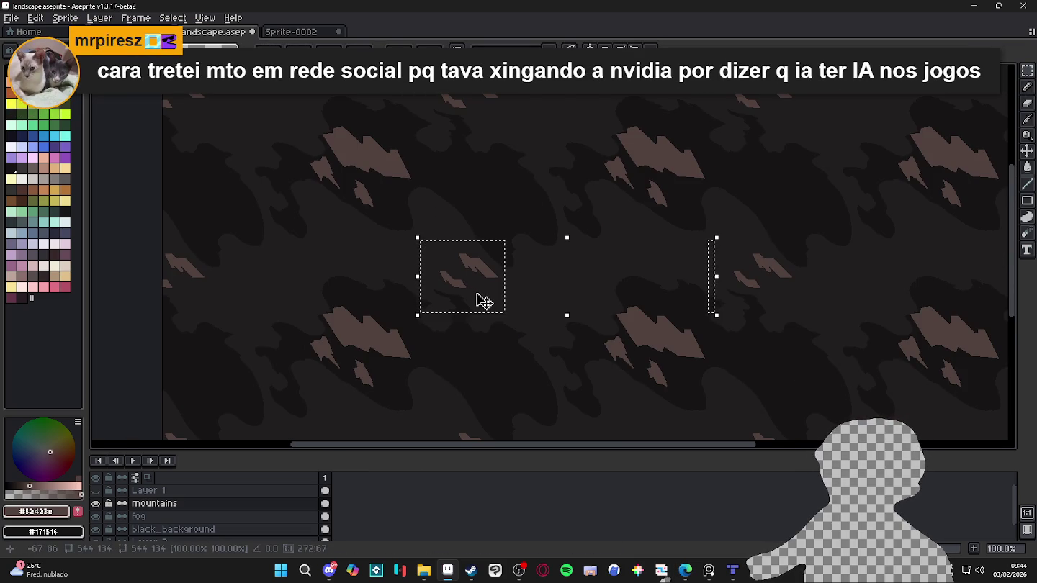
click(138, 477)
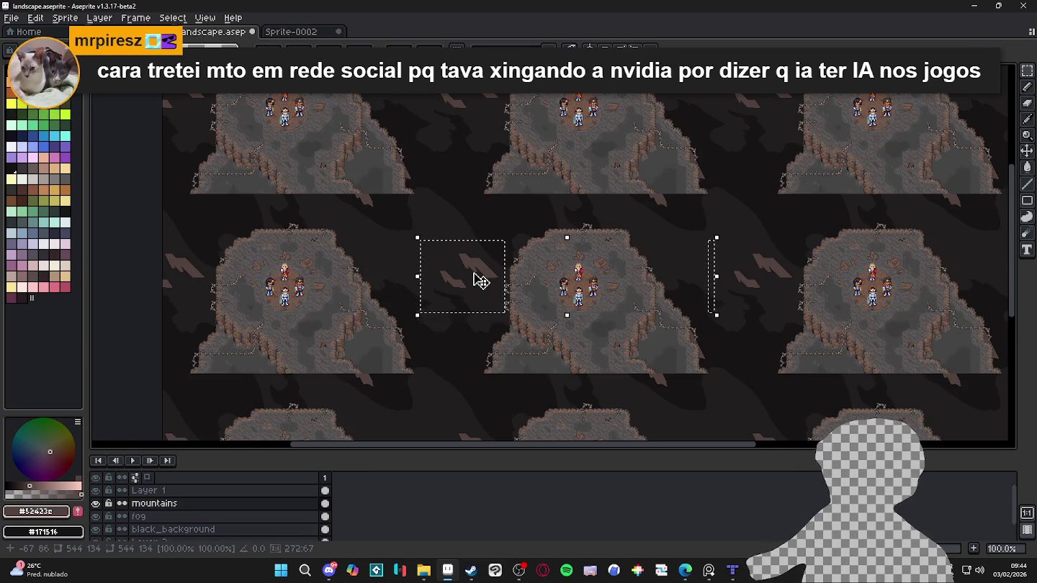
mouse_move(481, 288)
mouse_down()
mouse_move(471, 289)
mouse_move(472, 277)
mouse_up()
click(488, 307)
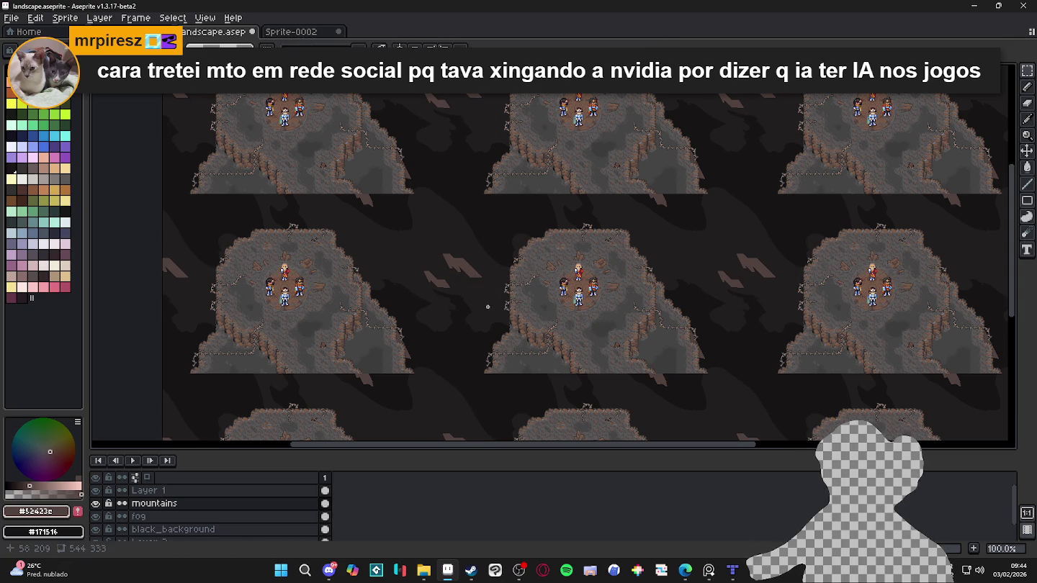
click(95, 490)
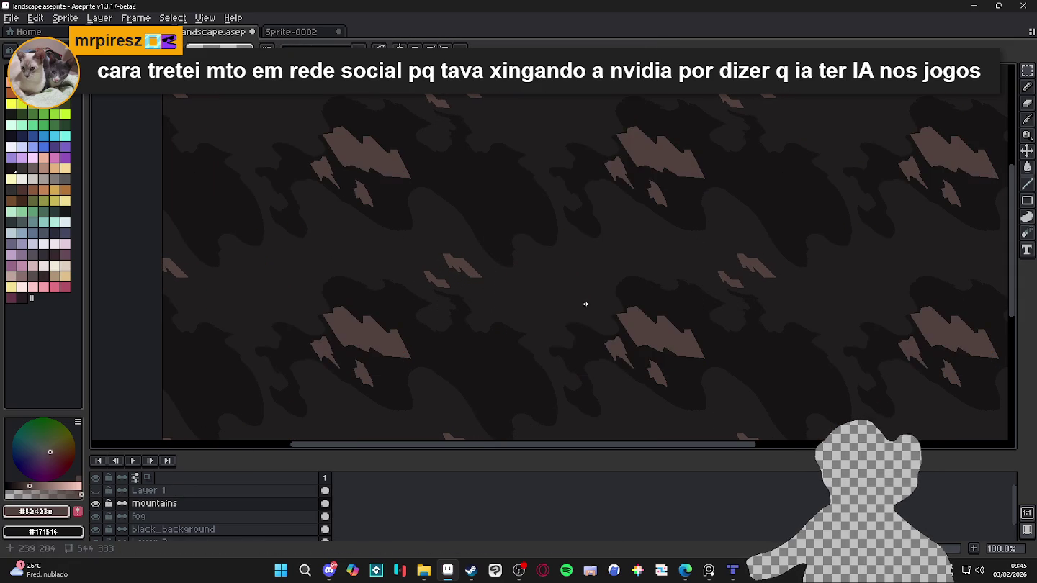
Step: Move another block of mountain shapes right and up, then return to the Pencil with the cave layer hidden
mouse_move(562, 284)
mouse_down()
mouse_move(663, 387)
mouse_move(712, 417)
mouse_up()
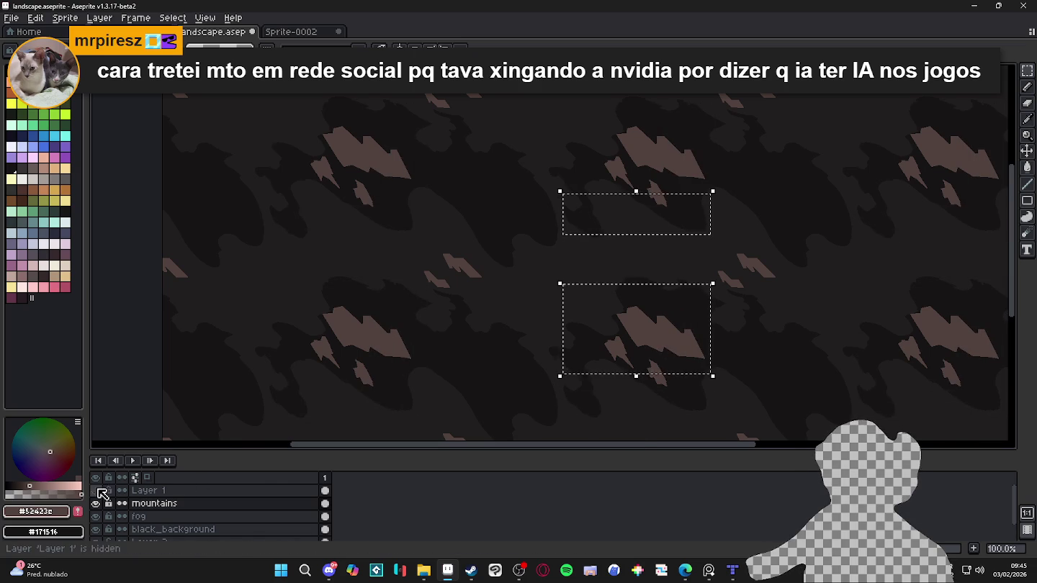
click(95, 490)
drag(650, 331, 709, 340)
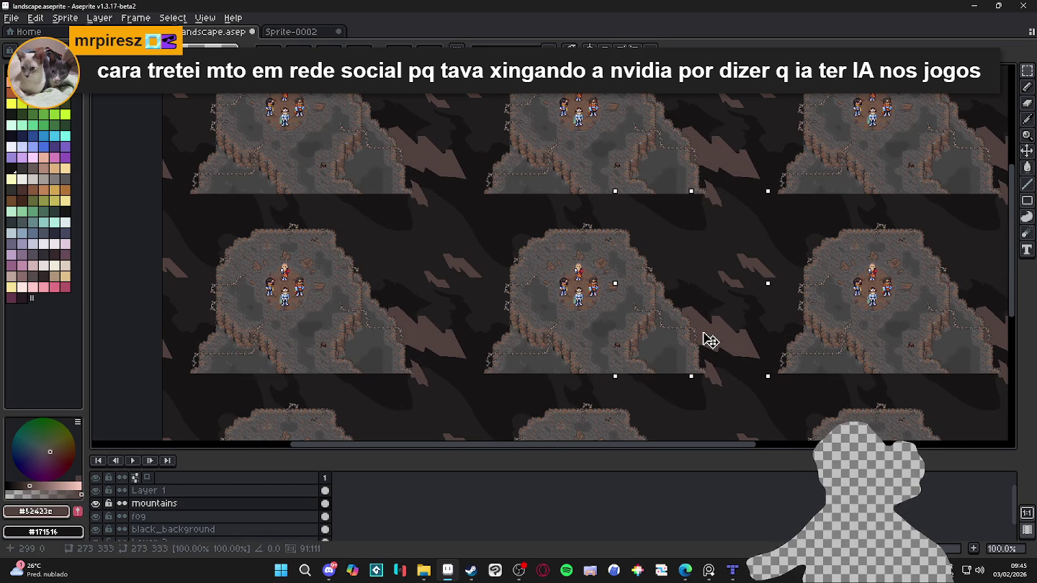
drag(710, 340, 681, 240)
key(b)
scroll(628, 227, up, 3)
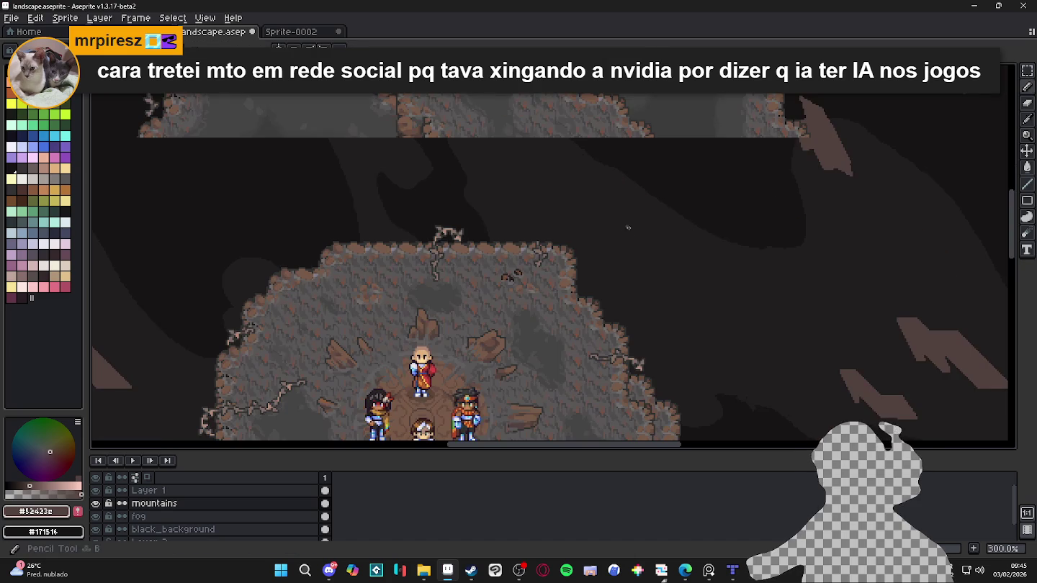
scroll(640, 254, down, 2)
click(96, 490)
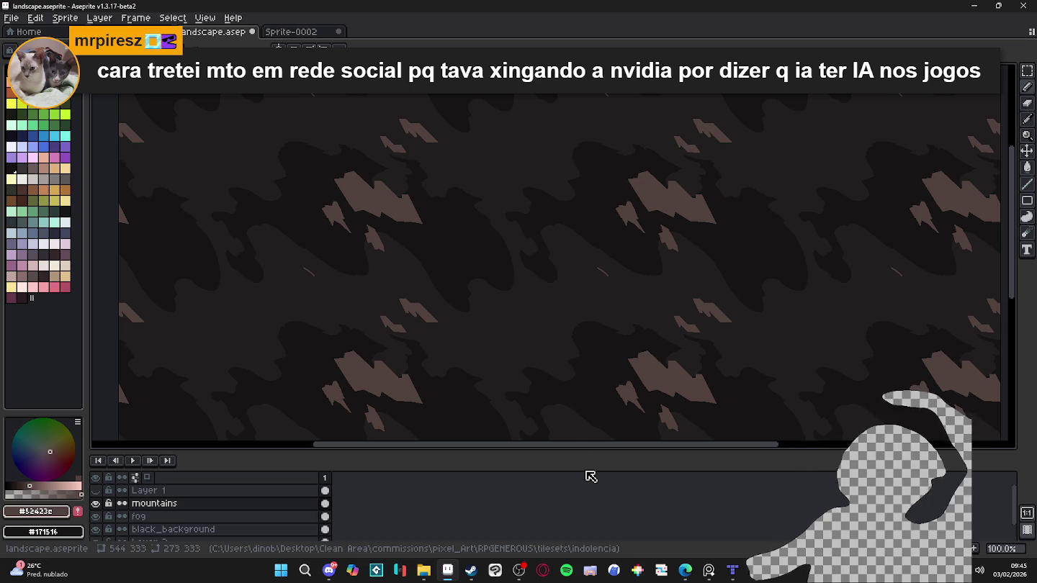
Step: Thicken the stroke, outline a slanted mountain with a flat top, and bucket-fill it brown
scroll(574, 285, up, 5)
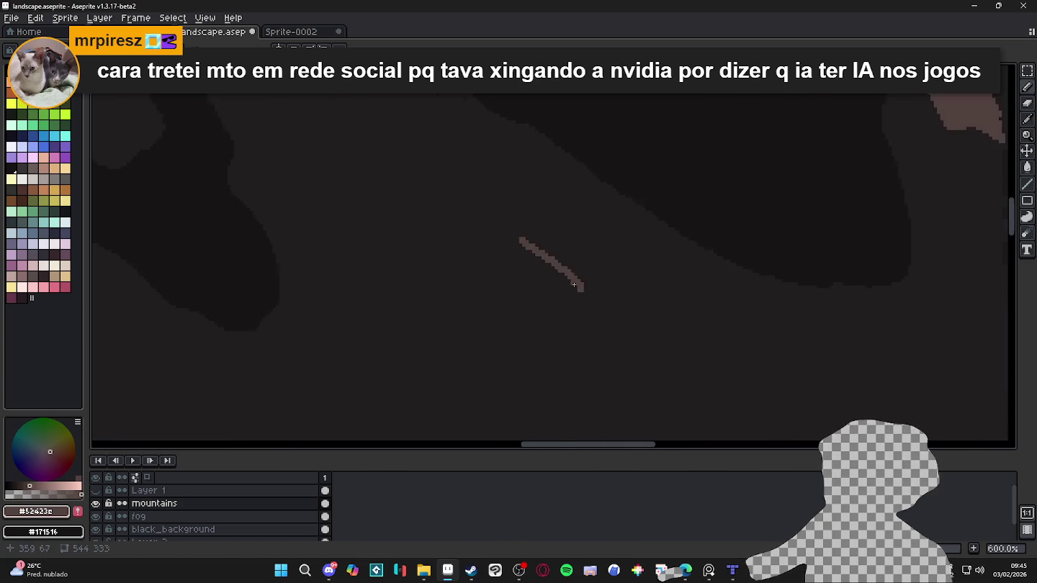
scroll(574, 285, up, 4)
mouse_move(596, 287)
mouse_down()
mouse_move(456, 153)
mouse_move(430, 148)
mouse_move(460, 168)
mouse_up()
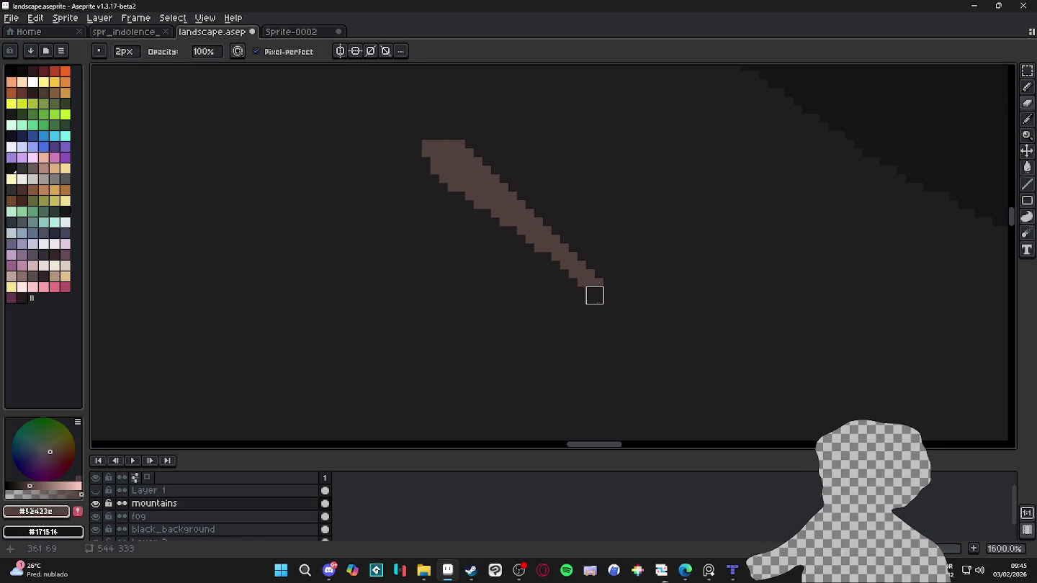
right_click(595, 294)
click(480, 162)
right_click(481, 162)
click(452, 147)
drag(460, 150, 373, 149)
shift+click(347, 191)
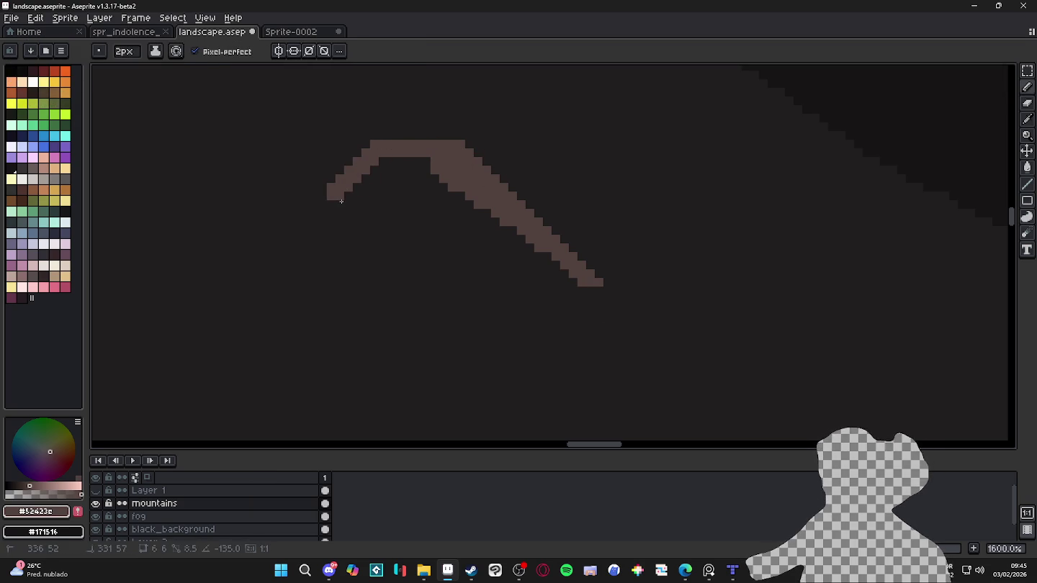
shift+click(439, 296)
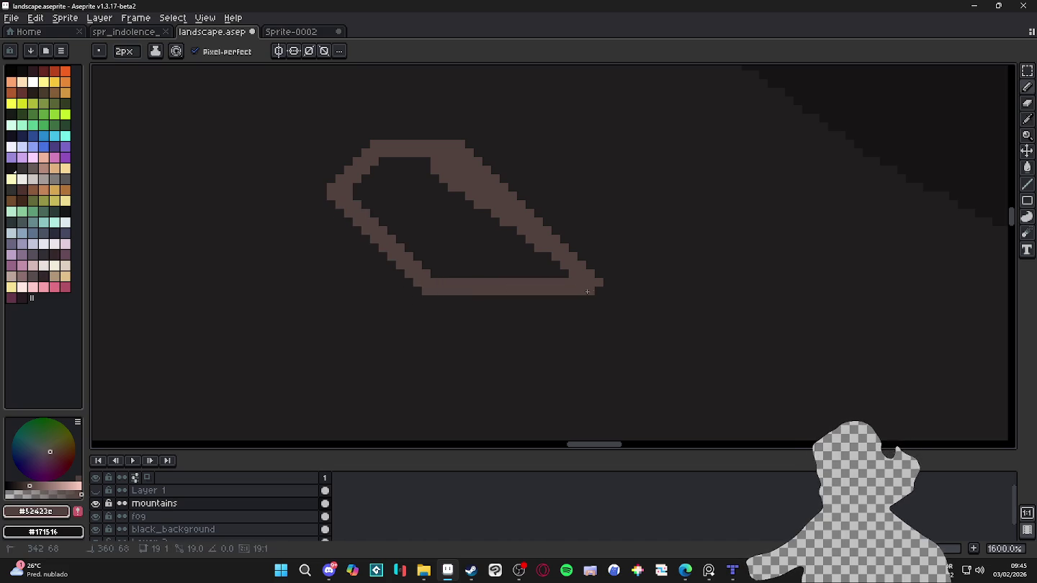
shift+click(587, 291)
key(g)
click(516, 261)
Step: Outline a lower section with a left ledge, a down-left slope and a bottom edge
key(b)
scroll(503, 289, down, 3)
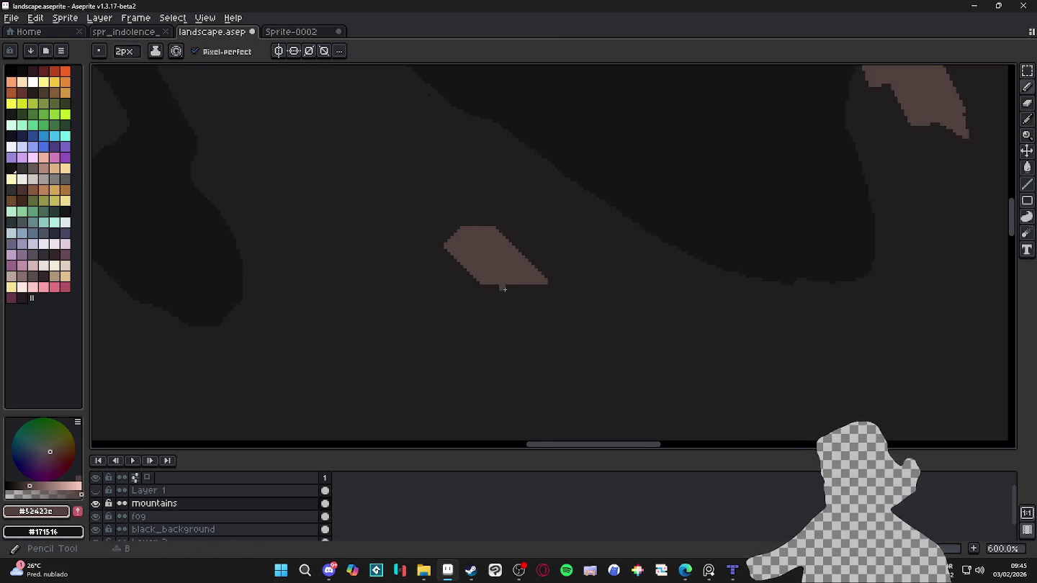
scroll(504, 289, up, 1)
scroll(468, 277, up, 2)
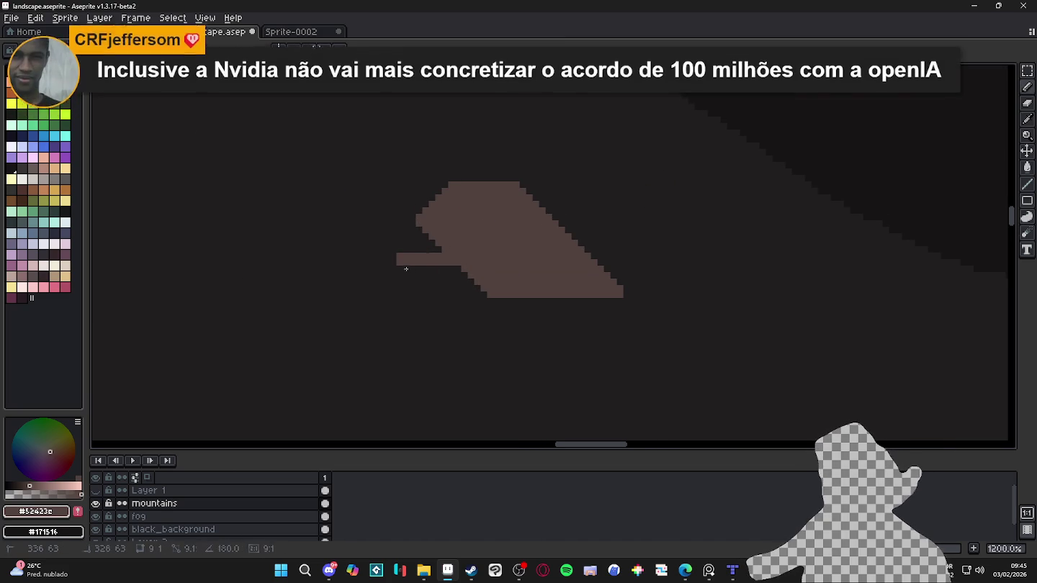
shift+click(398, 257)
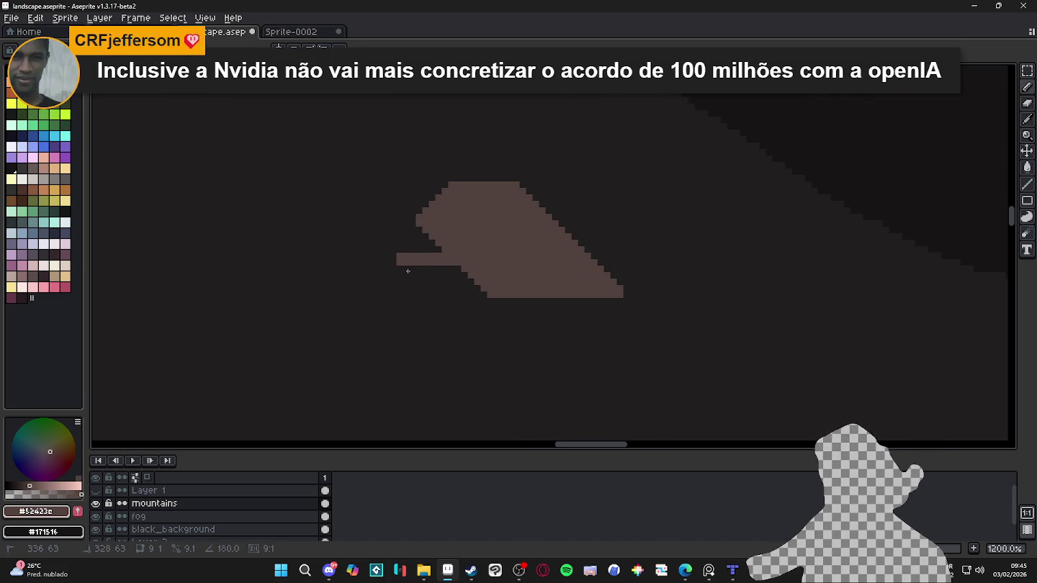
shift+click(375, 314)
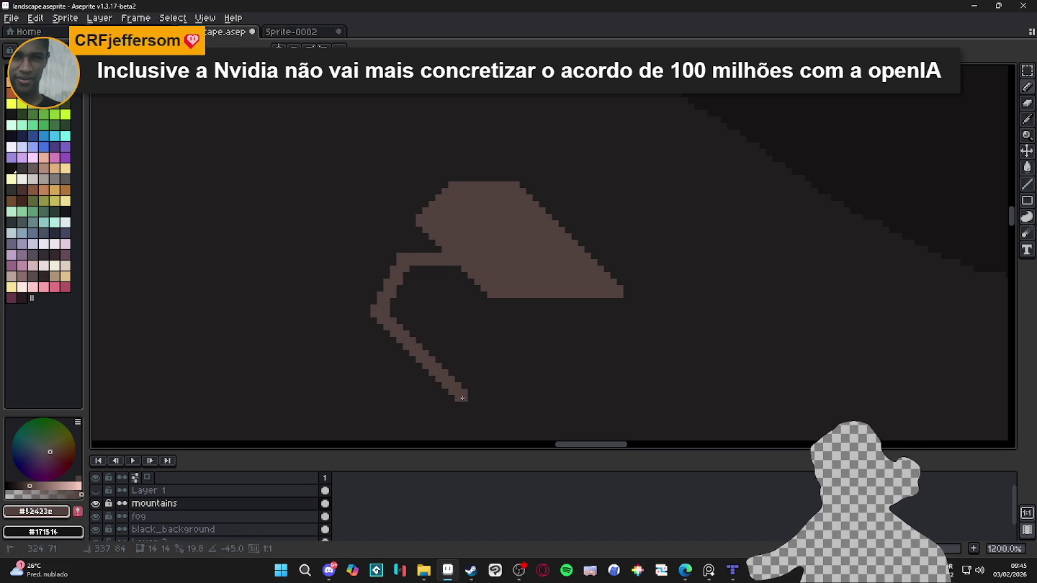
shift+click(560, 396)
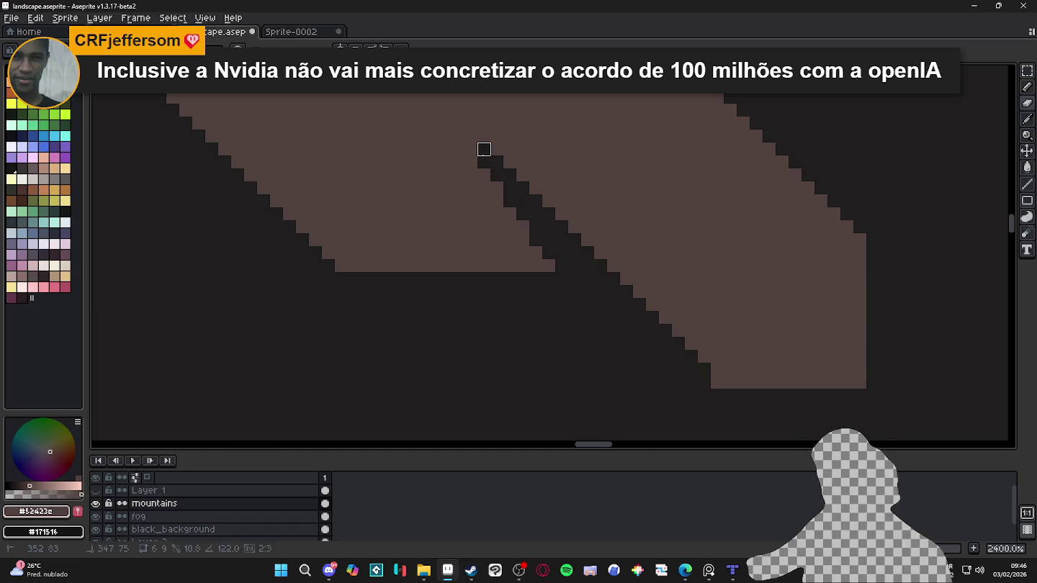
Step: Close the lower section's right side and extend the mountain upward into a taller peak
scroll(522, 213, down, 2)
mouse_move(538, 211)
mouse_down()
mouse_move(546, 265)
mouse_move(482, 137)
mouse_up()
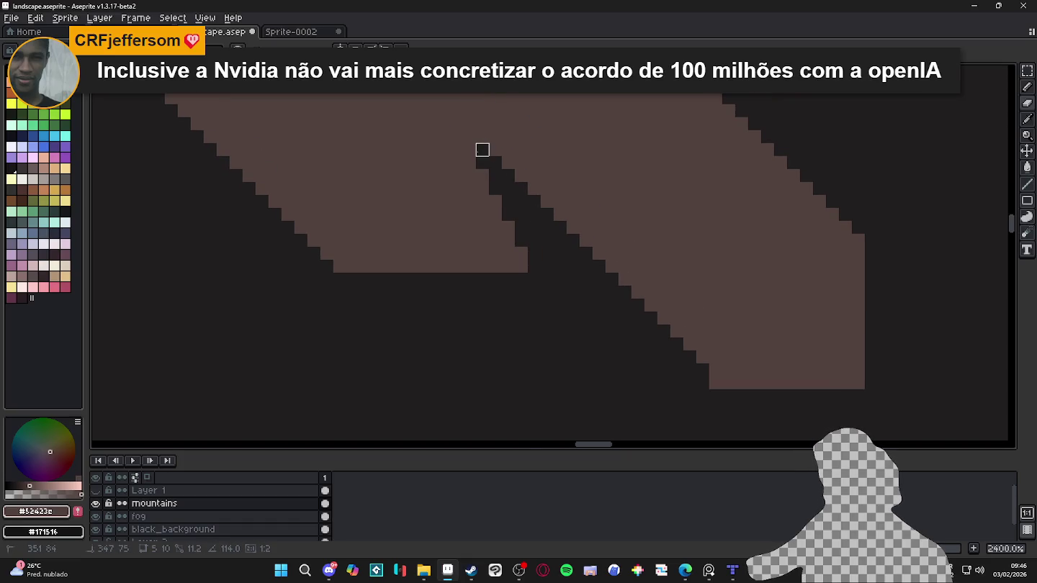
scroll(482, 150, down, 6)
scroll(475, 186, down, 3)
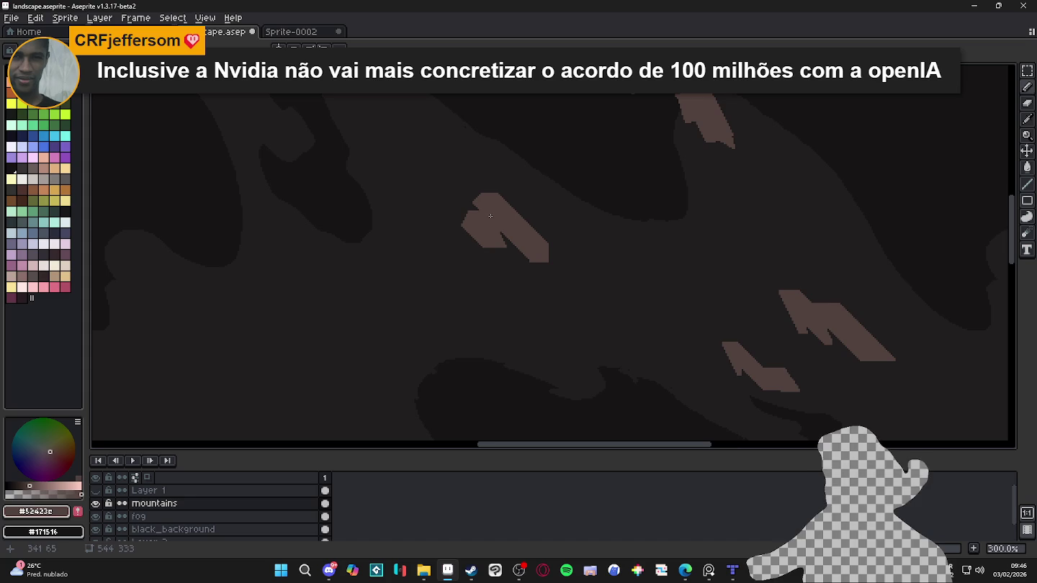
scroll(504, 245, up, 1)
scroll(497, 219, up, 2)
scroll(497, 219, up, 1)
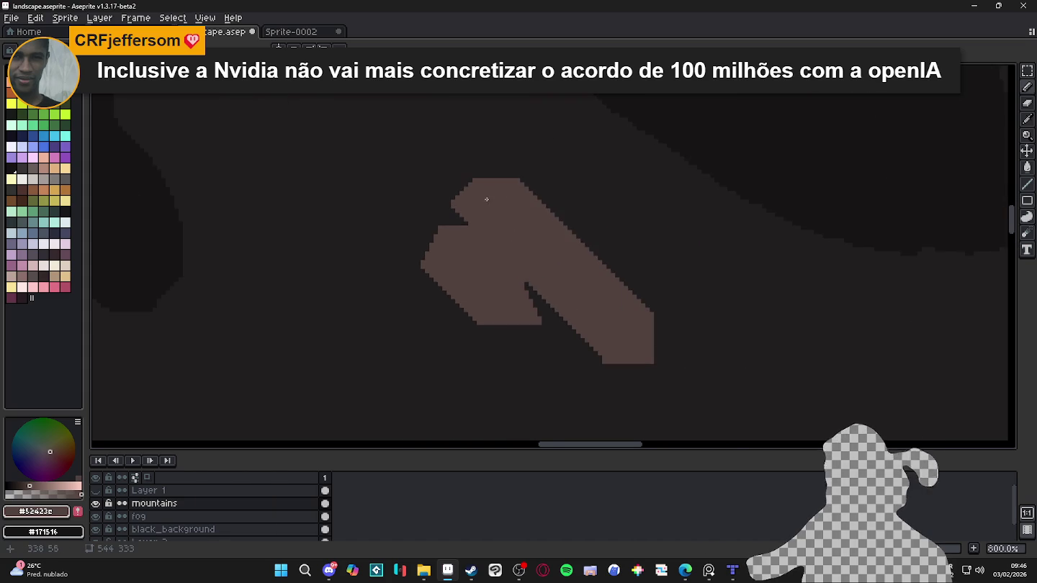
scroll(502, 195, up, 2)
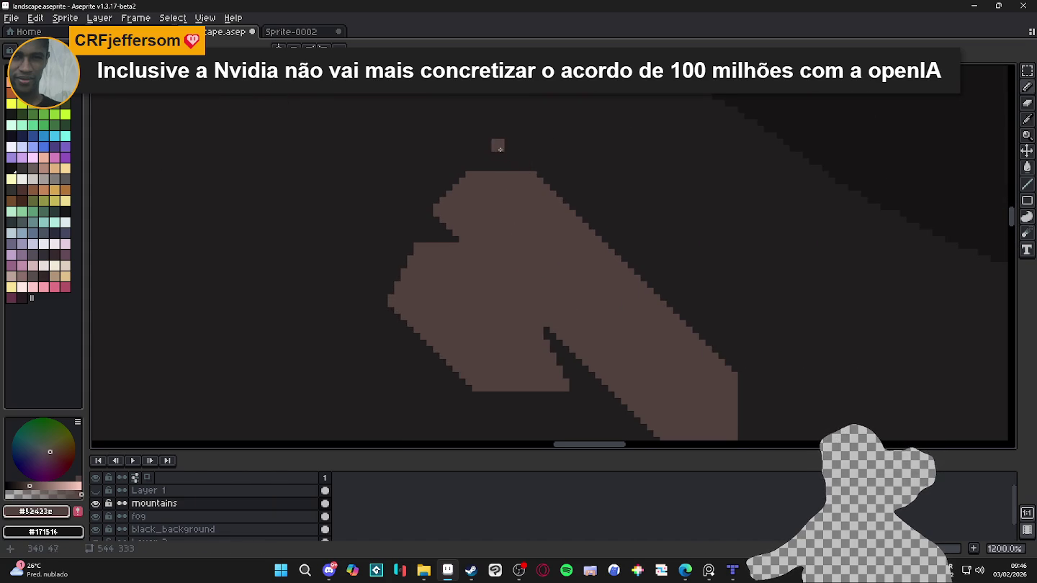
mouse_move(529, 169)
mouse_down()
mouse_move(481, 133)
mouse_move(481, 163)
mouse_move(493, 154)
mouse_move(486, 178)
mouse_up()
scroll(475, 166, down, 2)
scroll(468, 170, up, 3)
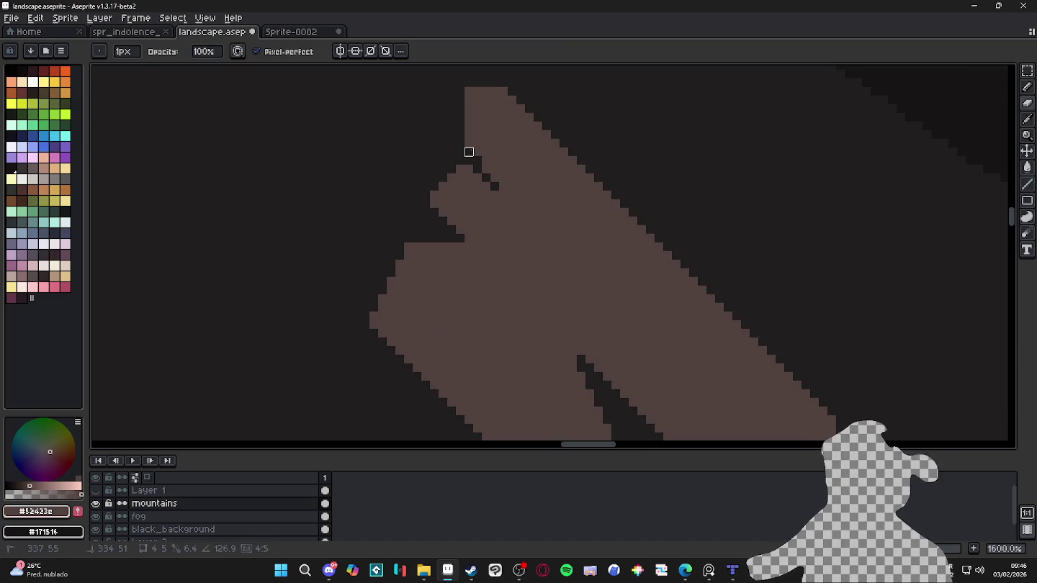
Step: Draw thin dark diagonal crease lines near the peak and across the mountain
drag(469, 152, 494, 187)
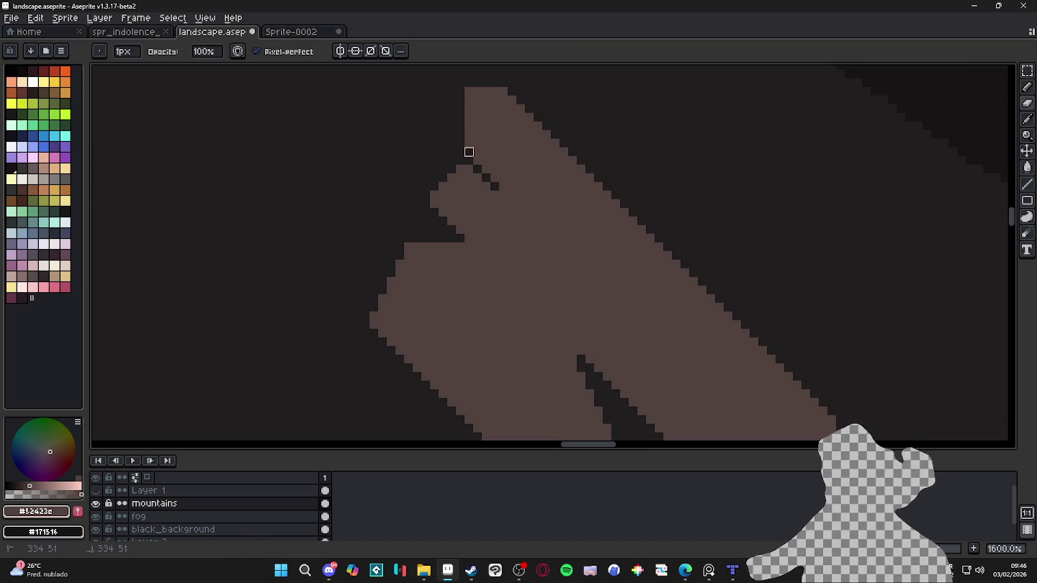
scroll(495, 187, down, 4)
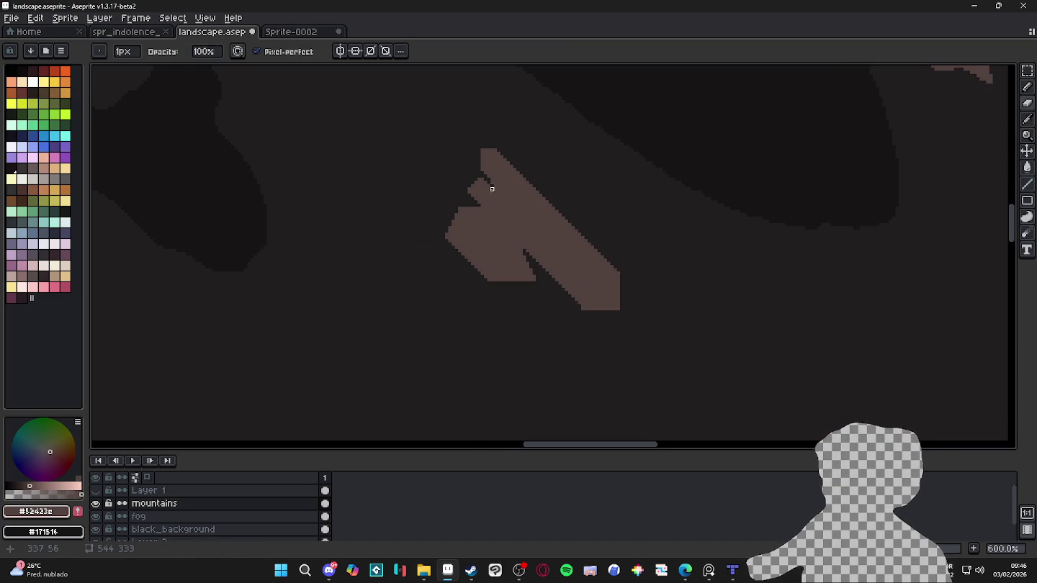
scroll(511, 263, up, 3)
scroll(490, 193, up, 1)
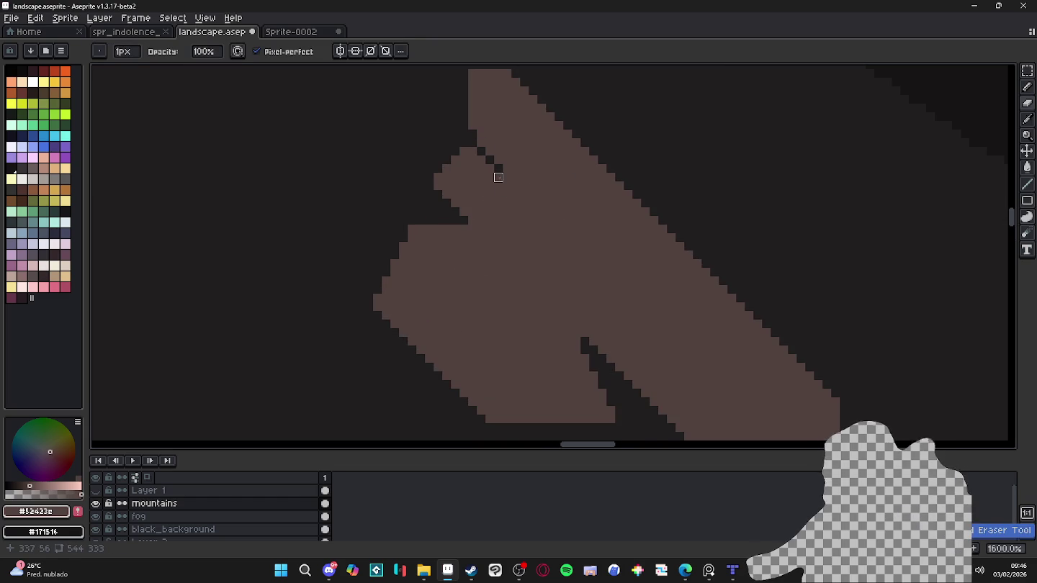
scroll(494, 174, up, 2)
key(b)
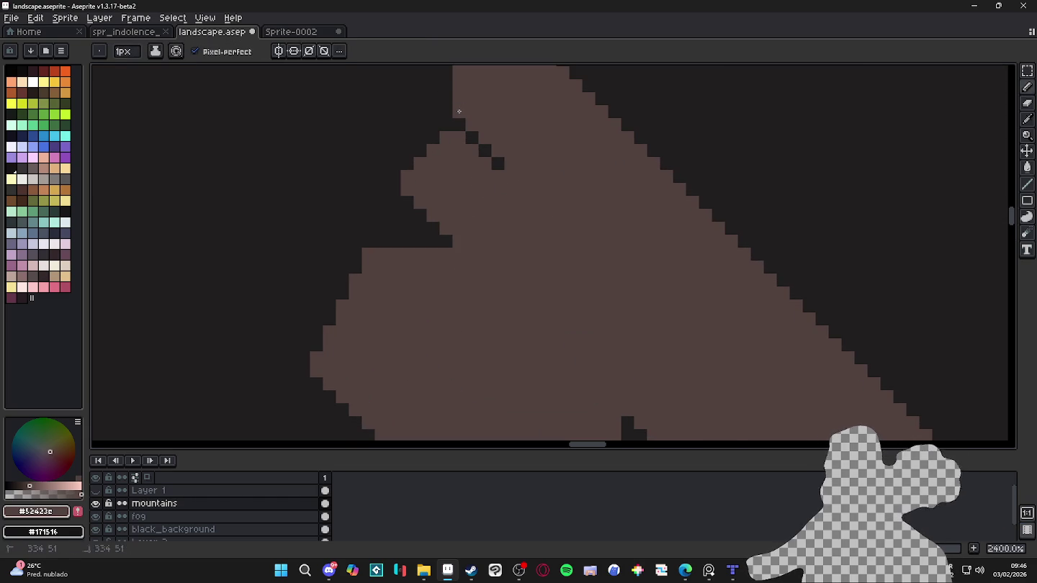
mouse_move(497, 174)
mouse_down()
mouse_move(508, 174)
mouse_move(536, 216)
mouse_up()
scroll(536, 216, down, 2)
scroll(516, 190, up, 2)
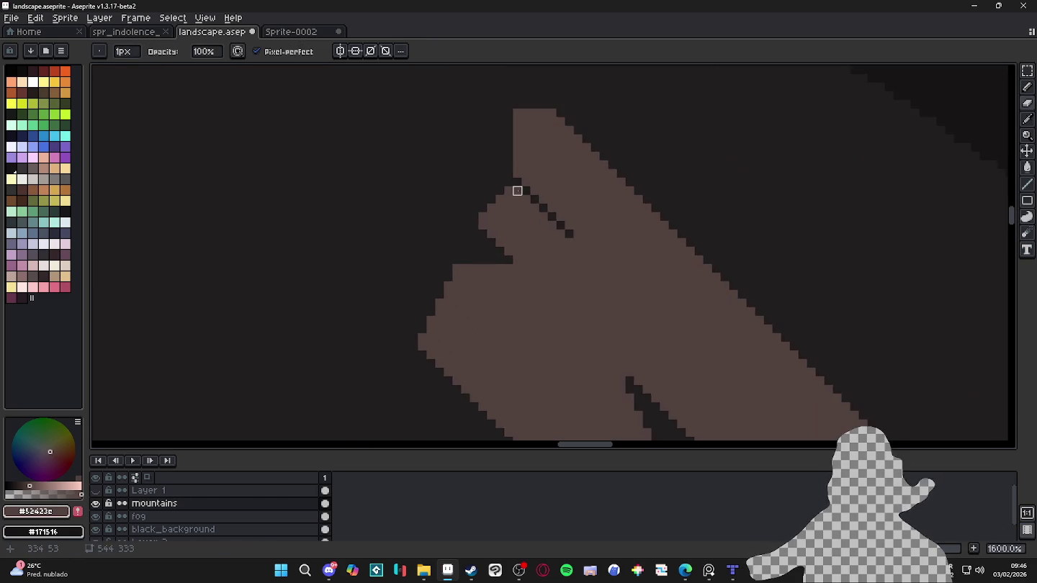
scroll(517, 176, up, 1)
drag(516, 159, 602, 263)
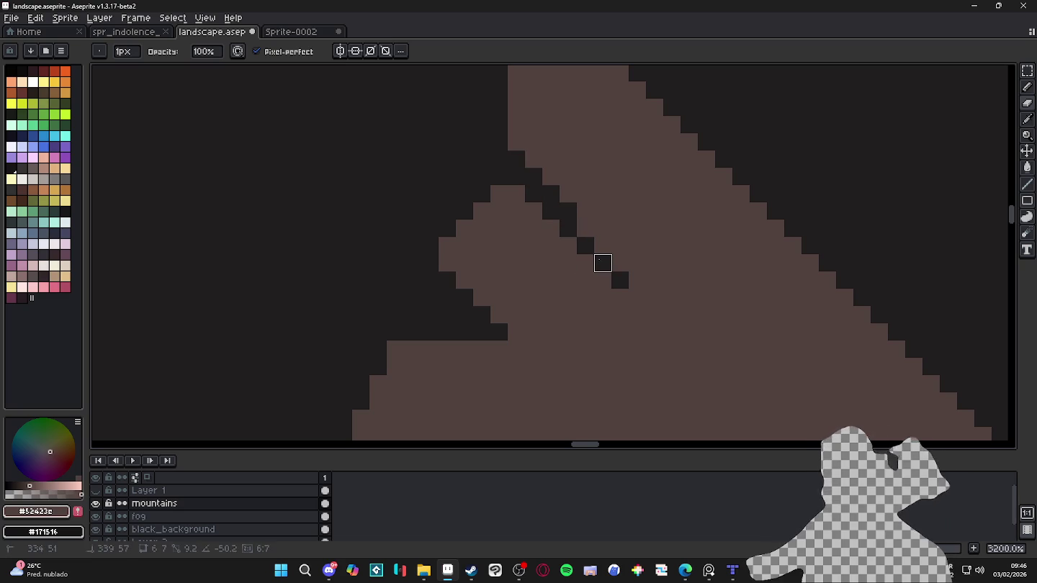
scroll(598, 259, down, 2)
scroll(584, 259, down, 2)
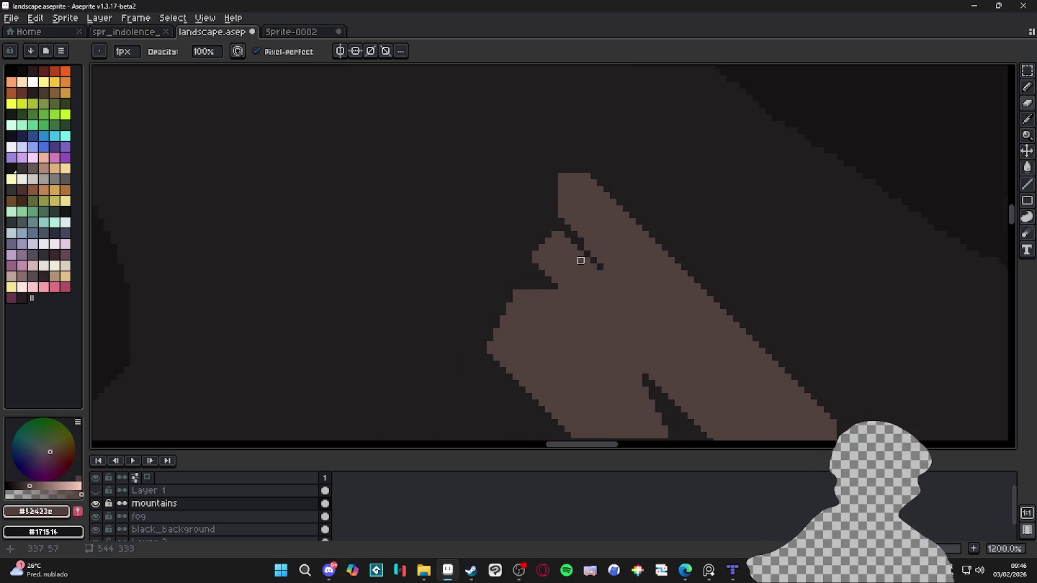
scroll(584, 264, up, 1)
scroll(577, 284, down, 1)
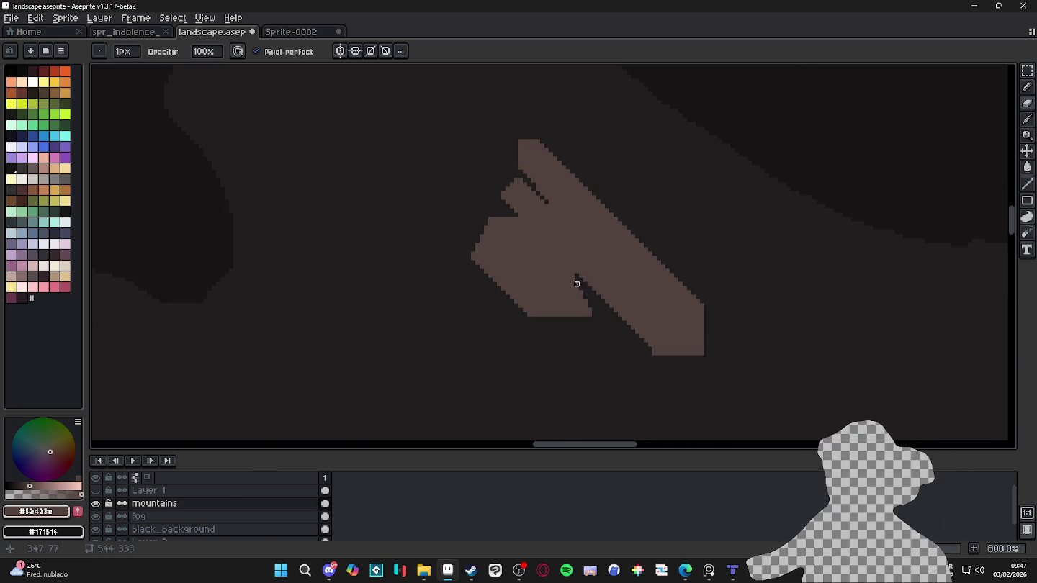
click(96, 490)
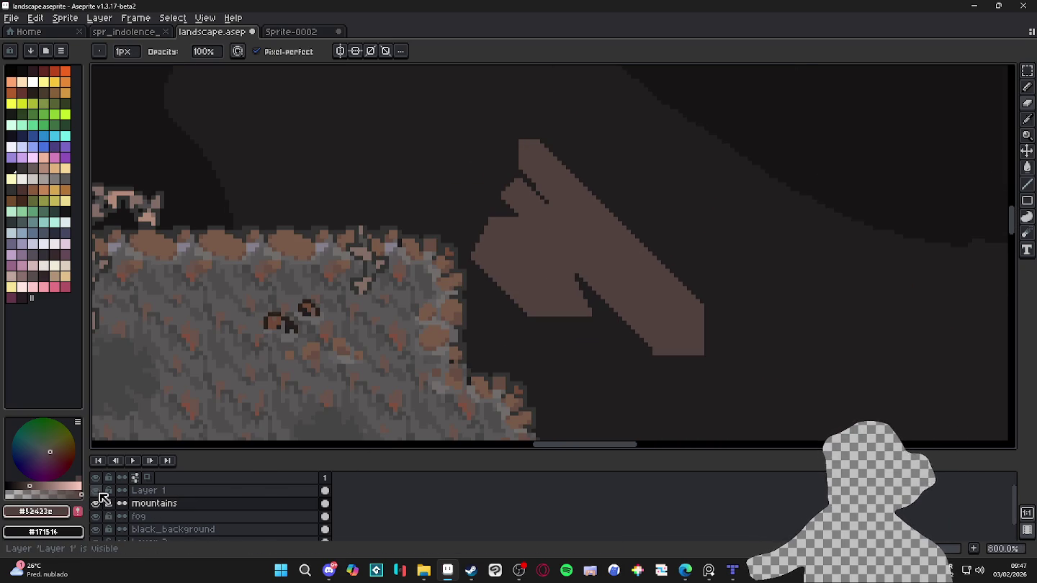
scroll(465, 338, down, 3)
scroll(508, 346, down, 2)
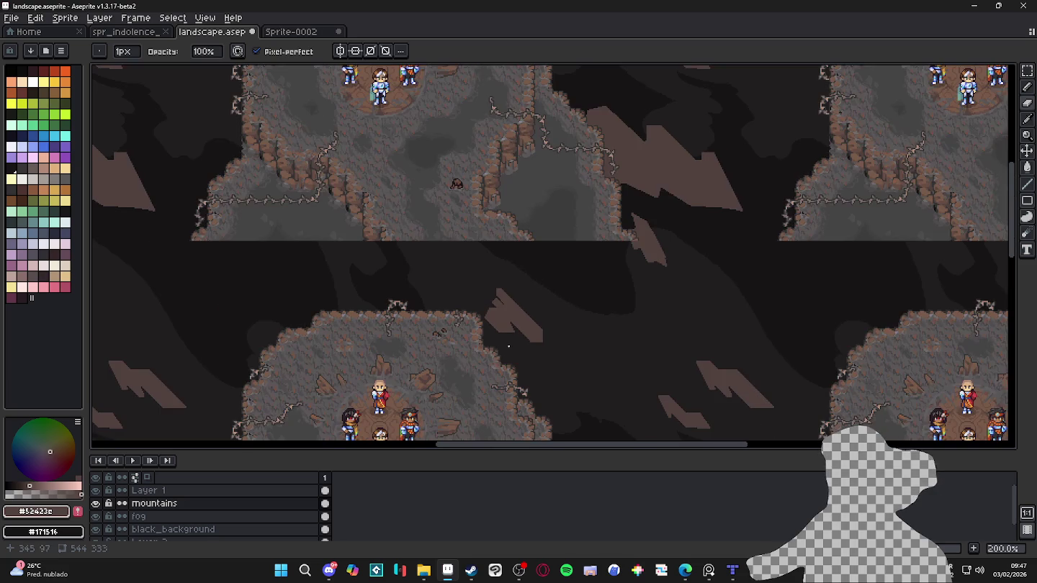
click(95, 503)
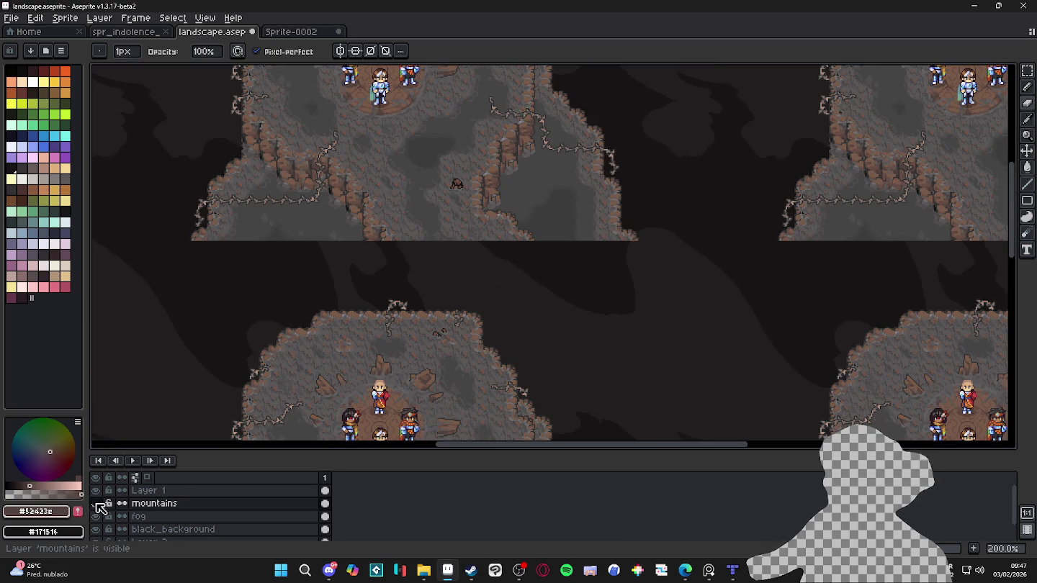
click(96, 503)
click(95, 490)
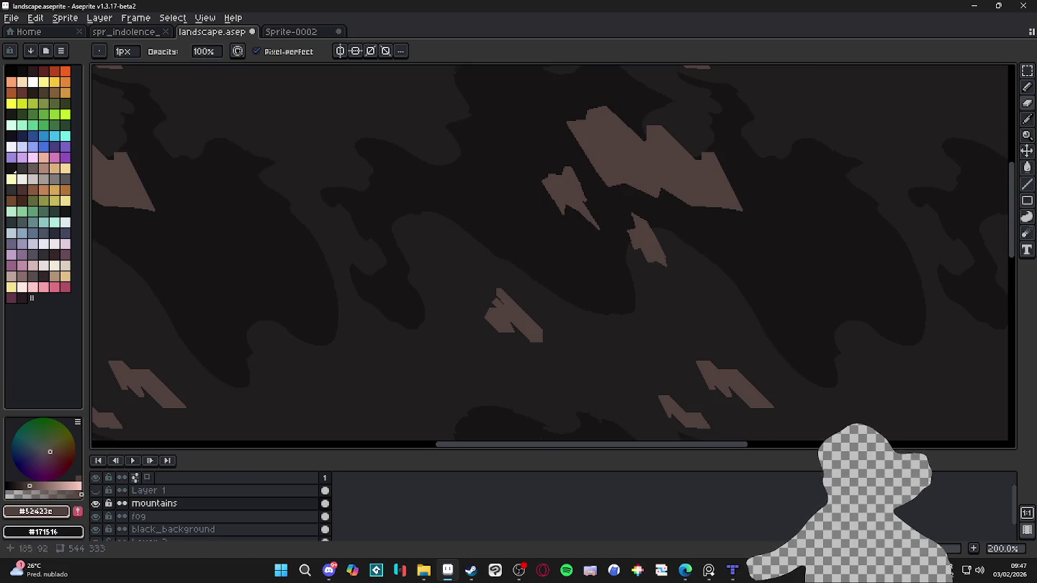
scroll(490, 291, up, 2)
scroll(511, 306, up, 2)
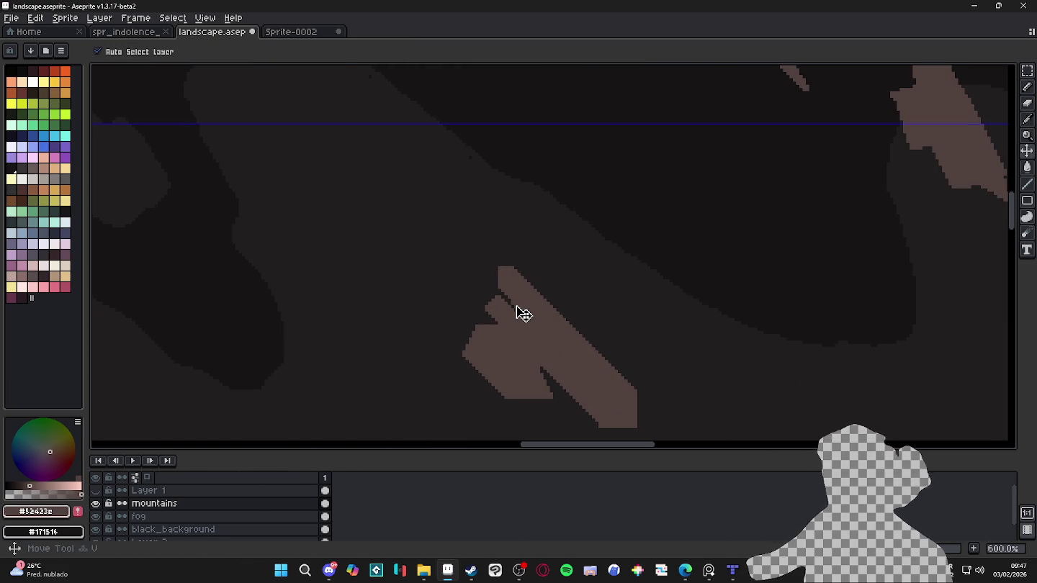
Step: Paint brown pixels over the dark crease and along the mountain's left edge
key(b)
scroll(514, 305, up, 1)
scroll(504, 296, up, 1)
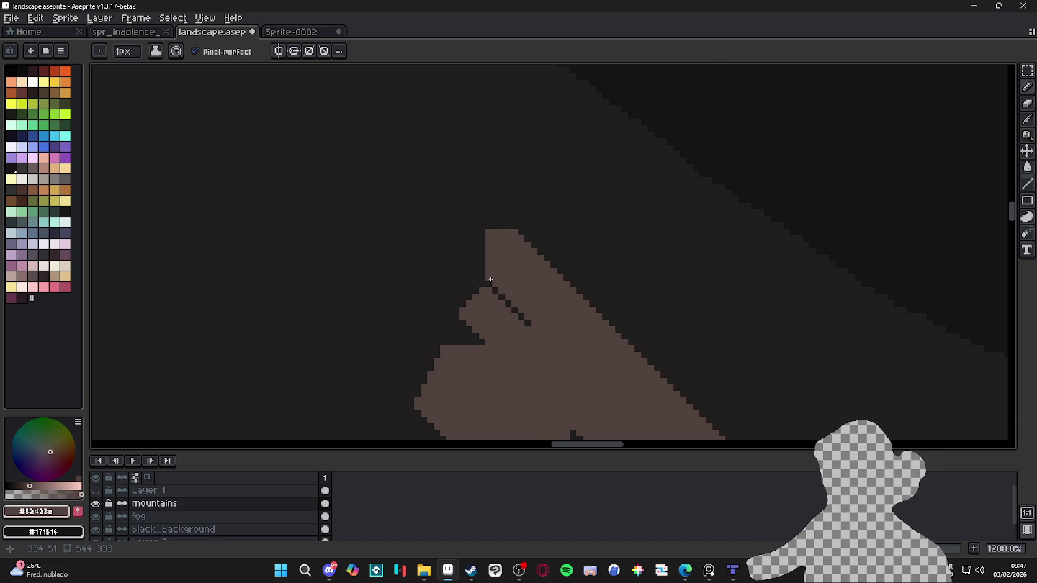
scroll(491, 279, down, 3)
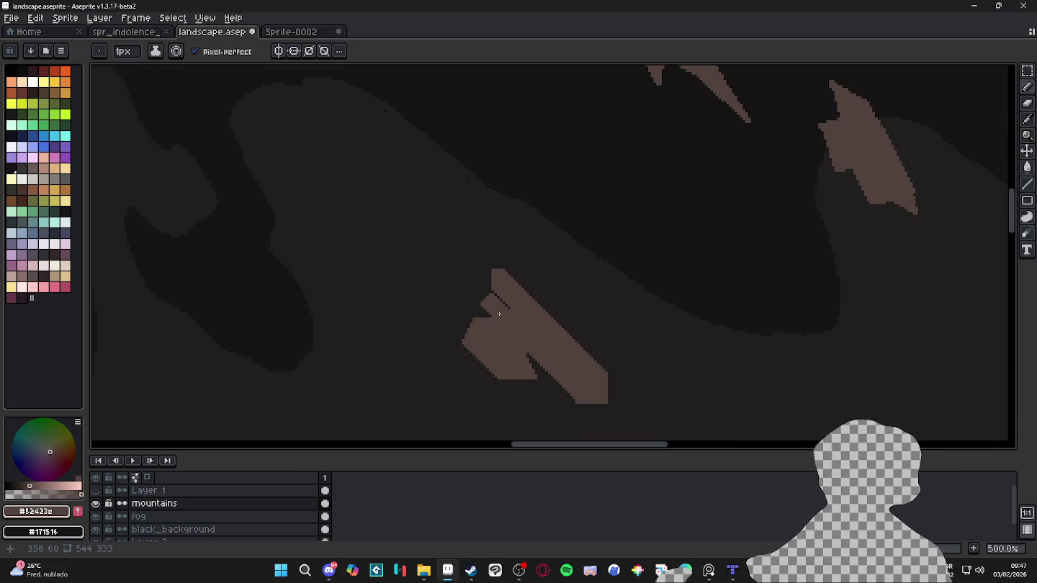
scroll(499, 314, up, 5)
drag(504, 298, 465, 257)
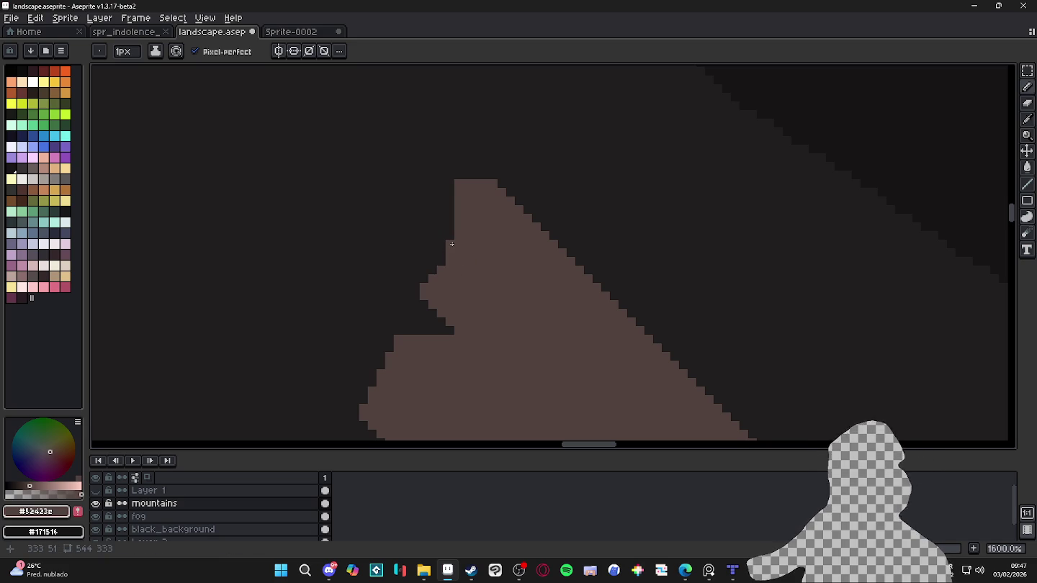
drag(447, 261, 426, 277)
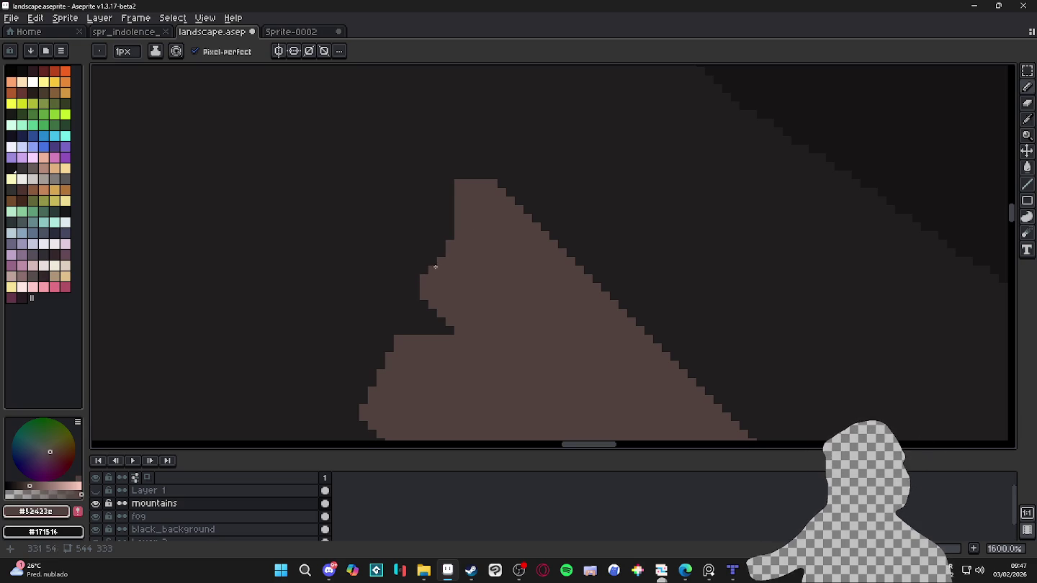
drag(437, 259, 426, 268)
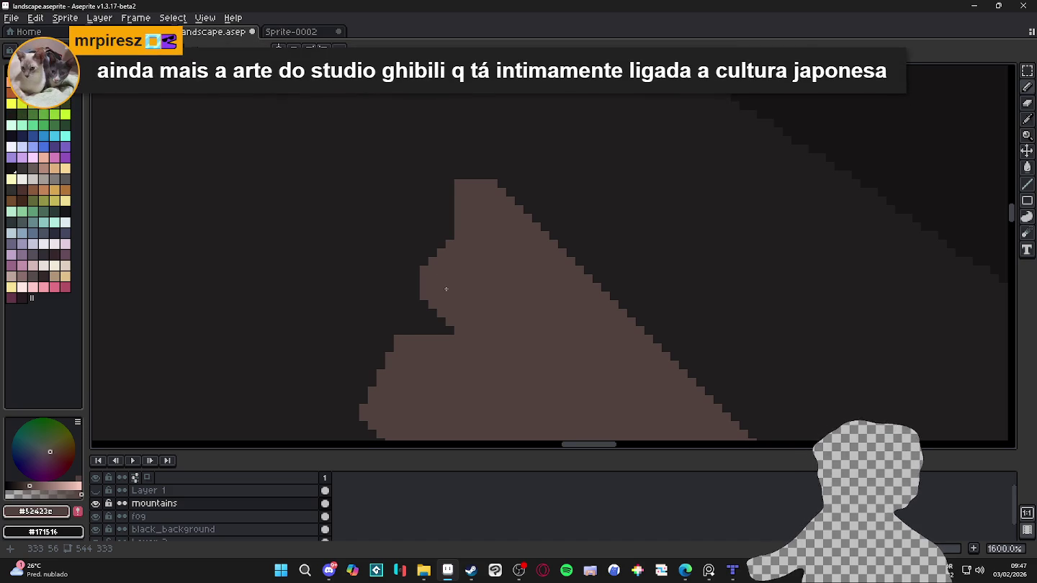
Step: Erase a stepped diagonal notch into the mountain's upper-left shoulder
key(e)
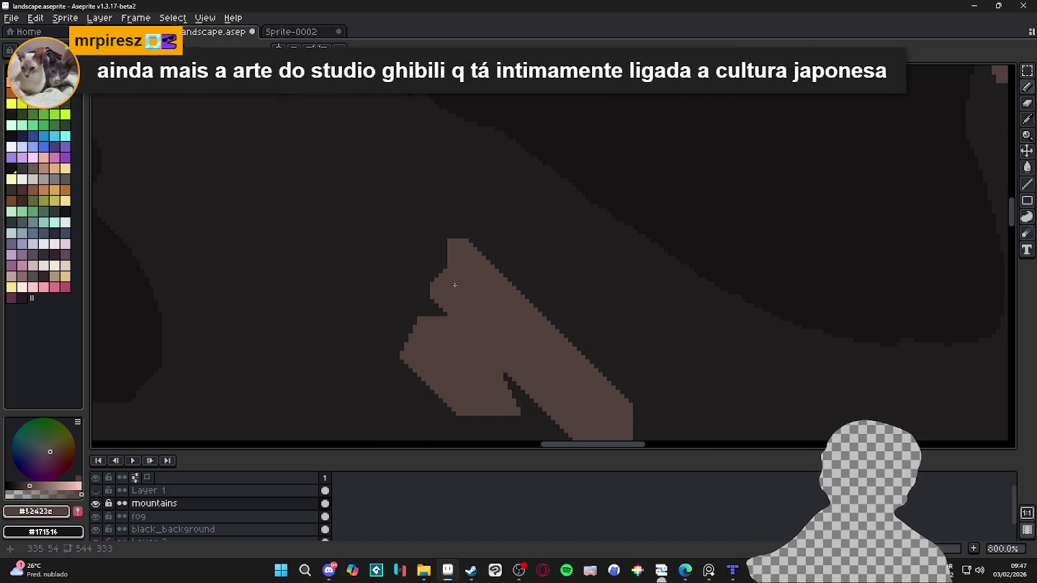
scroll(452, 245, up, 2)
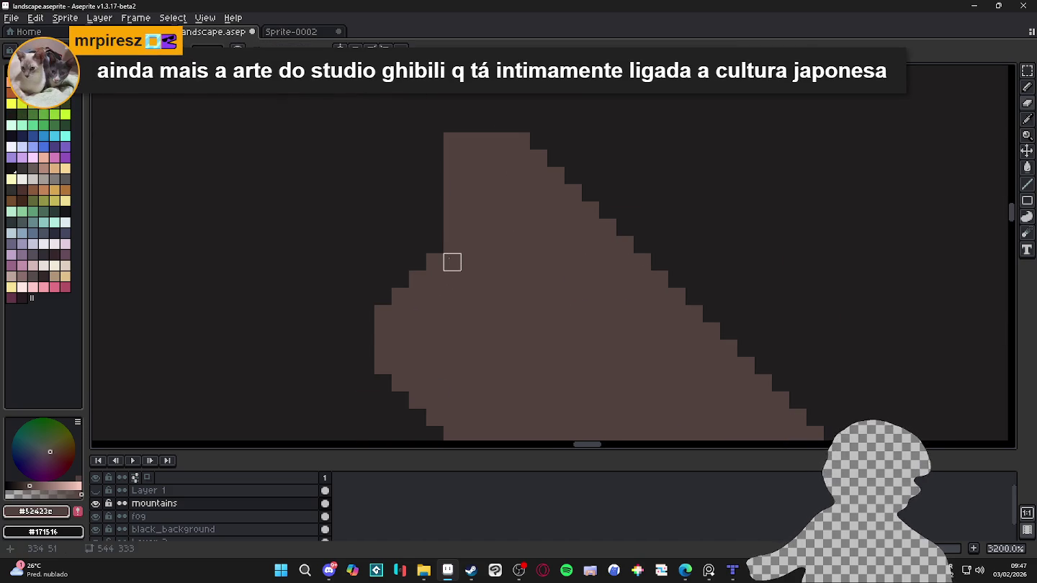
drag(452, 262, 487, 296)
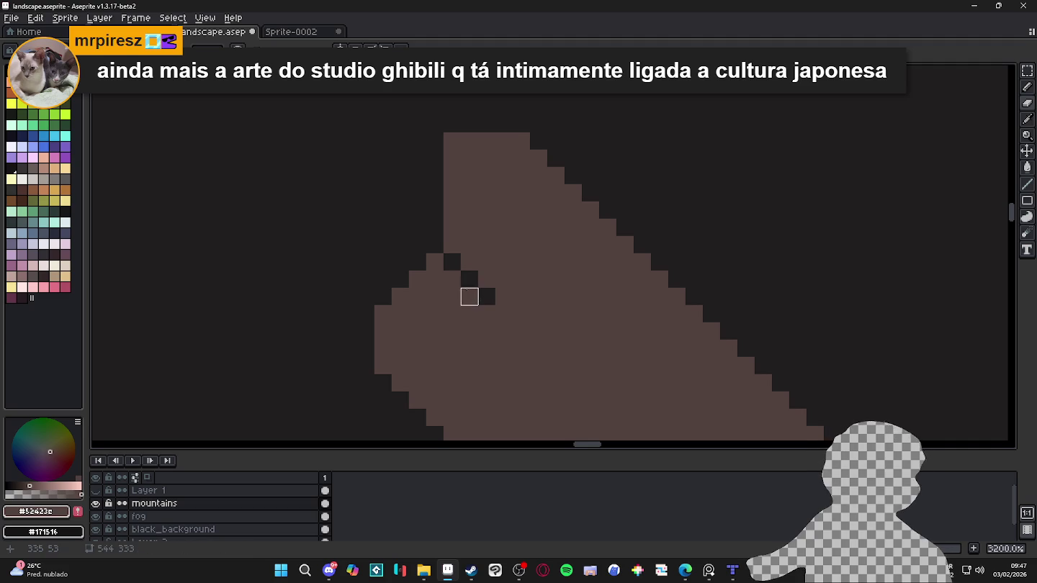
click(452, 245)
scroll(460, 288, down, 2)
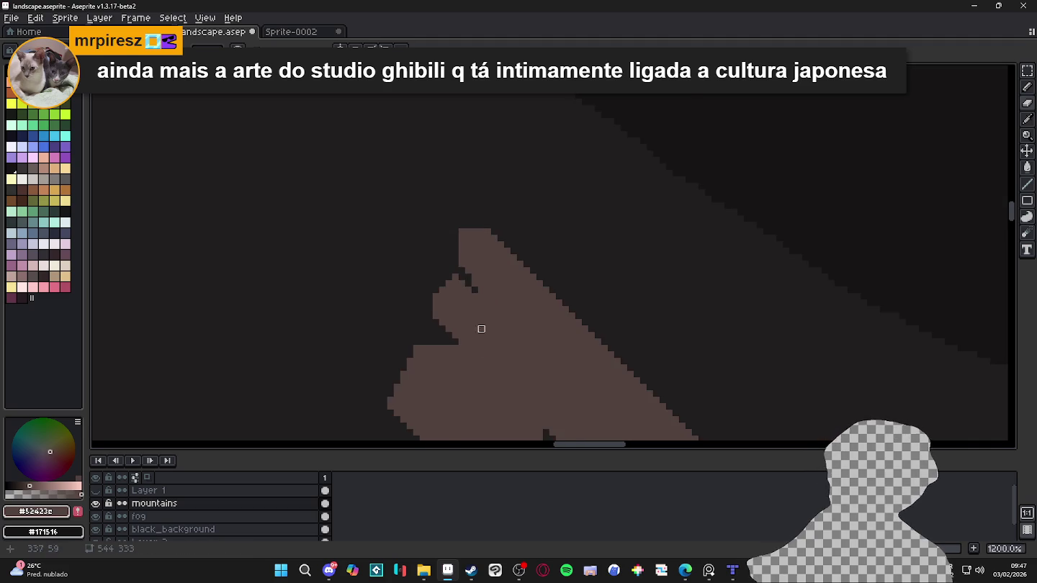
scroll(479, 331, down, 2)
scroll(476, 339, down, 2)
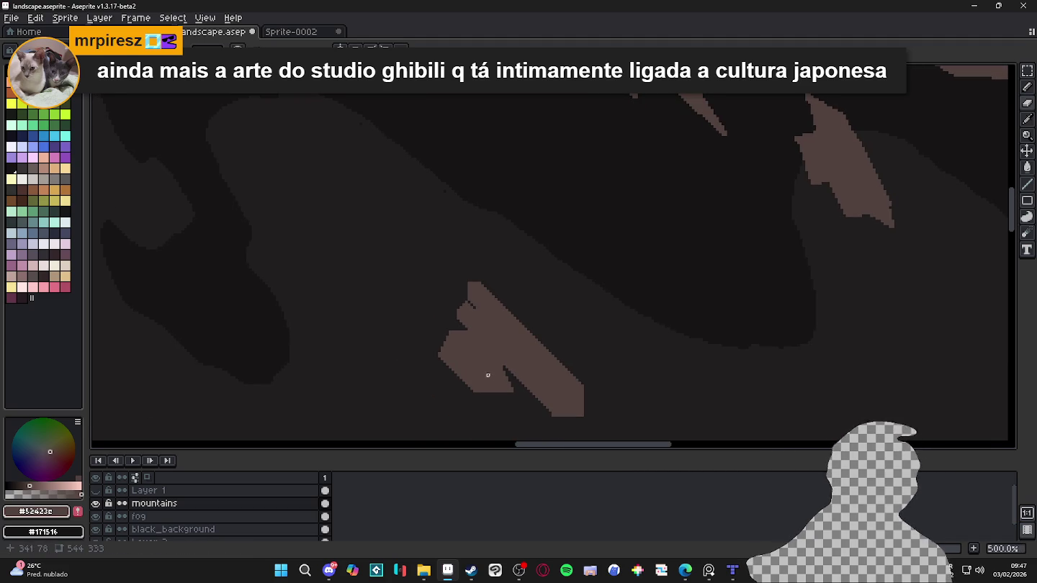
scroll(487, 375, up, 1)
scroll(520, 377, up, 1)
scroll(523, 376, up, 2)
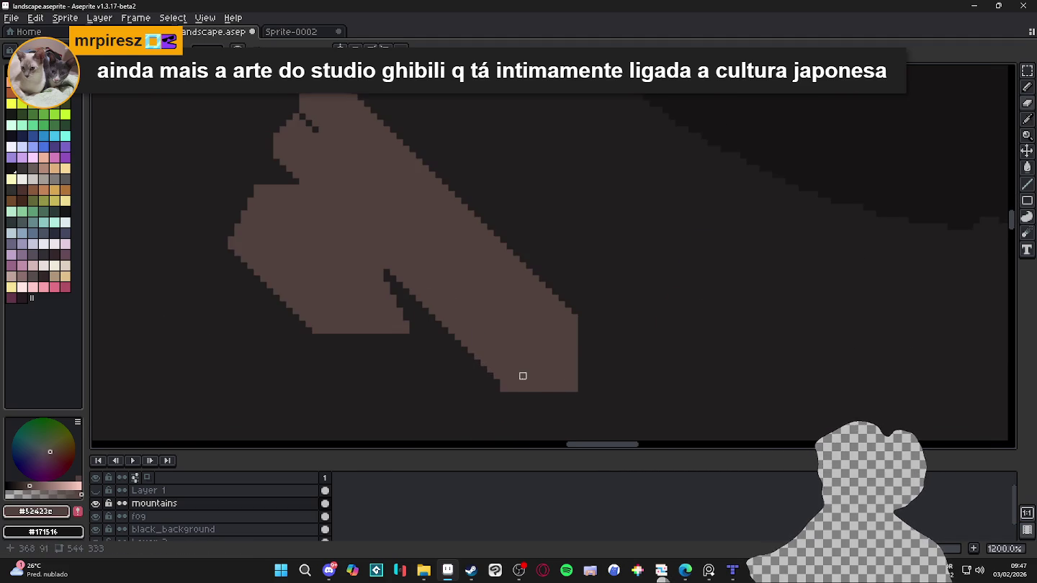
Step: Cut the mountain's lower-right corner to a clean diagonal by deleting the piece beyond a dark line
drag(573, 317, 490, 400)
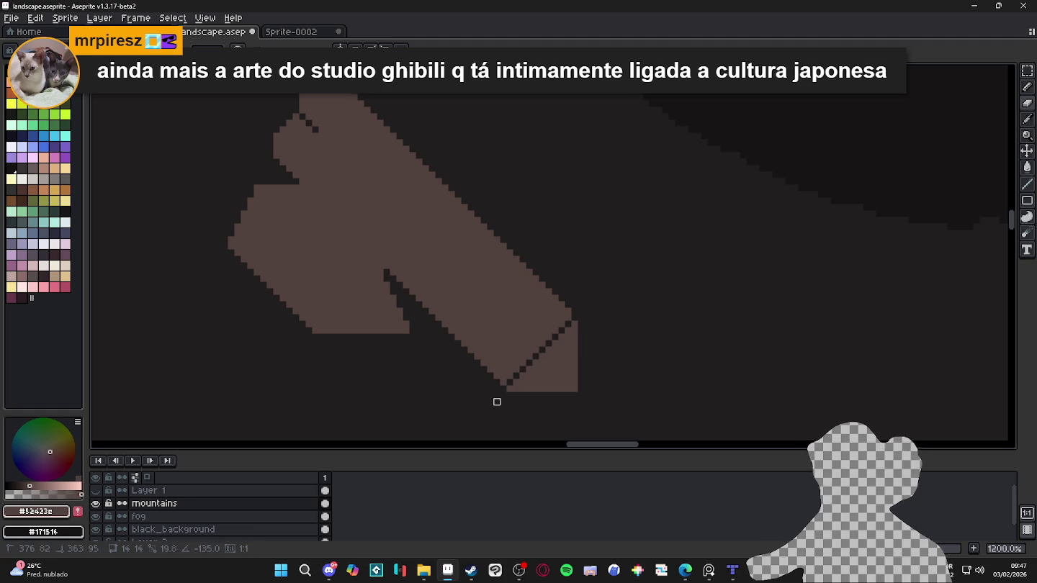
key(w)
click(548, 383)
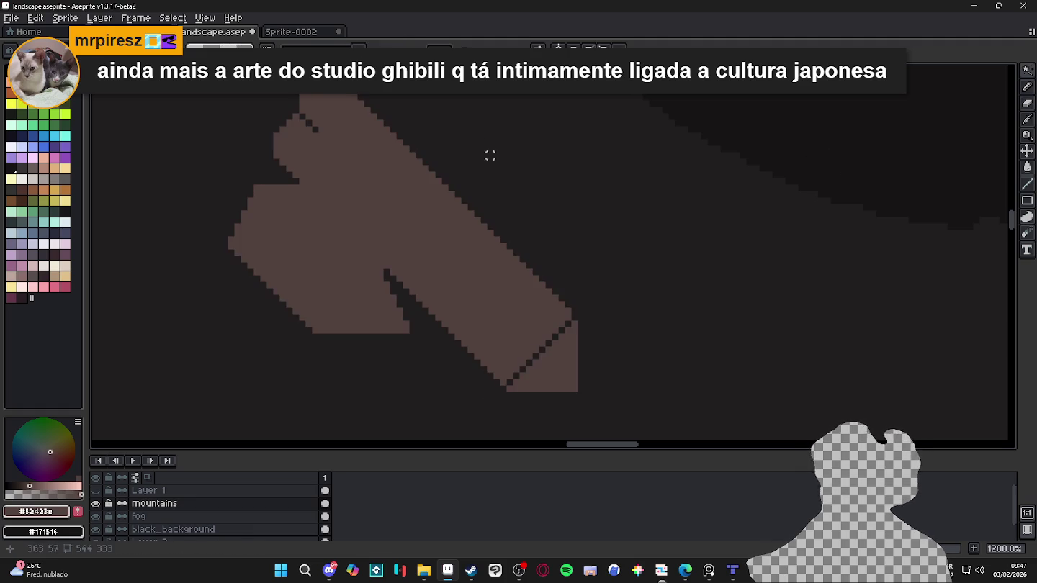
click(555, 378)
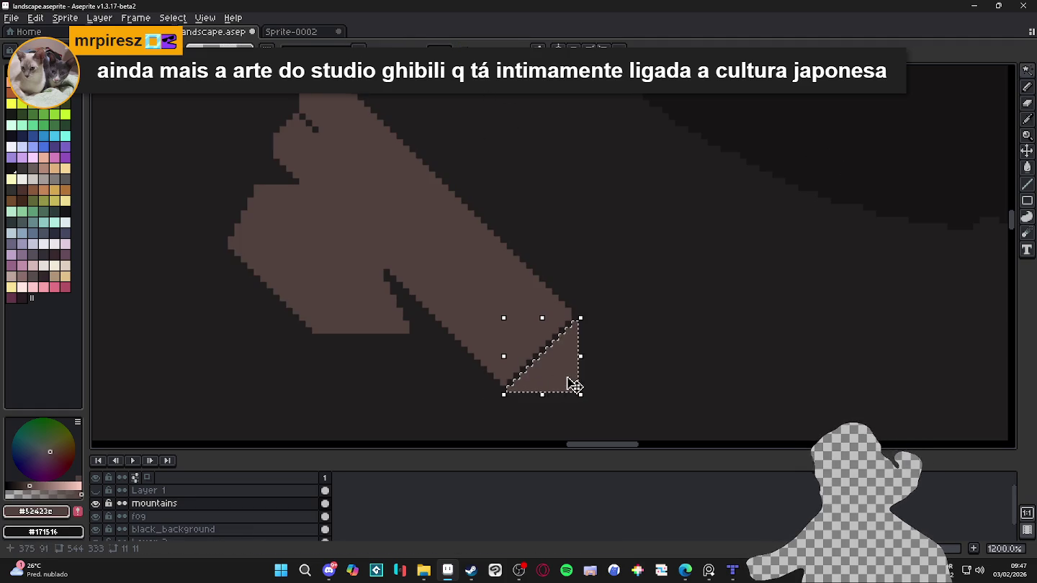
key(Delete)
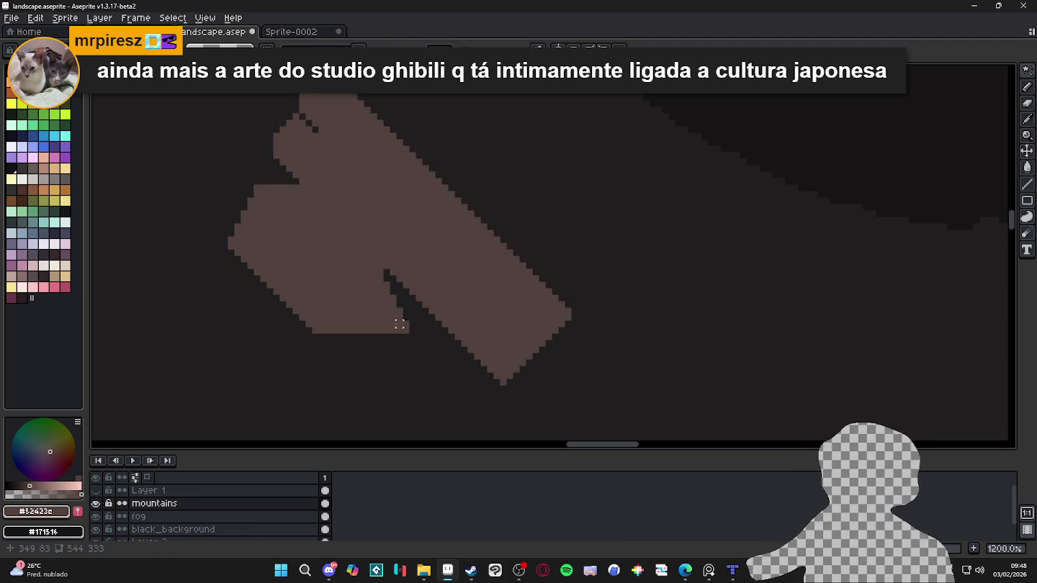
Step: Widen the inner notch by erasing a diagonal line and deleting the strip below it
key(e)
click(393, 272)
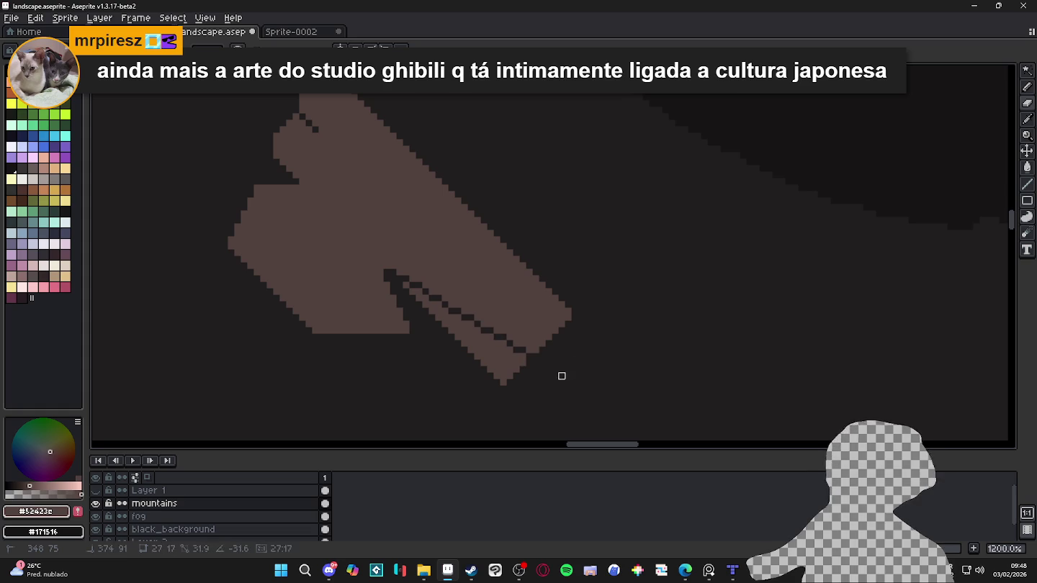
key(w)
click(513, 364)
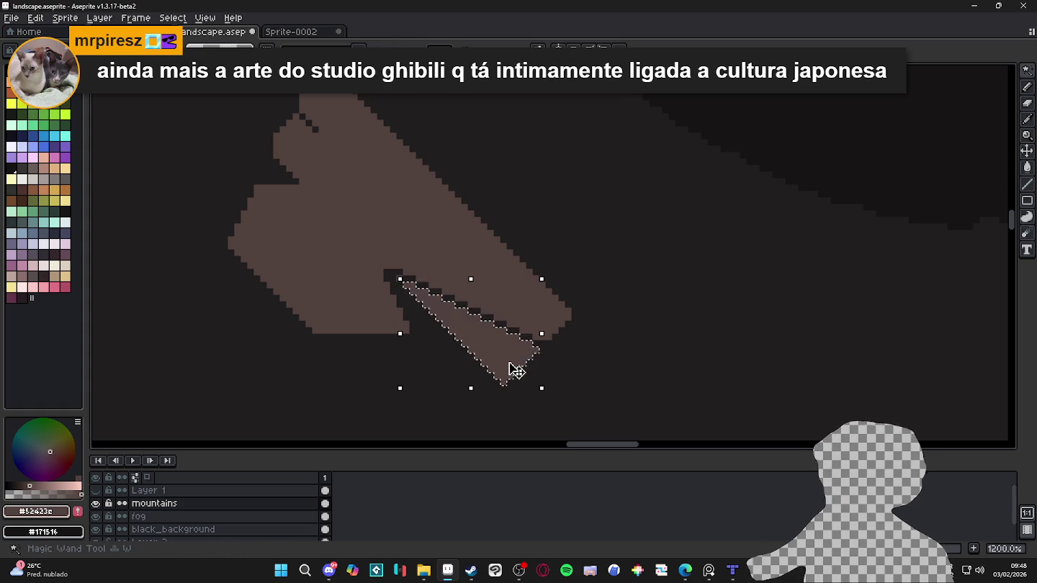
key(Delete)
Step: Try erasing pixels at the notch's inner corner, then undo that erase
scroll(476, 338, up, 1)
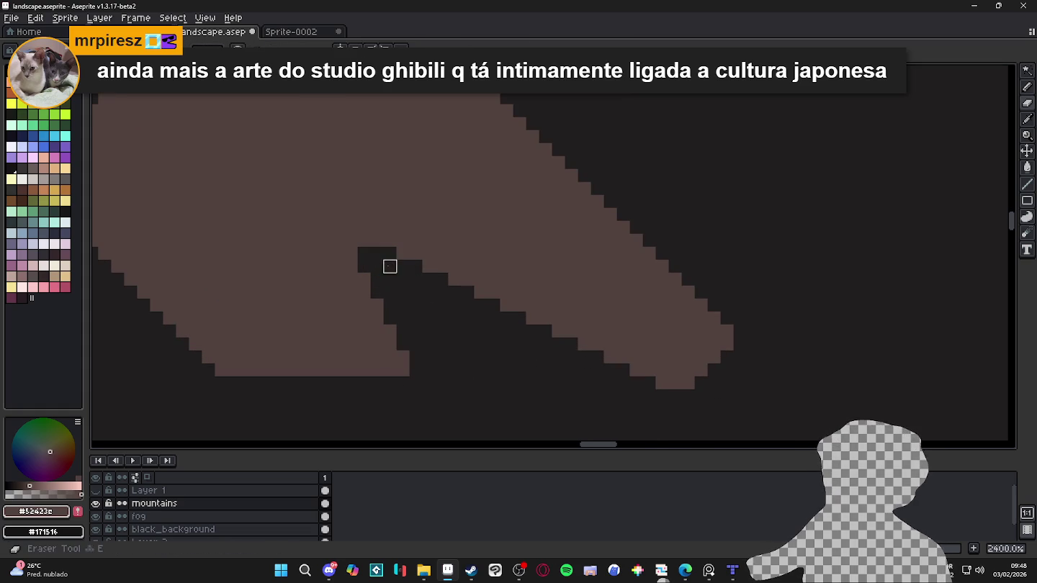
scroll(407, 303, down, 2)
key(b)
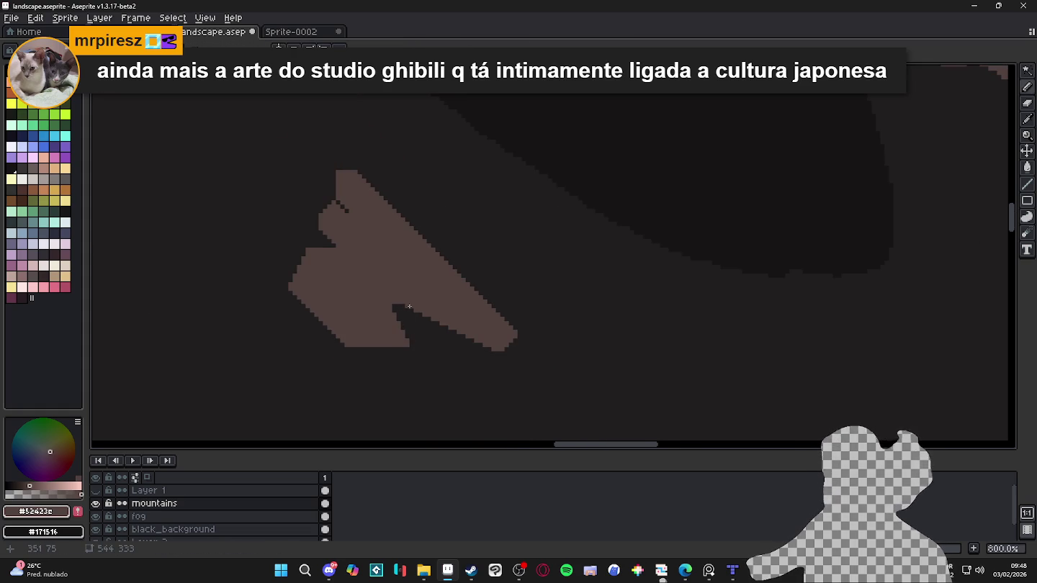
scroll(408, 307, up, 1)
scroll(384, 297, up, 1)
key(e)
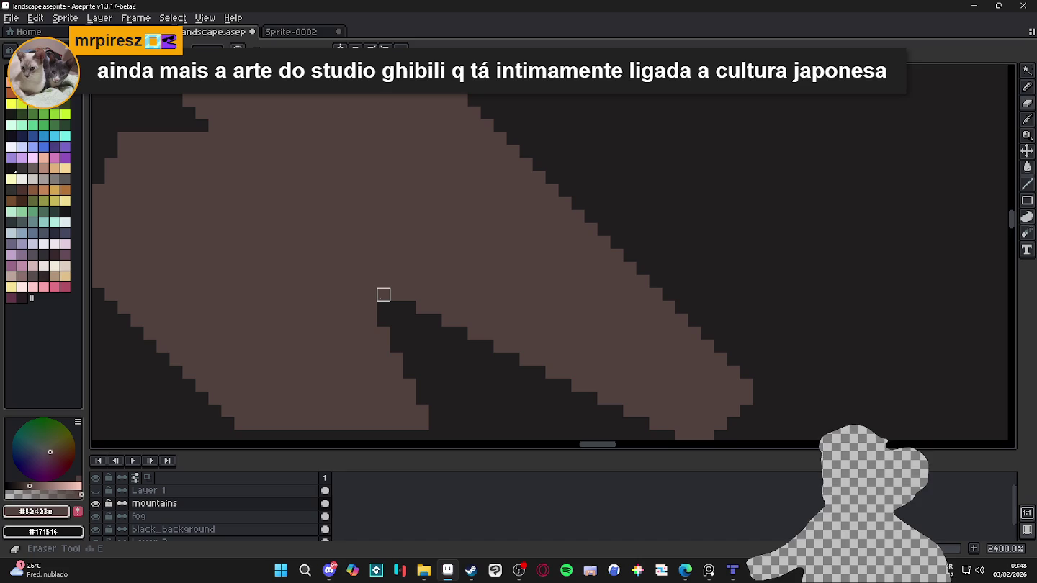
mouse_move(383, 295)
mouse_down()
mouse_move(357, 295)
mouse_move(370, 295)
mouse_up()
key(ctrl+z)
scroll(394, 318, down, 2)
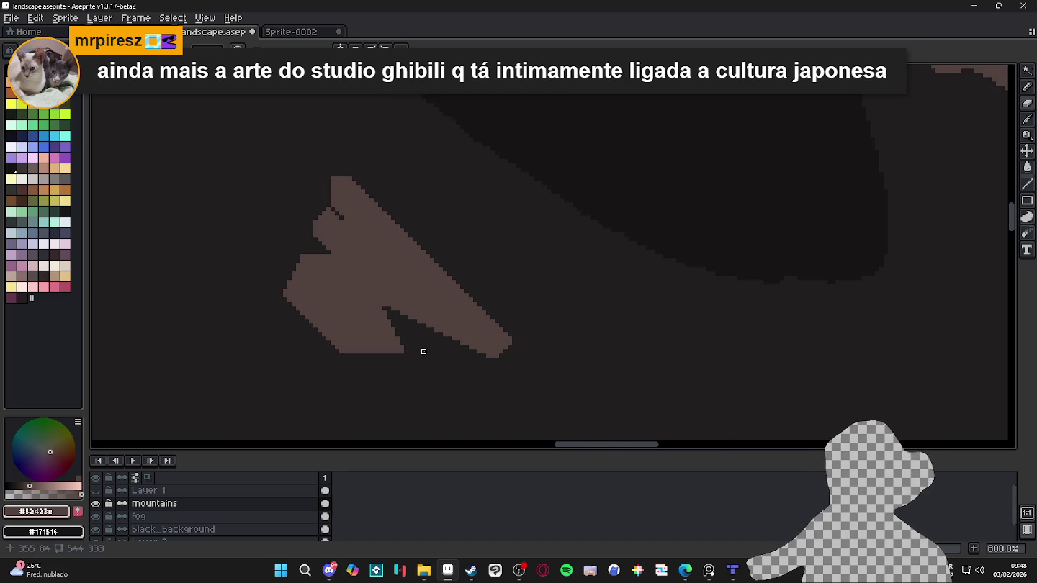
Step: Show the cave-texture Layer 1 again and bring the mountain into view
click(95, 490)
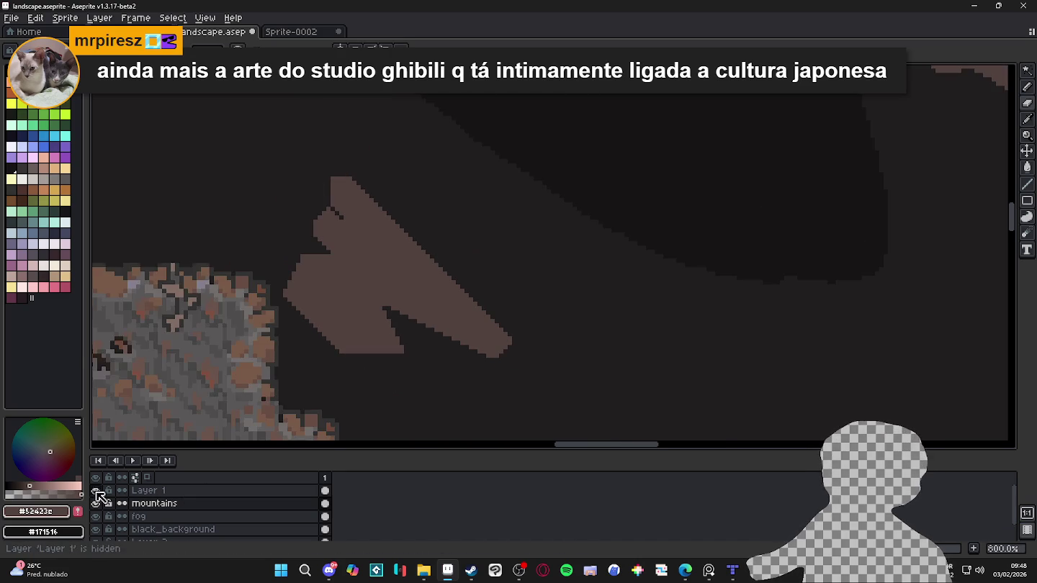
scroll(374, 356, down, 2)
scroll(374, 356, down, 2)
scroll(374, 356, down, 1)
drag(374, 356, 424, 266)
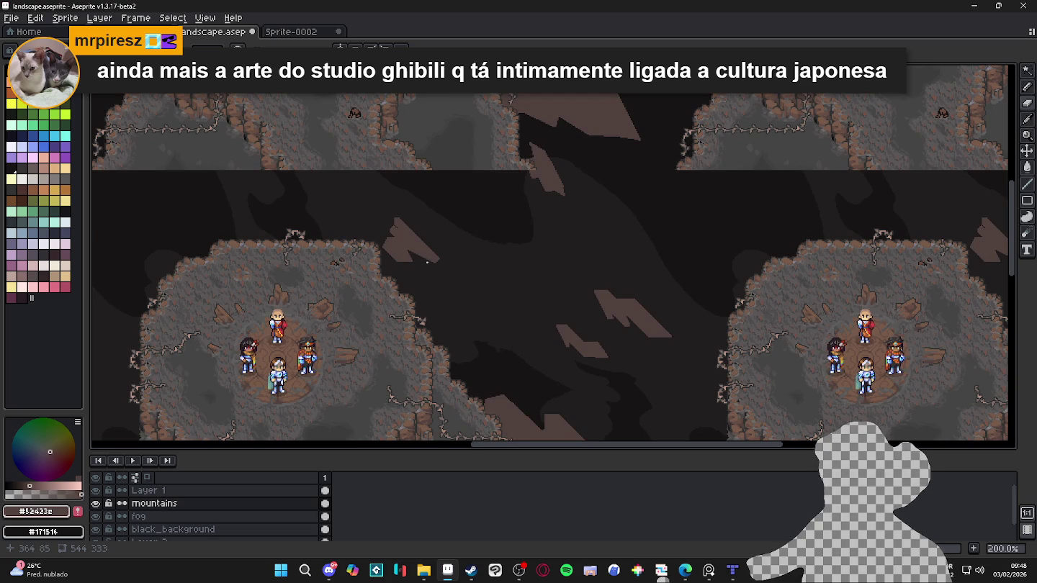
scroll(405, 202, up, 4)
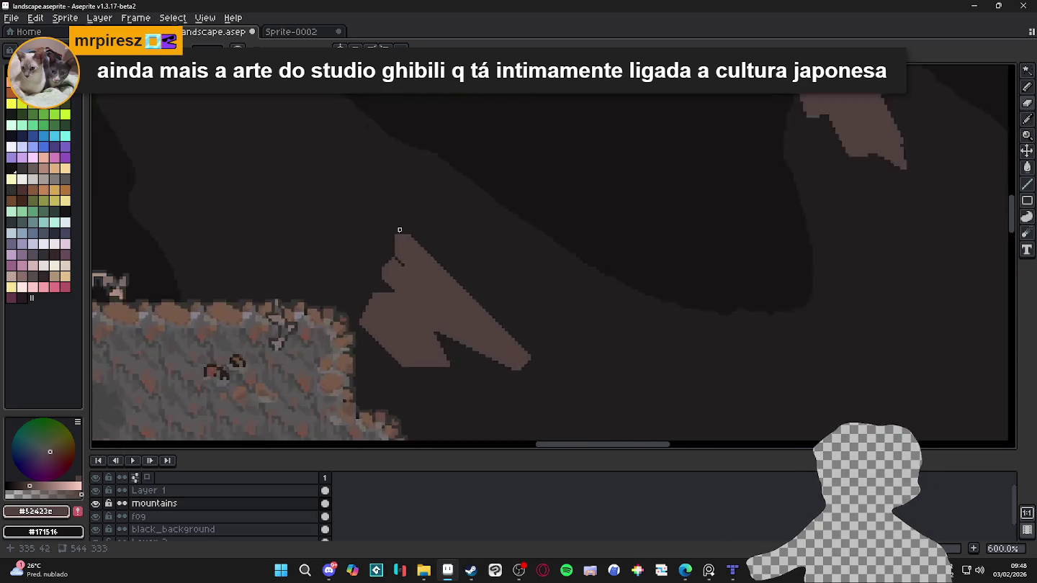
scroll(400, 288, up, 4)
Step: Trim the mountain's peak by drawing a dark line and deleting the piece above it
drag(413, 307, 501, 306)
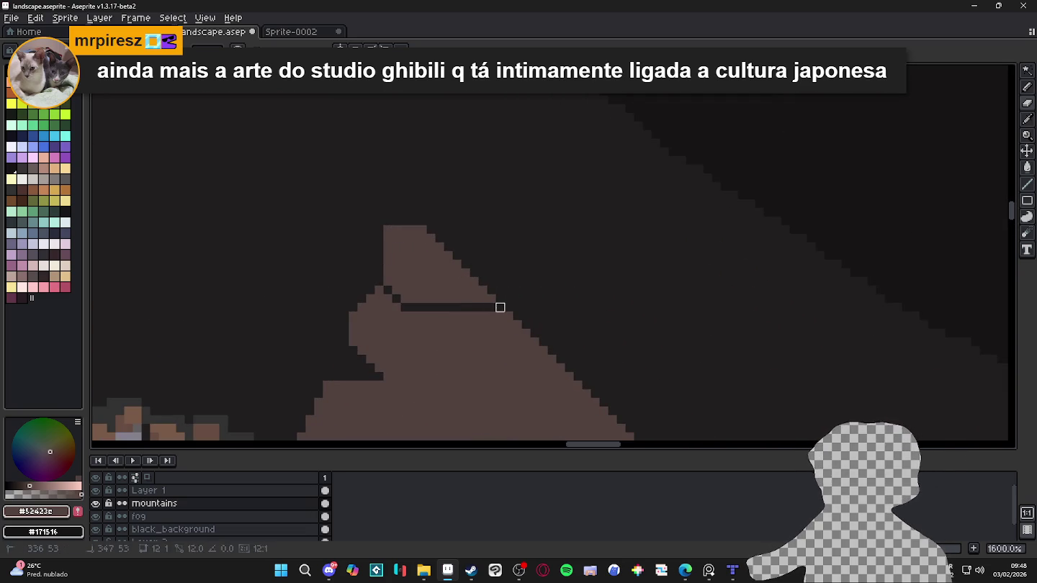
key(w)
click(461, 284)
key(Delete)
Step: Fill three pixels at the upper-right edge and erase a diagonal down the upper-right slope
scroll(456, 279, up, 1)
scroll(455, 278, down, 3)
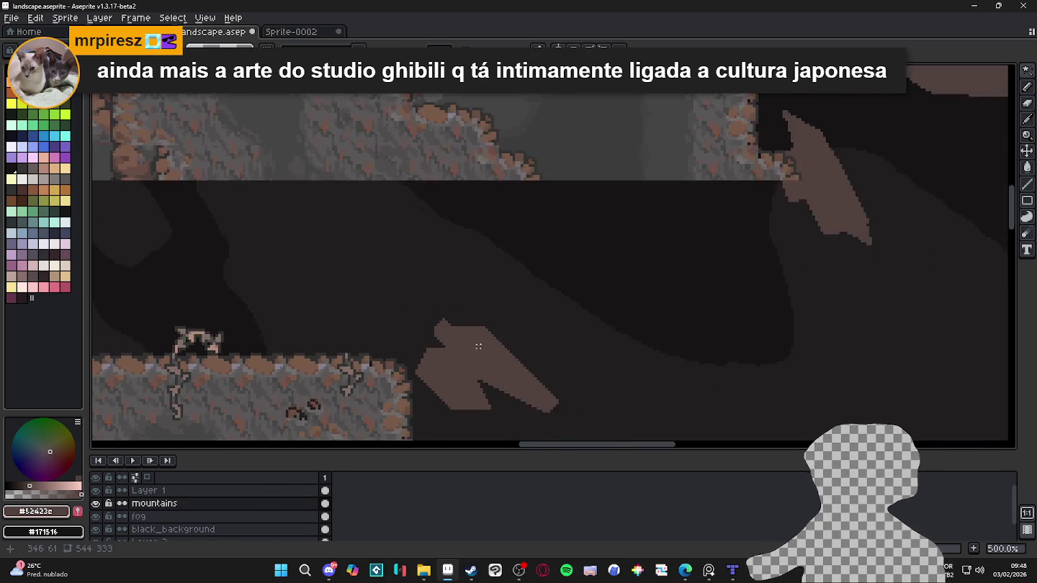
scroll(447, 237, up, 1)
scroll(447, 238, up, 1)
scroll(447, 238, up, 1)
key(e)
key(b)
drag(460, 239, 434, 212)
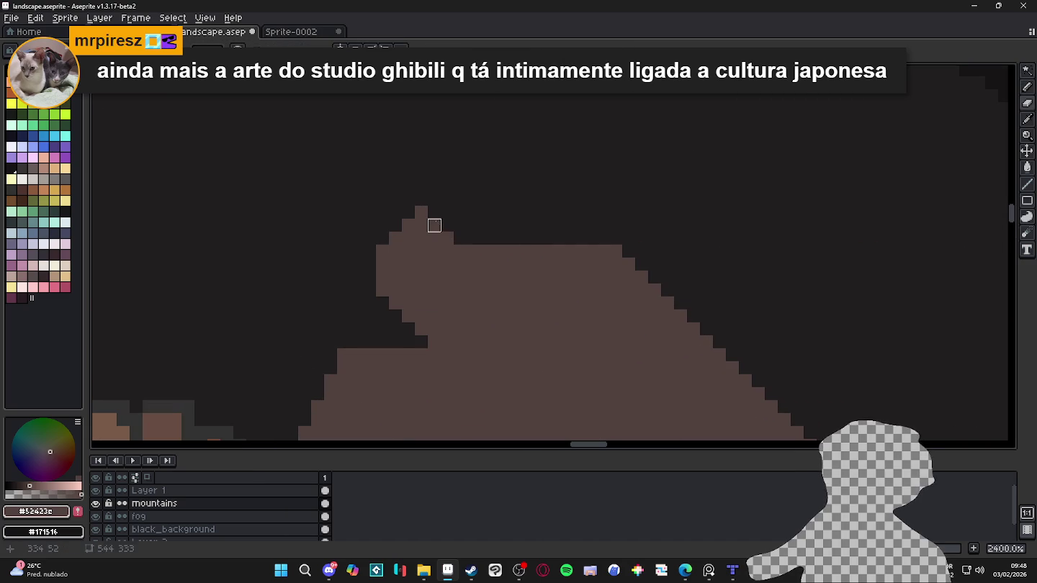
key(e)
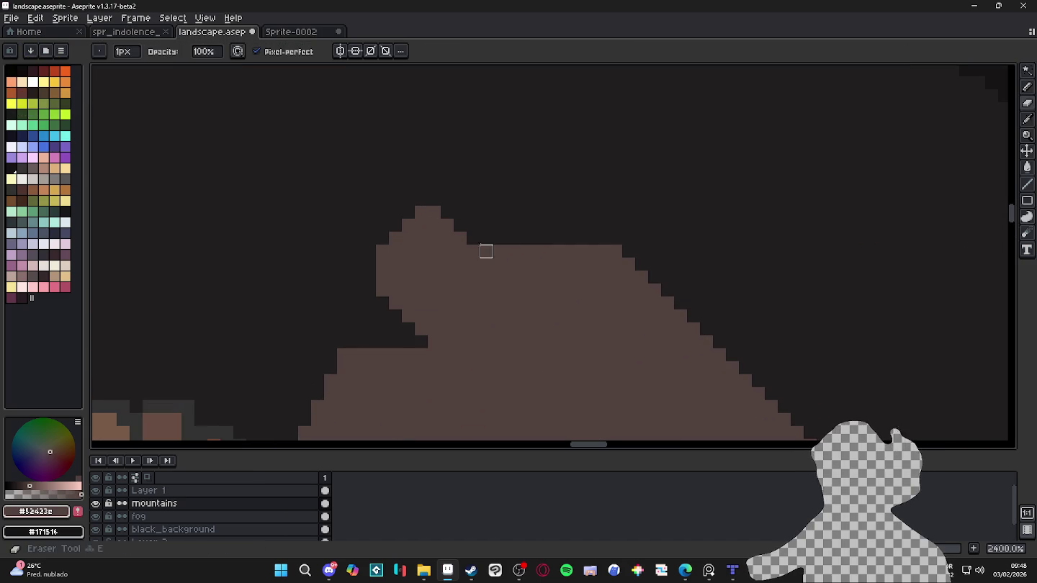
mouse_move(475, 242)
mouse_down()
mouse_move(539, 303)
mouse_move(499, 251)
mouse_up()
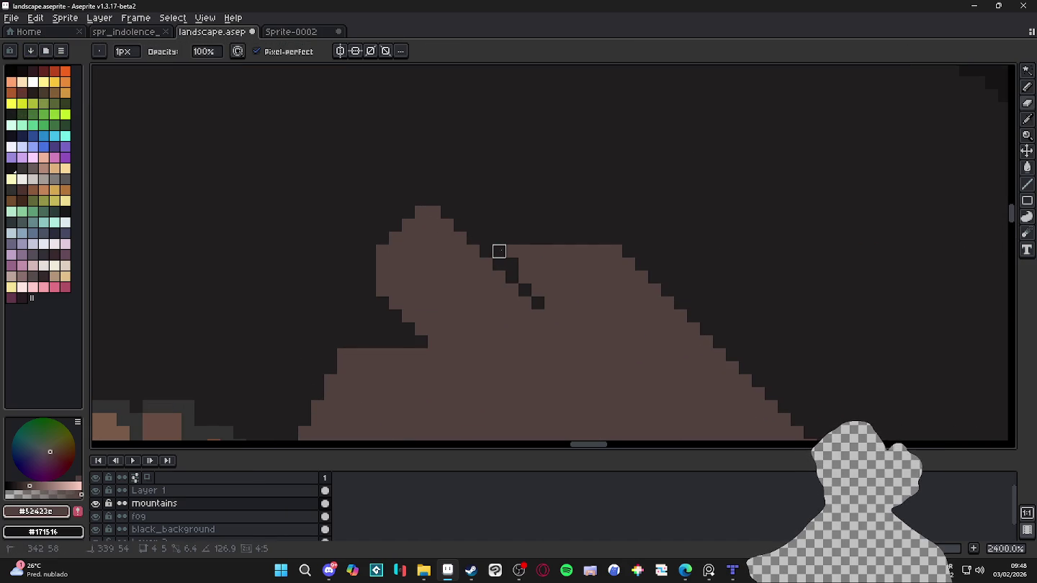
Step: Draw a diagonal edge down from the notch and fill the new spike tip brown
scroll(526, 295, down, 2)
scroll(528, 293, down, 2)
scroll(531, 291, down, 1)
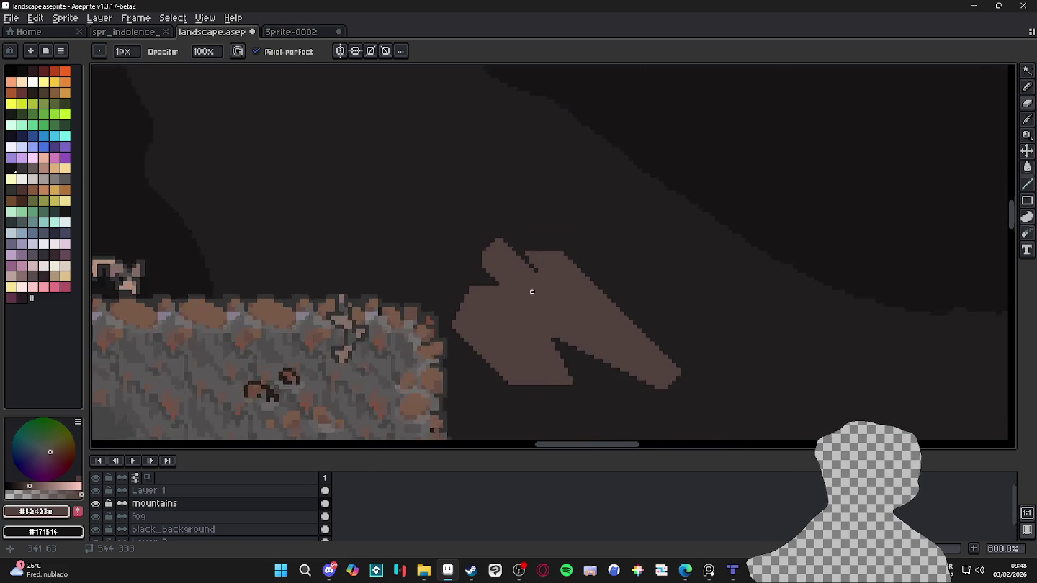
scroll(535, 296, down, 1)
scroll(529, 277, up, 3)
scroll(523, 255, up, 3)
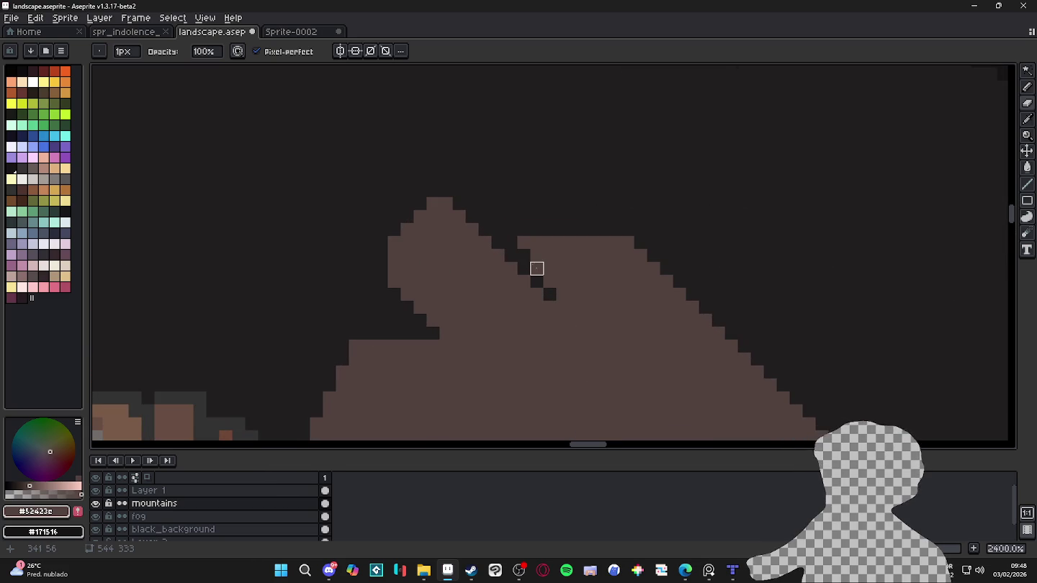
scroll(550, 280, down, 3)
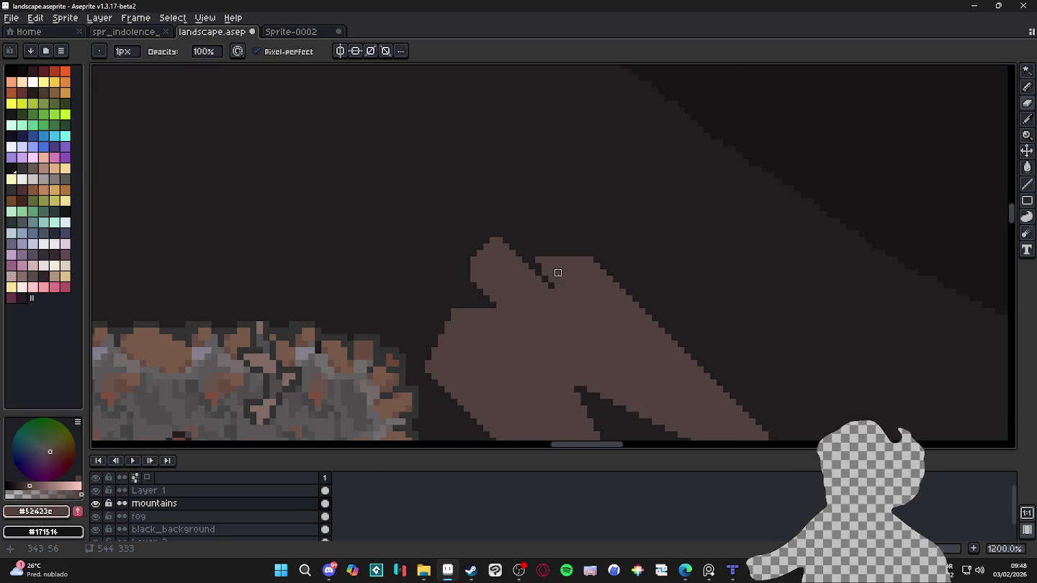
scroll(556, 280, down, 1)
scroll(534, 341, up, 1)
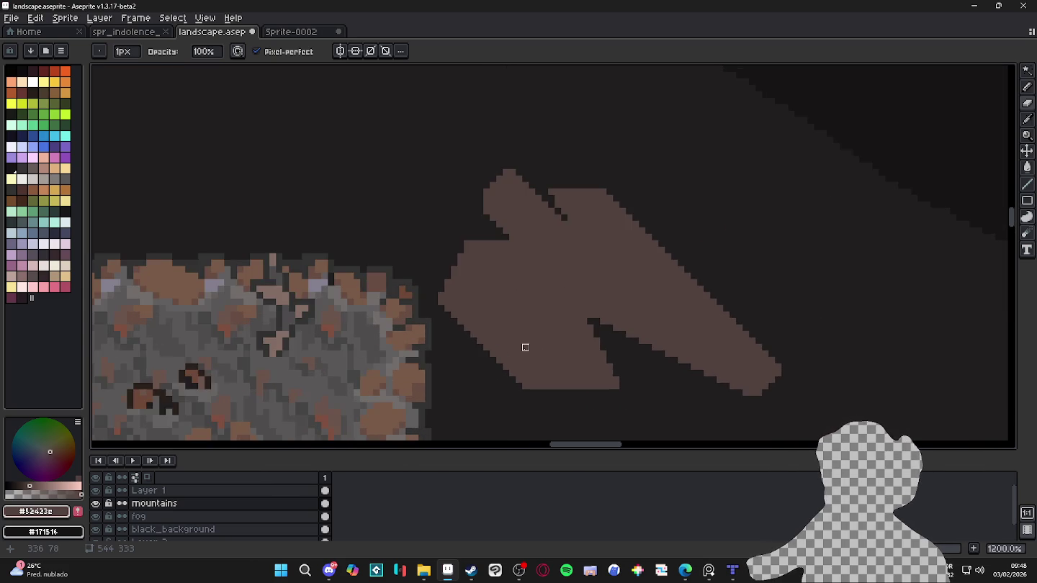
scroll(527, 353, down, 1)
scroll(542, 361, down, 2)
scroll(565, 369, up, 3)
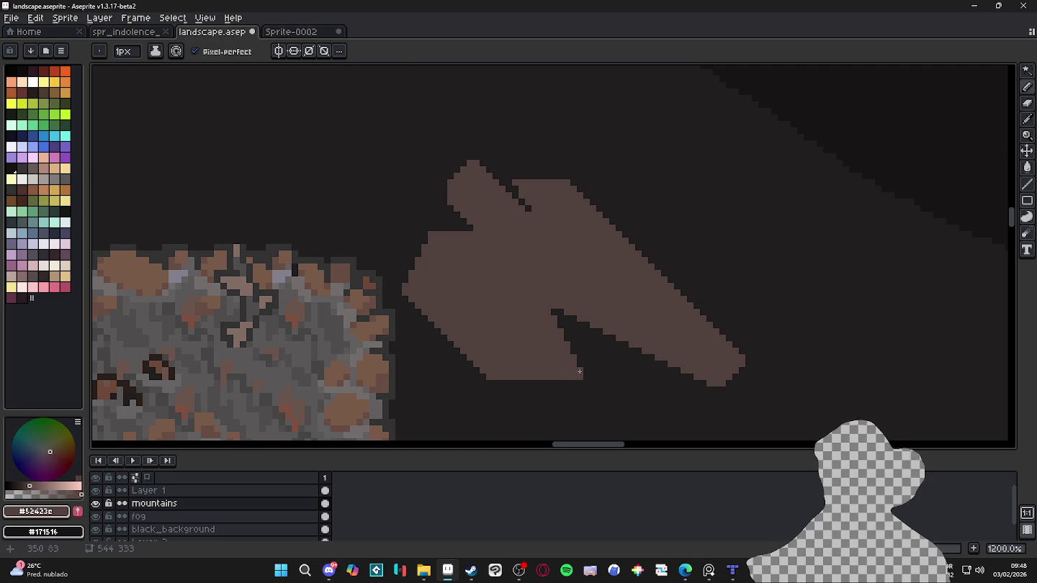
mouse_move(556, 319)
mouse_down()
mouse_move(591, 418)
mouse_move(577, 387)
mouse_up()
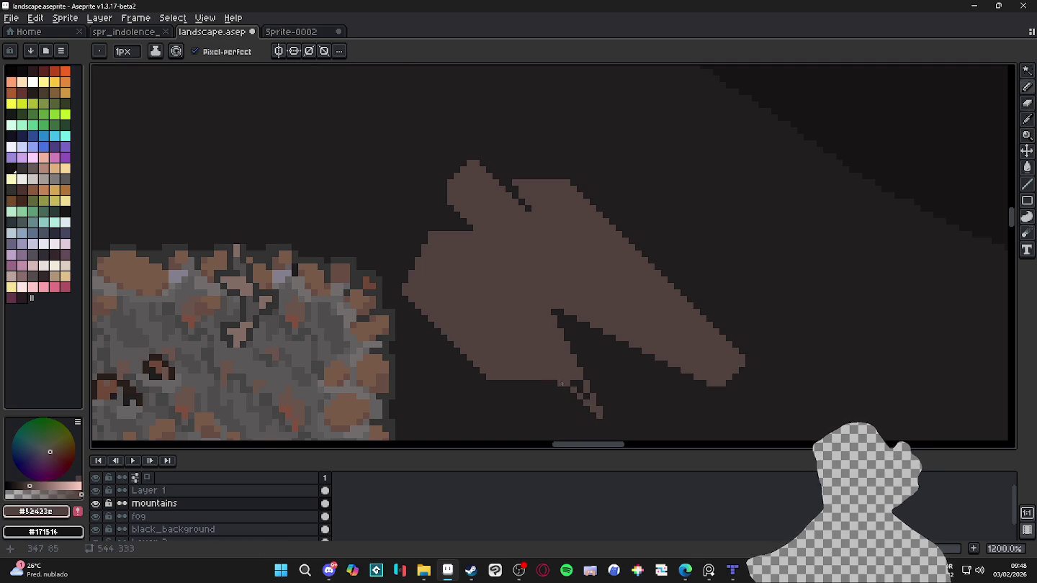
key(g)
click(576, 387)
Step: Shift the view to see more of the landscape around the new spike
key(b)
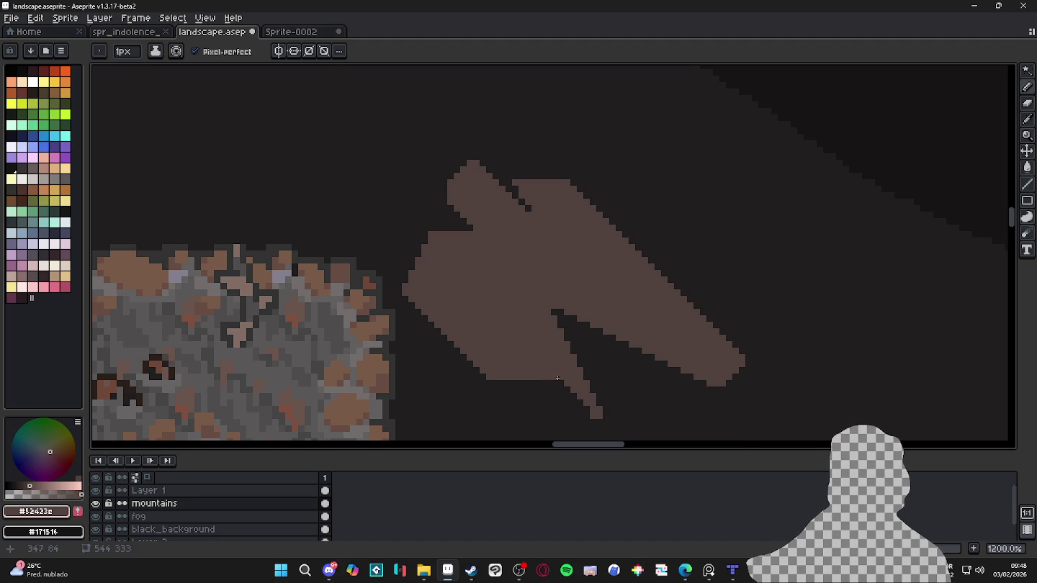
key(e)
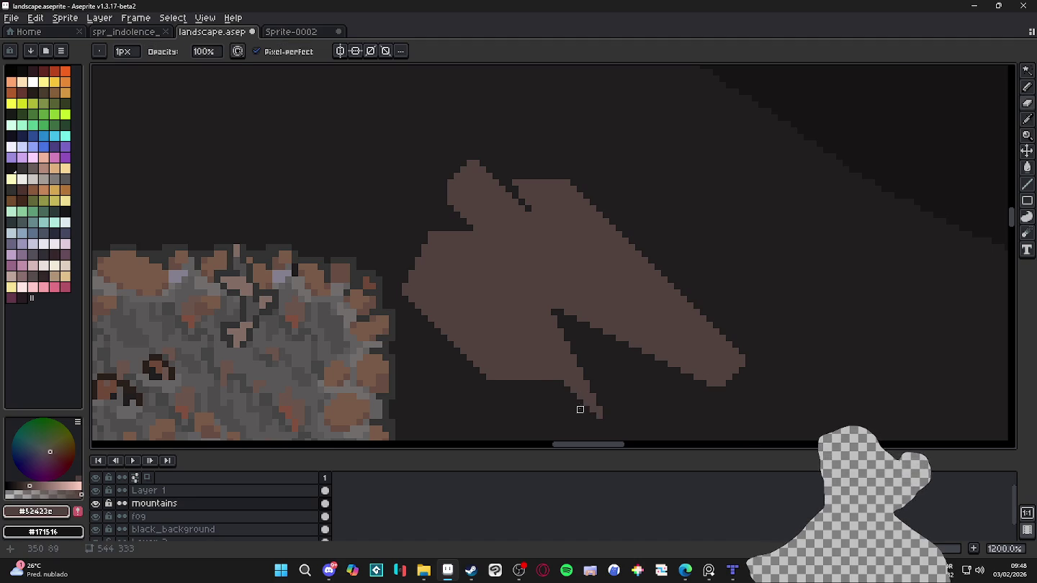
scroll(579, 409, down, 6)
drag(567, 407, 540, 325)
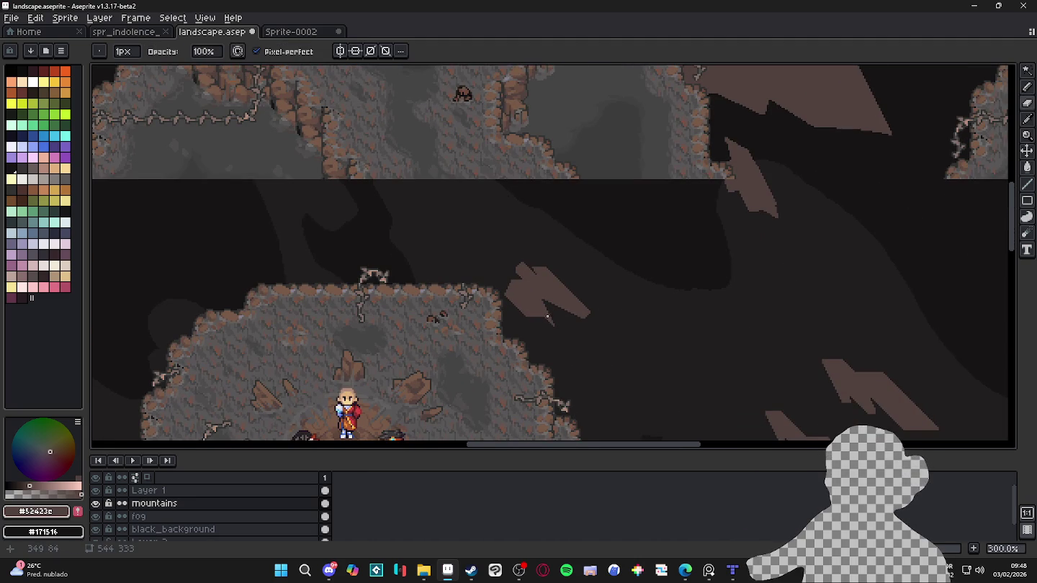
key(b)
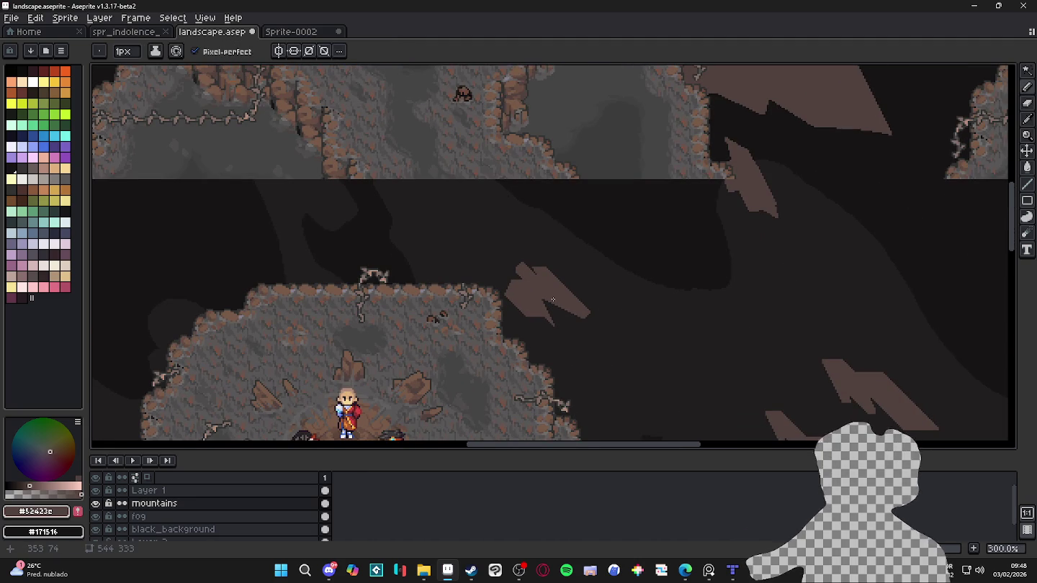
scroll(553, 299, down, 1)
scroll(583, 339, down, 1)
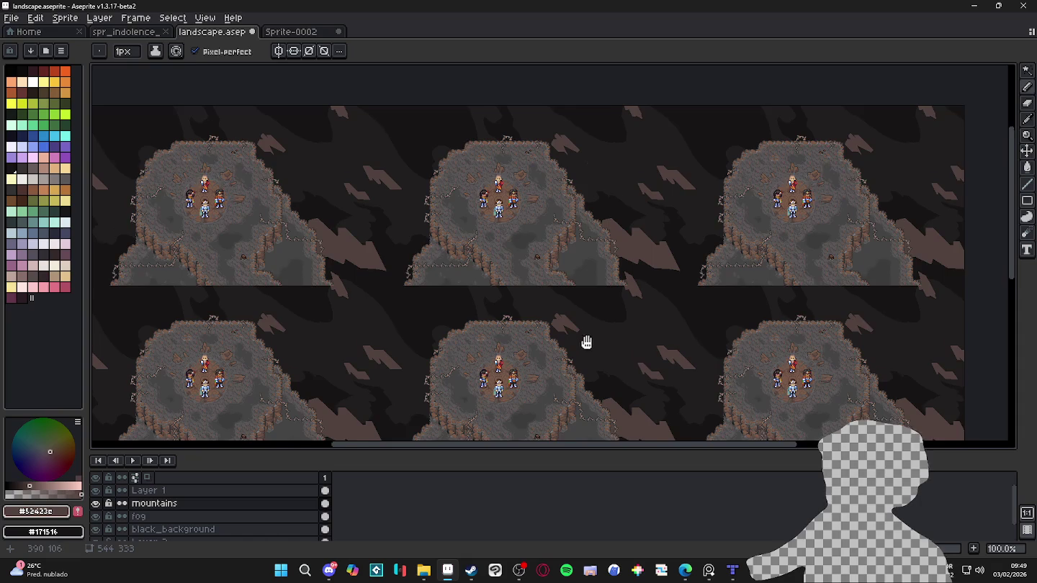
Step: Add a brown sliver beside the mountain from two parallel lines filled brown, touching up its edge
scroll(602, 328, up, 3)
scroll(573, 296, up, 3)
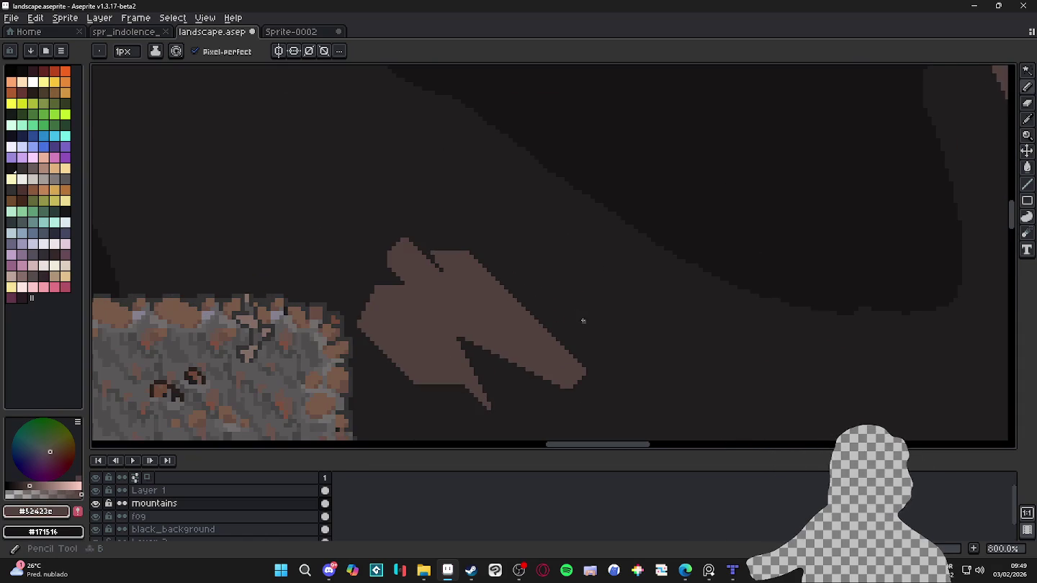
mouse_move(574, 304)
mouse_down()
mouse_move(595, 303)
mouse_move(641, 348)
mouse_up()
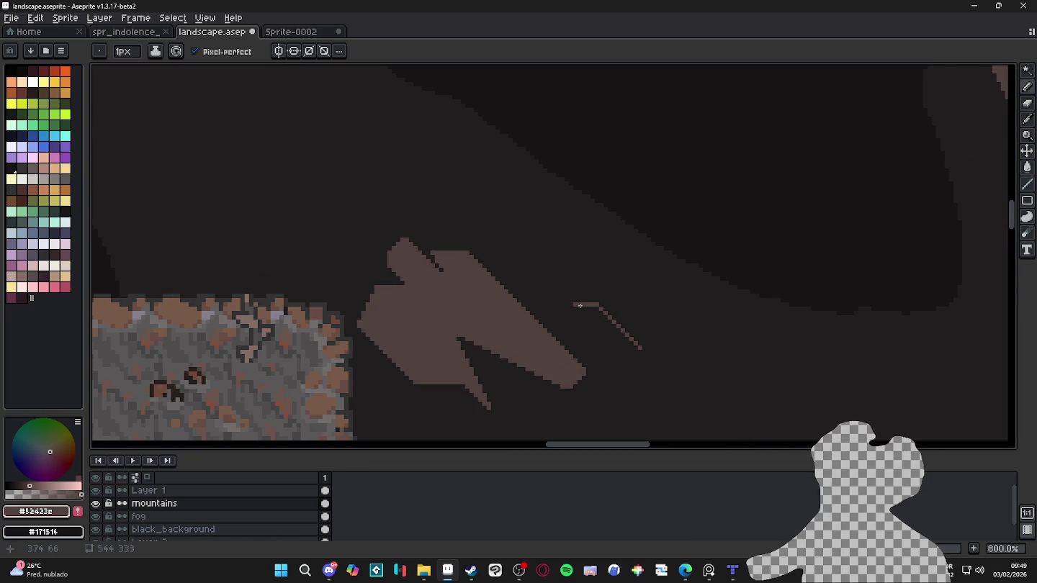
drag(578, 306, 610, 345)
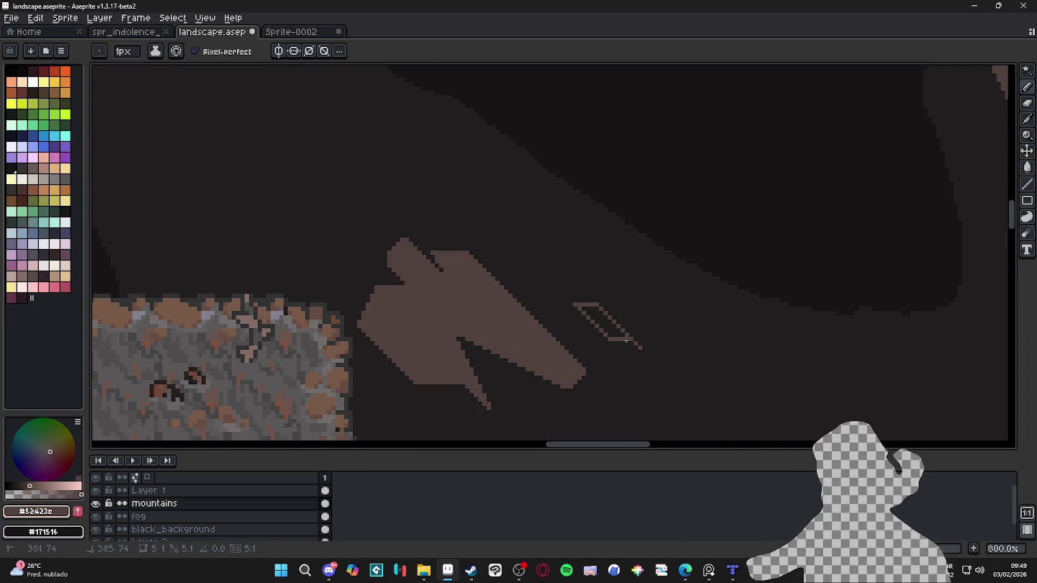
key(g)
click(616, 330)
key(b)
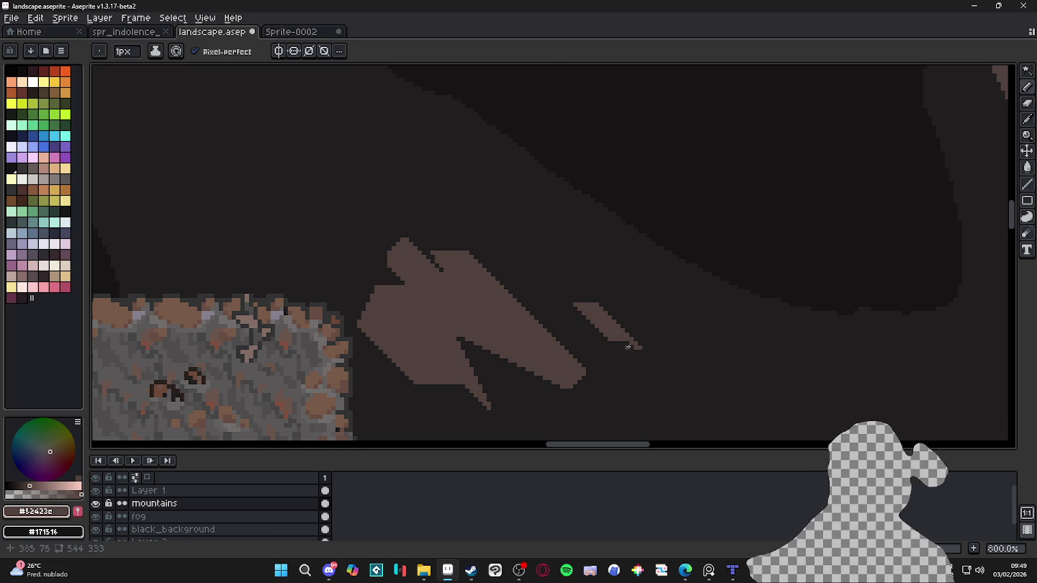
drag(631, 348, 623, 343)
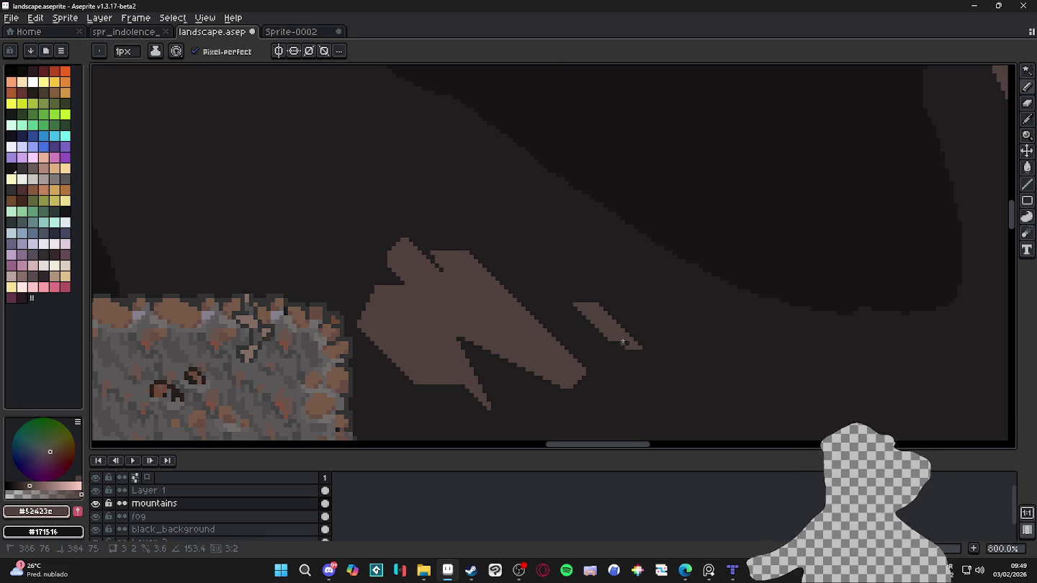
Step: Outline a second sliver with straight line segments and fill it brown
scroll(555, 302, up, 3)
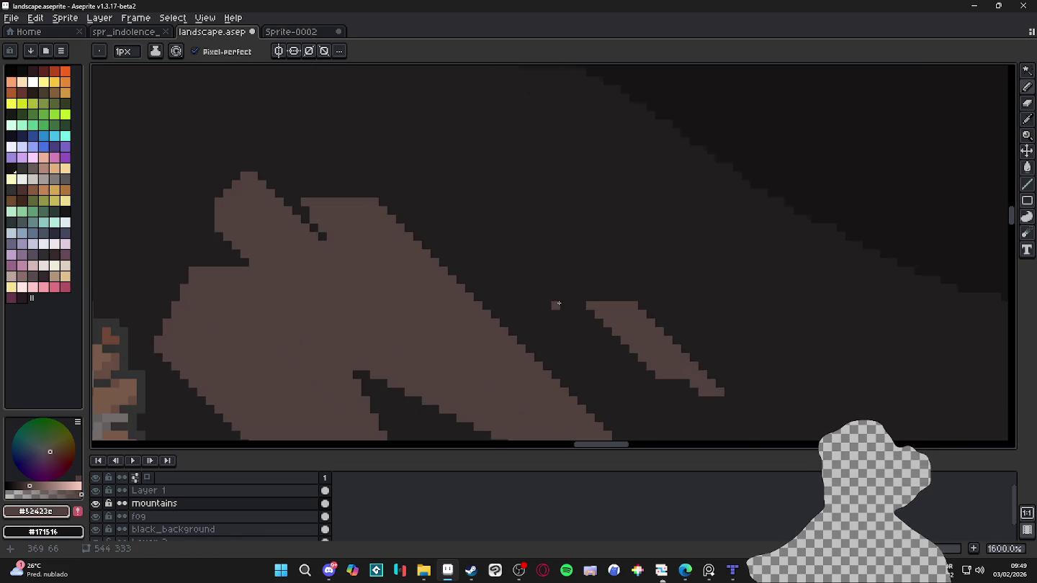
scroll(557, 303, down, 1)
click(550, 297)
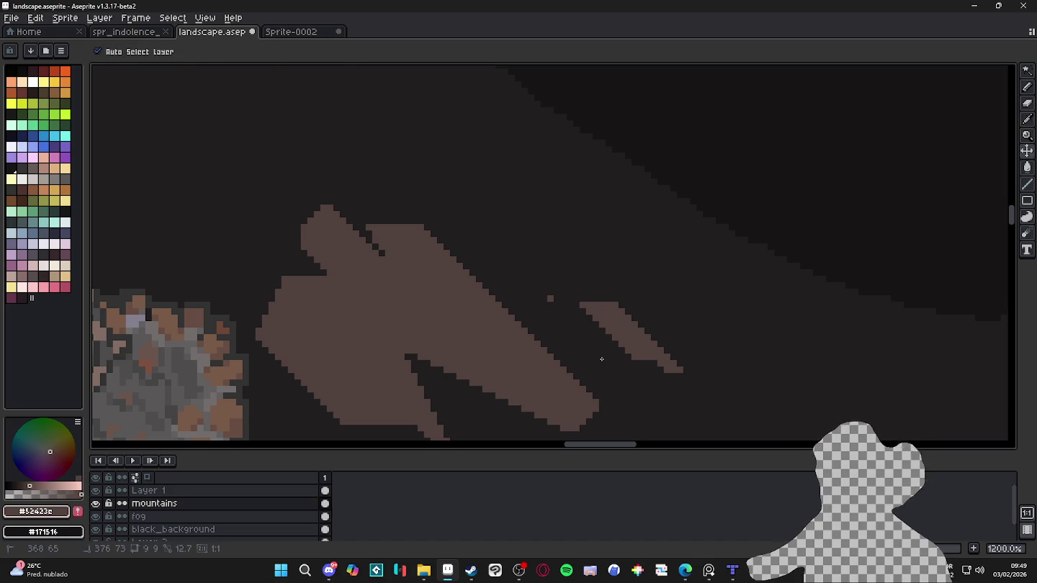
shift+click(606, 357)
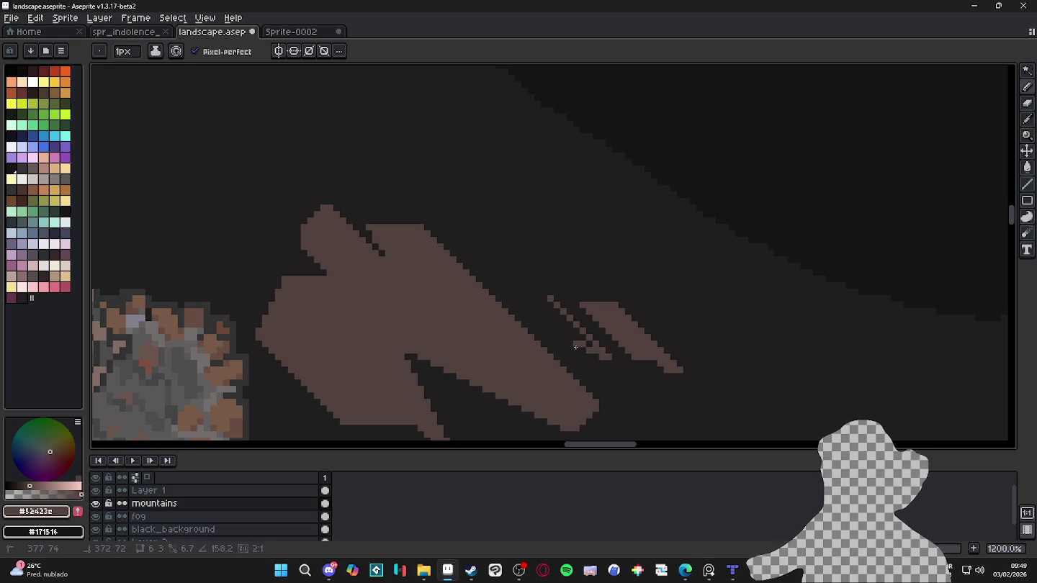
shift+click(582, 355)
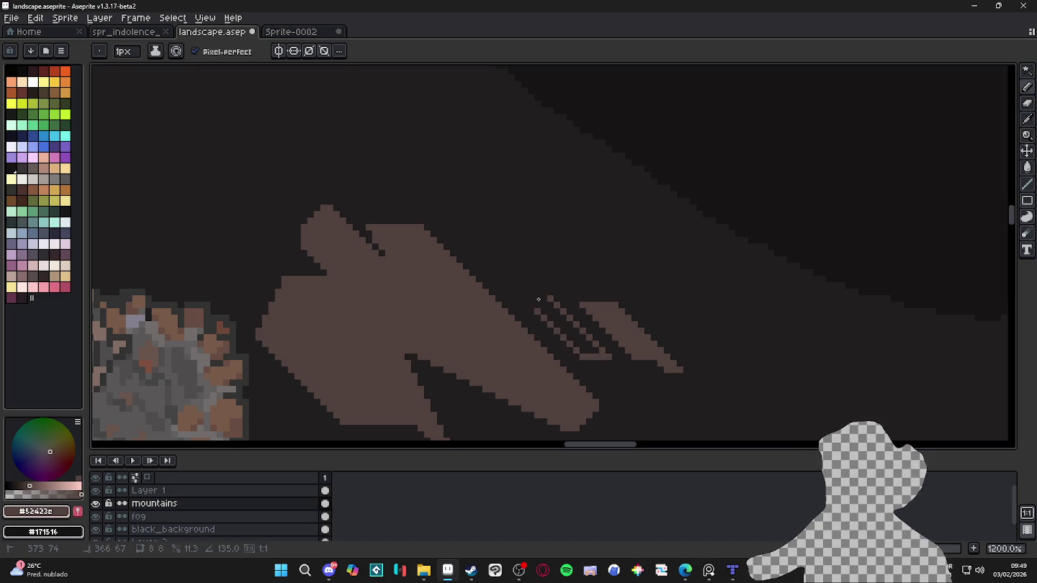
shift+click(521, 290)
shift+click(550, 297)
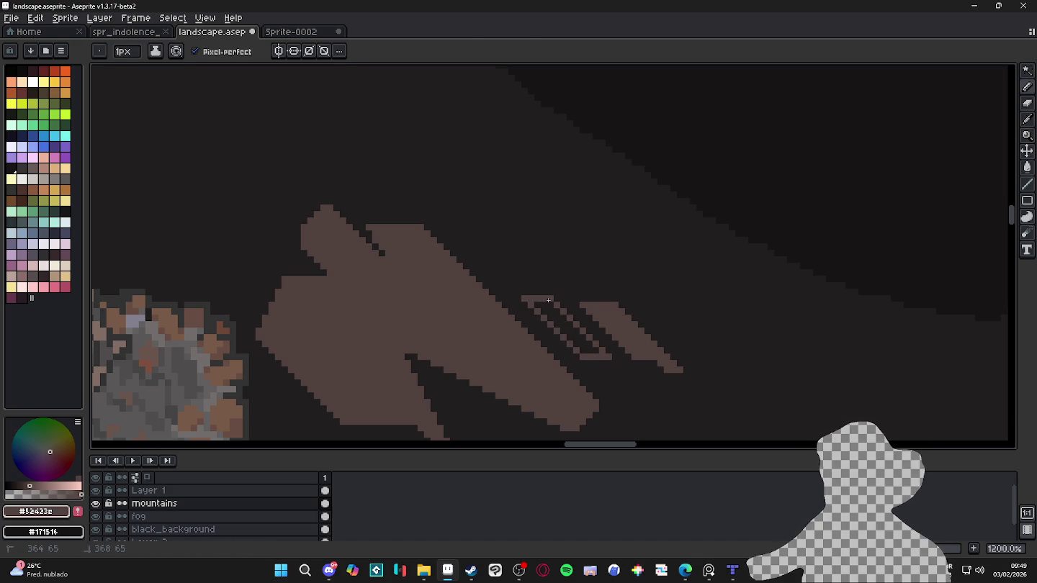
key(g)
click(558, 318)
key(b)
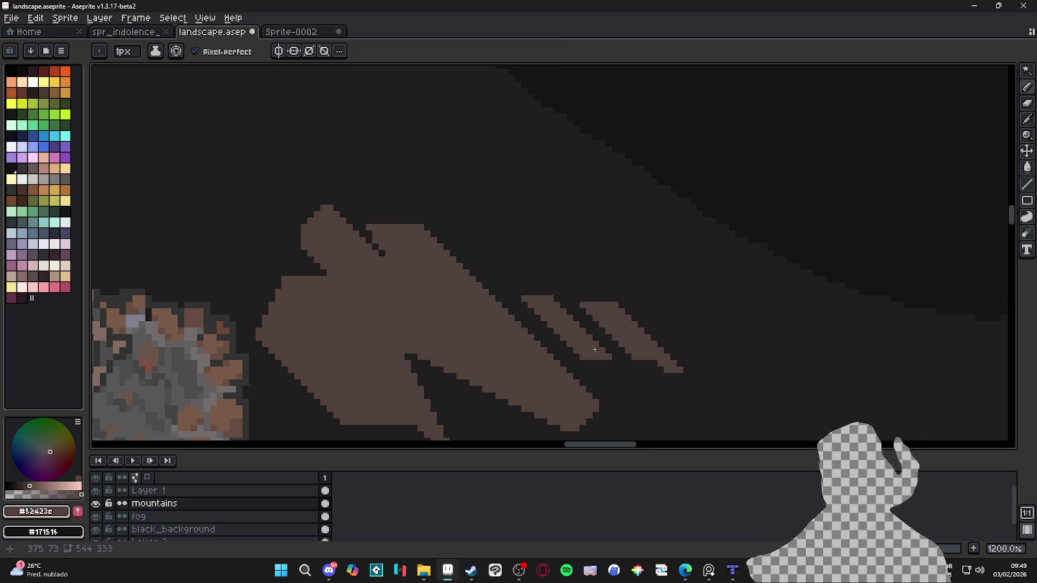
Step: Paint brown into the dark gap between slivers with a 2px brush, then return to 1px
key(plus)
drag(603, 344, 624, 355)
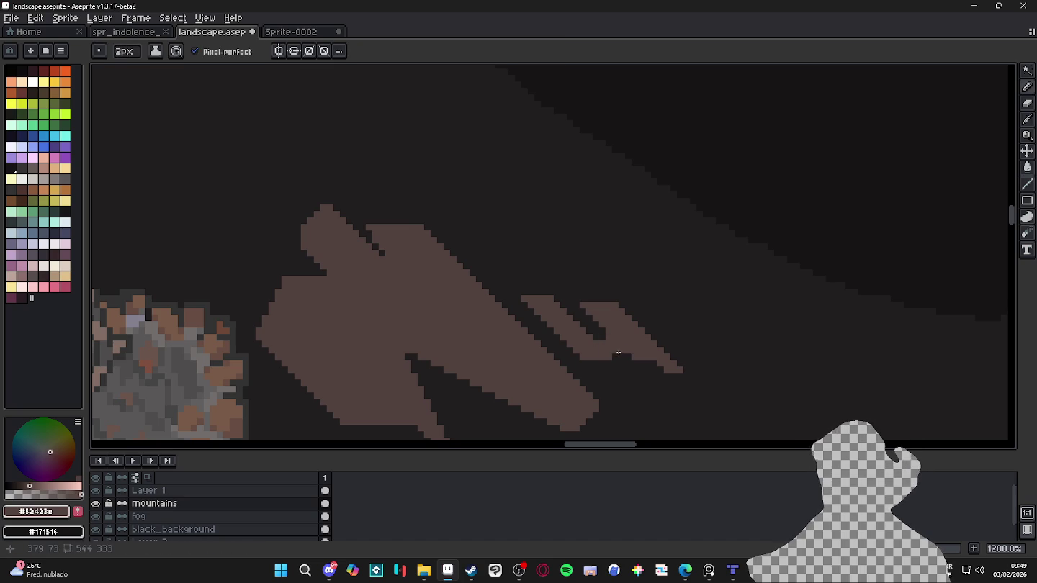
key(minus)
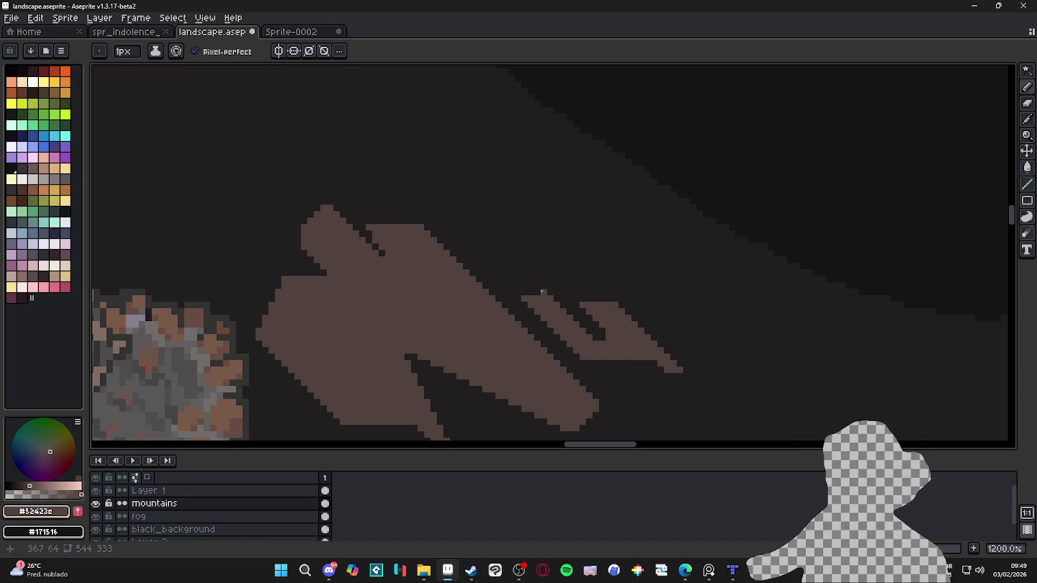
scroll(568, 308, down, 1)
scroll(555, 288, up, 1)
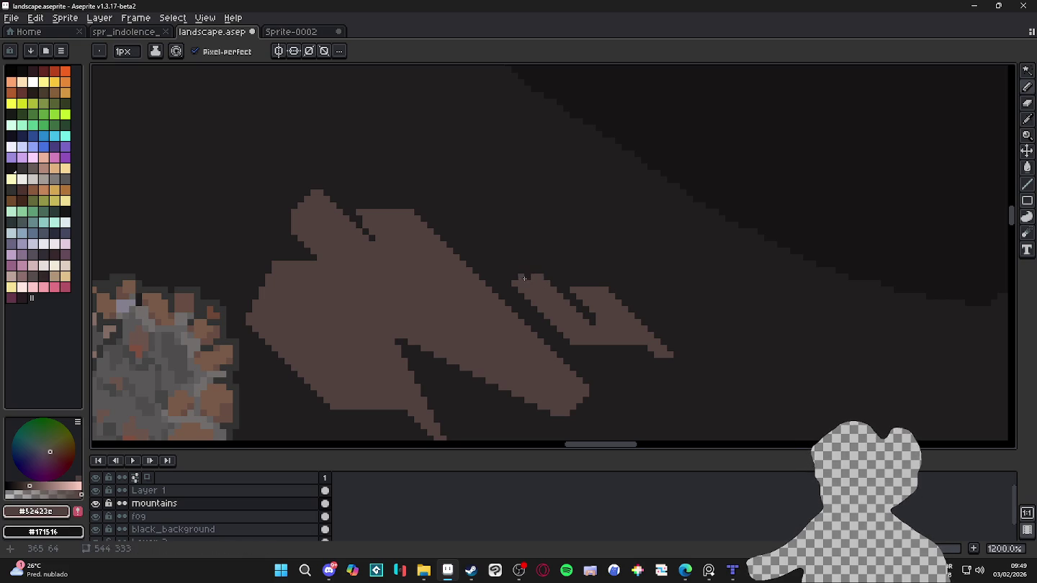
Step: Carve a dark notch into the mountain's lower edge with the eraser
key(e)
scroll(526, 288, down, 1)
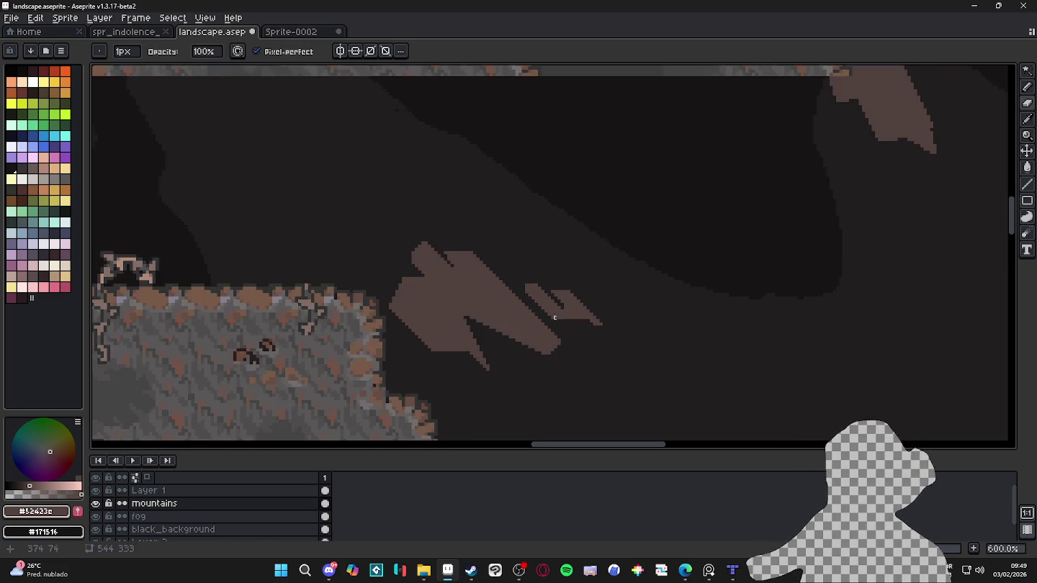
scroll(578, 317, up, 1)
scroll(588, 318, up, 1)
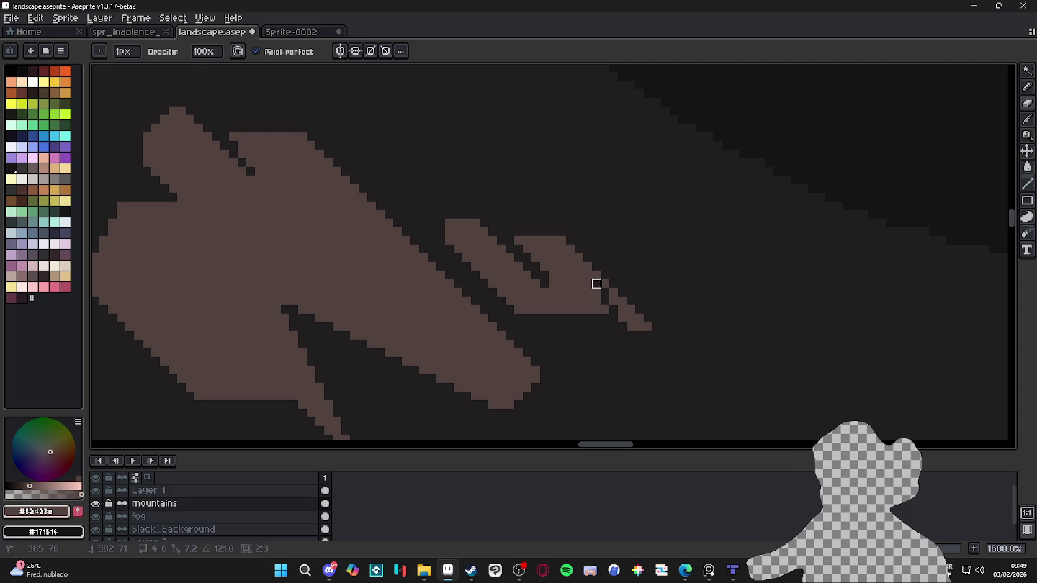
drag(614, 317, 596, 301)
Step: Add a horizontal row of brown pixels below the sliver
scroll(596, 309, down, 4)
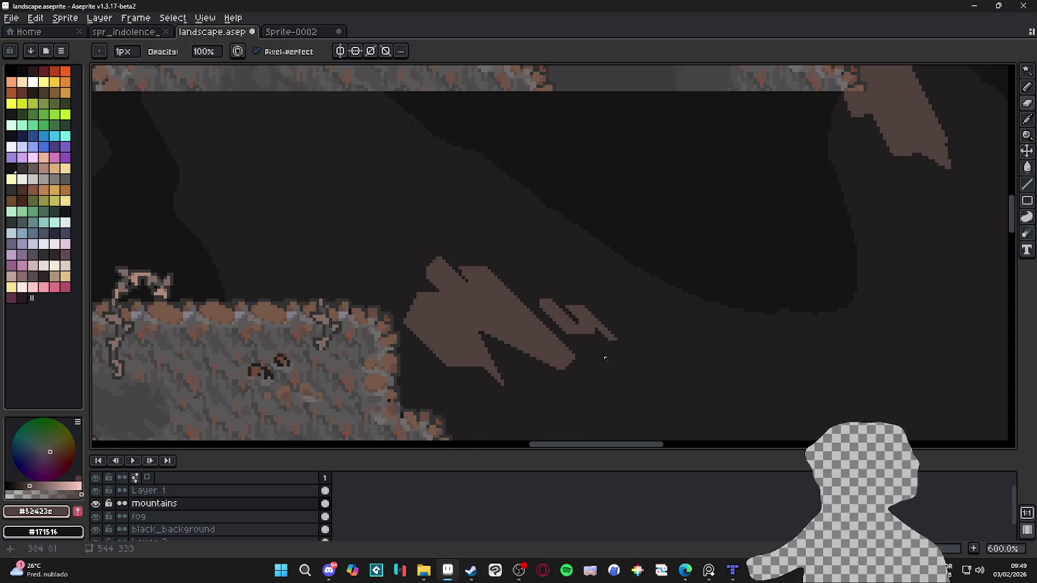
scroll(593, 326, up, 1)
scroll(593, 325, up, 5)
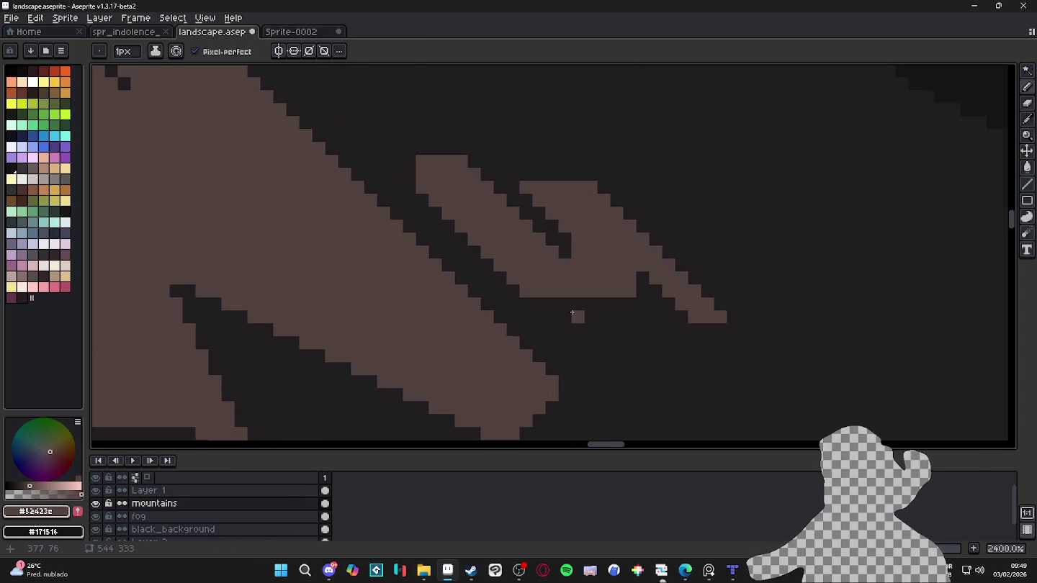
drag(573, 314, 639, 333)
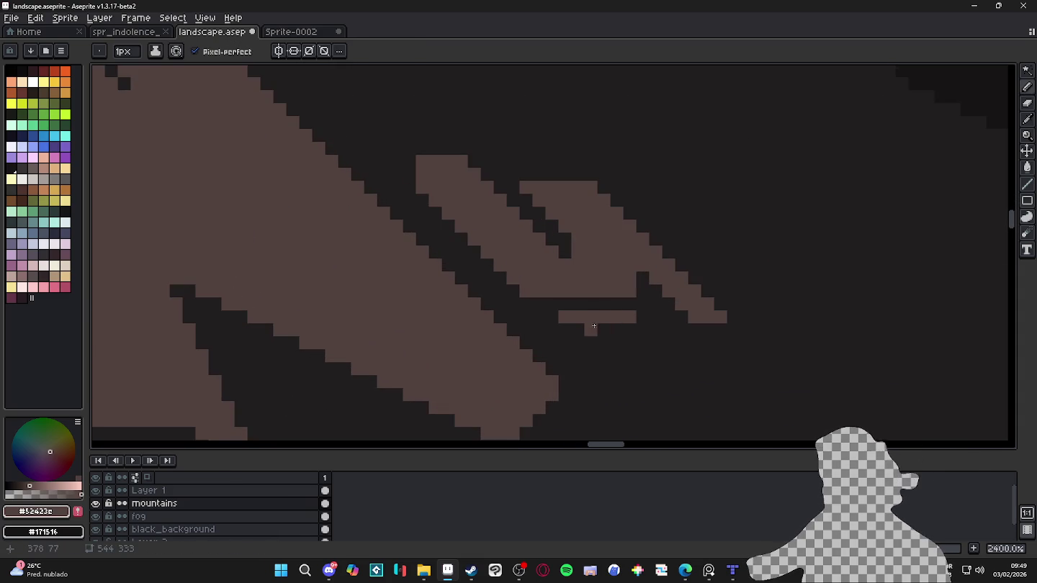
Step: Erase a one-pixel horizontal strip from the brown shape and bring the mountain back into view
scroll(639, 333, down, 5)
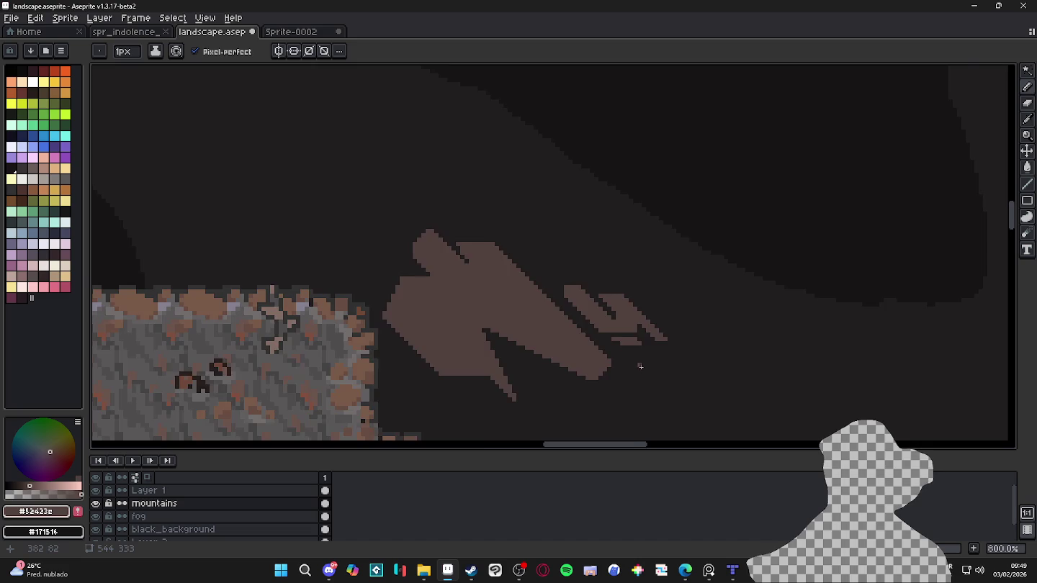
scroll(642, 369, down, 2)
scroll(642, 354, down, 2)
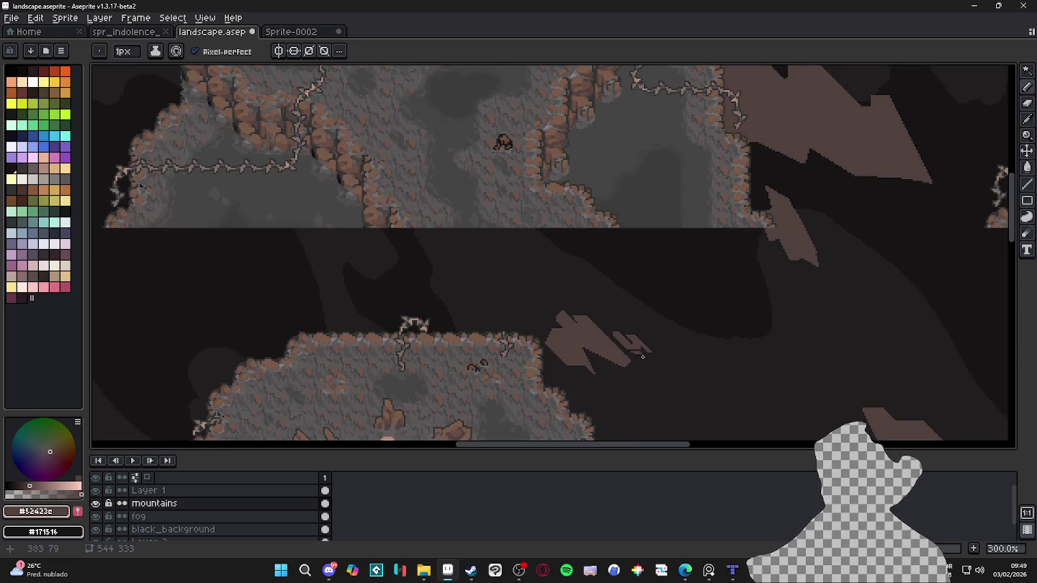
scroll(623, 362, up, 3)
scroll(633, 357, up, 3)
scroll(648, 353, up, 3)
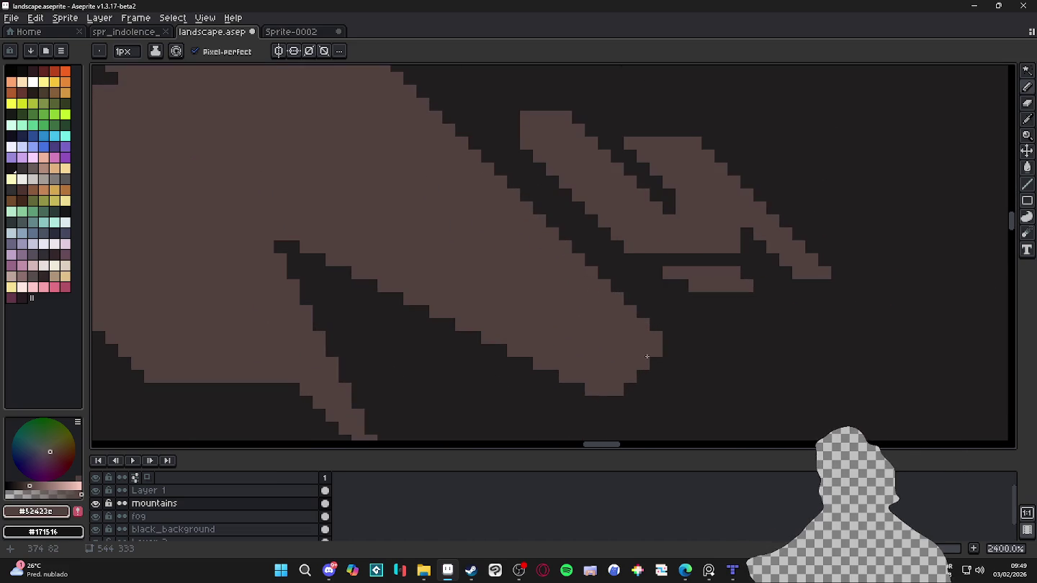
key(e)
drag(656, 351, 513, 351)
scroll(514, 351, down, 7)
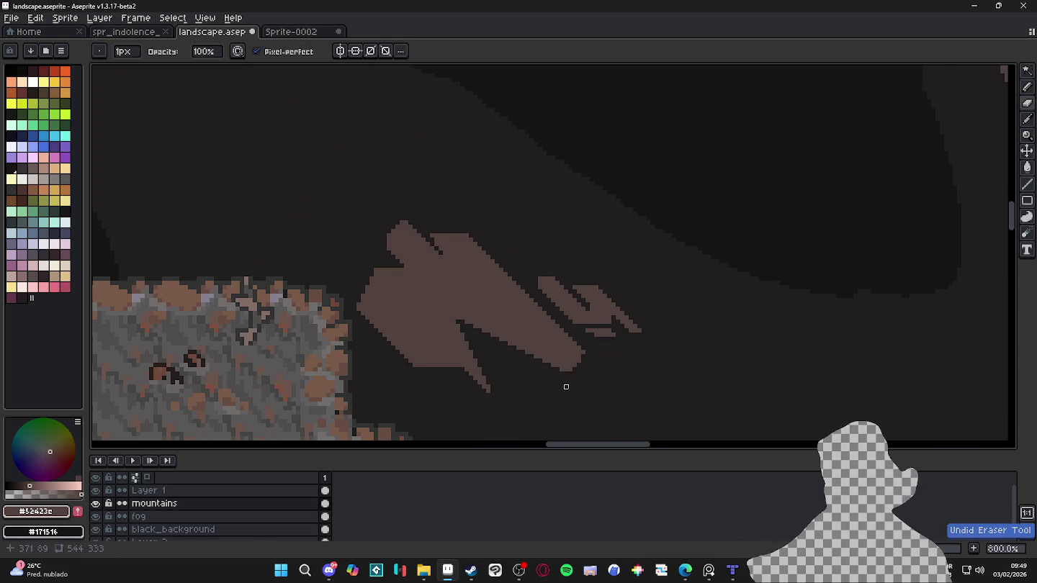
drag(562, 388, 655, 305)
Step: Zoom in and draw a dark line, horizontal then 45°, across the mountain's lower part
scroll(577, 372, down, 3)
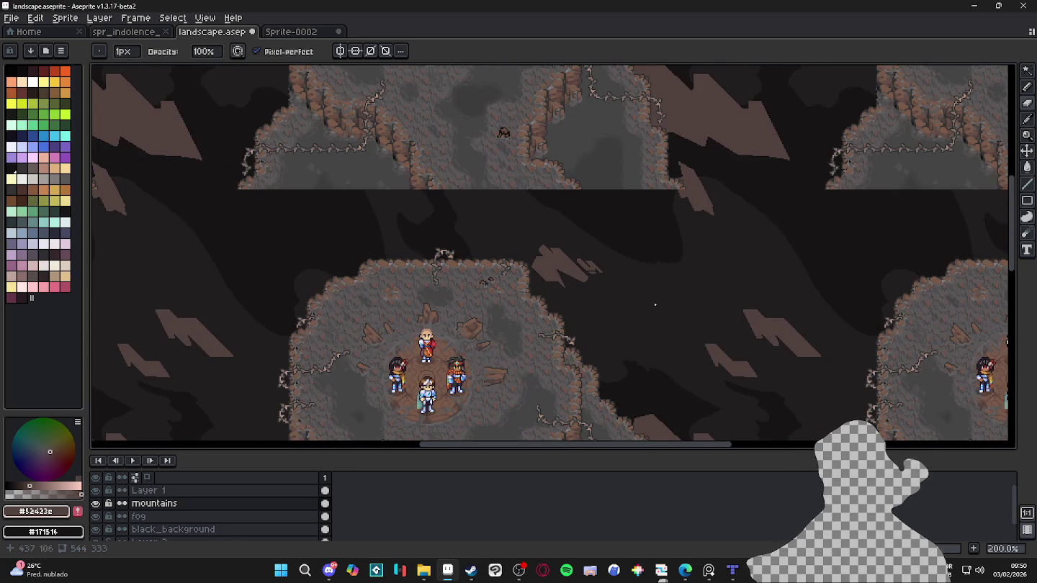
scroll(787, 344, up, 4)
scroll(796, 352, up, 2)
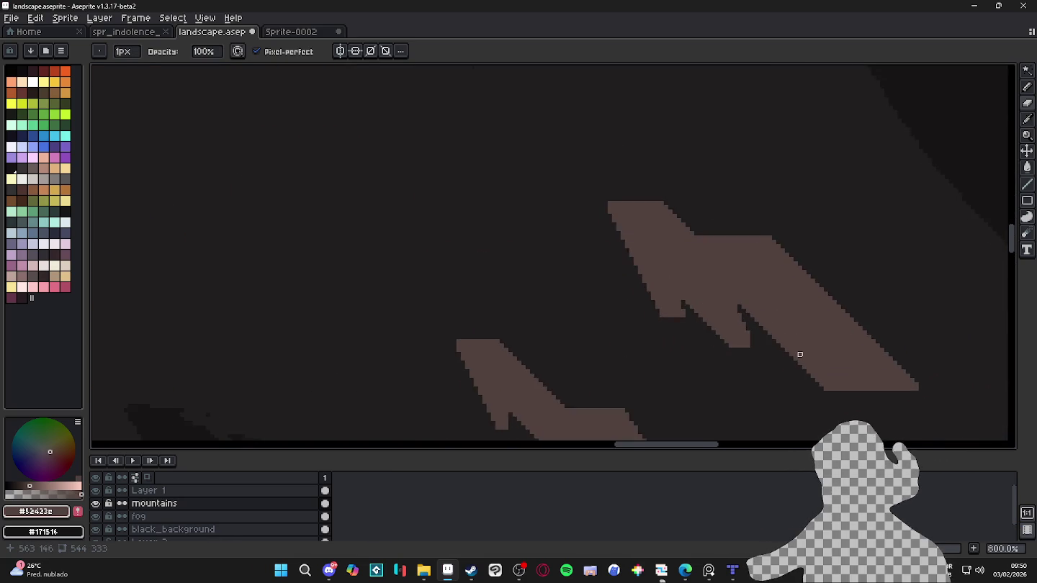
scroll(608, 328, up, 2)
scroll(605, 329, up, 2)
drag(601, 329, 852, 418)
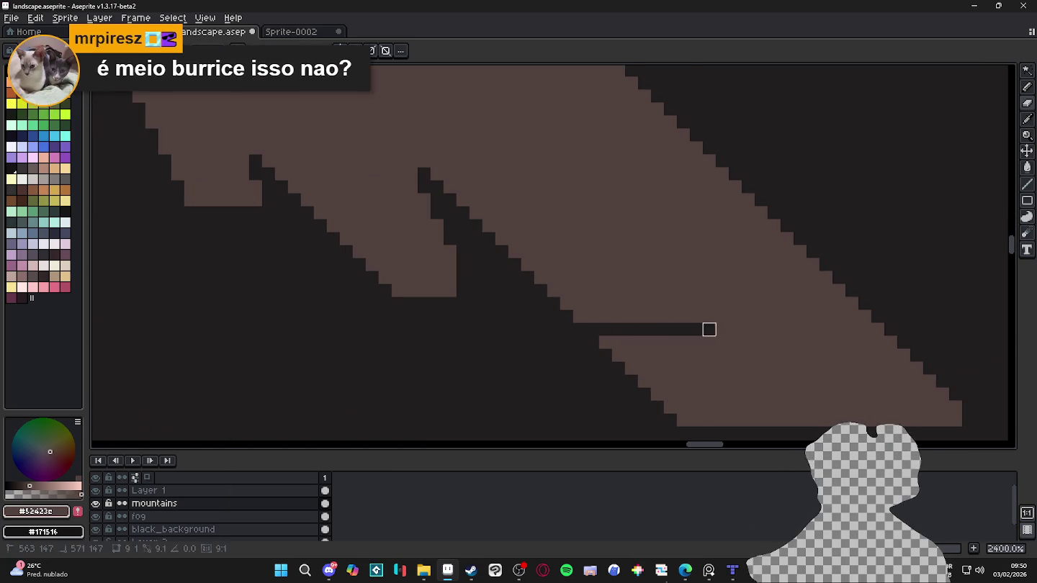
shift+click(813, 420)
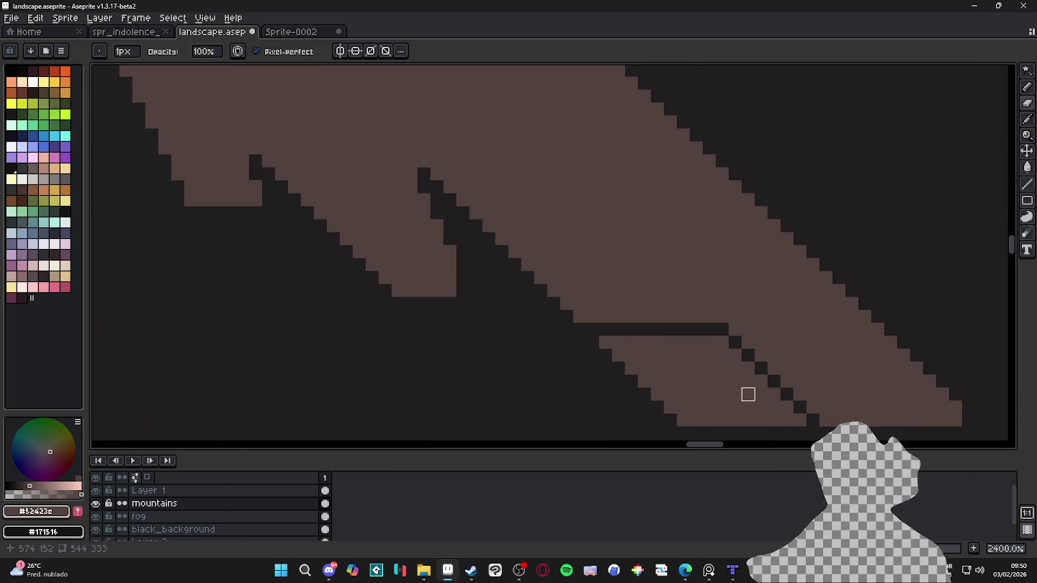
drag(748, 393, 740, 364)
scroll(740, 365, down, 3)
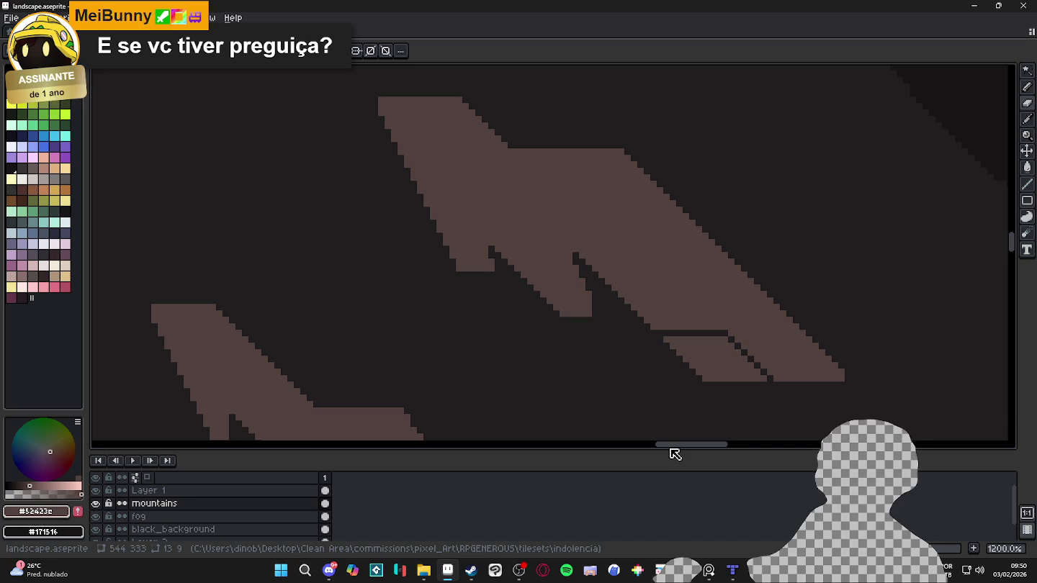
Step: With the Magic Wand active, pan and zoom to center the view on the rocky clearing's mountain shapes
key(w)
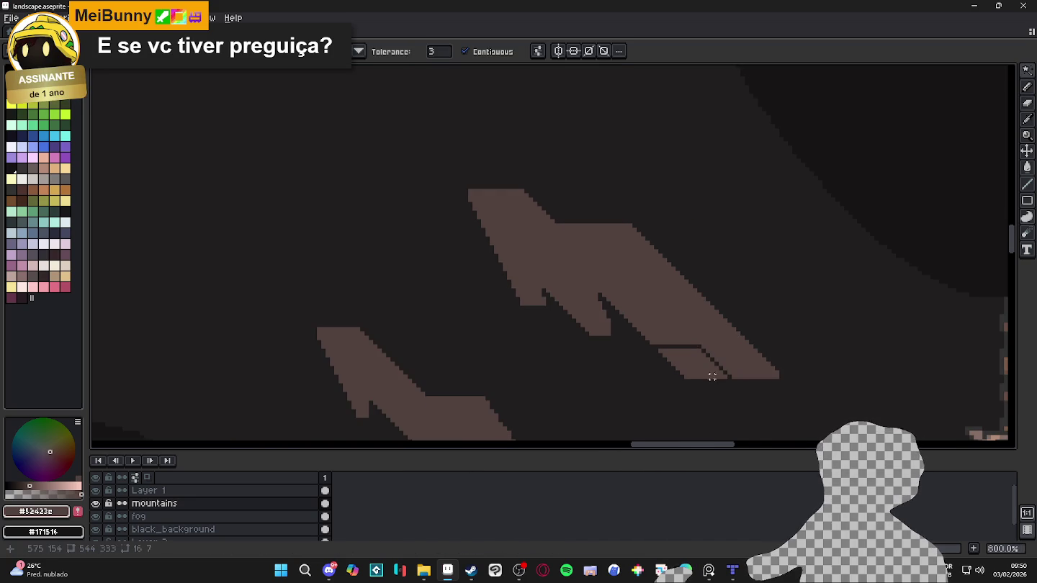
scroll(668, 343, down, 5)
scroll(667, 343, down, 3)
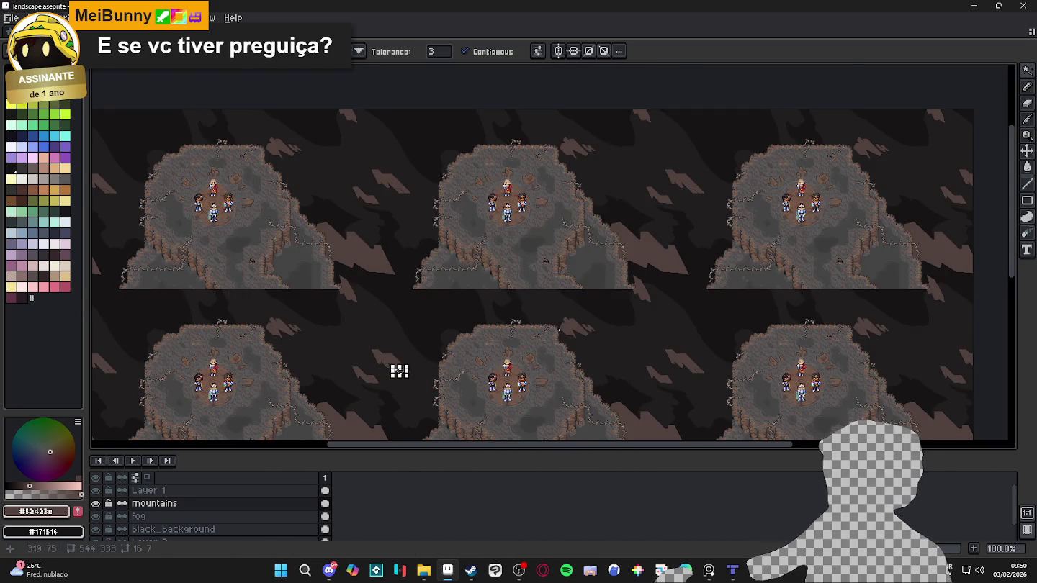
scroll(398, 370, up, 3)
drag(286, 388, 448, 293)
scroll(421, 339, up, 2)
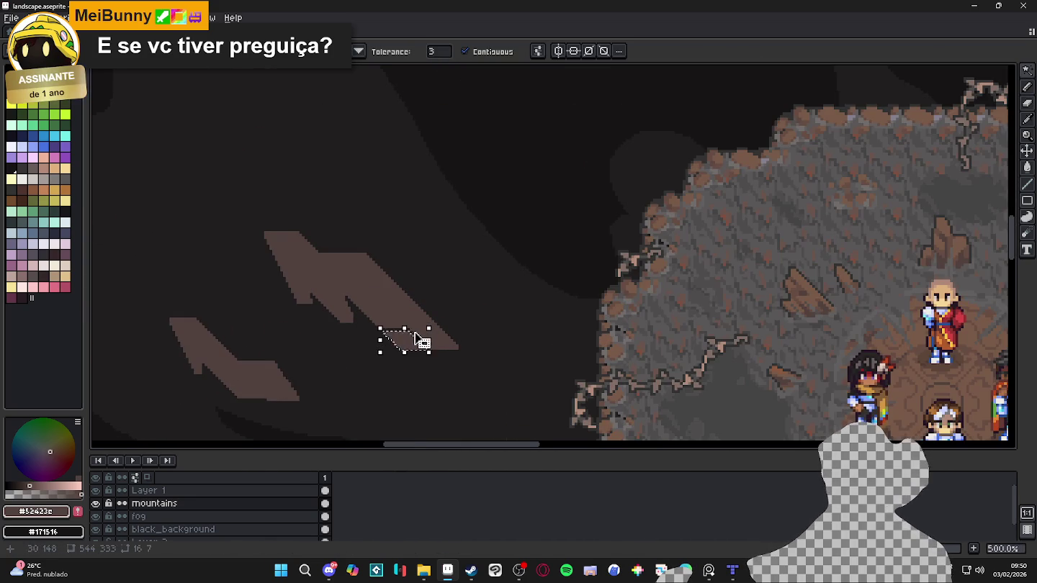
scroll(411, 329, down, 2)
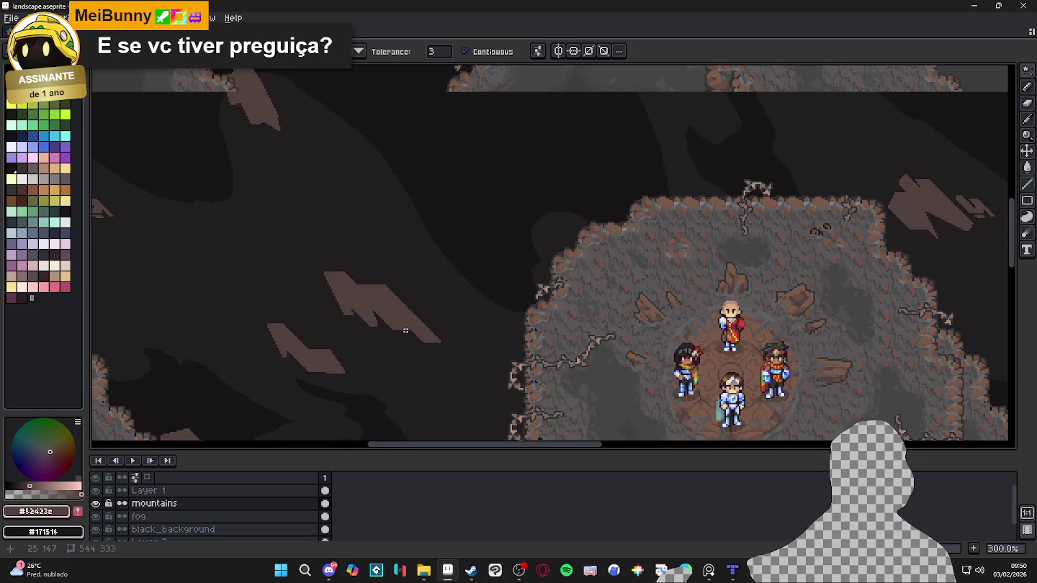
scroll(405, 330, up, 3)
scroll(405, 331, up, 3)
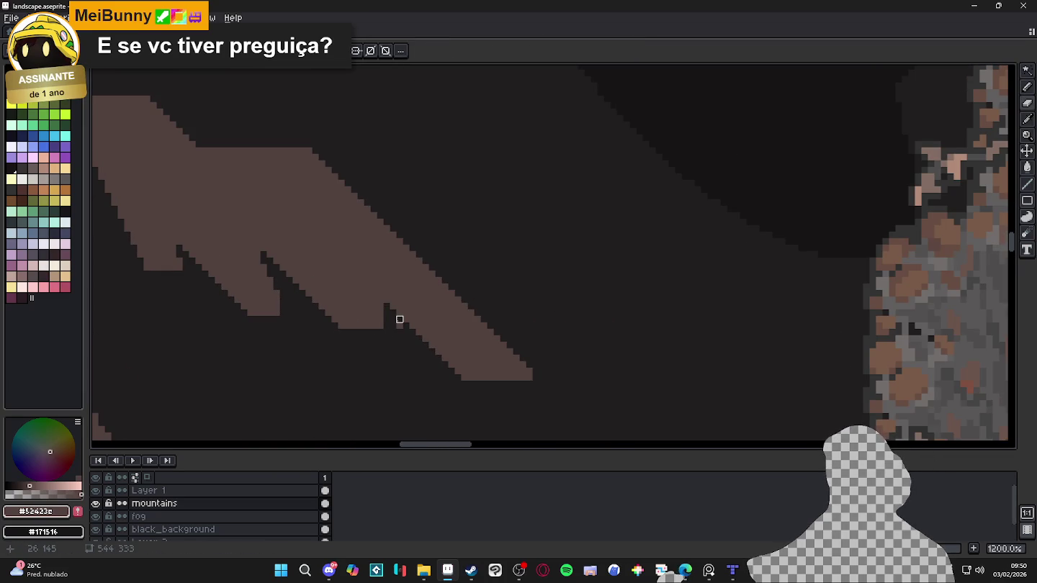
scroll(412, 331, down, 3)
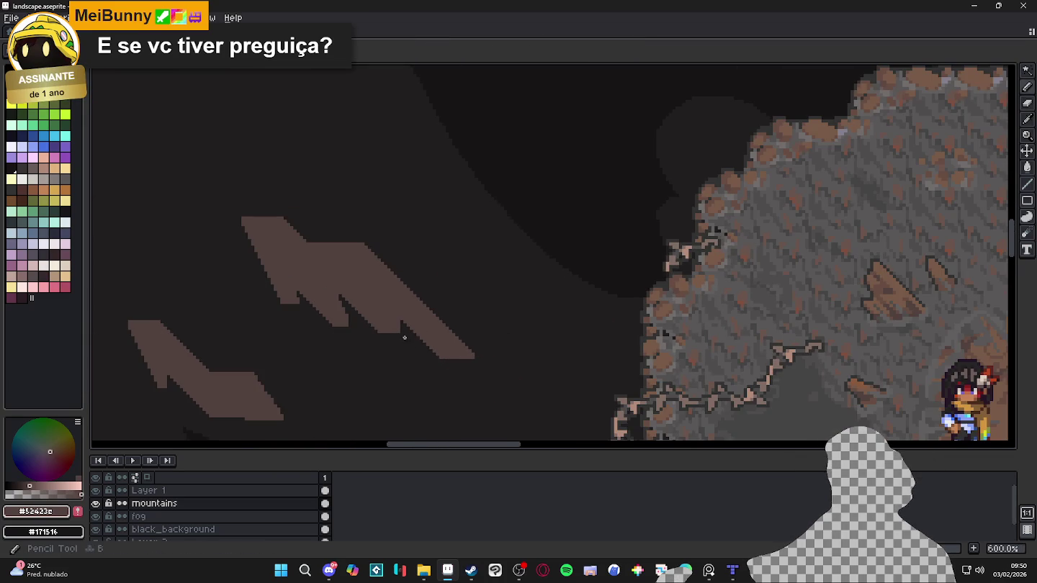
scroll(404, 336, up, 3)
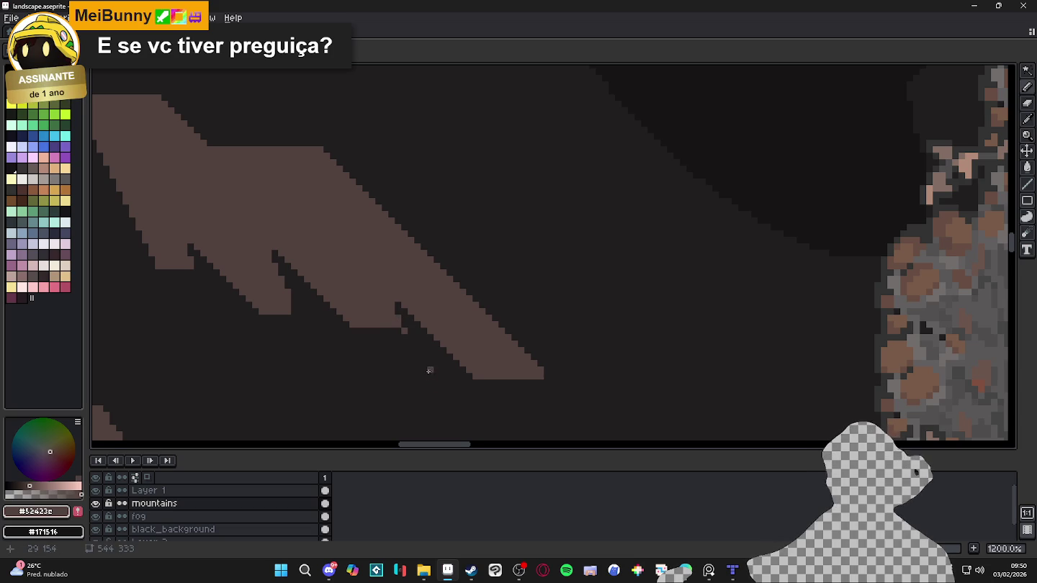
scroll(436, 347, down, 1)
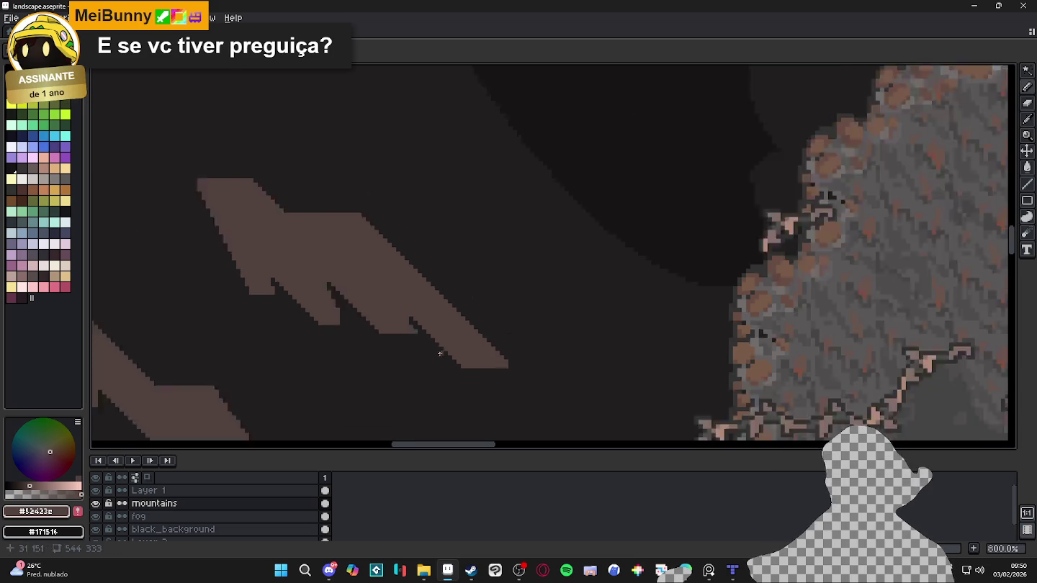
scroll(440, 354, down, 3)
scroll(439, 354, down, 2)
mouse_move(668, 352)
mouse_down()
mouse_move(628, 290)
mouse_move(447, 289)
mouse_up()
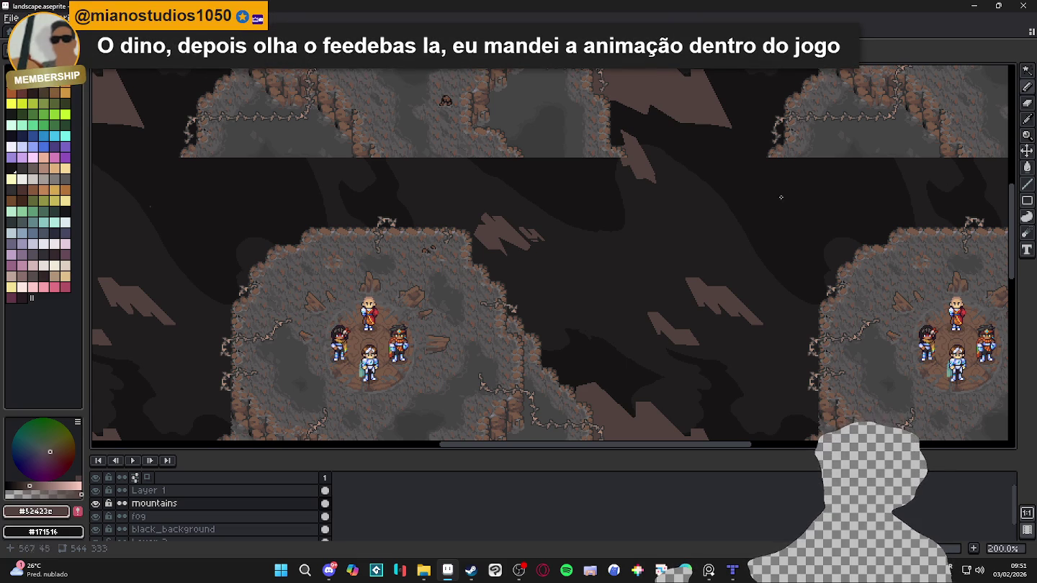
scroll(598, 280, down, 3)
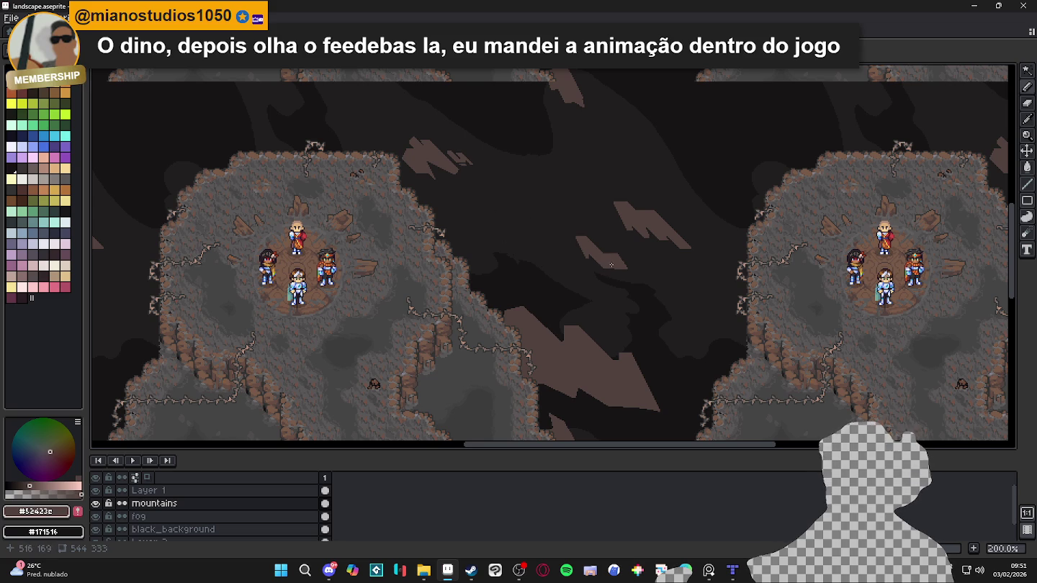
Step: Try erasing a diagonal step off the mountain shape's lower-left edge, then undo it
scroll(611, 265, up, 2)
scroll(597, 266, up, 3)
scroll(583, 266, up, 3)
key(e)
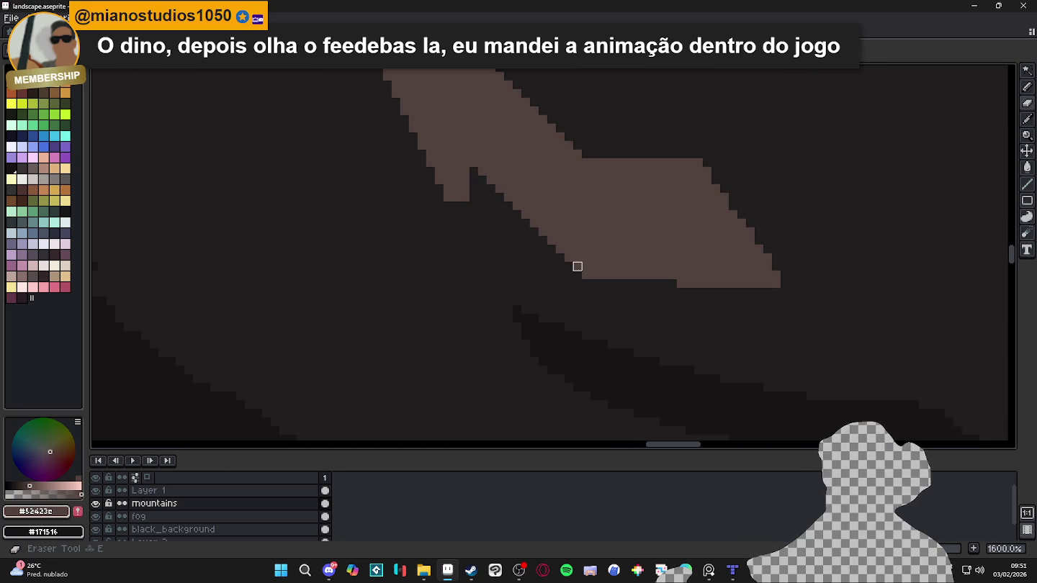
scroll(576, 266, down, 6)
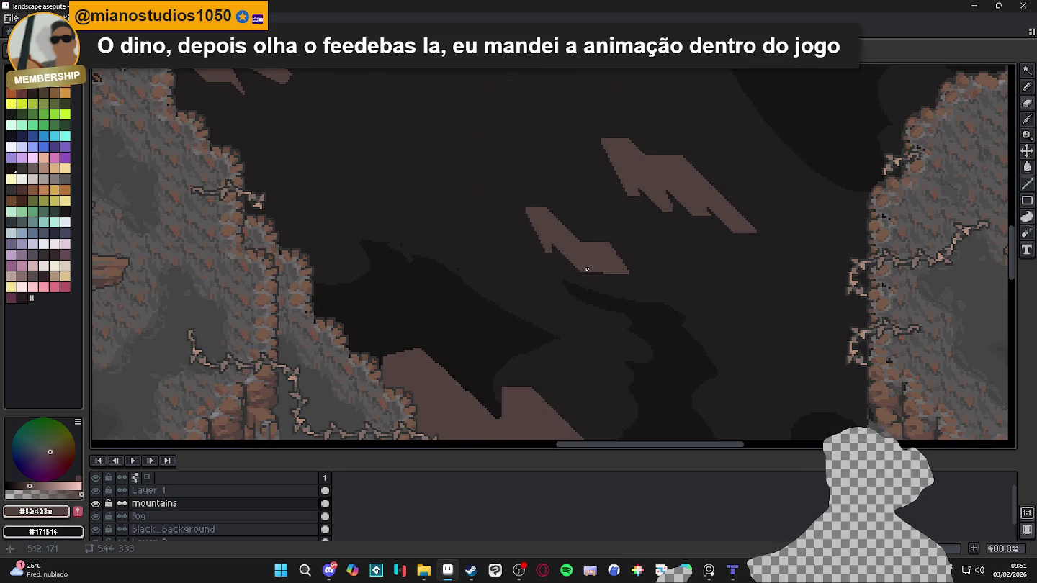
scroll(580, 270, up, 3)
scroll(580, 271, up, 3)
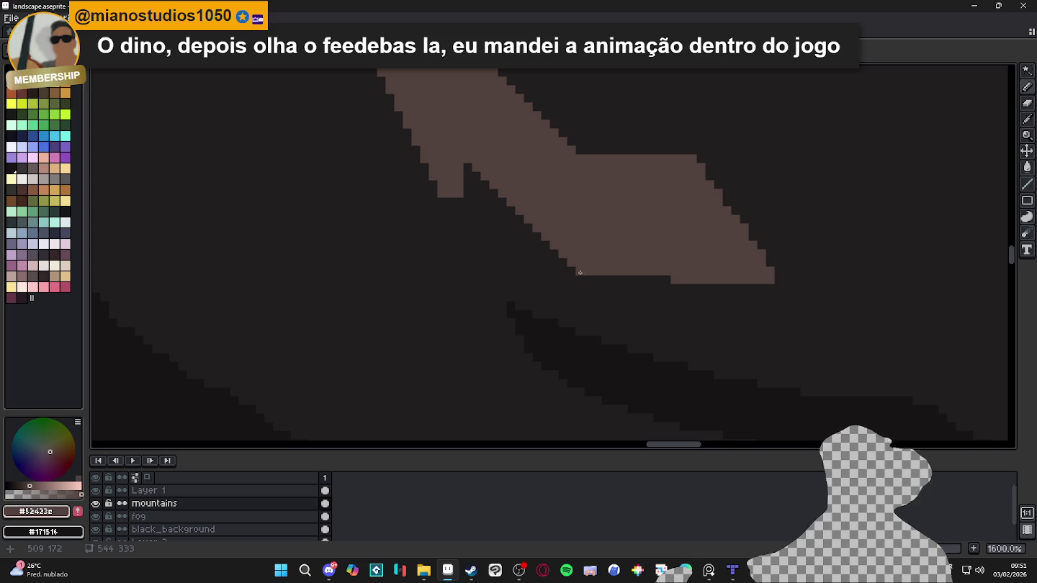
drag(587, 280, 607, 297)
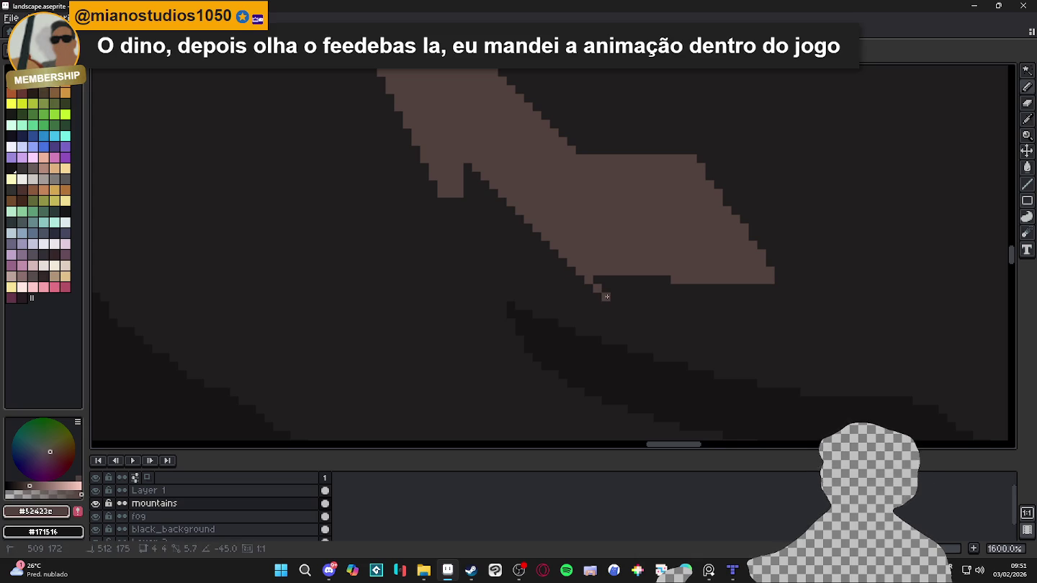
key(ctrl+z)
key(ctrl+y)
key(ctrl+z)
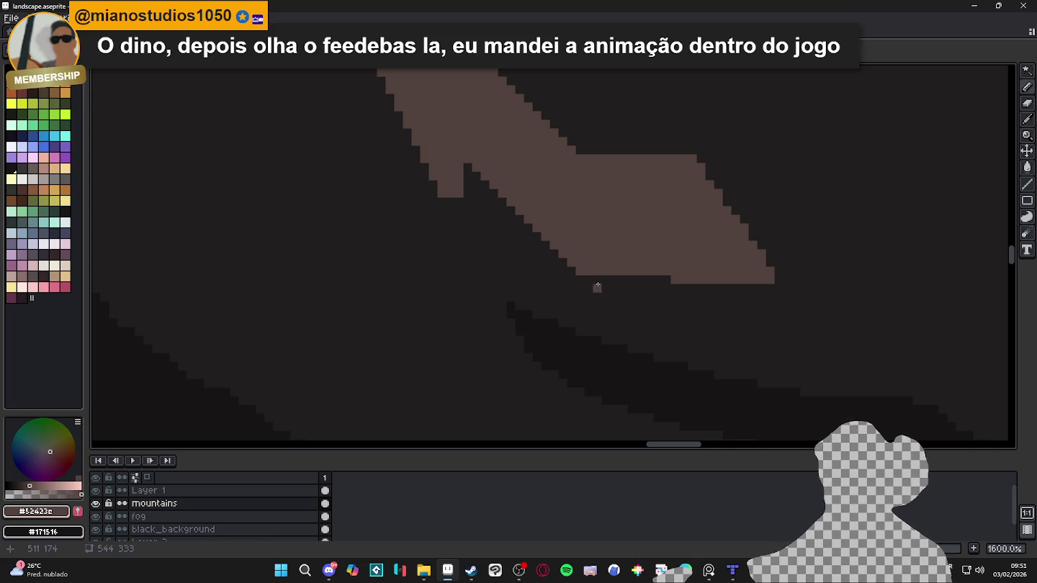
Step: Erase the bottom row of pixels along the small mountain shape's right end
scroll(593, 274, down, 4)
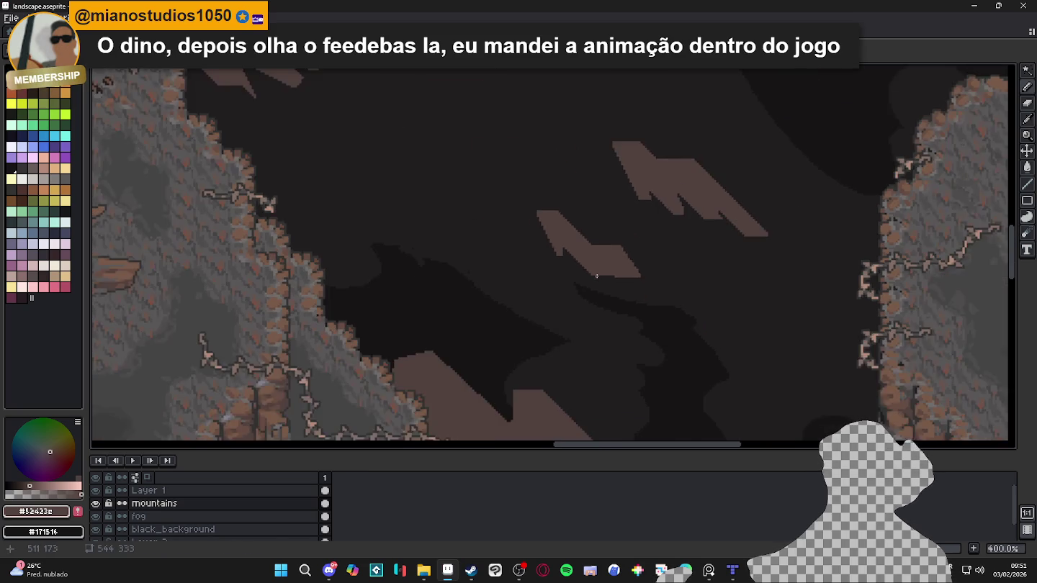
scroll(605, 274, up, 2)
scroll(620, 275, up, 1)
key(e)
drag(620, 275, 696, 268)
scroll(688, 244, up, 1)
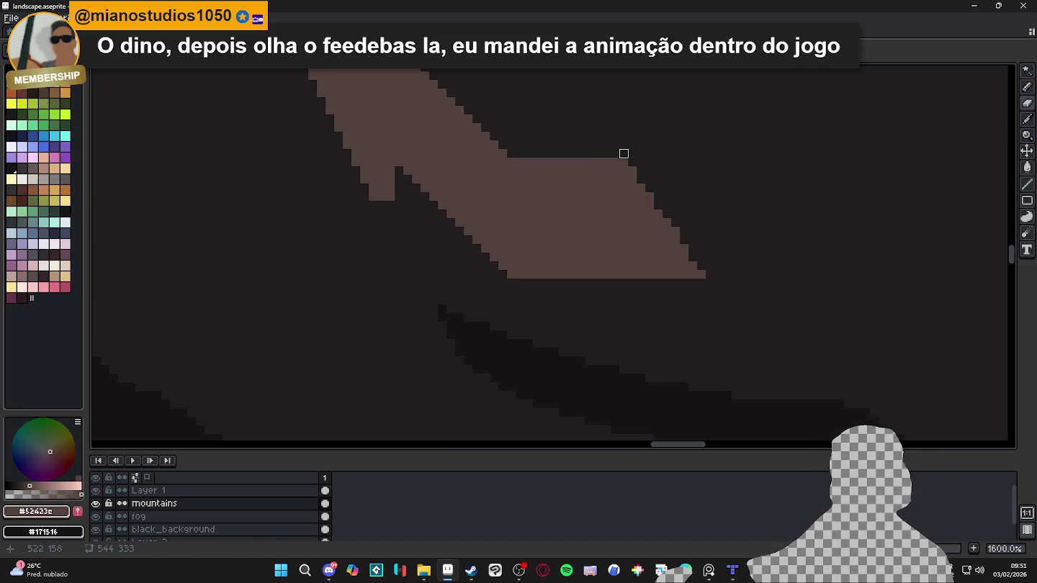
scroll(623, 154, down, 2)
scroll(548, 238, down, 2)
scroll(523, 294, down, 1)
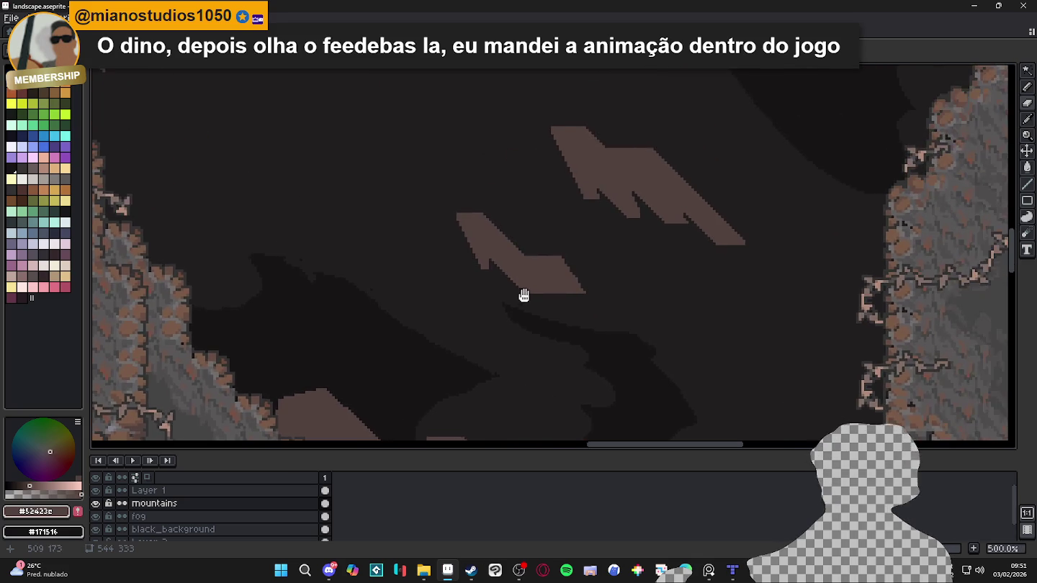
scroll(515, 285, down, 1)
scroll(515, 285, down, 1)
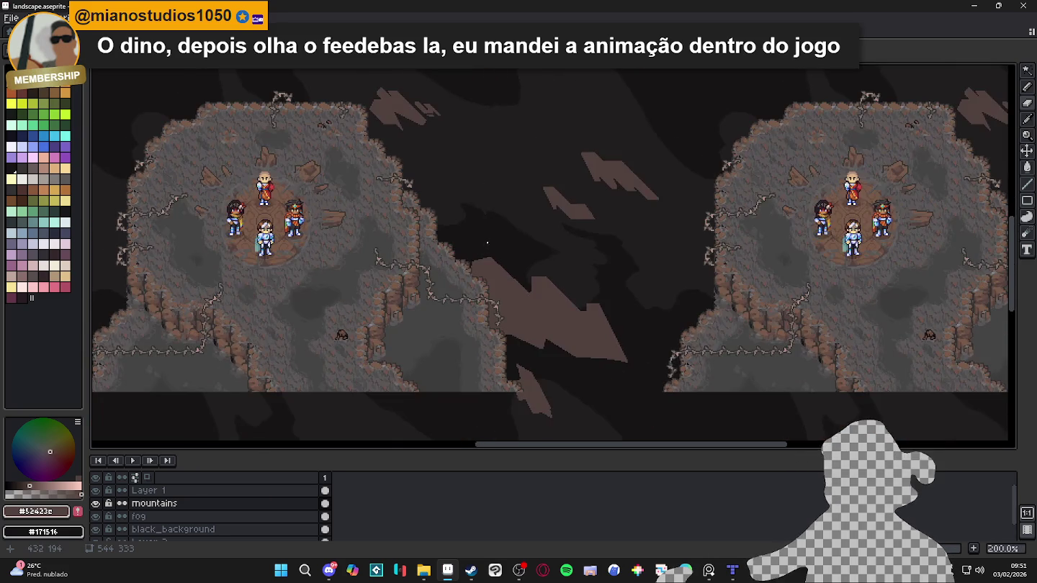
Step: Hide Layer 1 so the mountain shapes show alone on the dark fog
scroll(510, 289, down, 1)
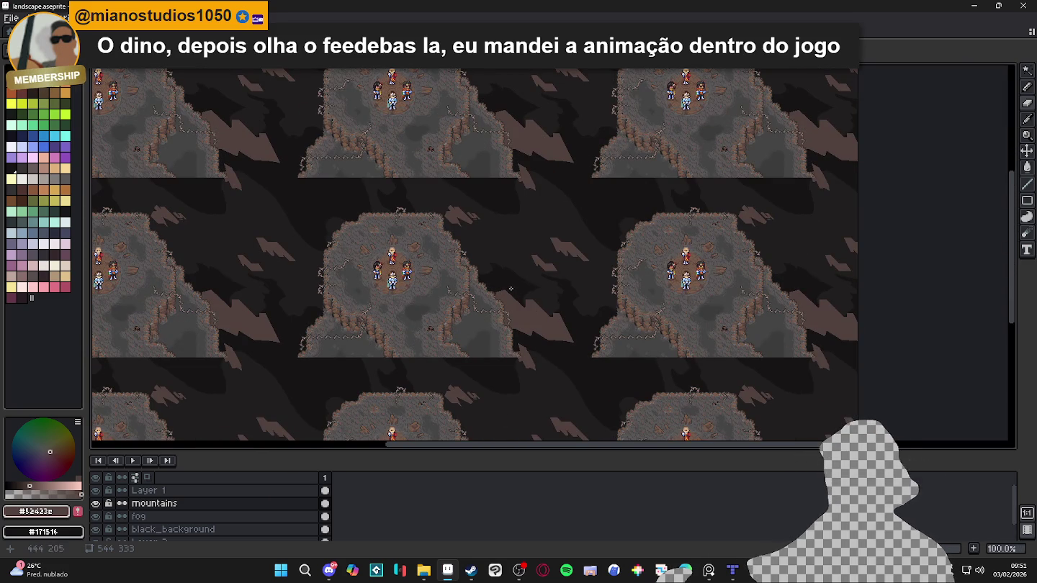
scroll(501, 279, down, 1)
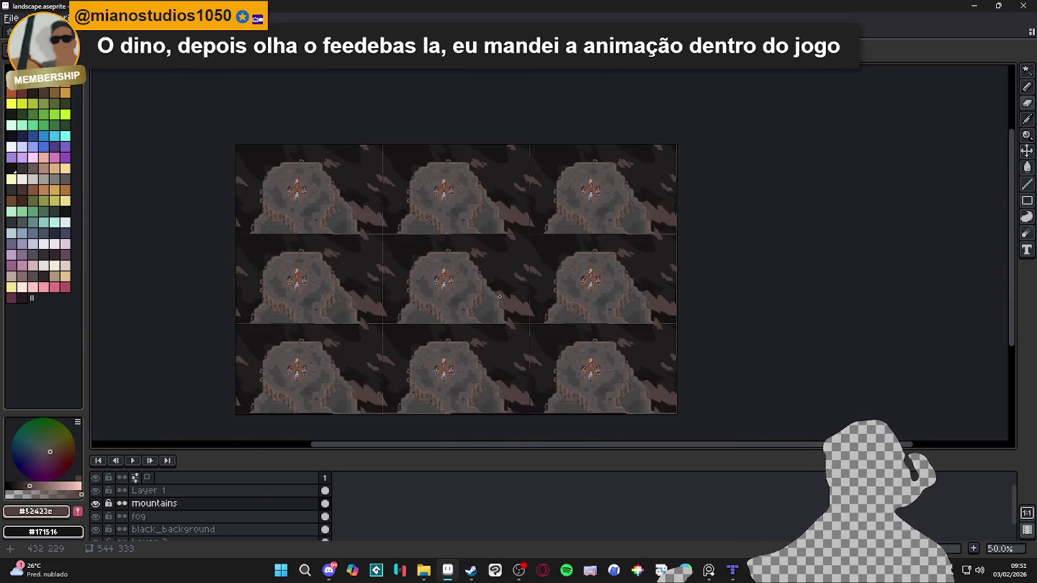
scroll(511, 295, up, 1)
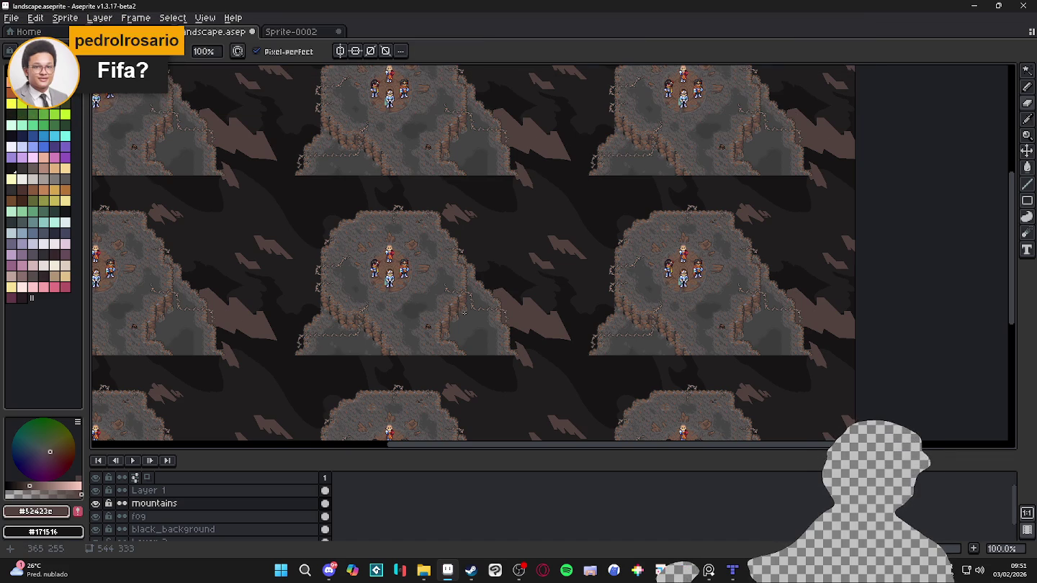
click(95, 491)
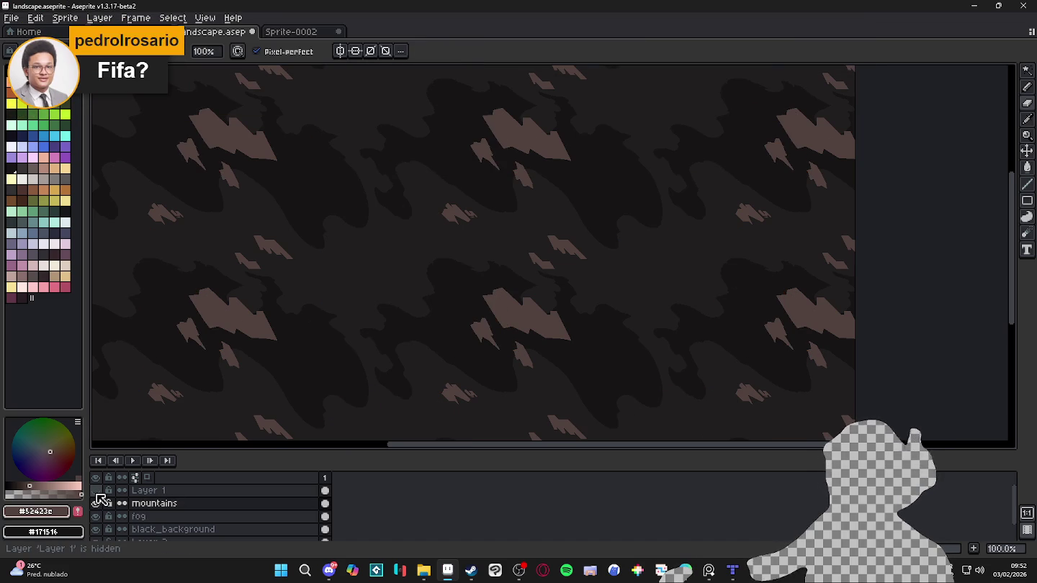
click(107, 503)
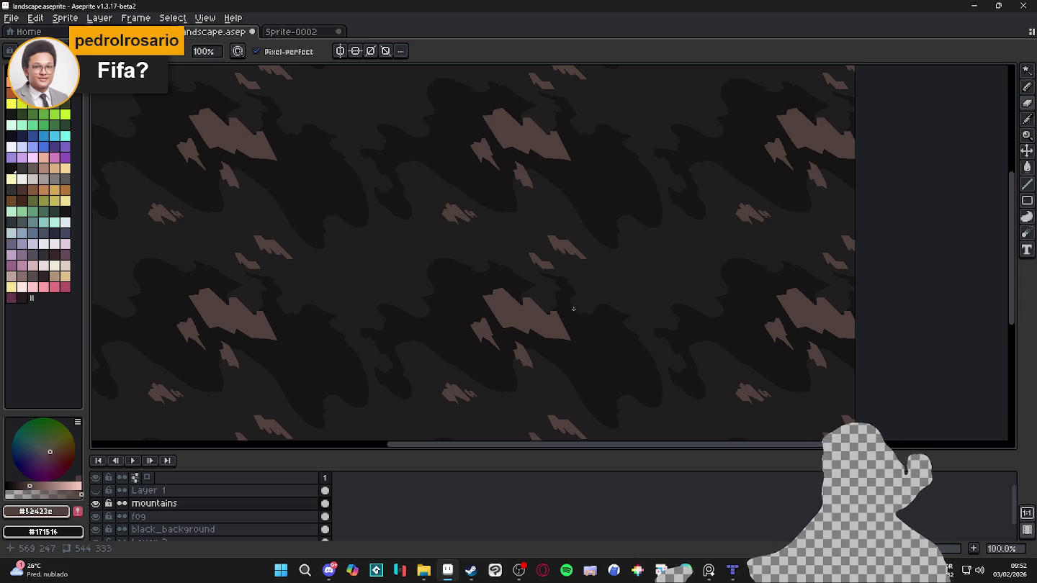
scroll(561, 327, up, 1)
scroll(560, 339, up, 1)
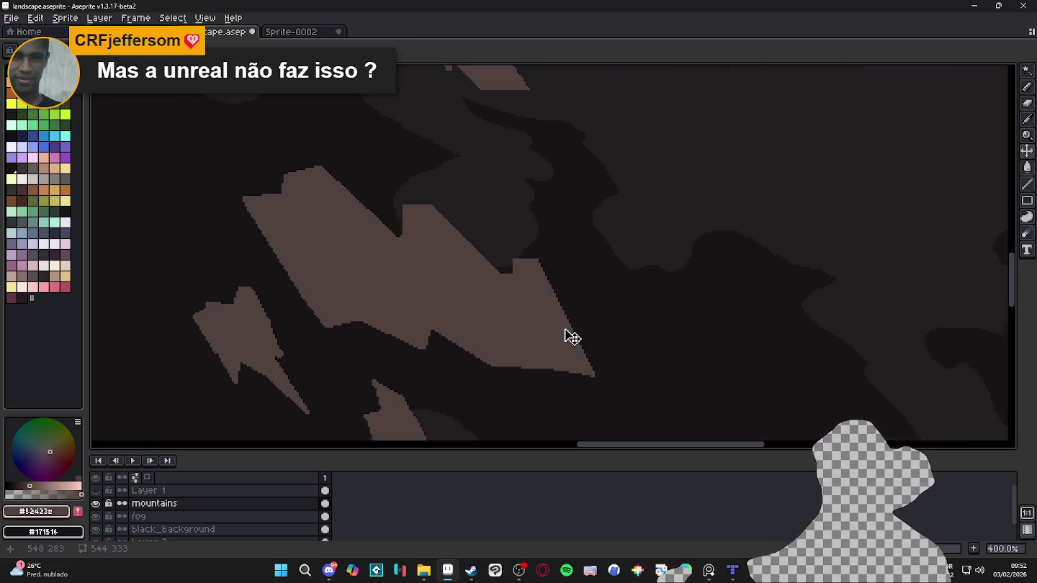
Step: Drop the selection, undo the previous stroke, and draw a short dark line into the mountain's lower edge
key(ctrl+d)
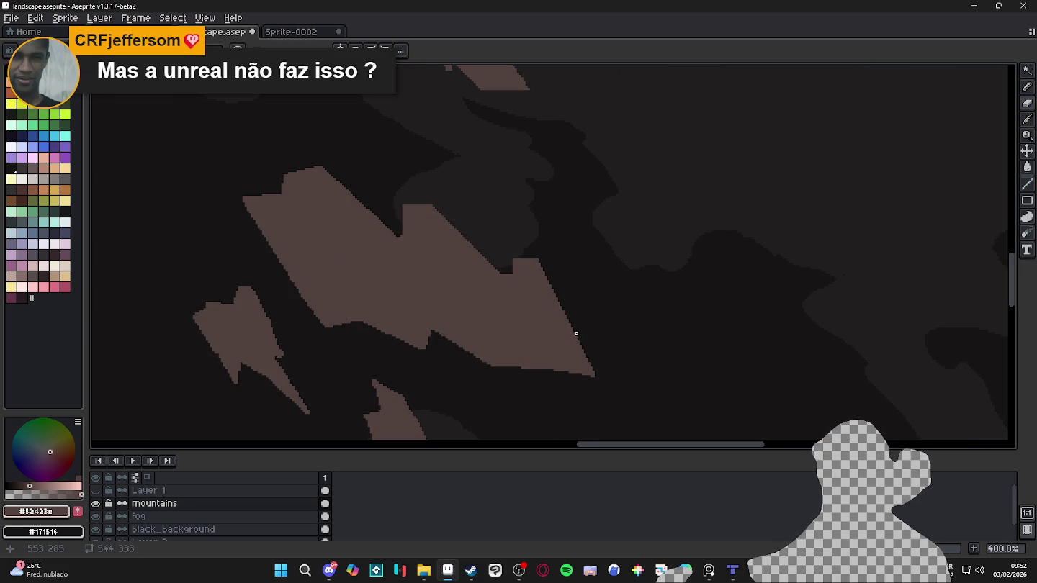
key(ctrl+z)
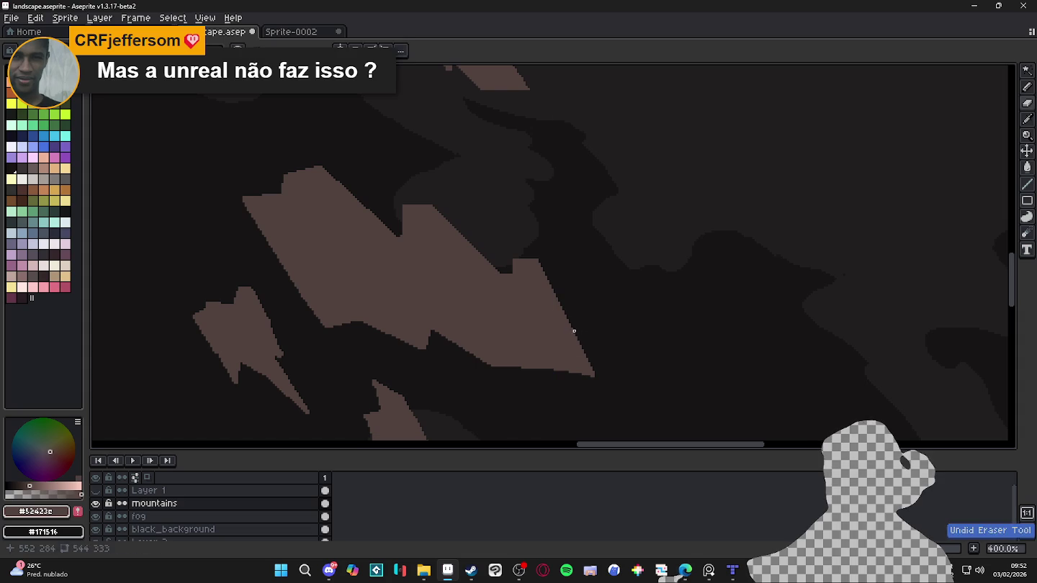
drag(573, 331, 552, 356)
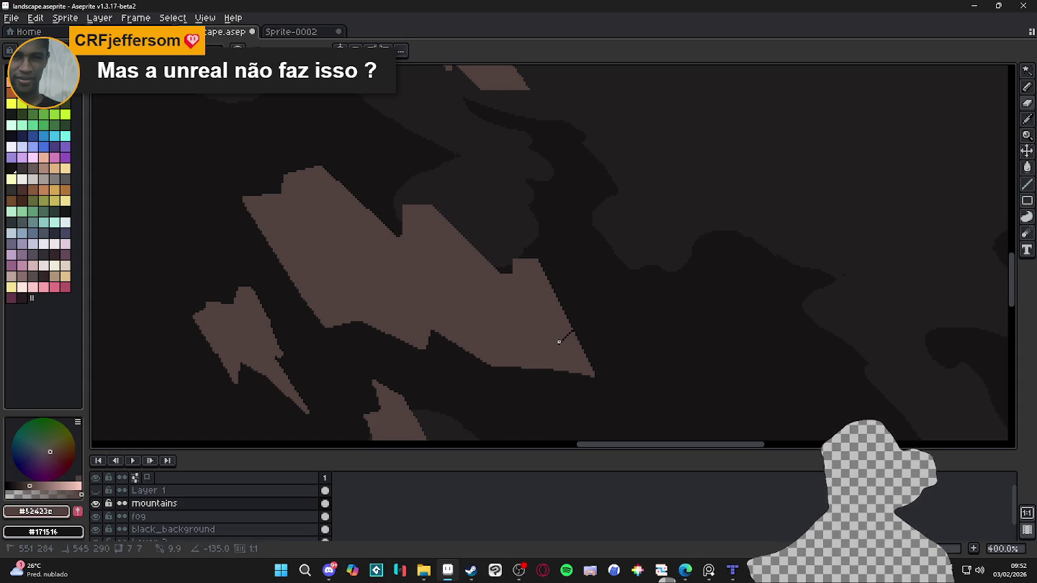
drag(559, 341, 572, 329)
scroll(573, 329, up, 1)
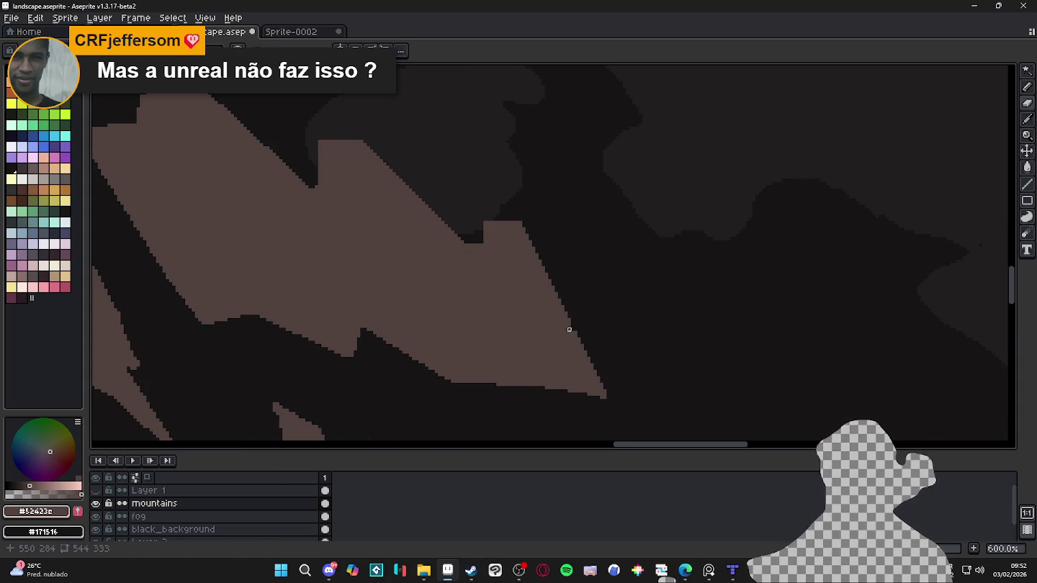
drag(571, 328, 550, 340)
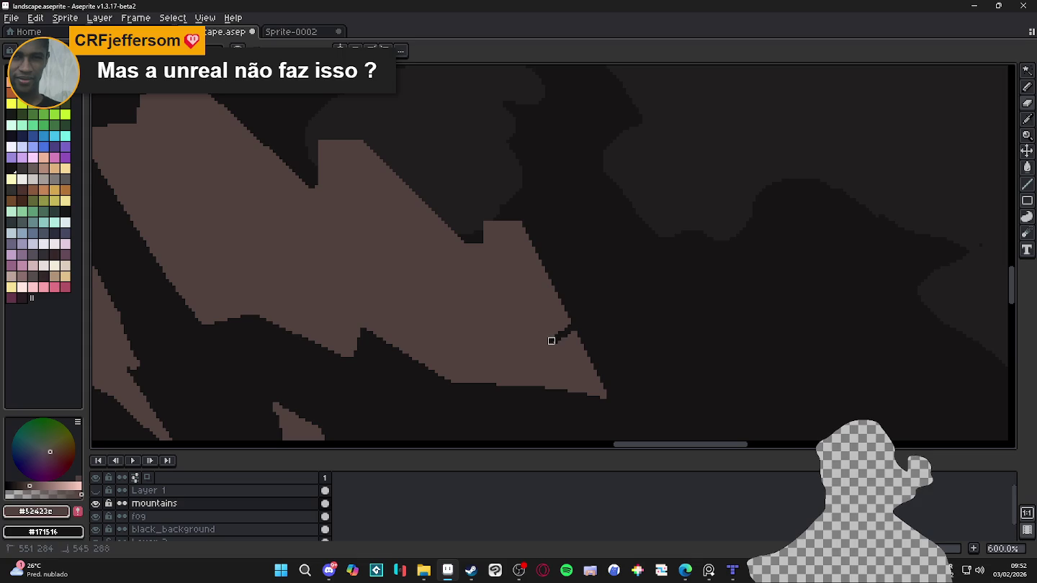
scroll(569, 342, down, 4)
scroll(576, 339, down, 1)
scroll(578, 340, up, 1)
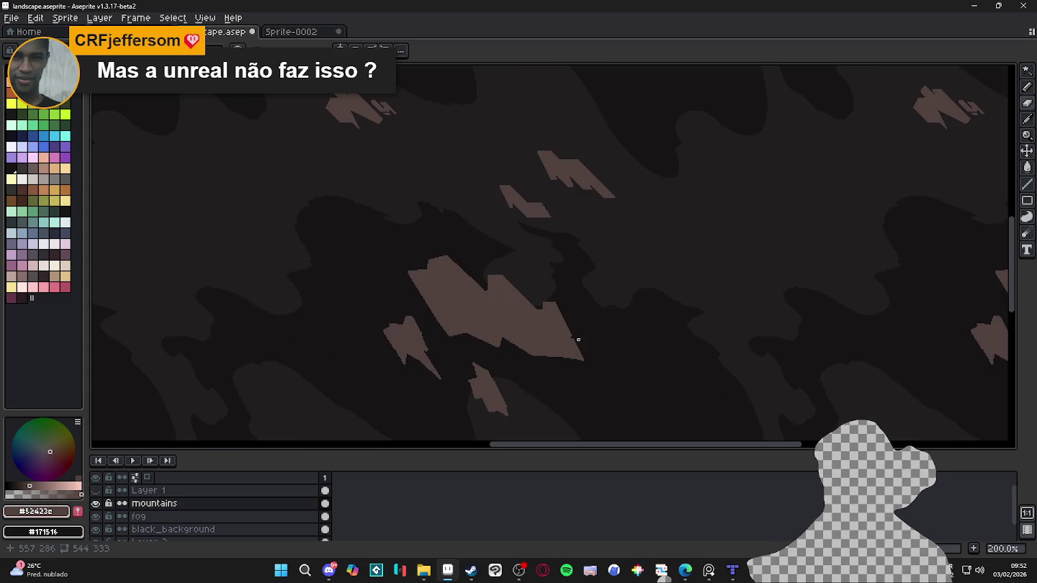
scroll(570, 348, down, 1)
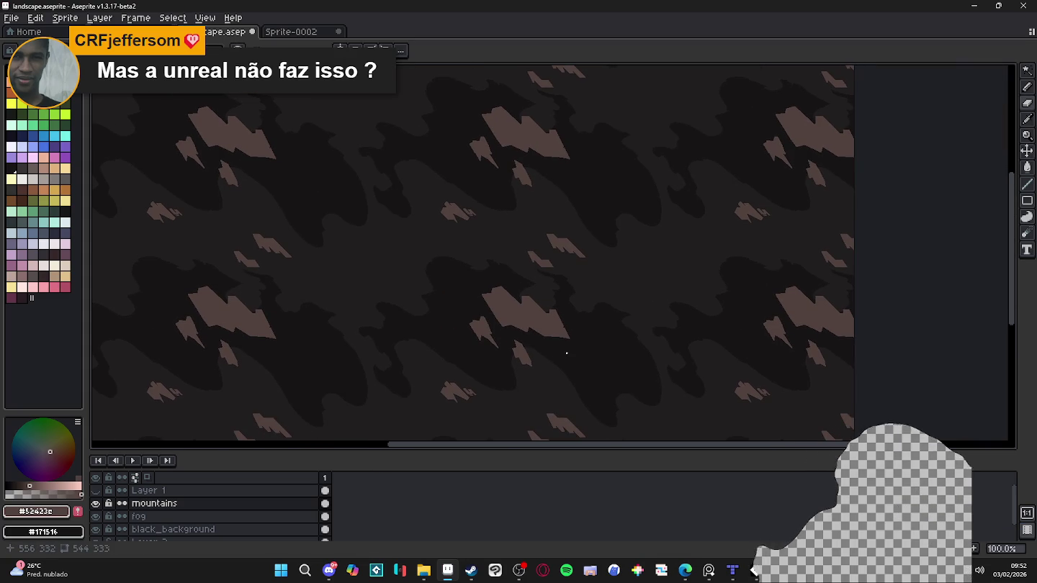
scroll(566, 353, down, 1)
scroll(547, 346, up, 2)
scroll(532, 338, down, 1)
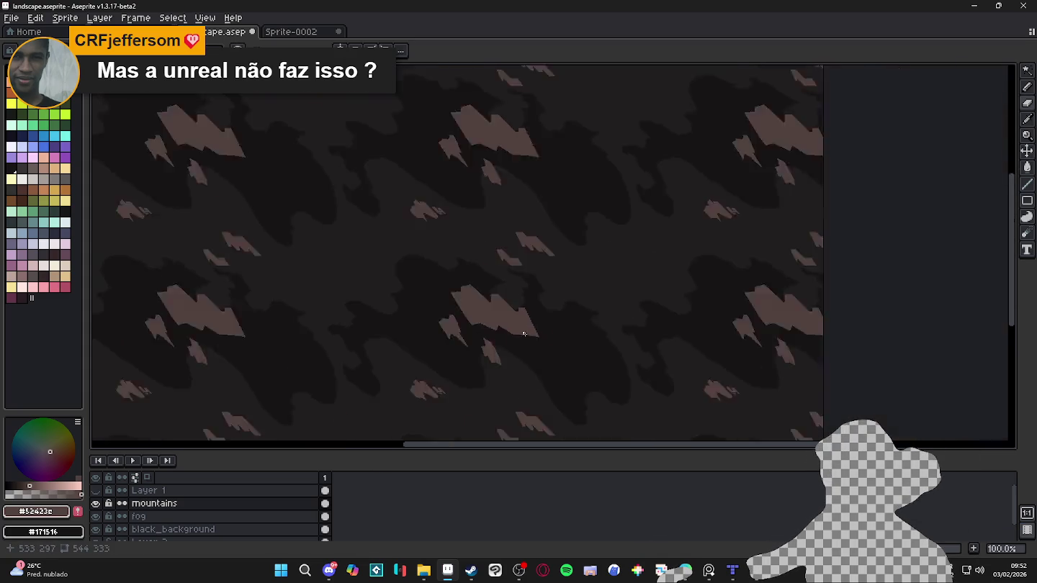
scroll(523, 333, down, 1)
scroll(520, 330, up, 3)
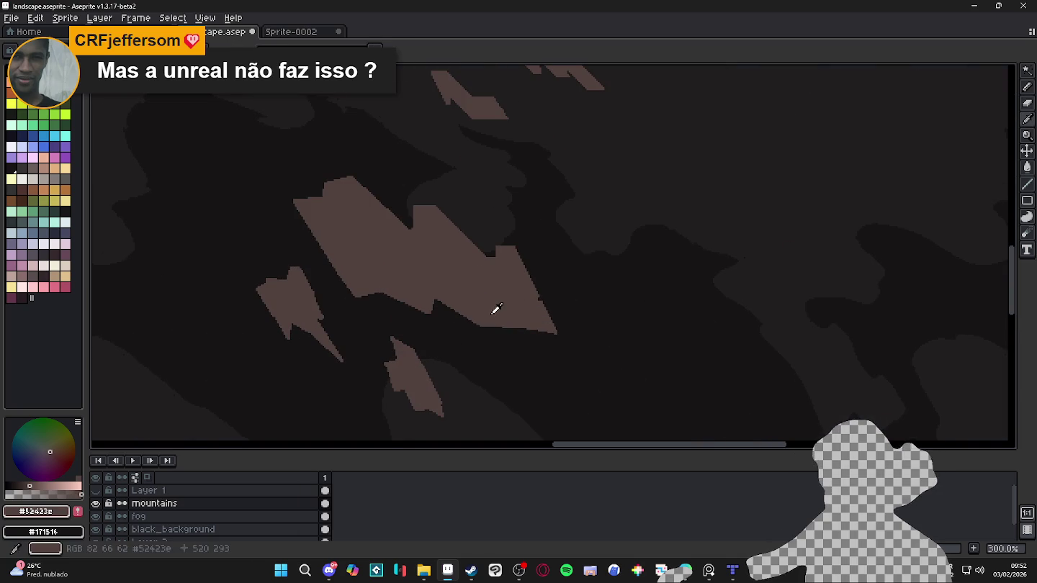
Step: Eyedrop the dark background colour #171516 from the canvas
alt+click(514, 345)
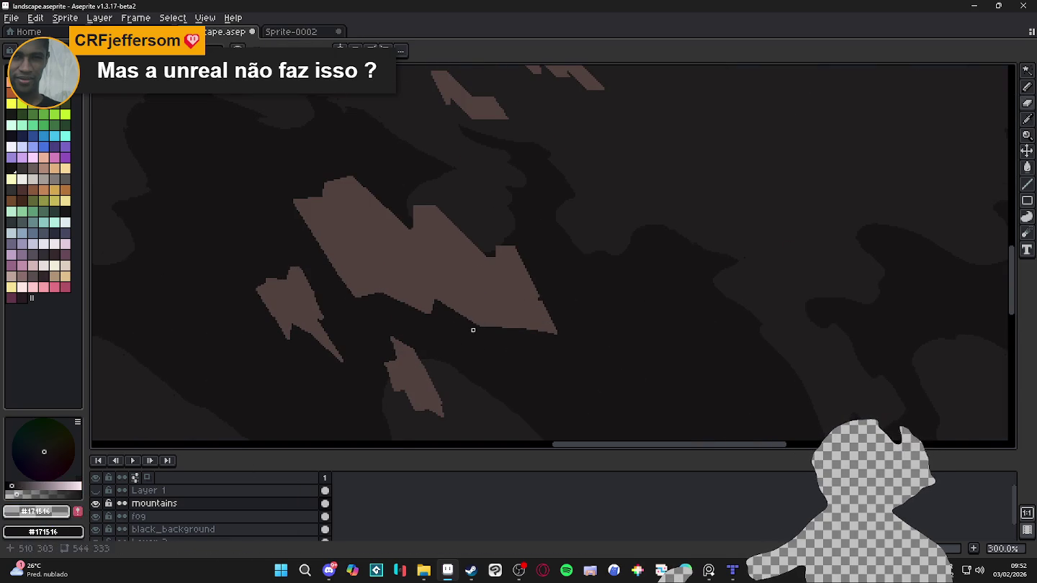
key(m)
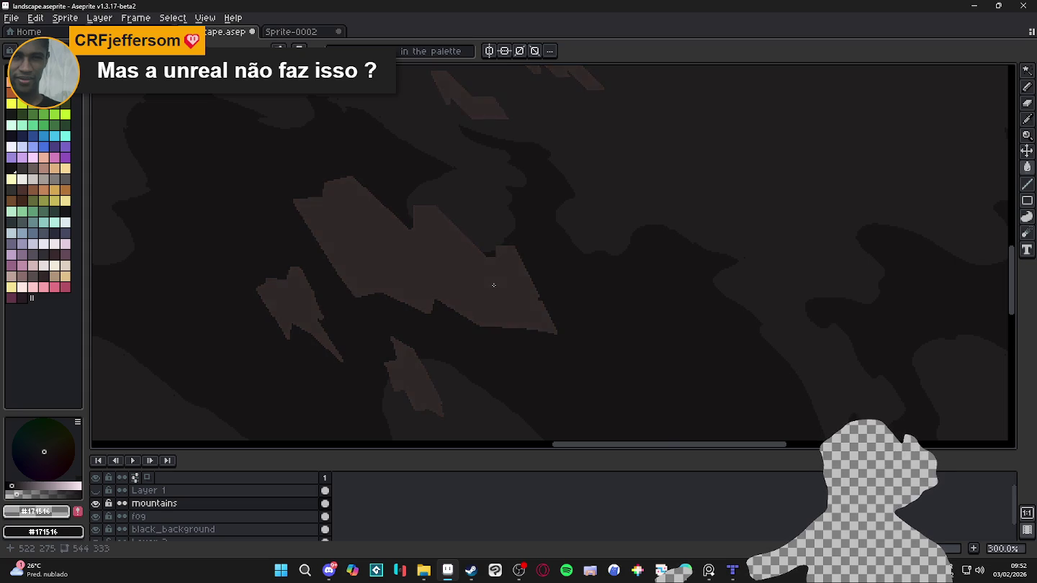
scroll(493, 285, down, 2)
scroll(500, 292, up, 1)
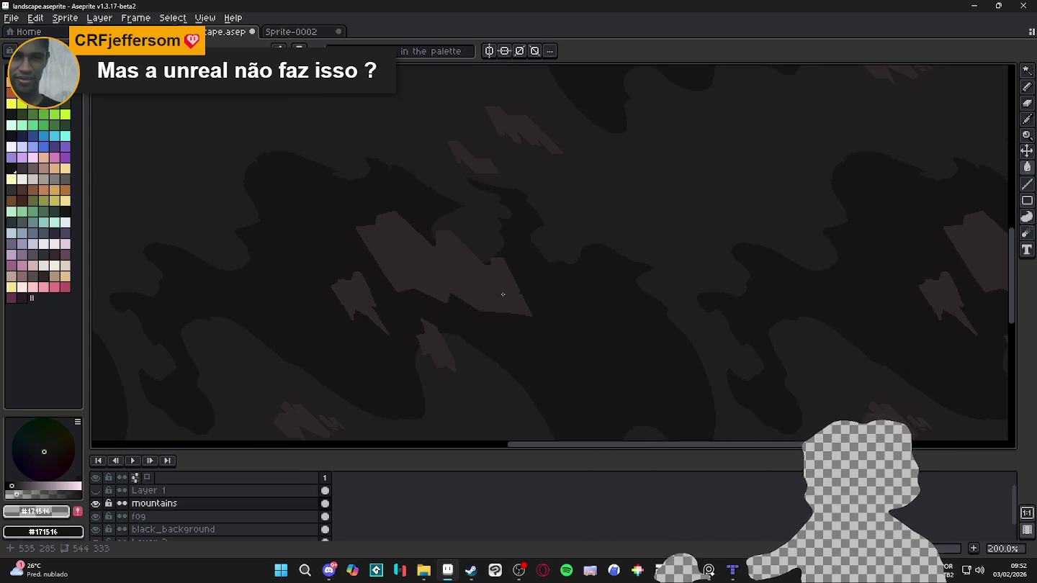
Step: Paint over the big mountain's stepped lower tip in the dark colour with the Pencil
key(b)
scroll(508, 303, up, 2)
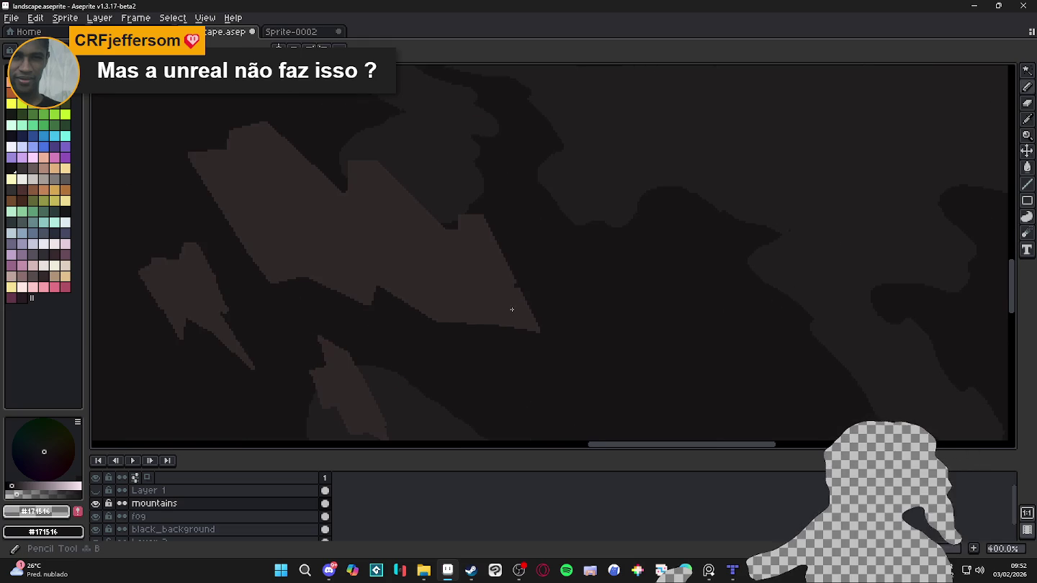
scroll(512, 306, up, 2)
scroll(513, 284, up, 3)
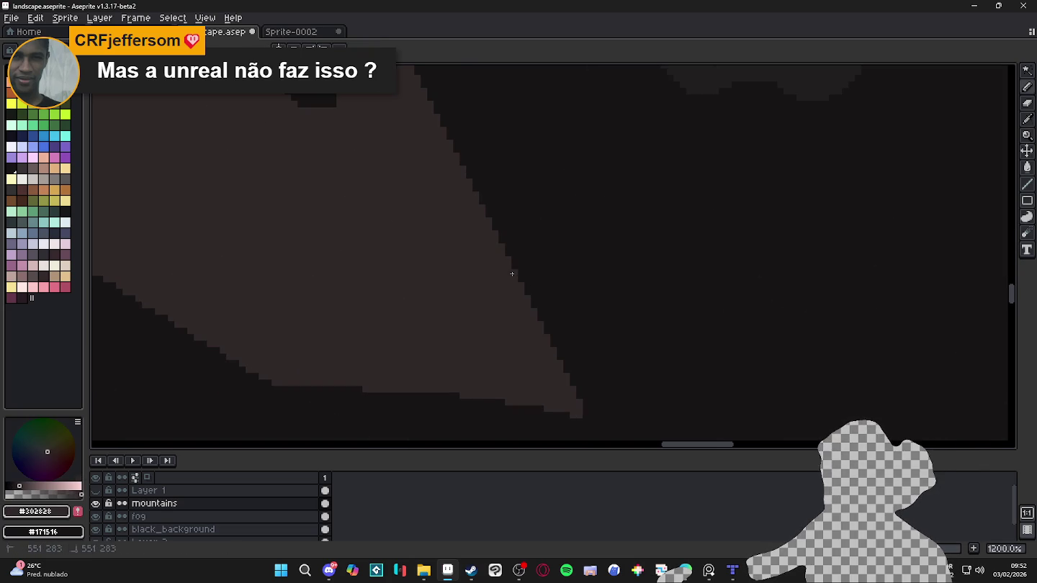
scroll(512, 274, down, 2)
scroll(541, 342, down, 2)
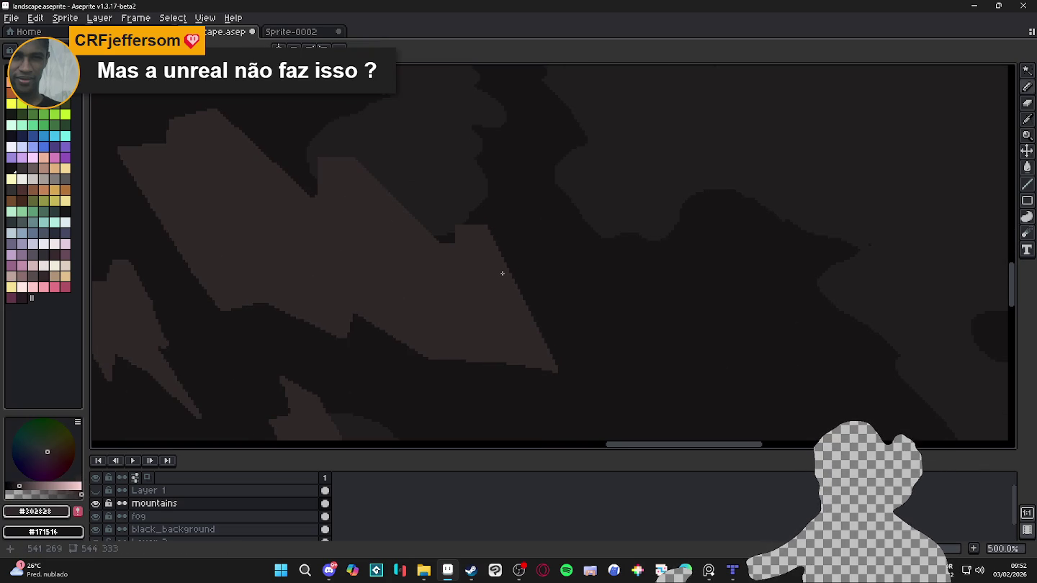
scroll(530, 374, up, 3)
scroll(533, 367, up, 1)
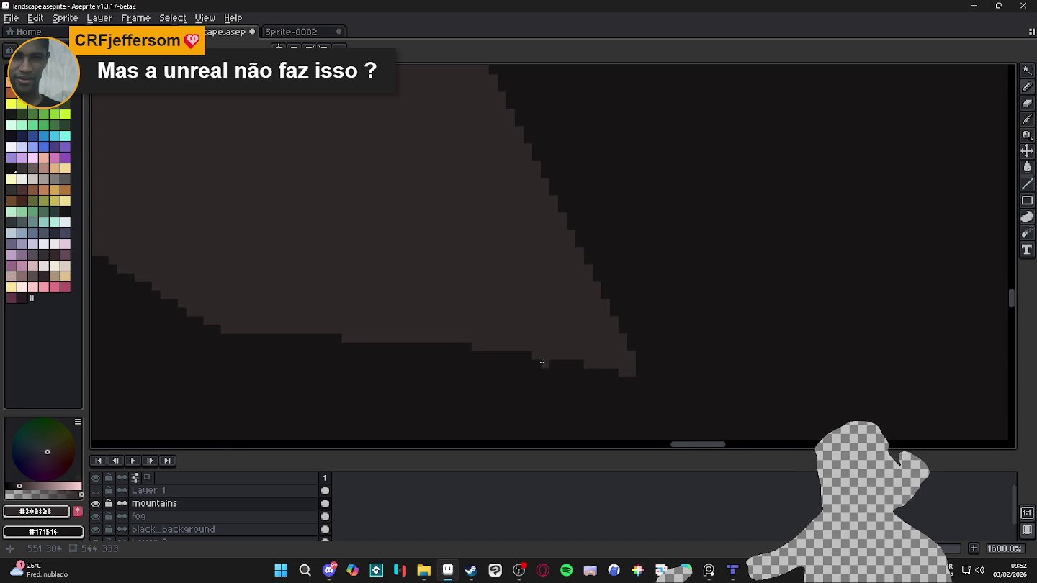
drag(539, 359, 651, 359)
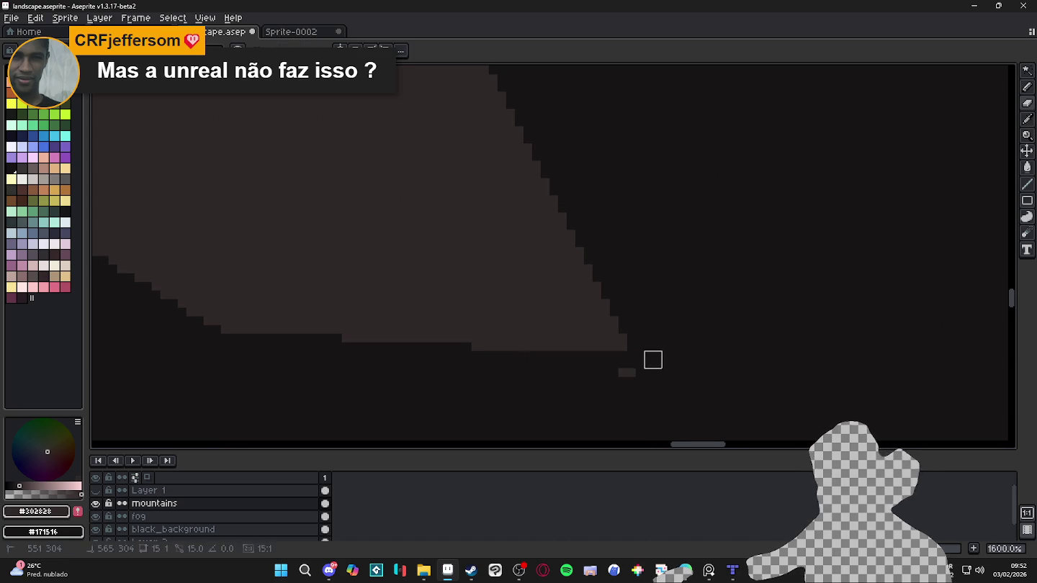
scroll(618, 375, down, 2)
scroll(621, 386, down, 3)
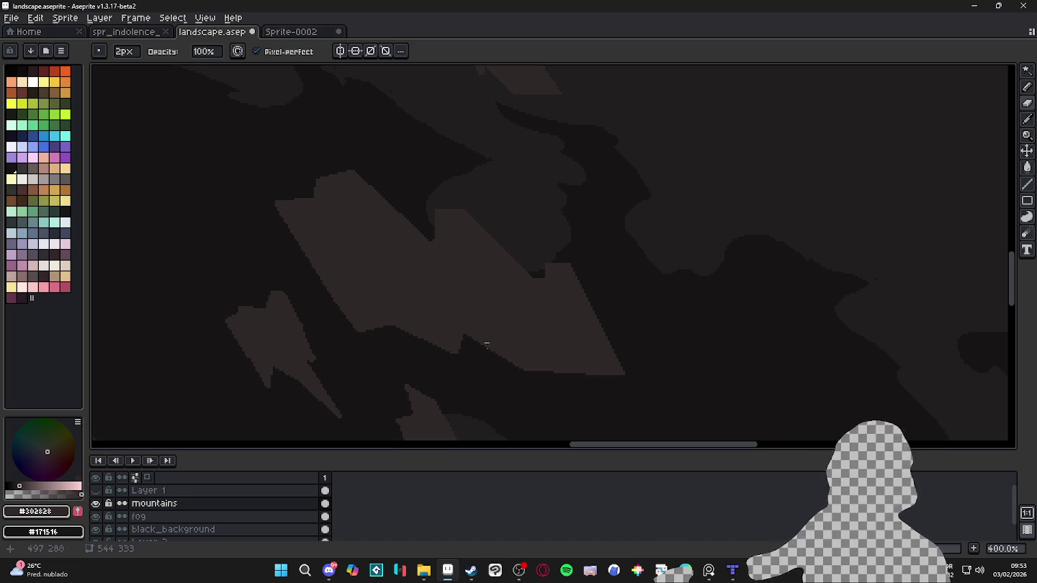
Step: Magic-wand select the large mountain shape, then clear the selection
key(v)
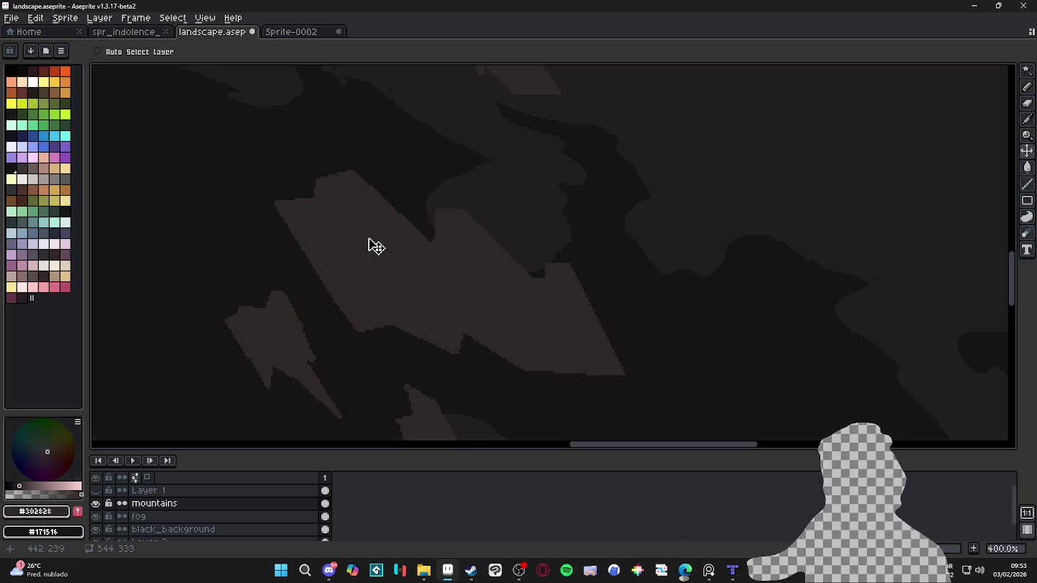
key(w)
click(368, 239)
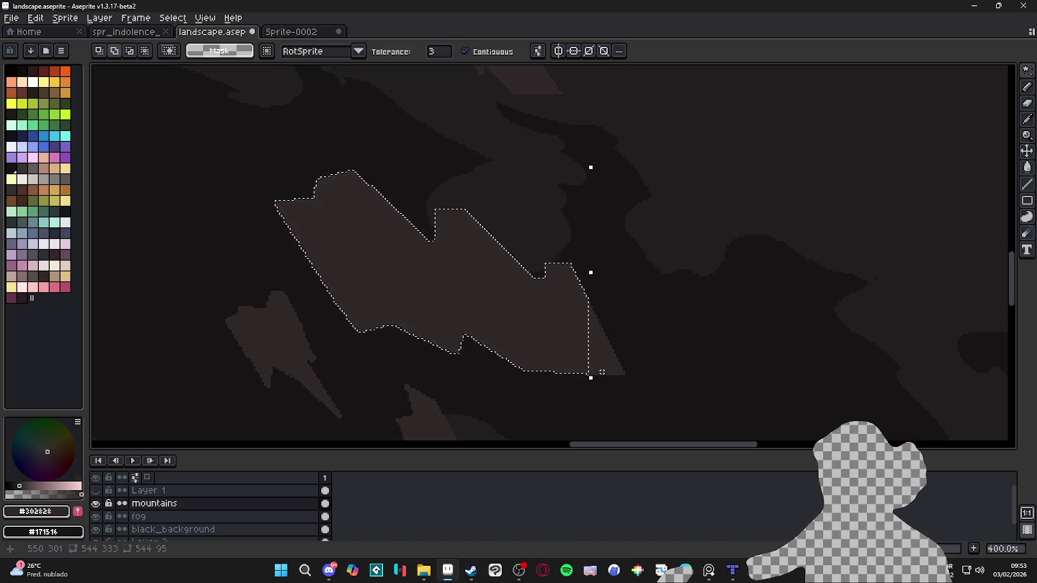
scroll(462, 368, down, 2)
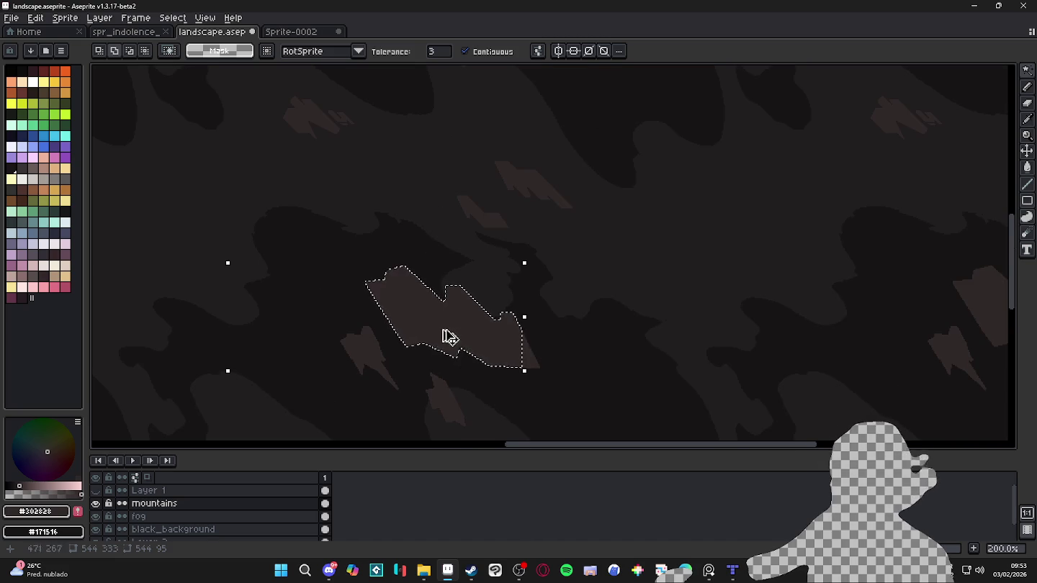
key(ctrl+d)
key(b)
scroll(396, 288, up, 3)
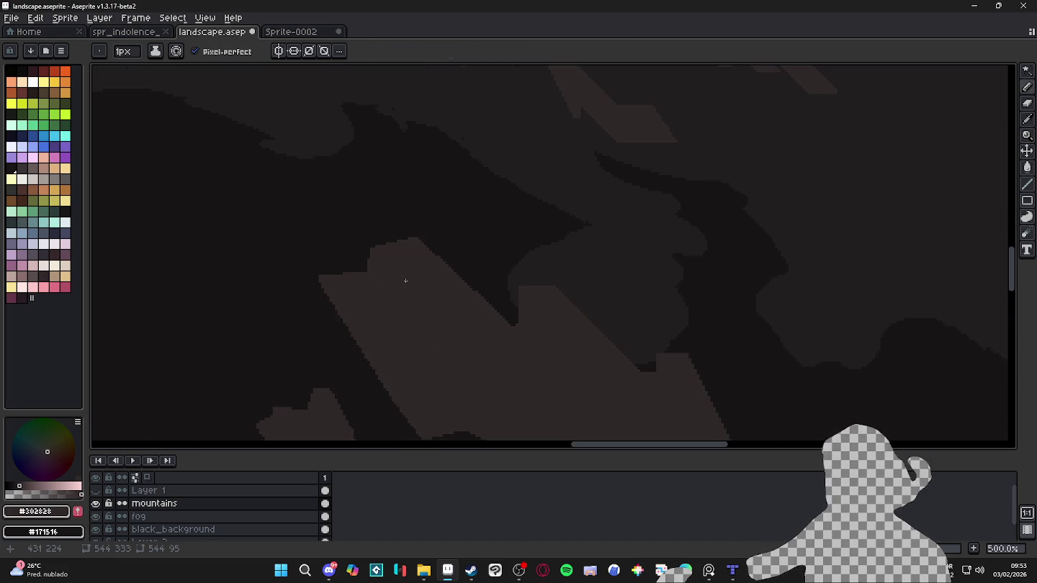
scroll(405, 281, up, 4)
scroll(402, 292, down, 5)
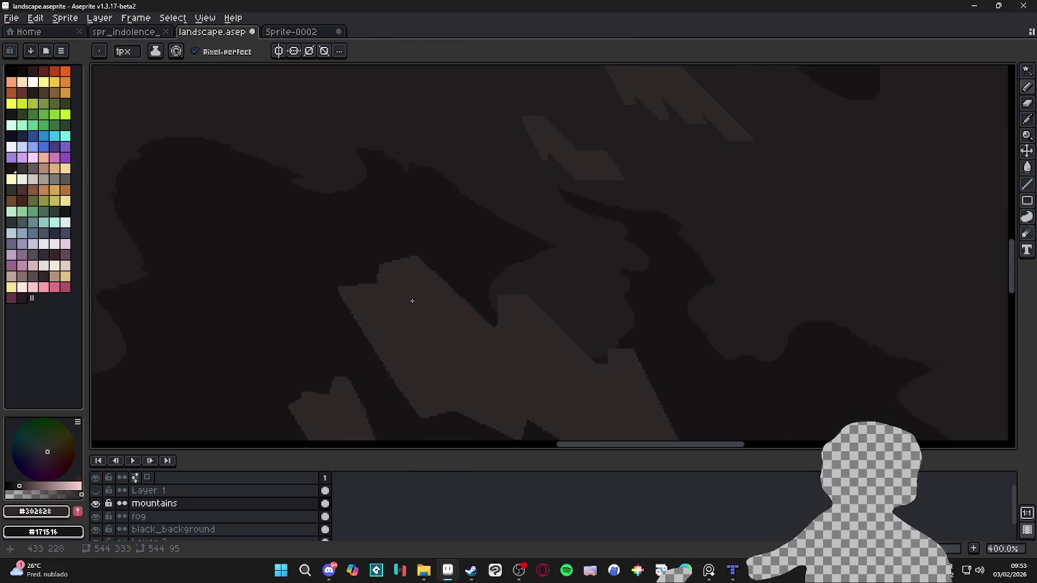
scroll(412, 301, down, 1)
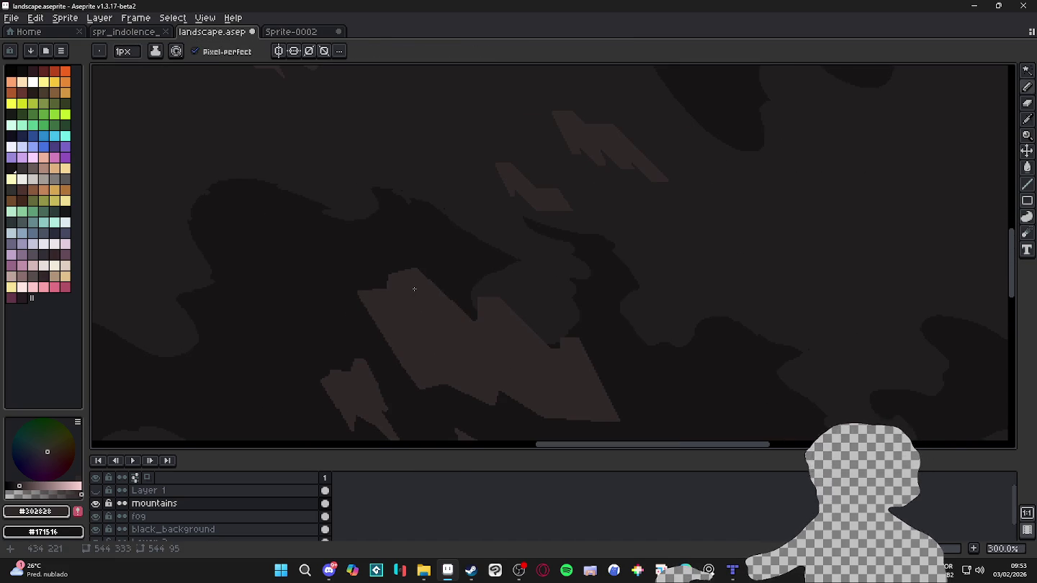
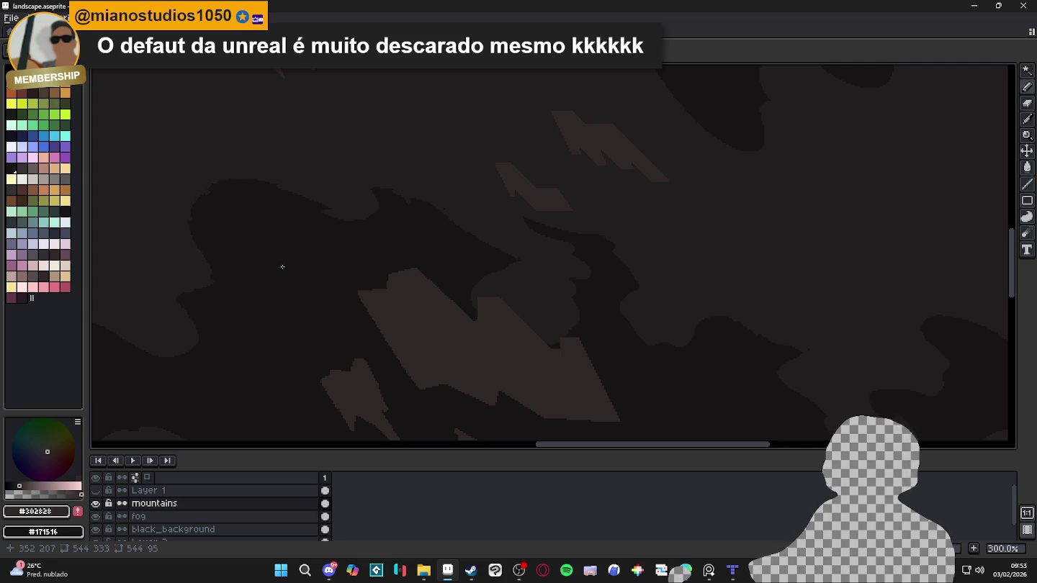
Step: Pick near-black #171516 and draw a diagonal crevice line across the mountain
scroll(453, 324, down, 1)
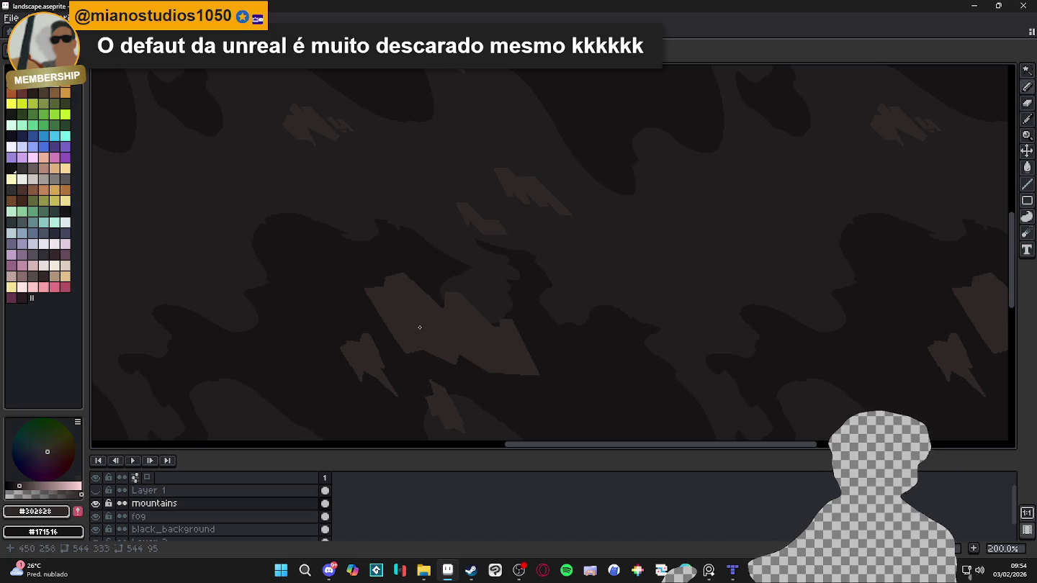
alt+click(440, 367)
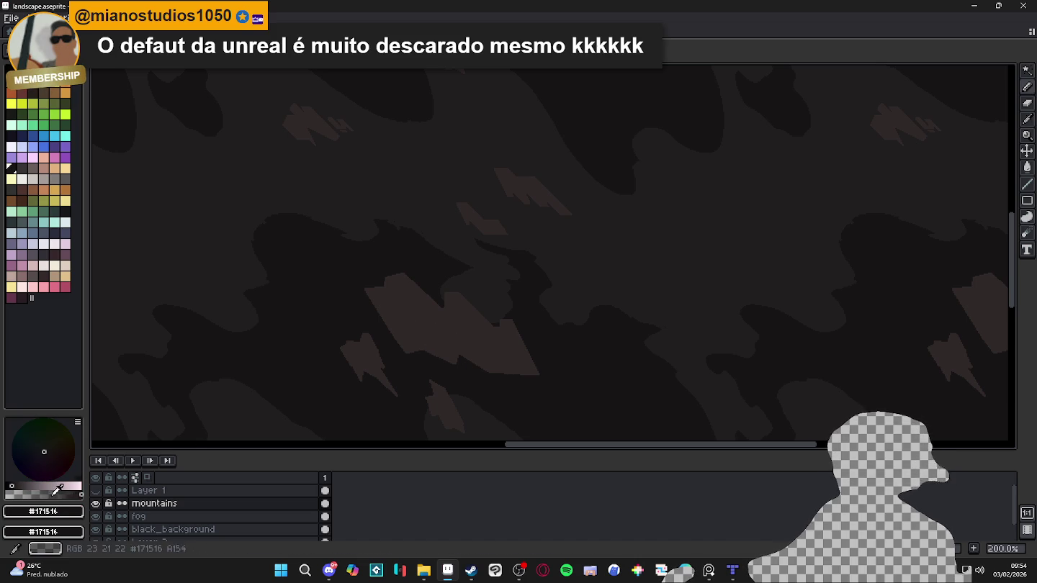
click(49, 491)
scroll(410, 359, up, 3)
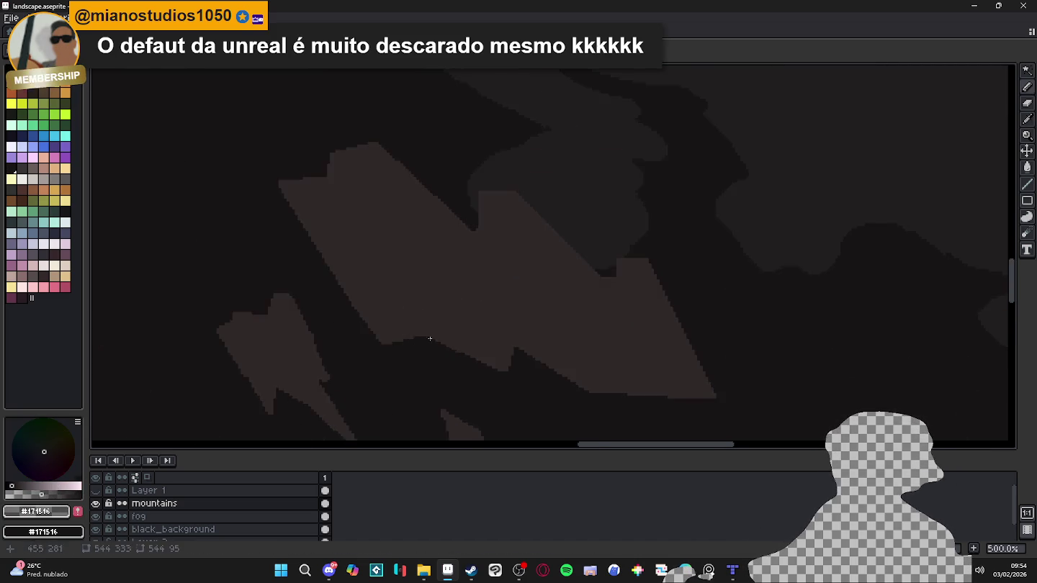
scroll(331, 263, up, 2)
scroll(339, 267, down, 2)
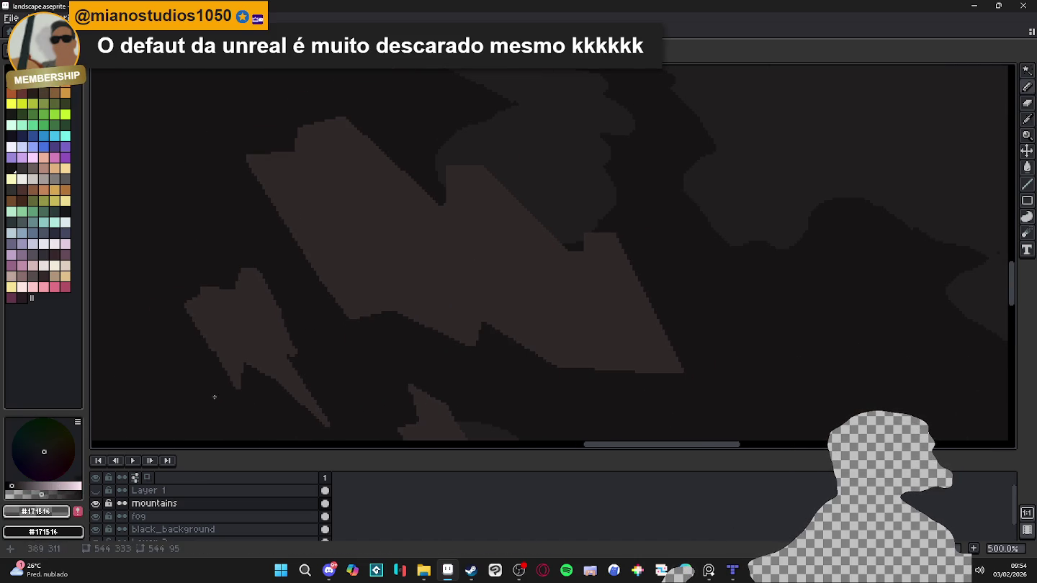
drag(360, 224, 427, 353)
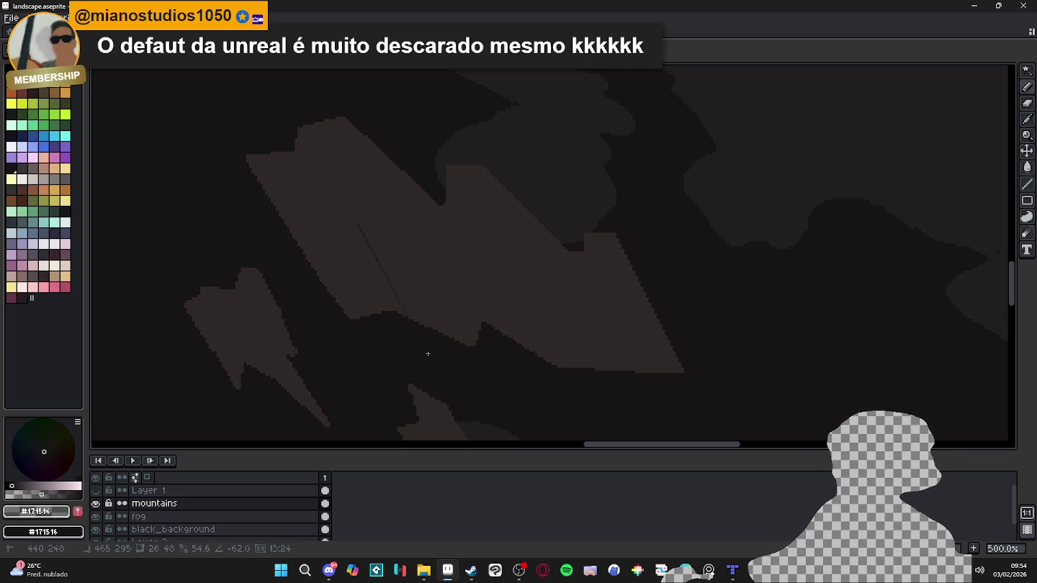
Step: Draw a vertical crevice line down the mountain and add a short dark segment
scroll(364, 230, up, 2)
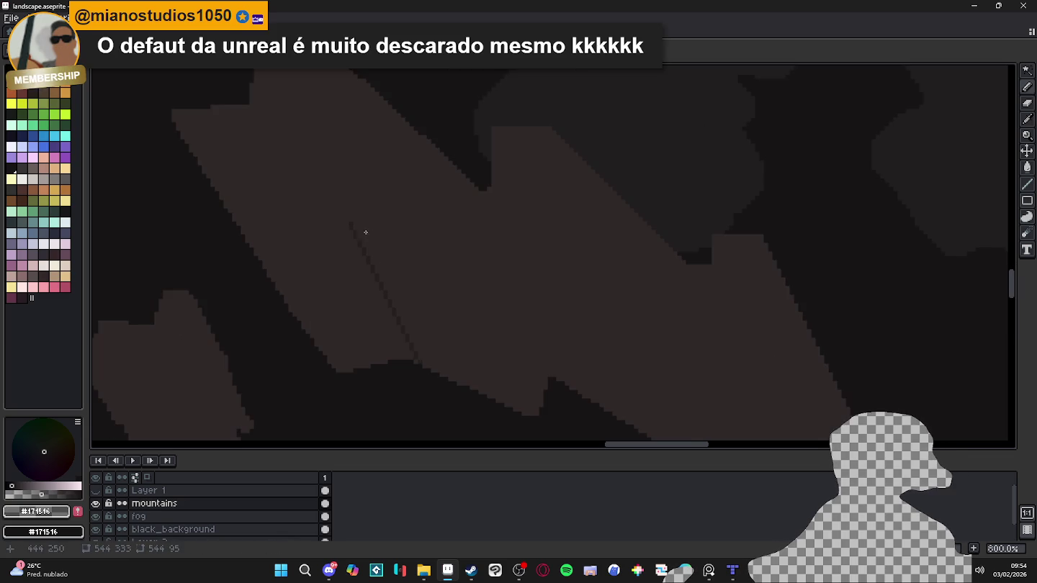
scroll(353, 224, up, 2)
scroll(346, 222, down, 2)
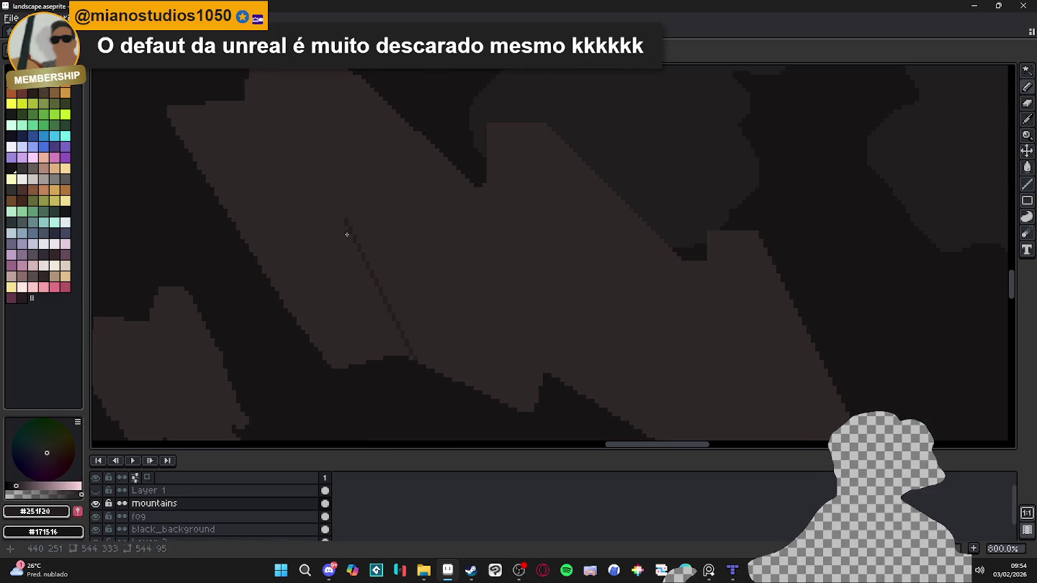
drag(347, 220, 347, 364)
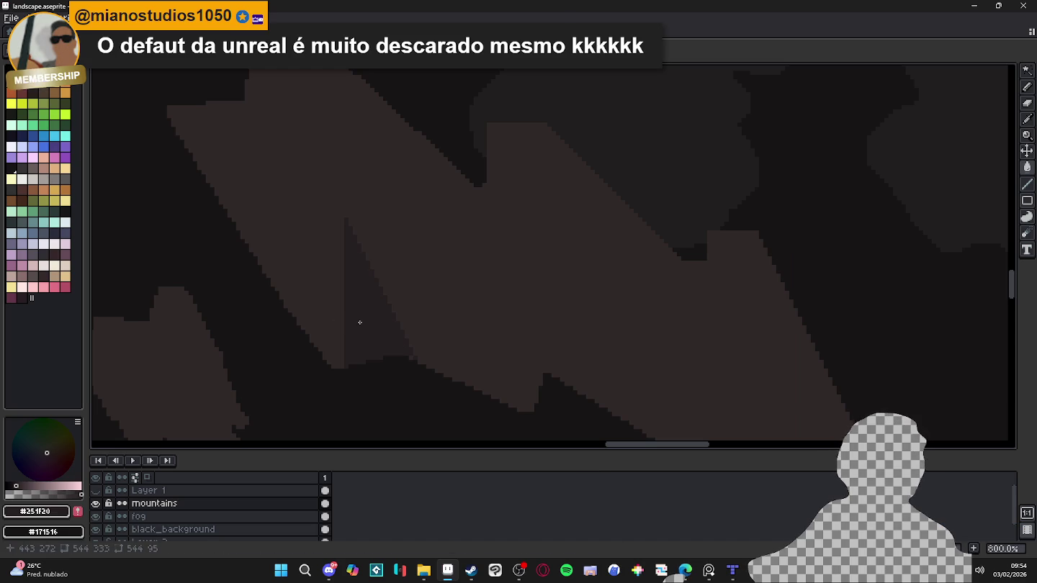
scroll(333, 364, up, 2)
scroll(346, 364, up, 1)
scroll(353, 360, down, 3)
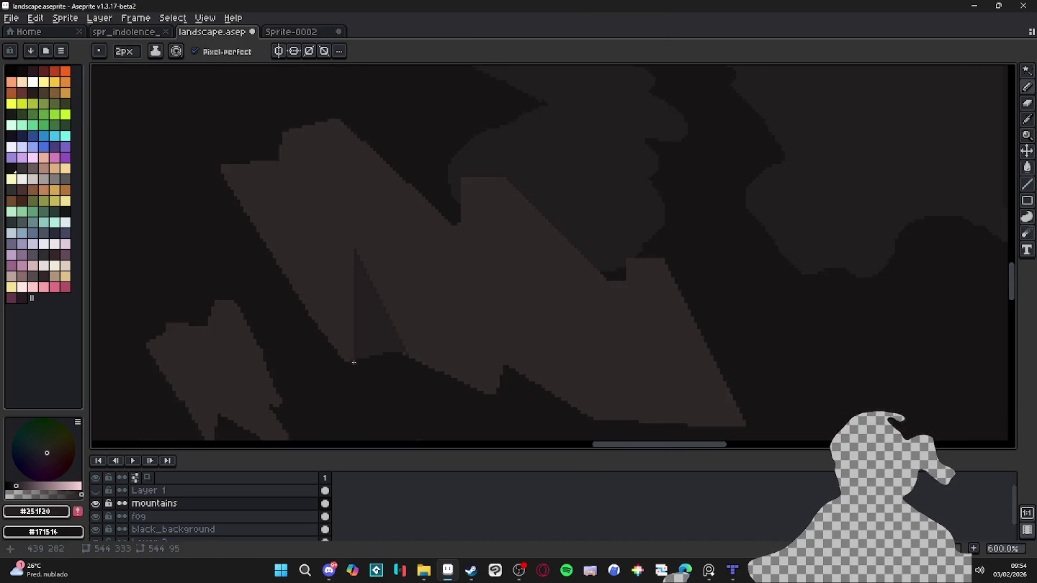
scroll(352, 347, up, 1)
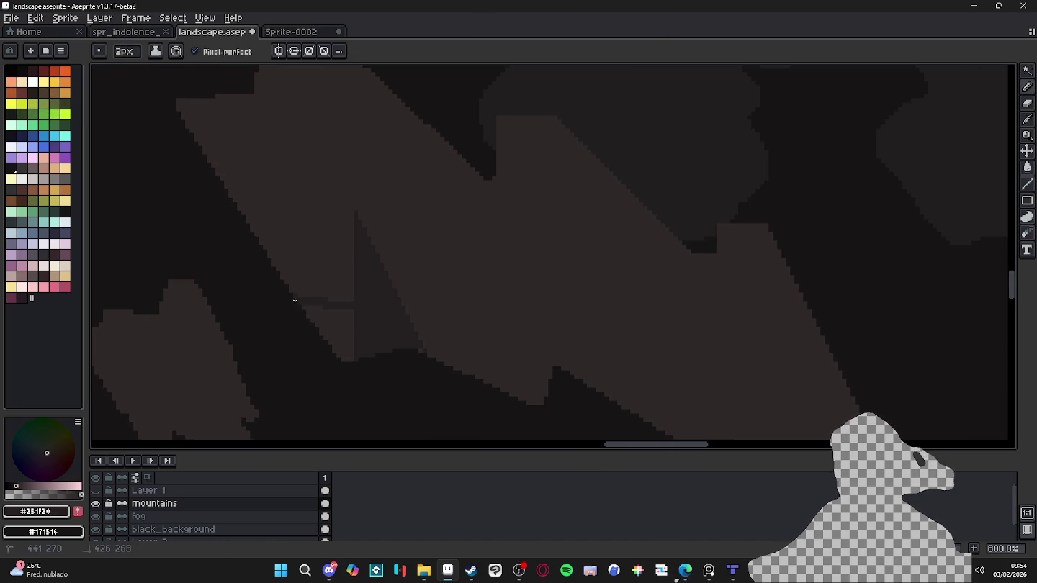
shift+click(294, 304)
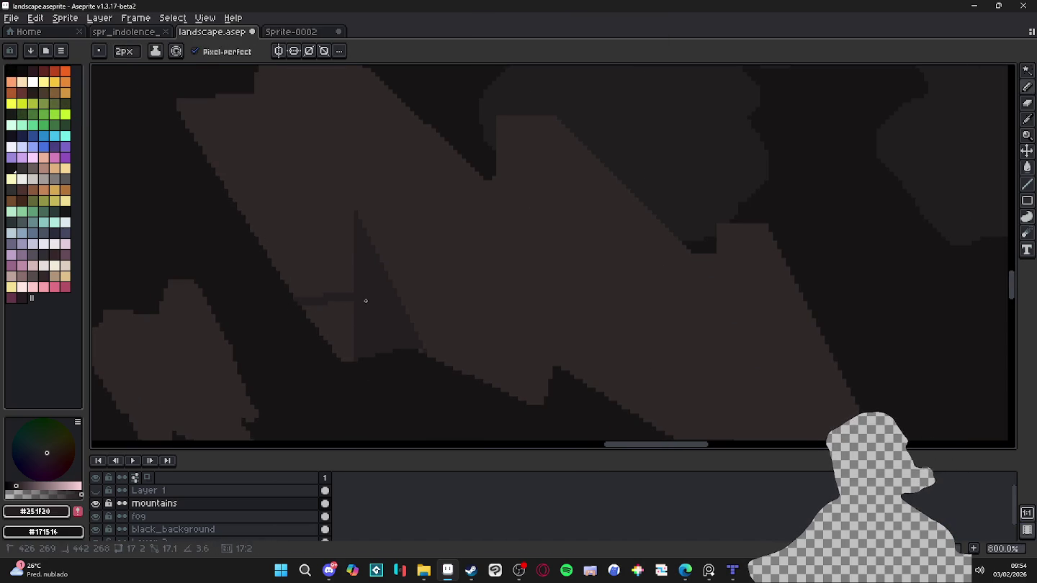
Step: Shrink the brush to 1px and clean up a stray pixel on the mountain edge
key(minus)
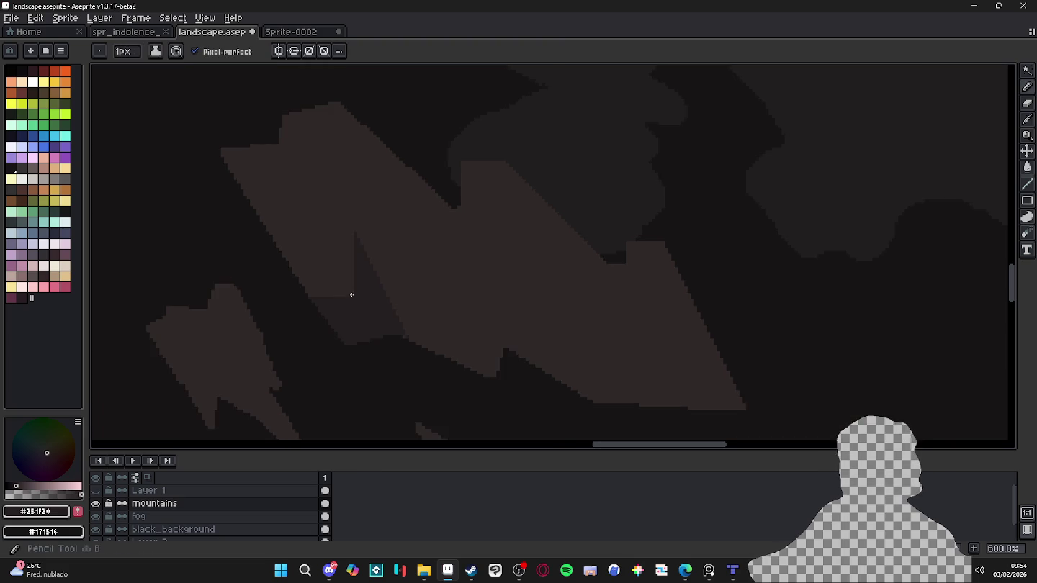
scroll(353, 296, up, 3)
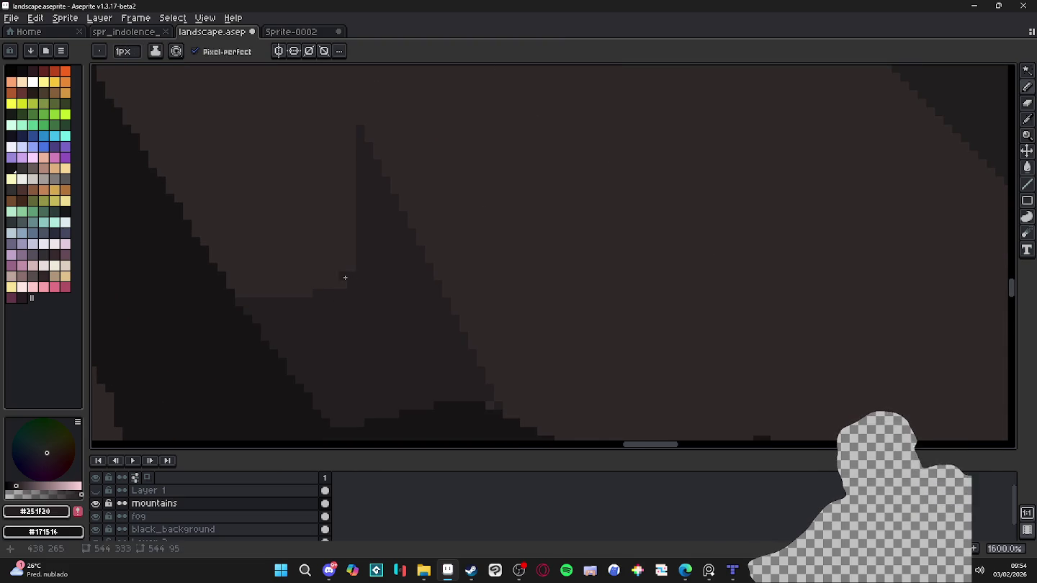
drag(320, 287, 288, 298)
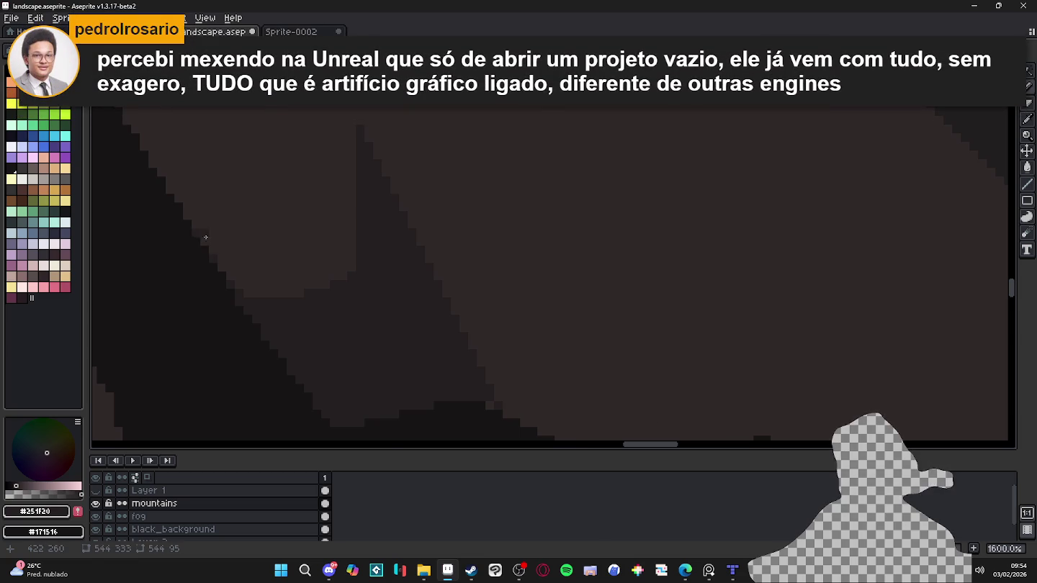
scroll(325, 328, down, 3)
scroll(334, 307, up, 4)
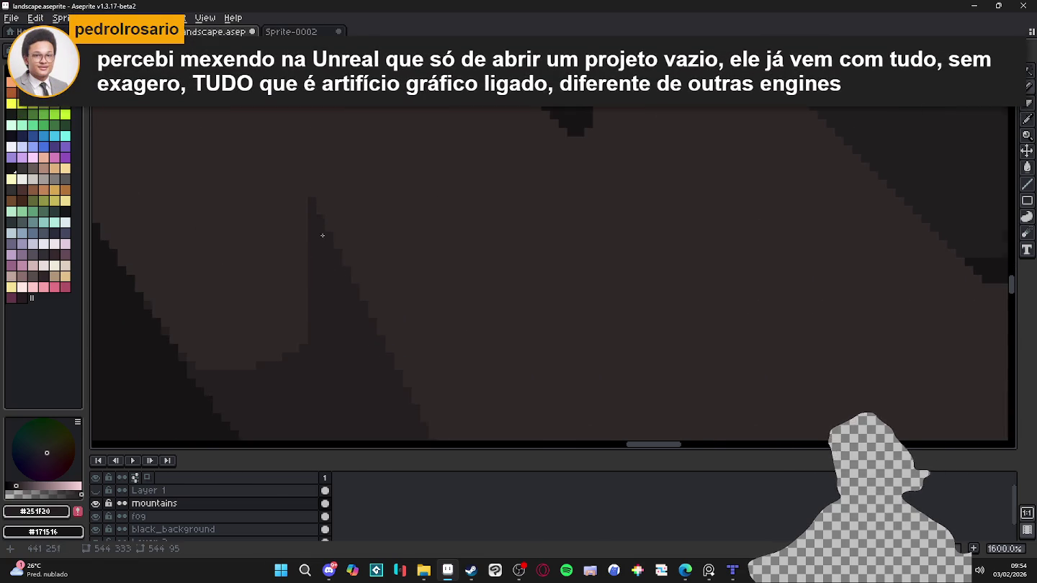
scroll(322, 235, down, 3)
scroll(370, 352, up, 3)
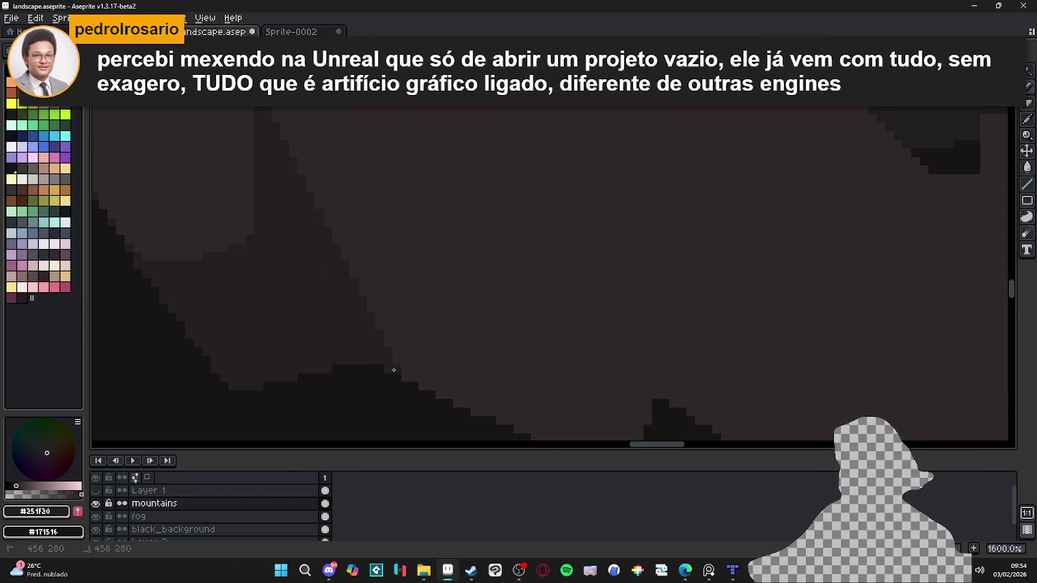
scroll(360, 324, down, 2)
scroll(342, 288, down, 1)
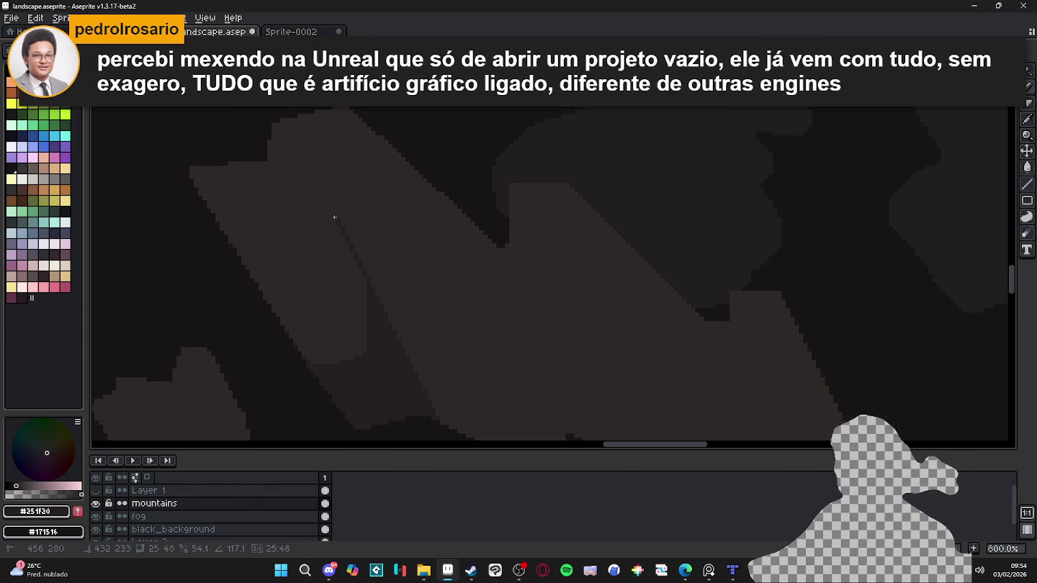
Step: Draw thin strokes down the mountain face and fill the gap between them
mouse_move(334, 216)
mouse_down()
mouse_move(359, 340)
mouse_move(379, 386)
mouse_move(381, 375)
mouse_up()
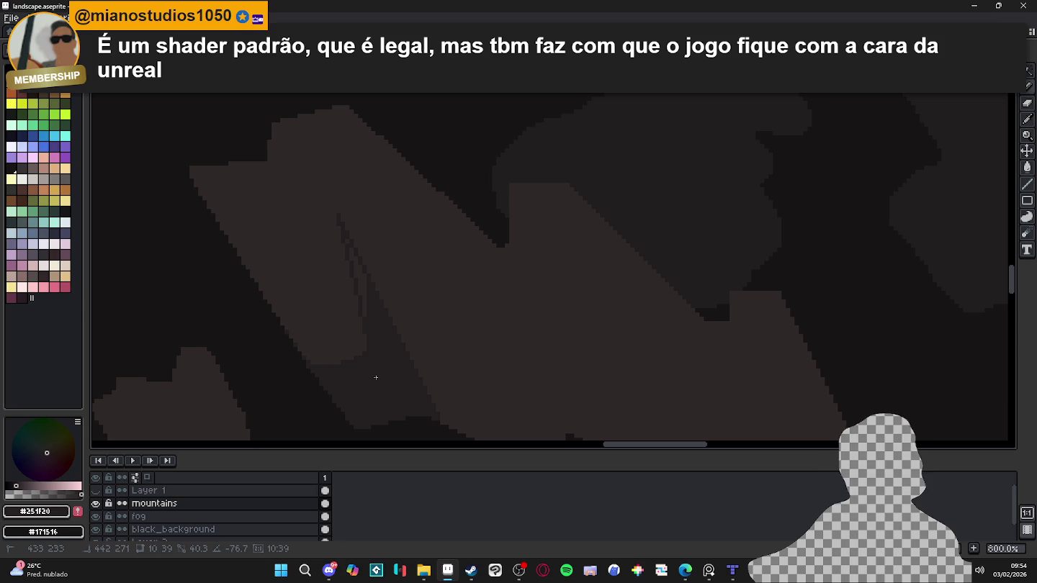
scroll(358, 273, up, 3)
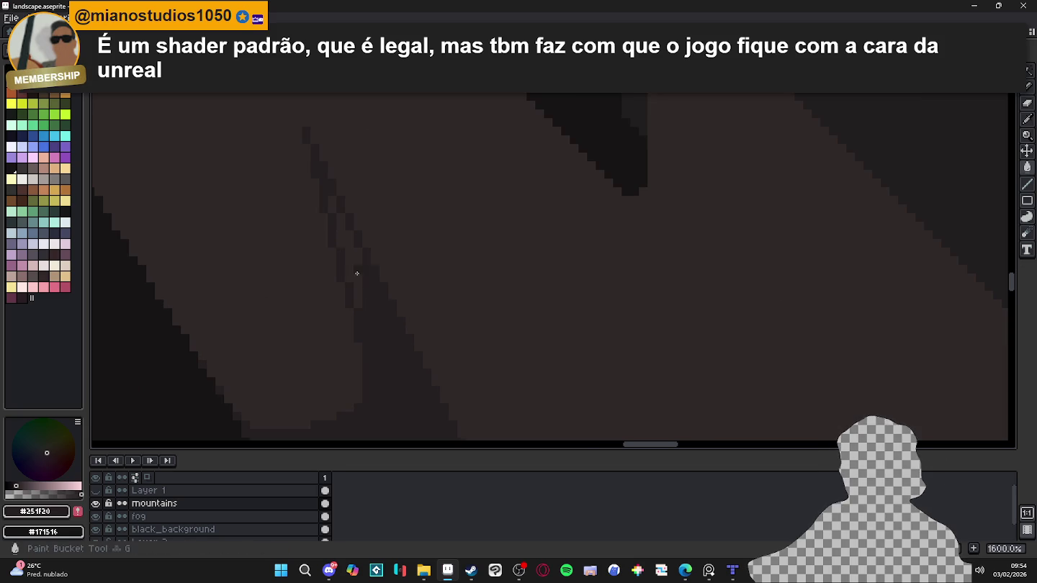
click(357, 273)
scroll(334, 211, down, 3)
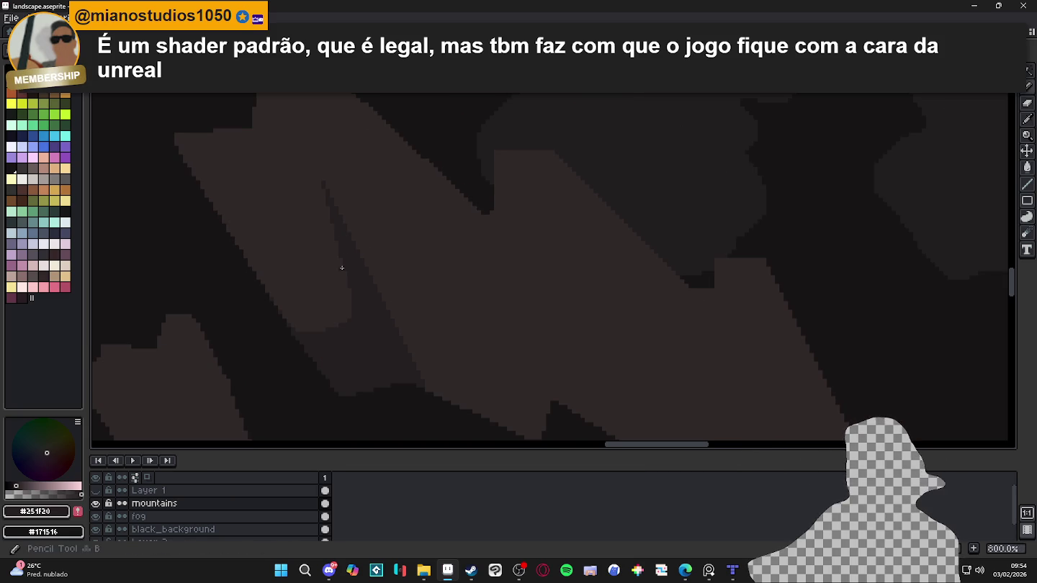
scroll(270, 332, up, 2)
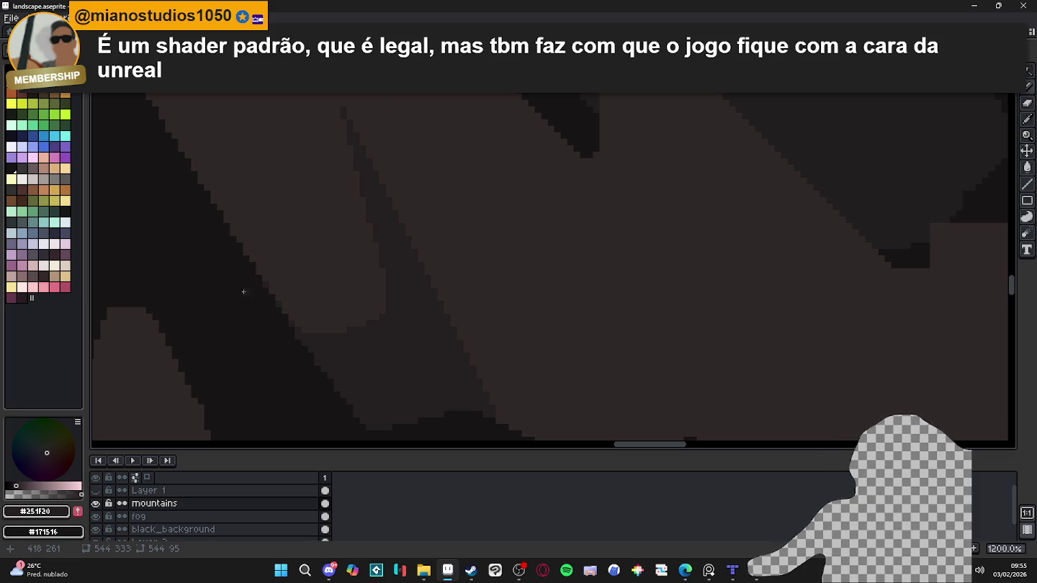
Step: Zoom in and out to inspect the new facets on the mountains
scroll(272, 297, down, 1)
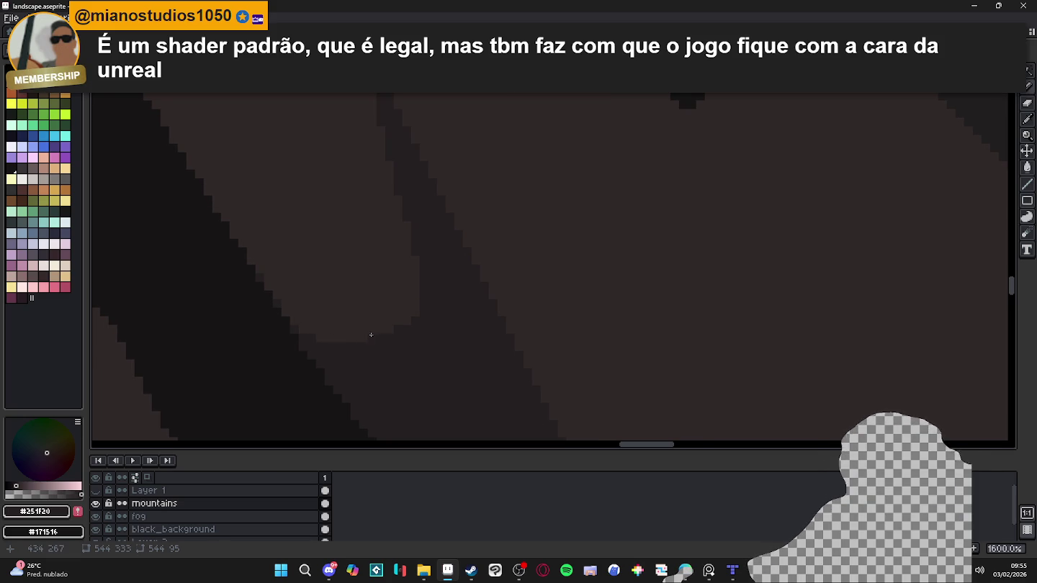
scroll(370, 336, down, 1)
scroll(401, 357, down, 1)
scroll(421, 367, up, 1)
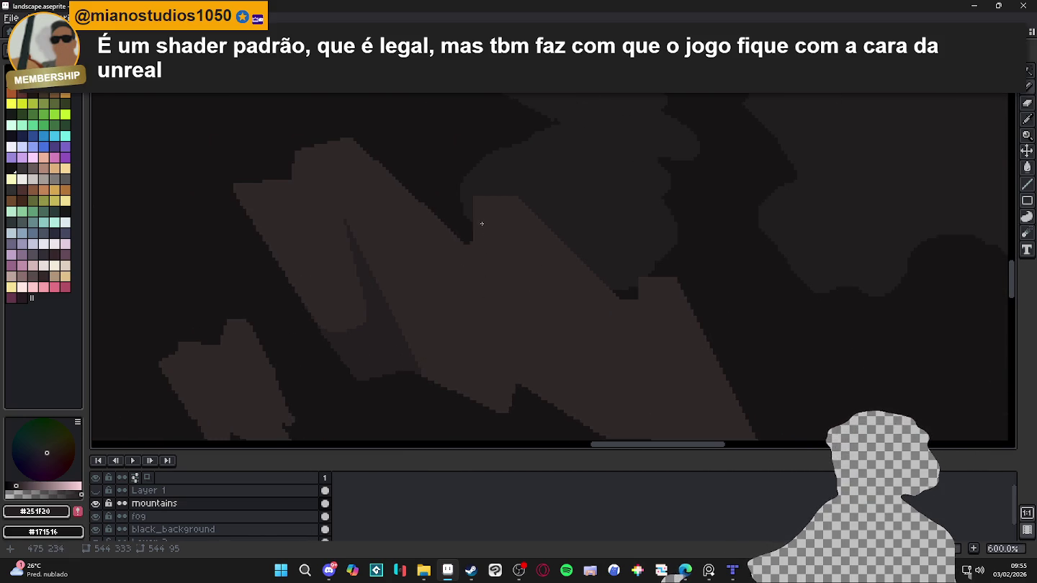
scroll(475, 217, up, 1)
scroll(471, 223, down, 1)
scroll(466, 244, up, 1)
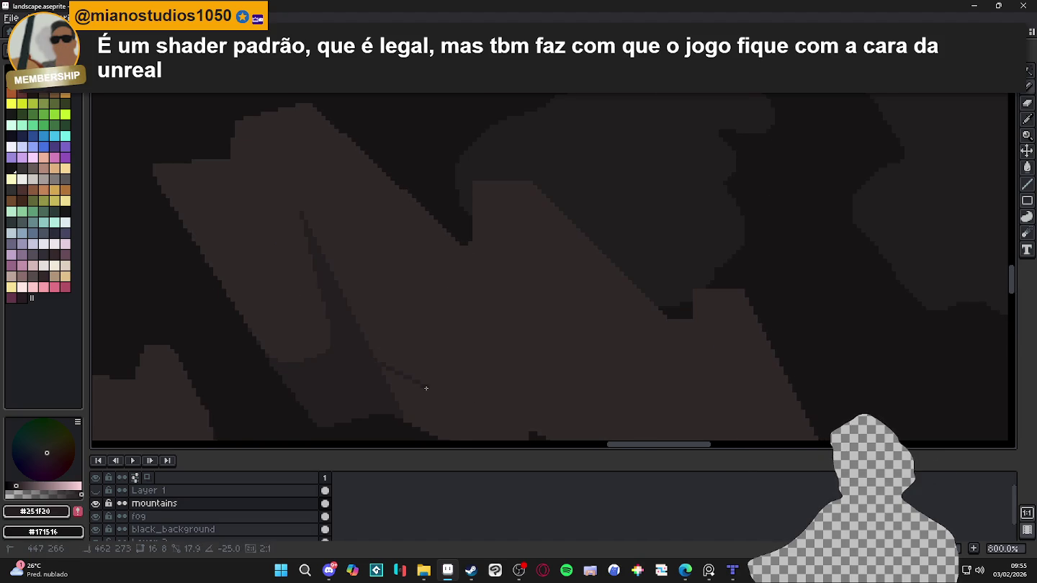
scroll(421, 384, down, 1)
scroll(343, 346, up, 1)
scroll(343, 347, down, 2)
scroll(370, 324, down, 1)
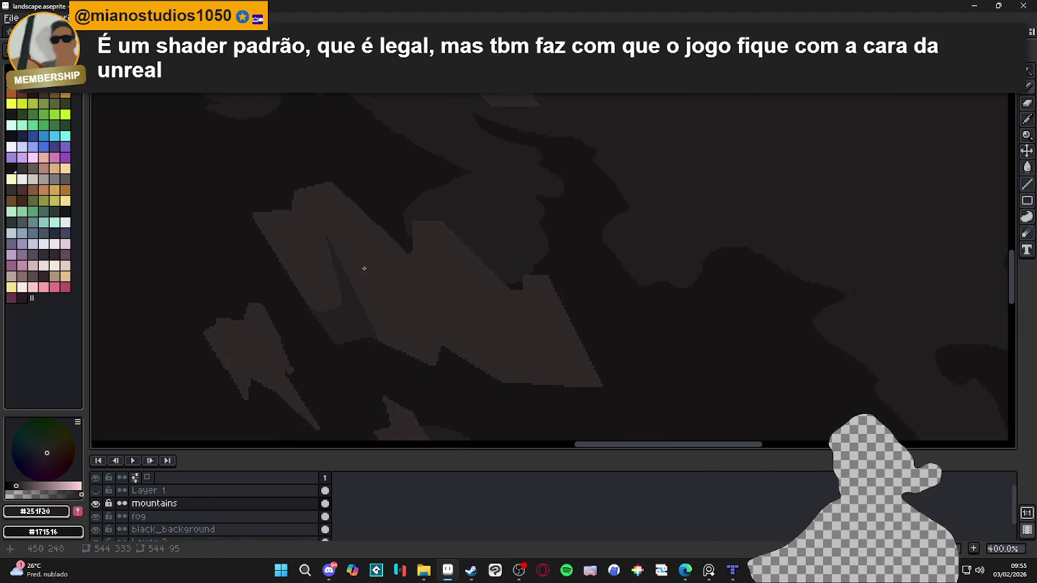
scroll(389, 345, down, 1)
scroll(395, 365, down, 1)
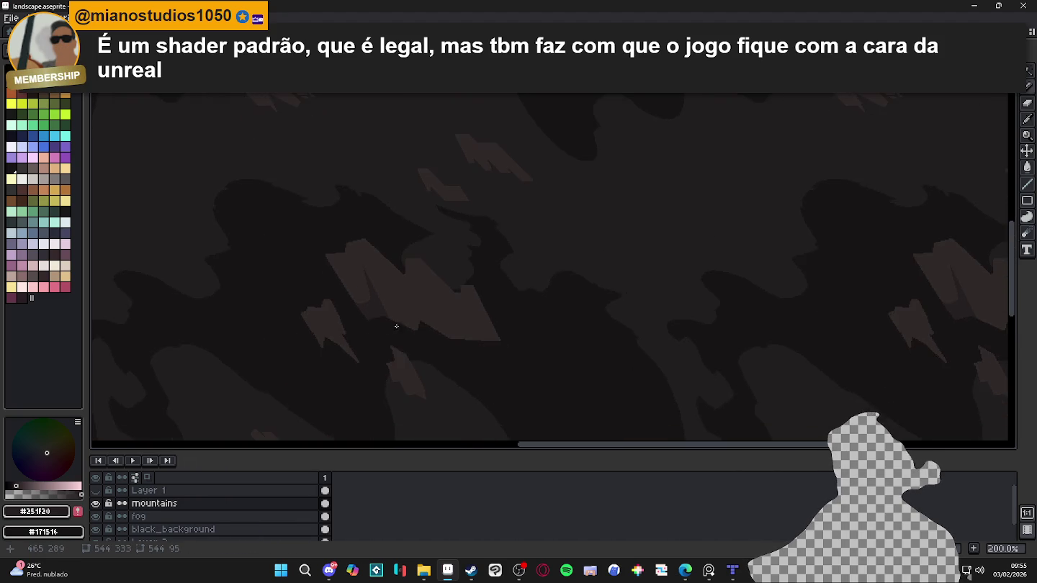
scroll(389, 339, up, 2)
scroll(386, 324, up, 3)
scroll(396, 325, down, 2)
scroll(403, 328, down, 2)
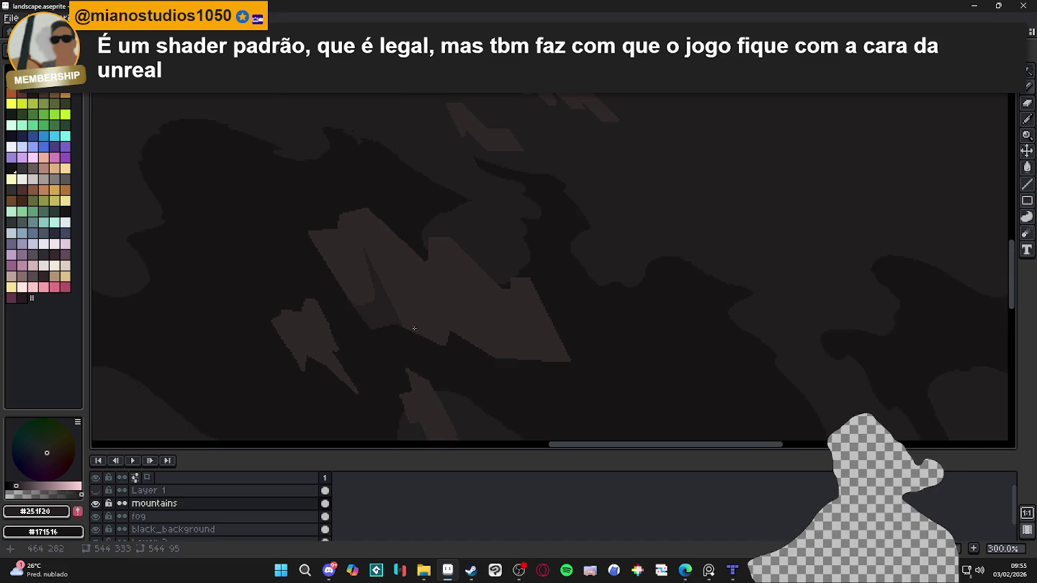
scroll(413, 333, down, 3)
scroll(419, 342, up, 3)
scroll(428, 360, up, 1)
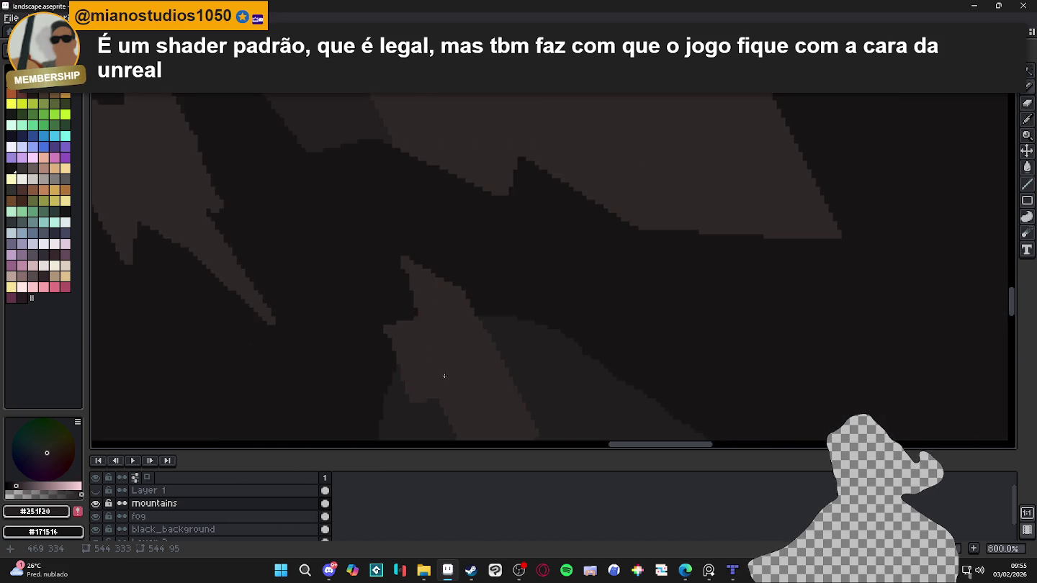
scroll(436, 334, up, 1)
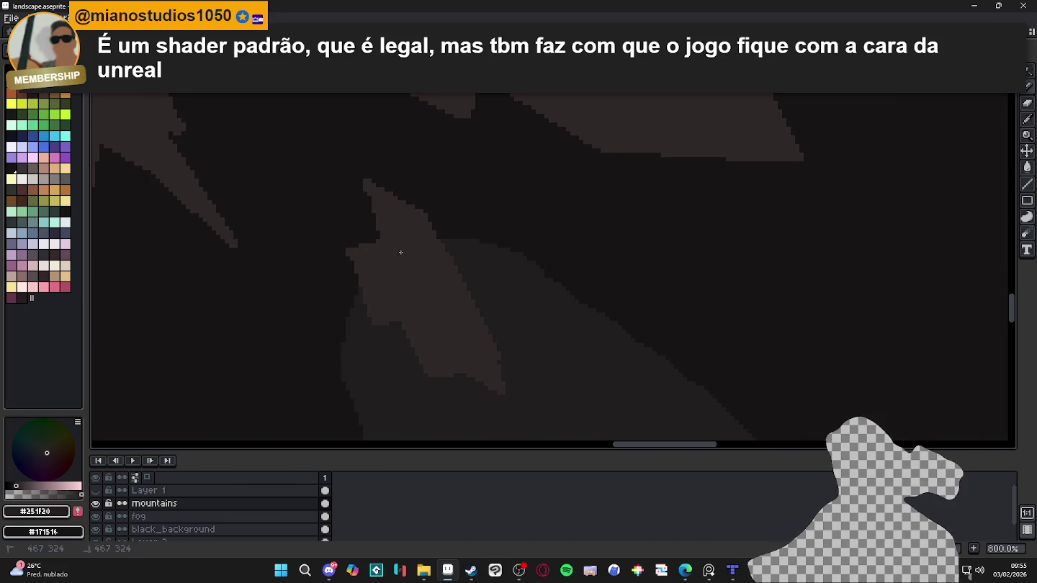
scroll(403, 273, down, 2)
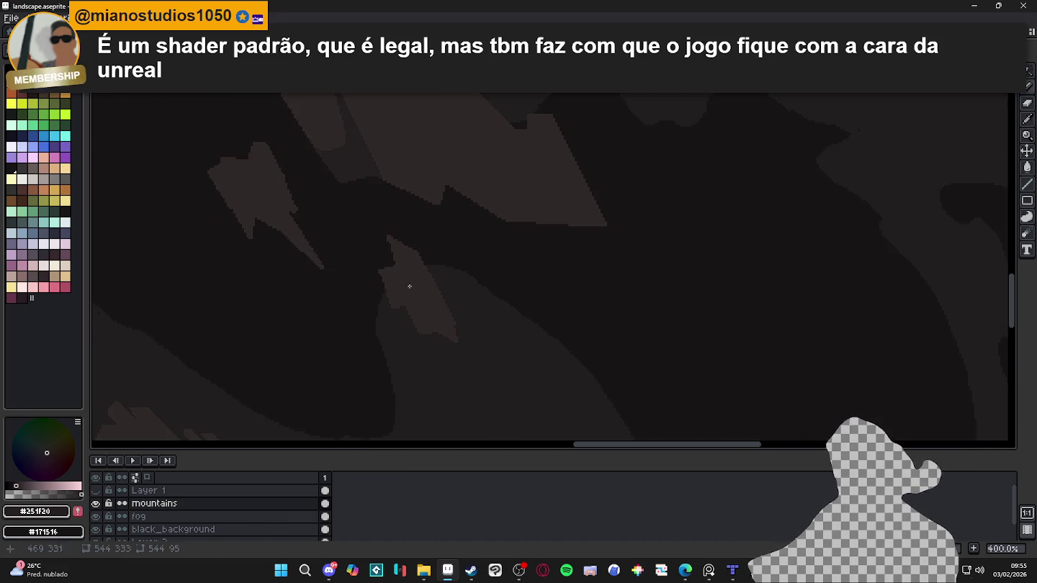
scroll(360, 241, down, 2)
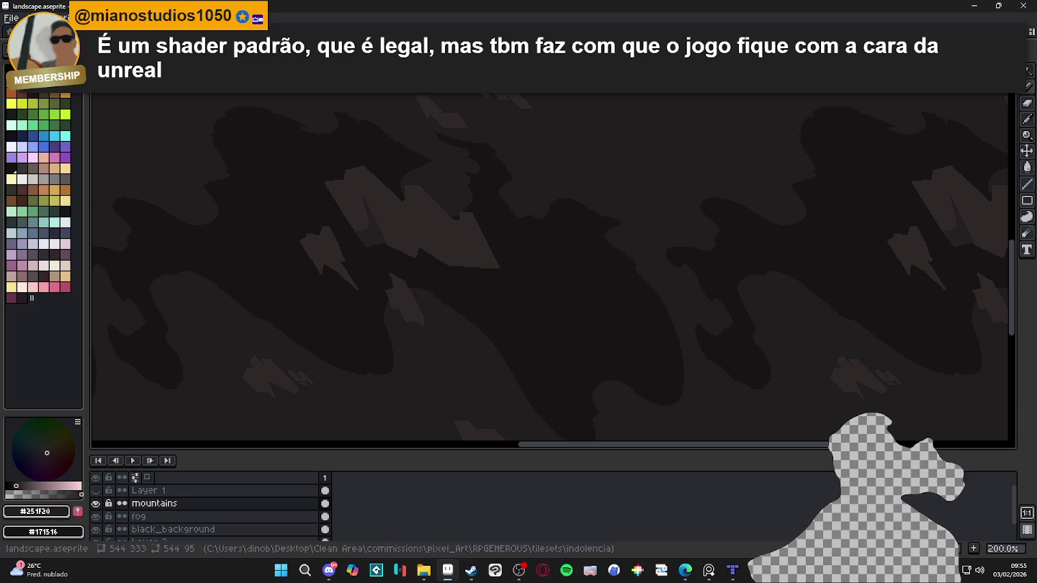
Step: Magic-wand select all matching lighter facets non-contiguously, then deselect
click(360, 234)
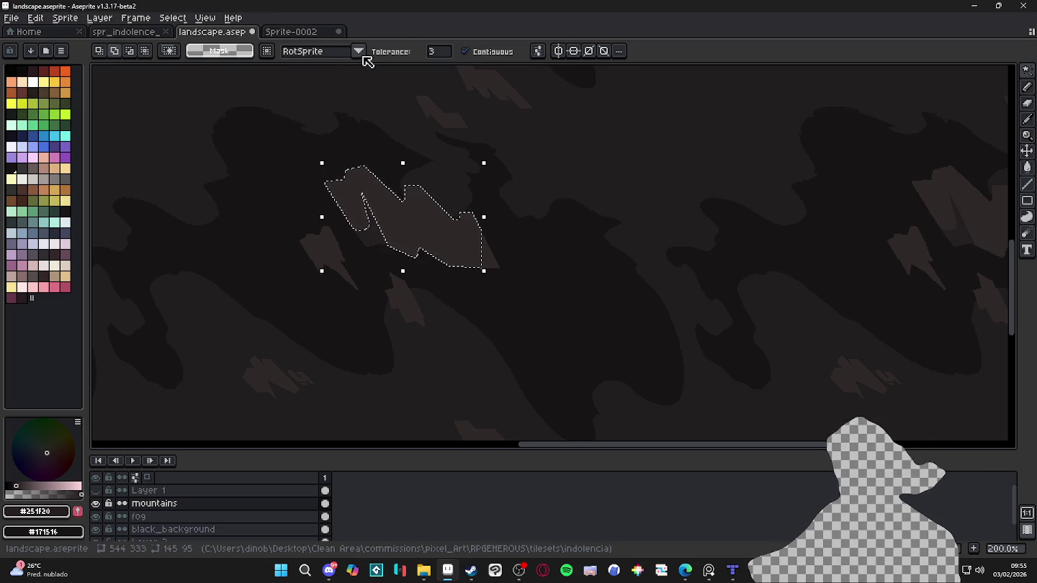
click(464, 51)
click(338, 253)
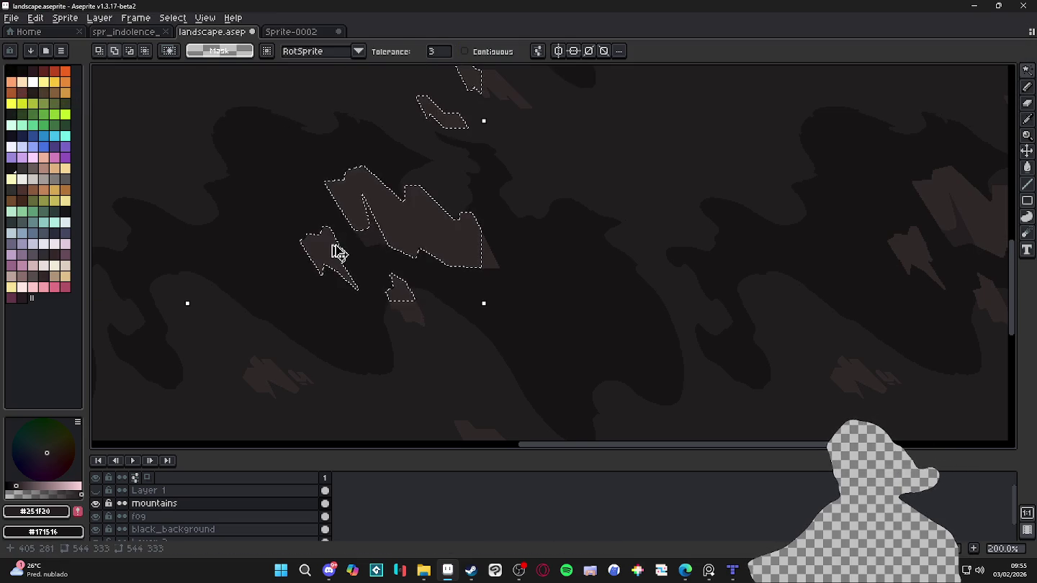
key(ctrl+d)
Step: Pencil a dark crevice line across the large facet, extending it diagonally
key(b)
scroll(374, 247, up, 2)
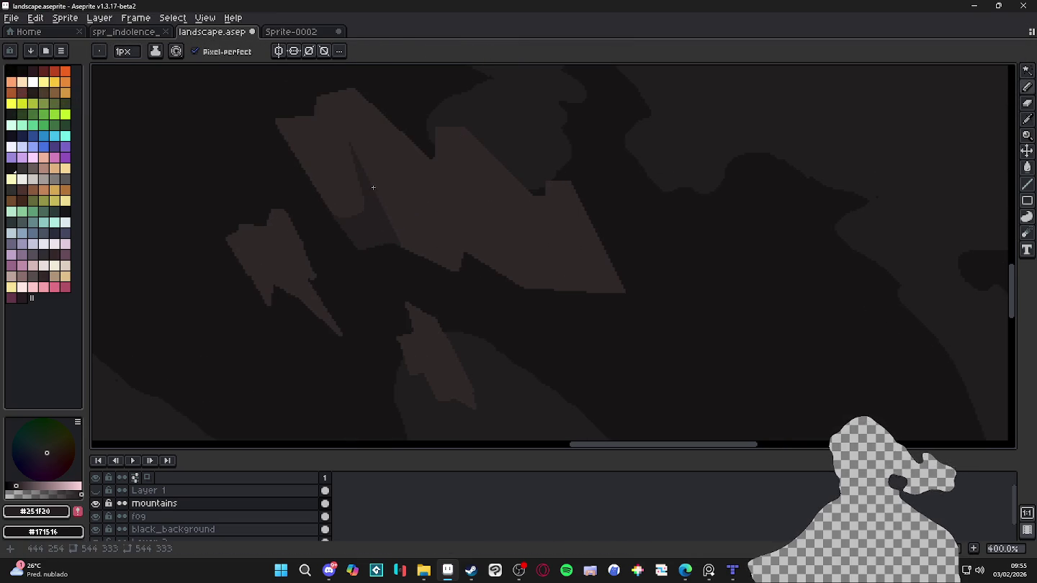
drag(372, 185, 437, 202)
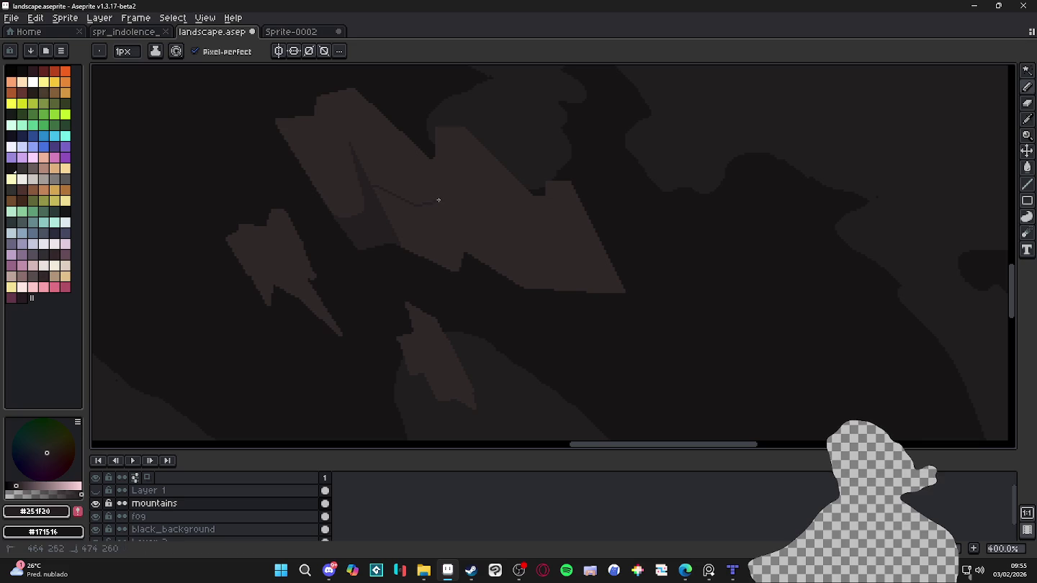
shift+click(438, 179)
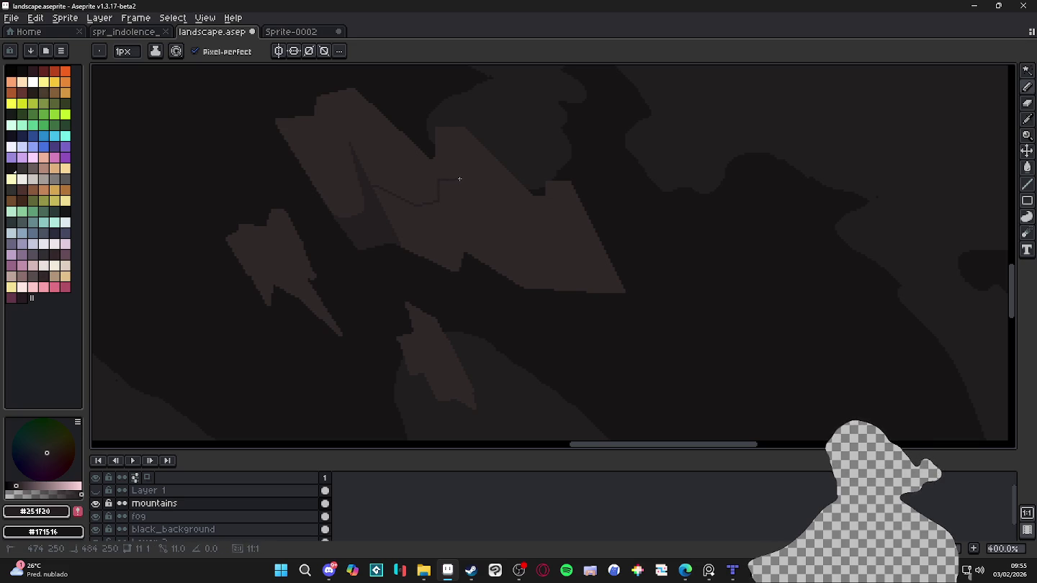
shift+click(458, 178)
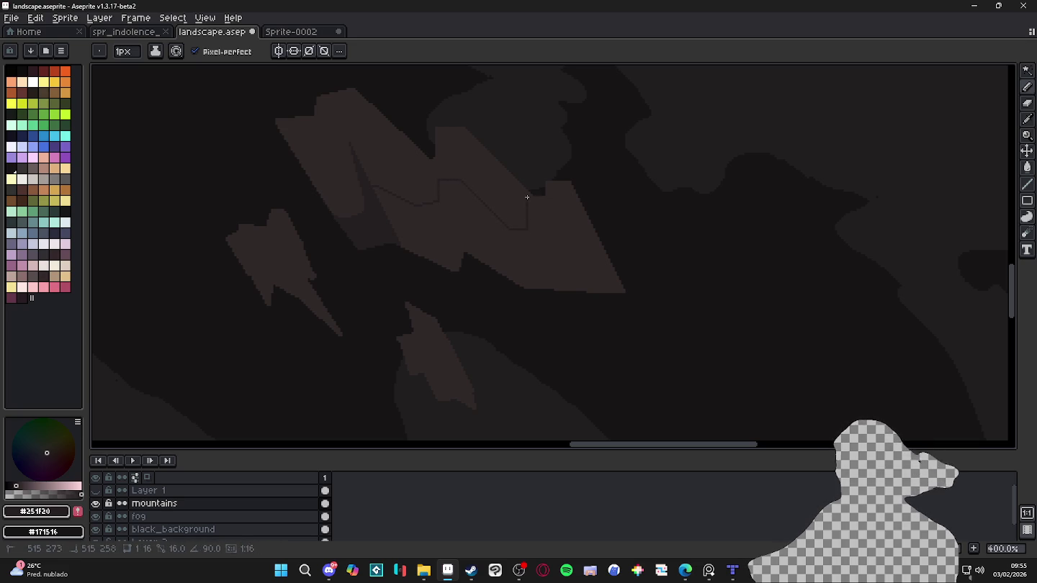
scroll(531, 230, up, 5)
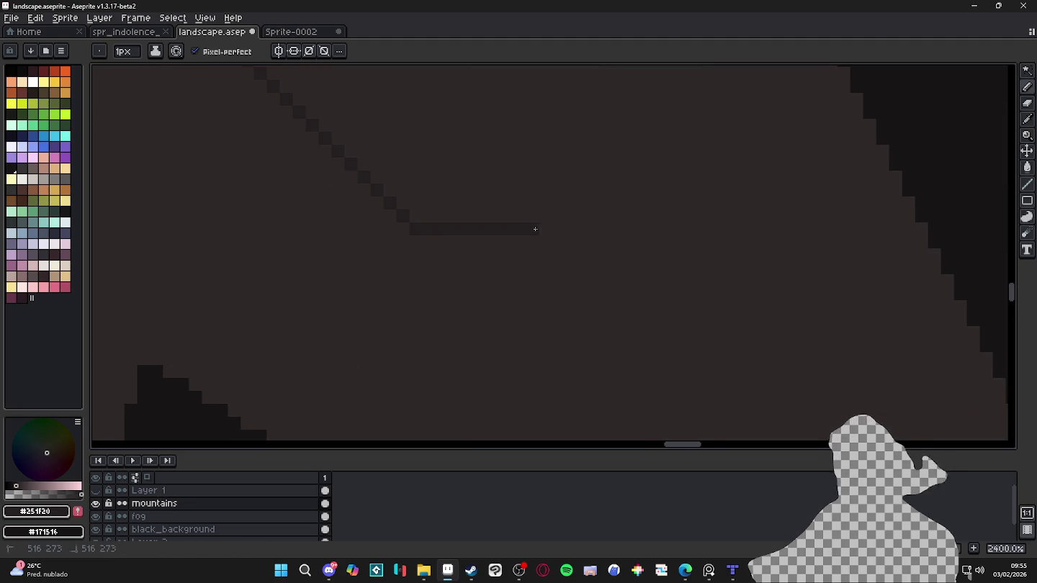
scroll(537, 233, down, 1)
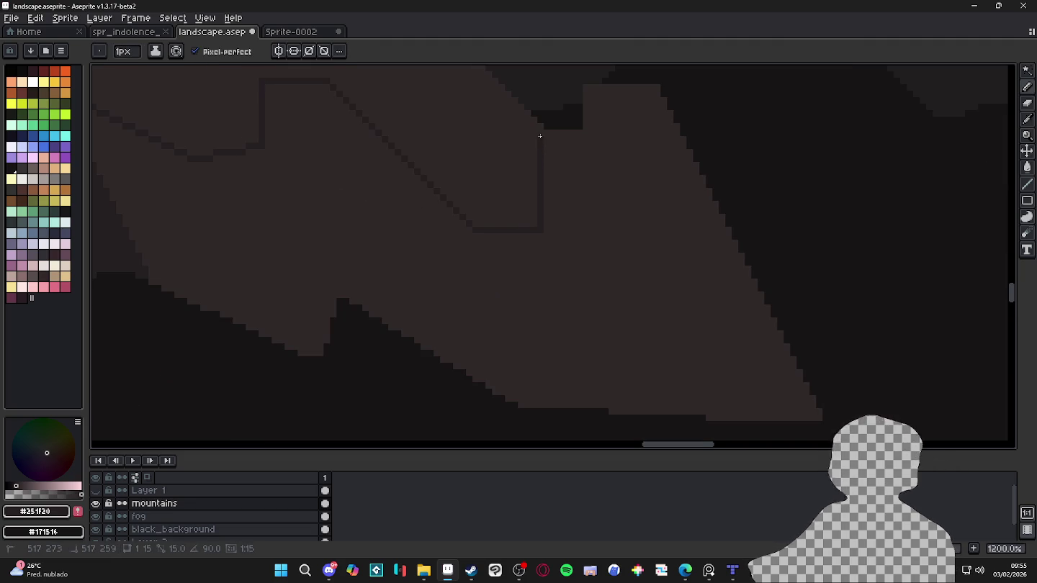
Step: Add a short vertical crevice segment and a long vertical crevice line down the facet
shift+click(540, 136)
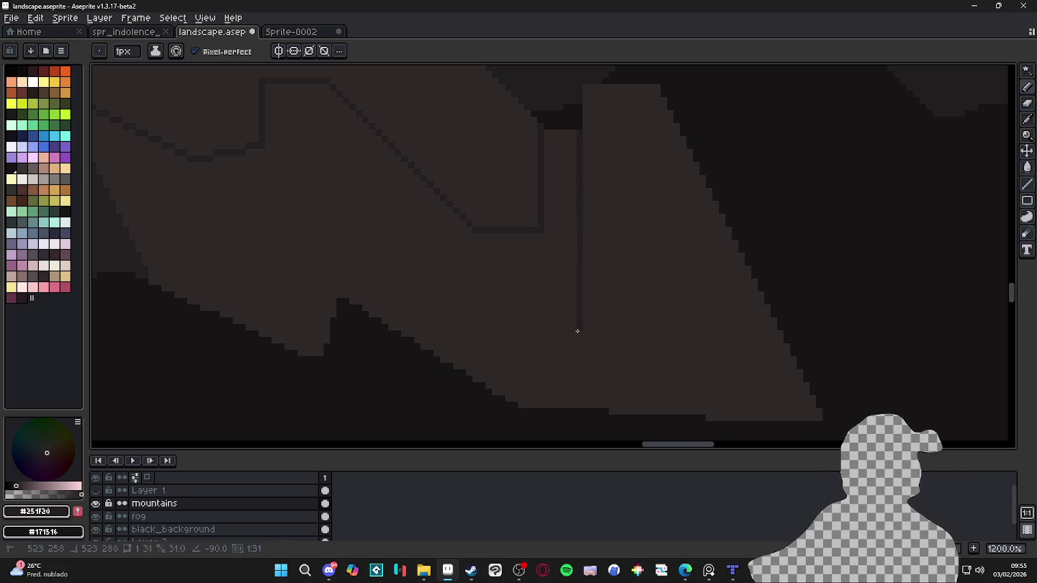
shift+click(580, 315)
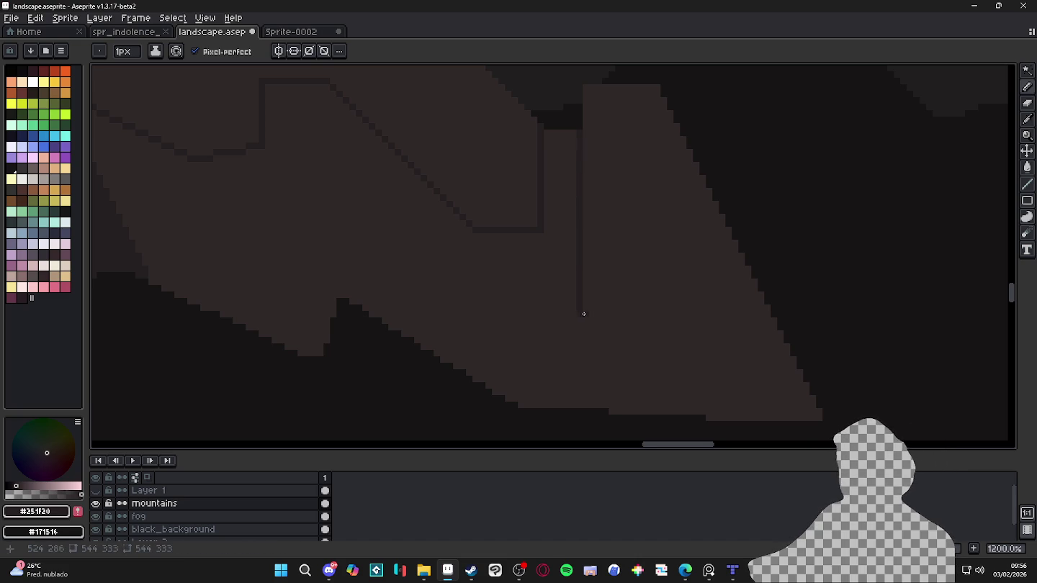
scroll(598, 324, down, 1)
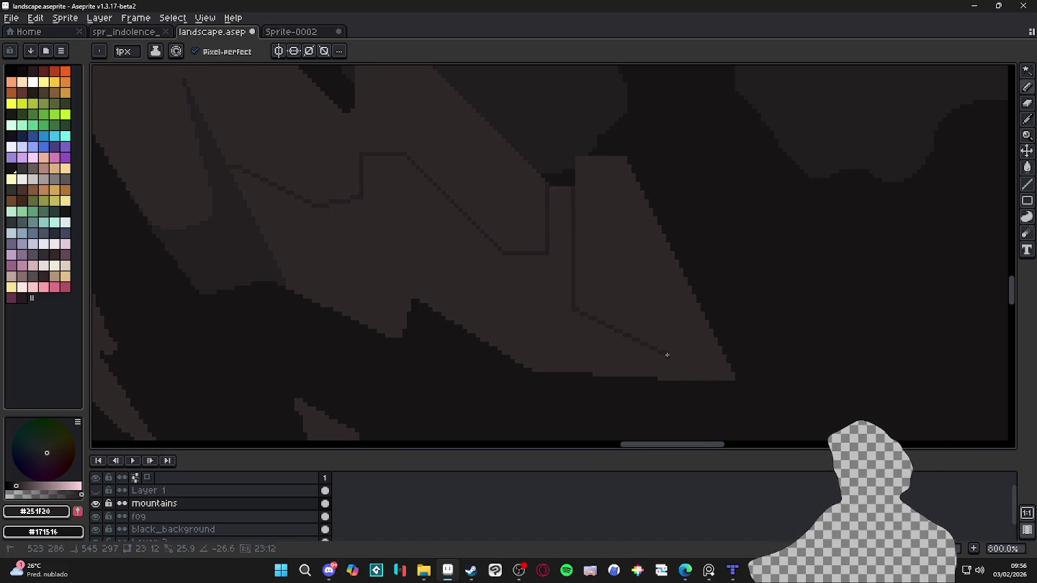
scroll(648, 348, down, 3)
Step: Draw a second dark vertical crevice line beside the first
key(w)
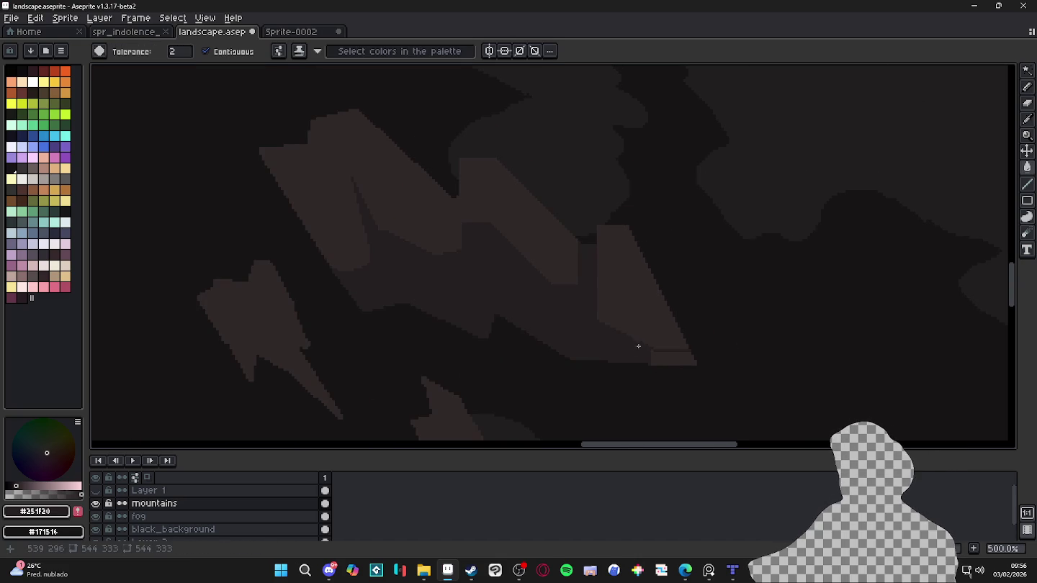
scroll(671, 357, down, 1)
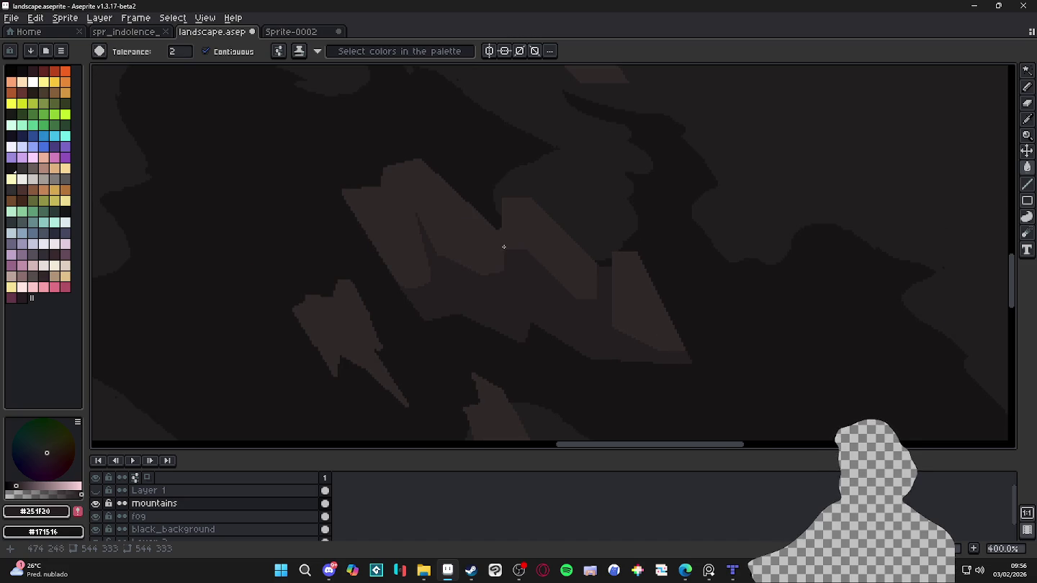
scroll(504, 247, up, 4)
scroll(503, 237, up, 3)
key(b)
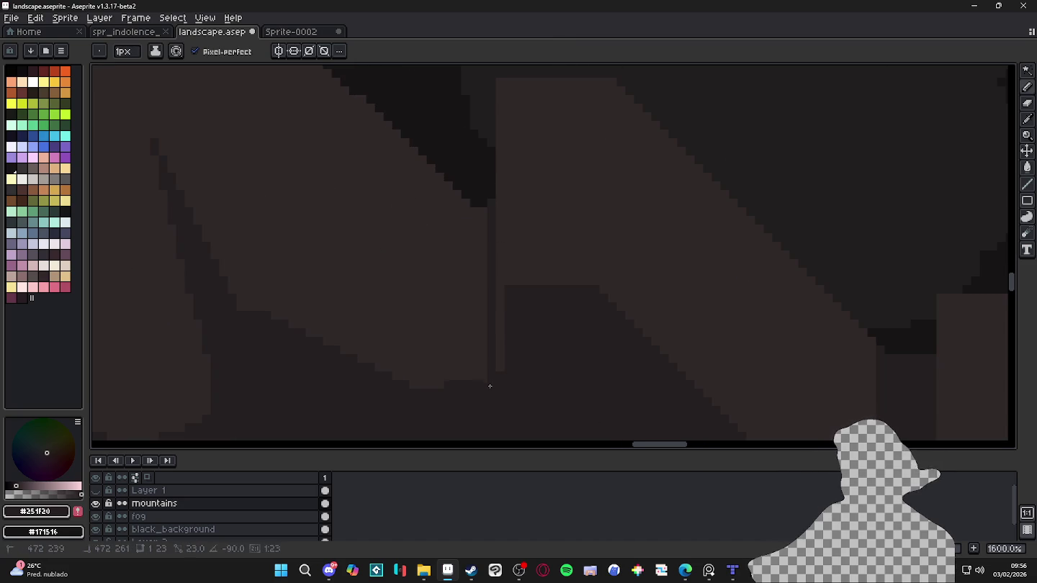
shift+click(489, 386)
drag(481, 207, 483, 294)
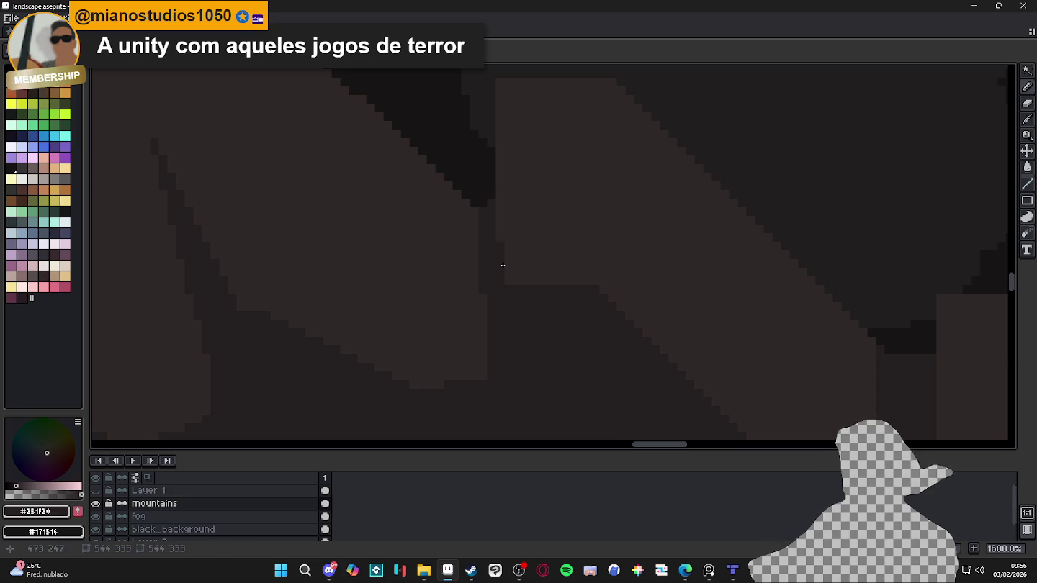
scroll(513, 284, down, 3)
Step: Adjust where the dark diagonal line starts, then undo that pencil stroke
drag(553, 314, 563, 318)
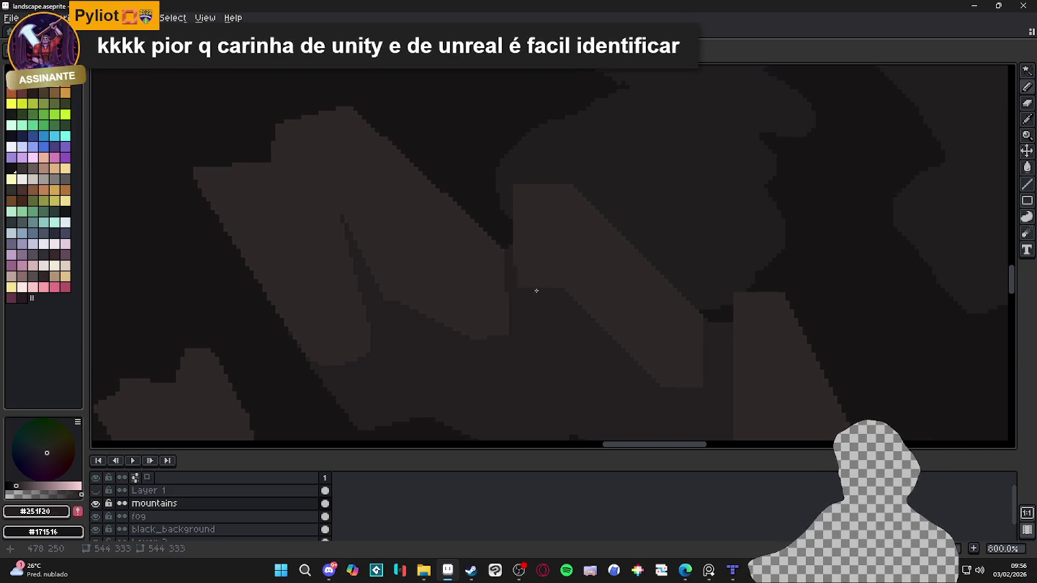
scroll(537, 290, up, 6)
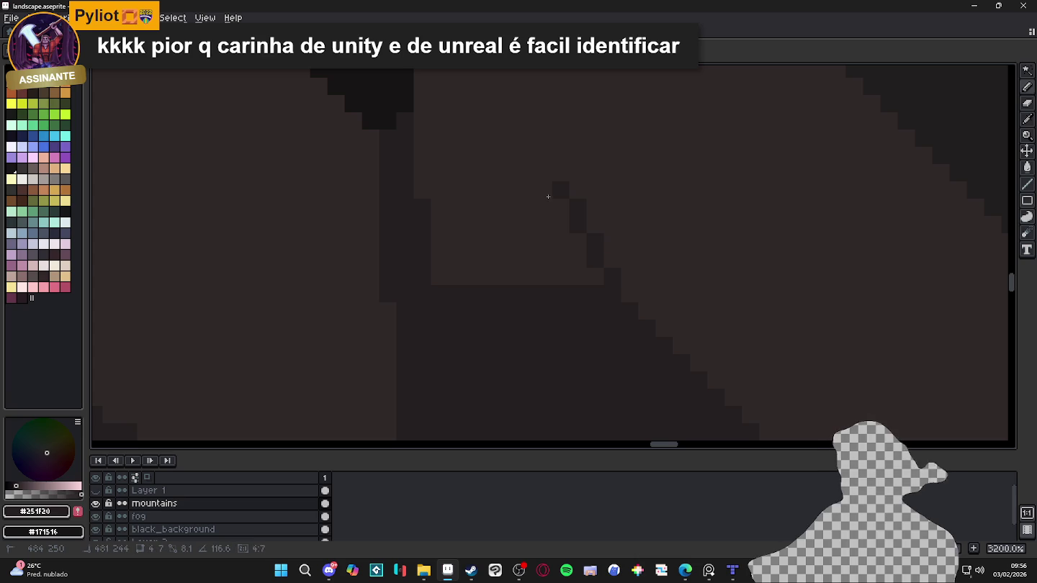
shift+click(547, 232)
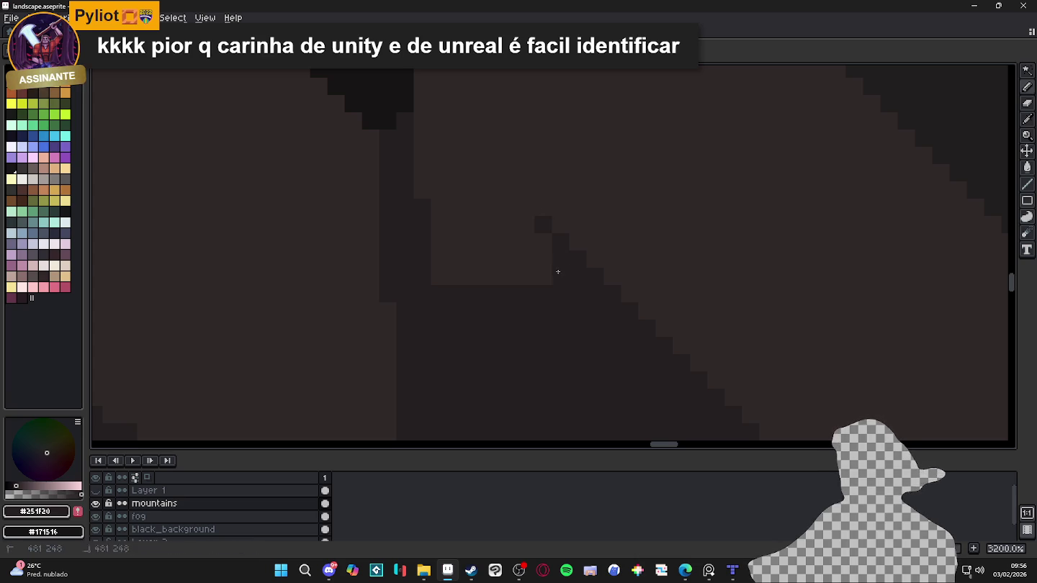
scroll(545, 291, down, 1)
scroll(545, 292, up, 1)
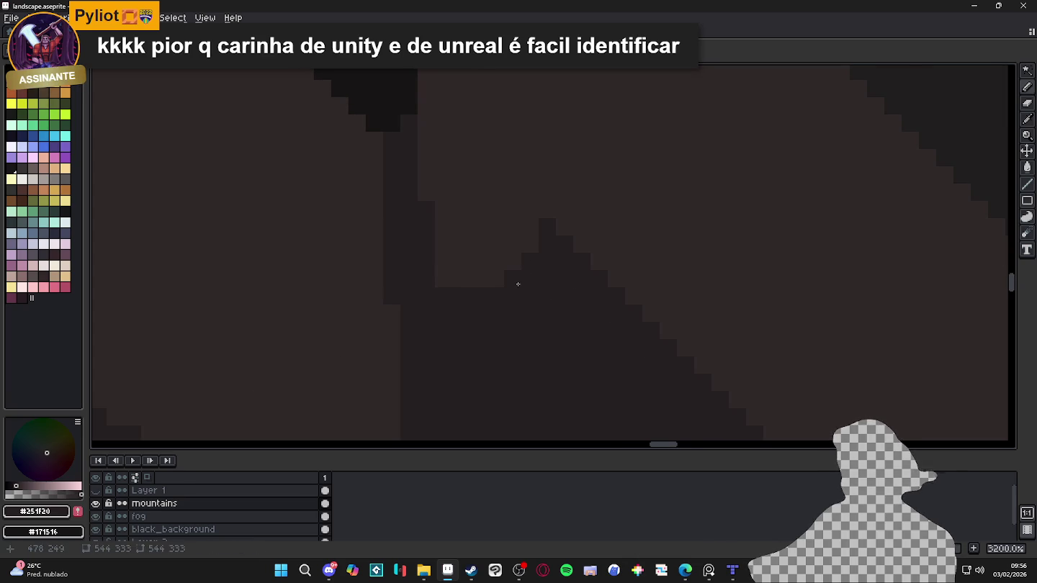
scroll(516, 284, down, 2)
scroll(489, 288, up, 1)
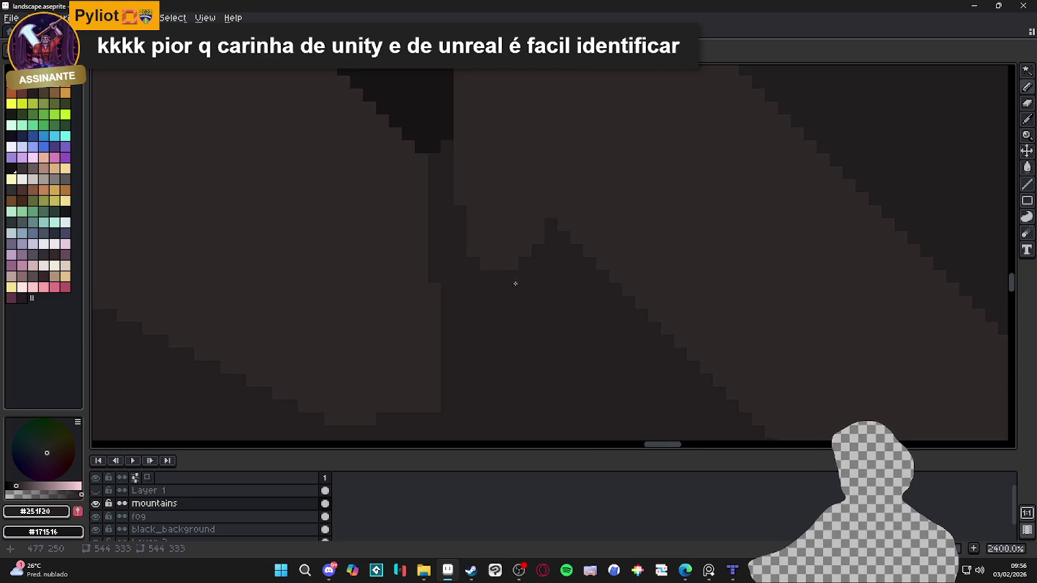
scroll(515, 284, down, 3)
scroll(643, 322, up, 2)
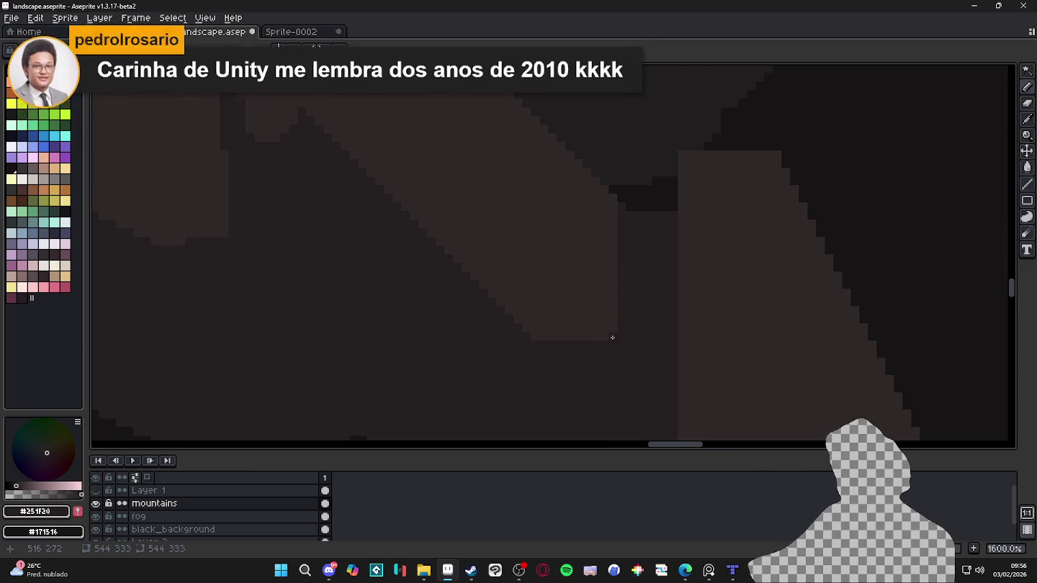
key(ctrl+z)
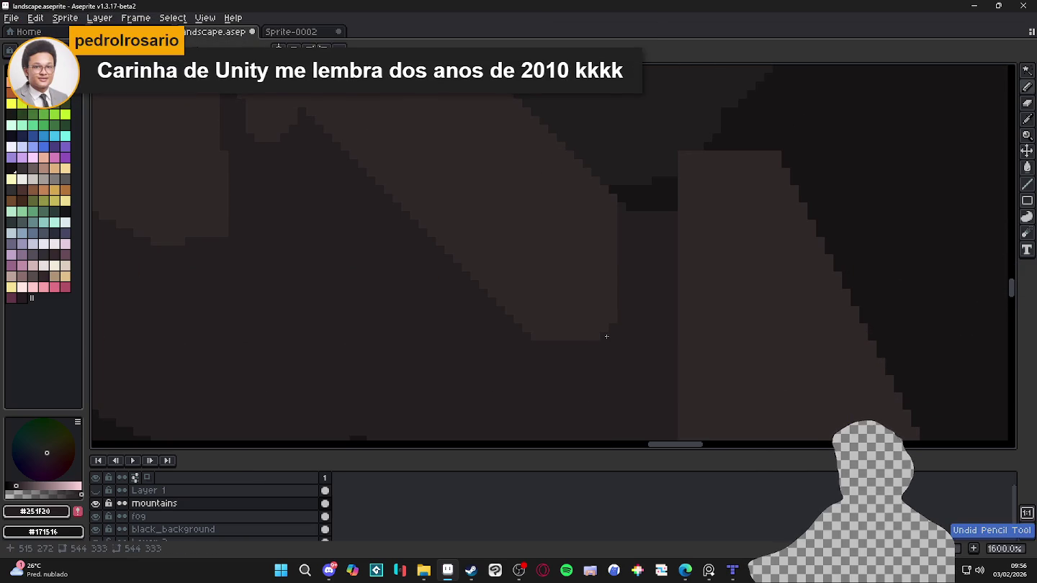
scroll(615, 349, down, 3)
scroll(648, 356, up, 2)
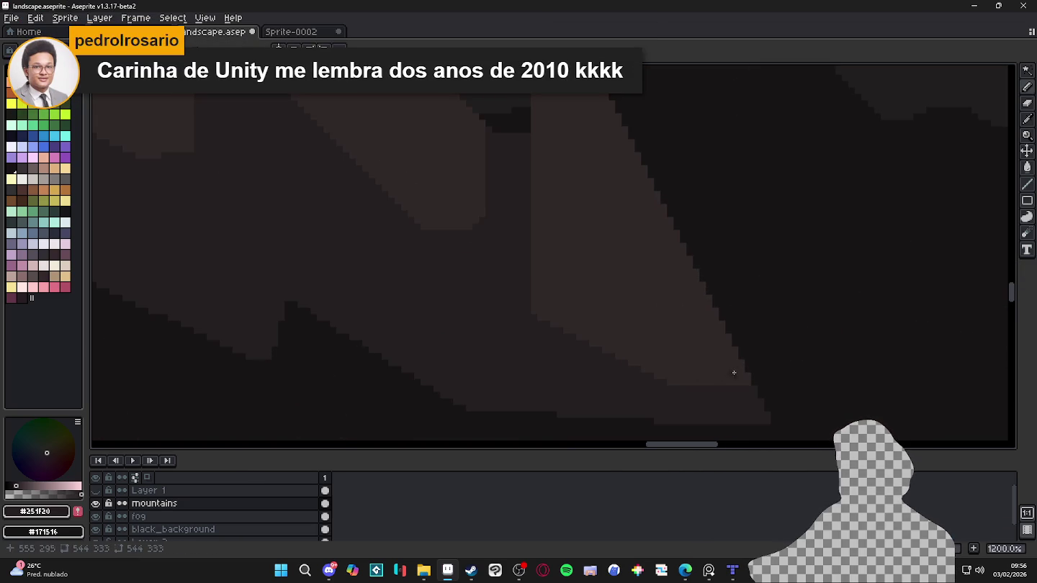
scroll(733, 373, up, 1)
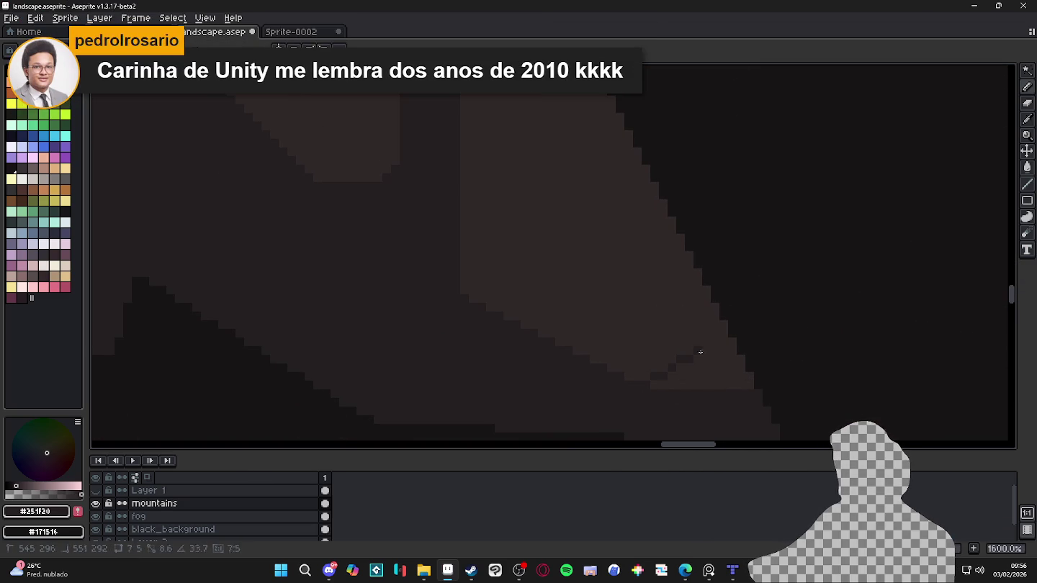
Step: Paint a darker staircase edge and straighten the facet's lower-right edge
drag(663, 373, 720, 347)
key(g)
key(b)
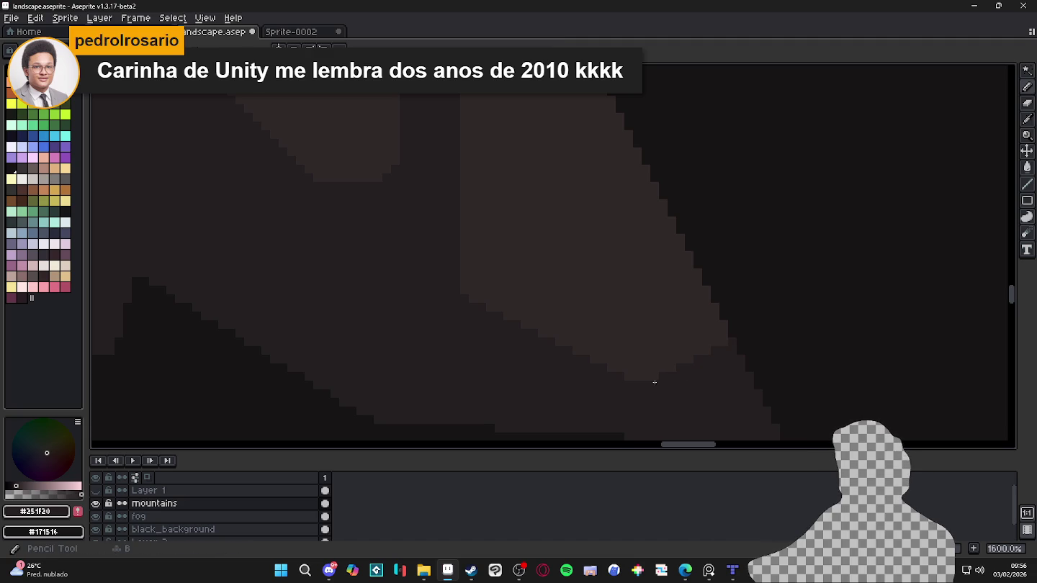
click(651, 377)
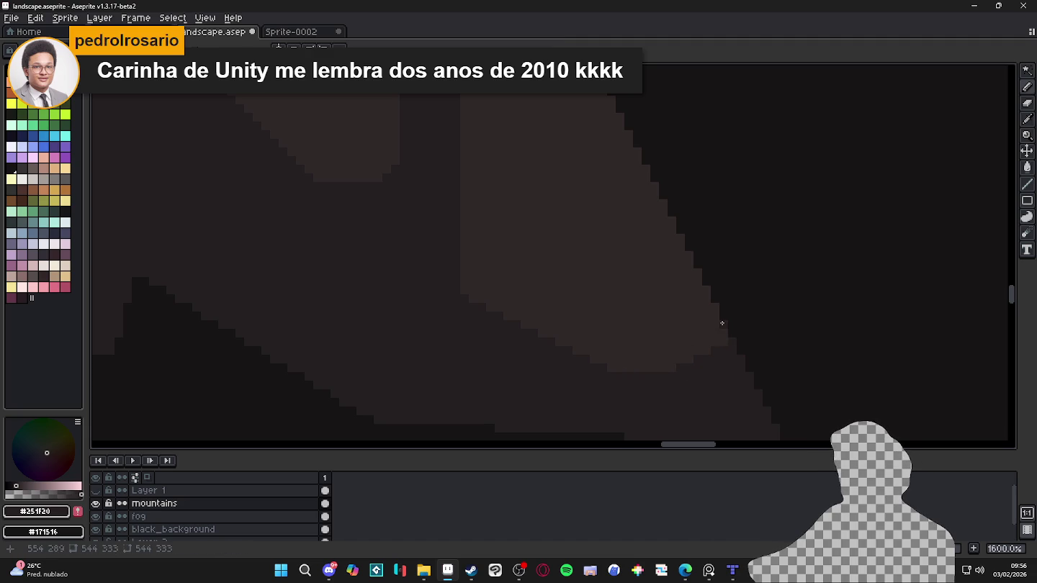
drag(715, 305, 713, 346)
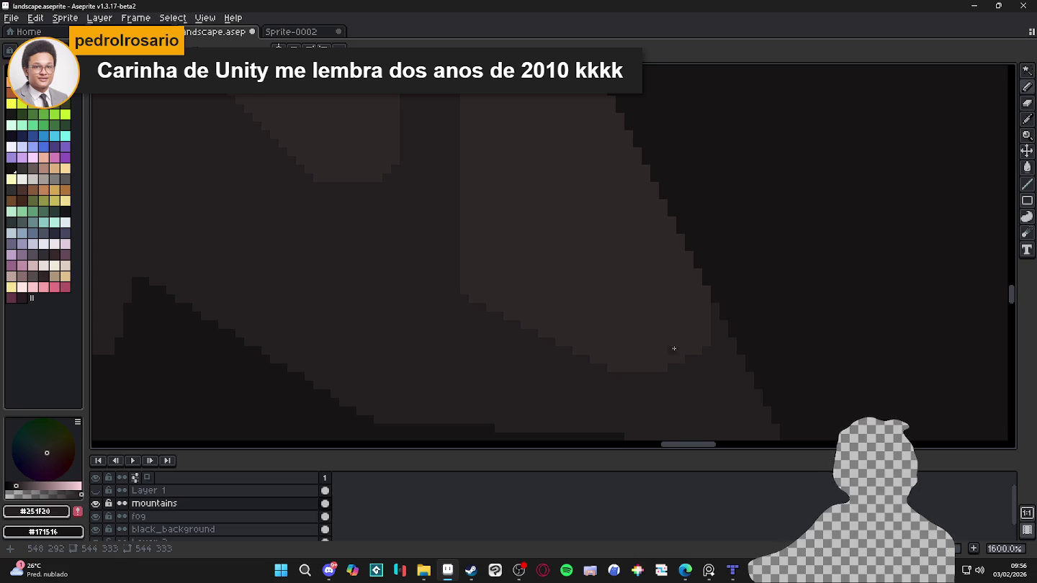
Step: Zoom out, make Layer 1 visible, and pan to frame the cave map over the mountains
scroll(674, 349, down, 1)
scroll(643, 347, down, 1)
scroll(587, 305, down, 1)
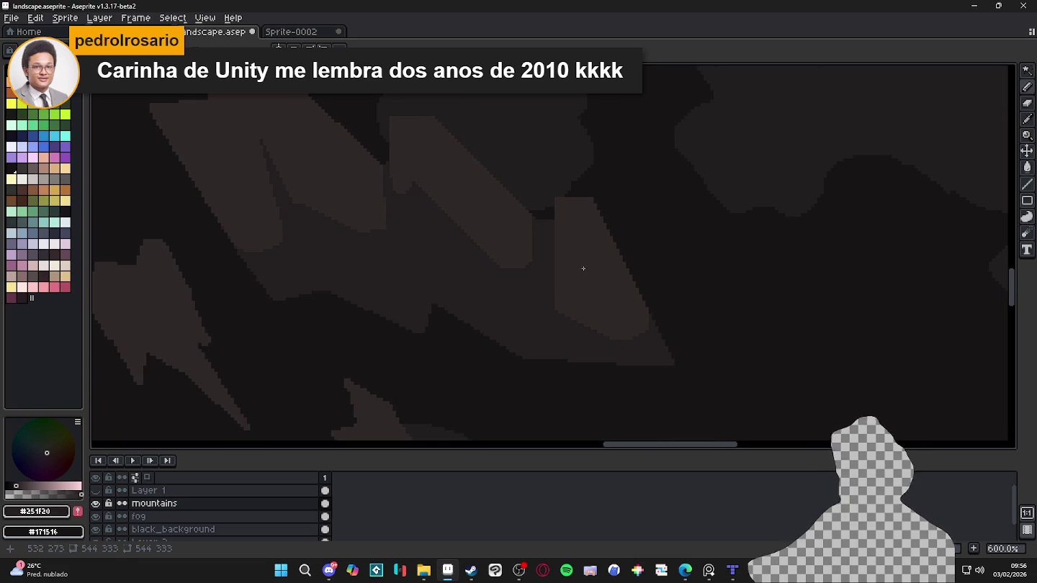
scroll(314, 211, down, 1)
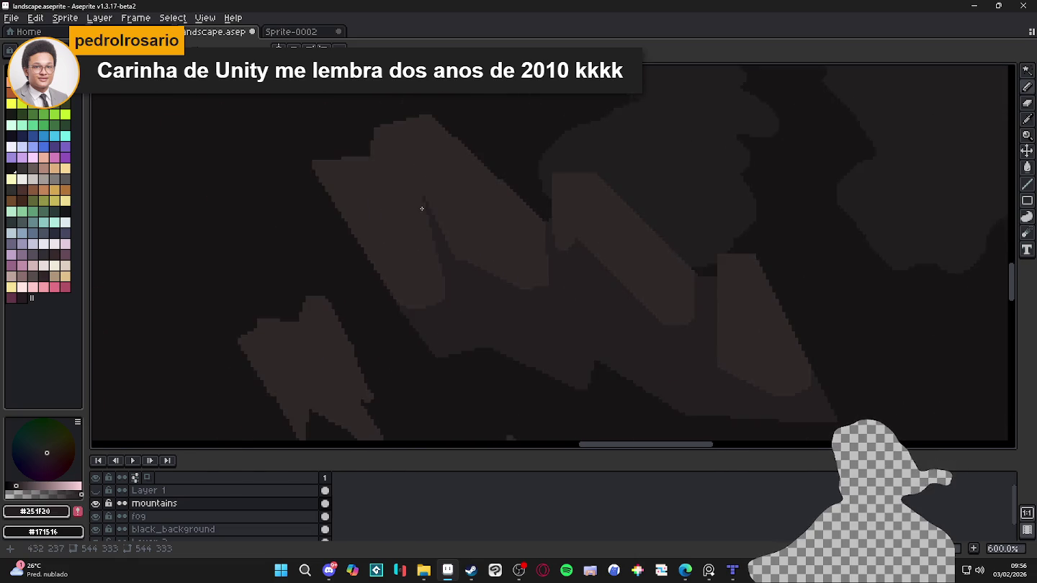
scroll(422, 209, down, 1)
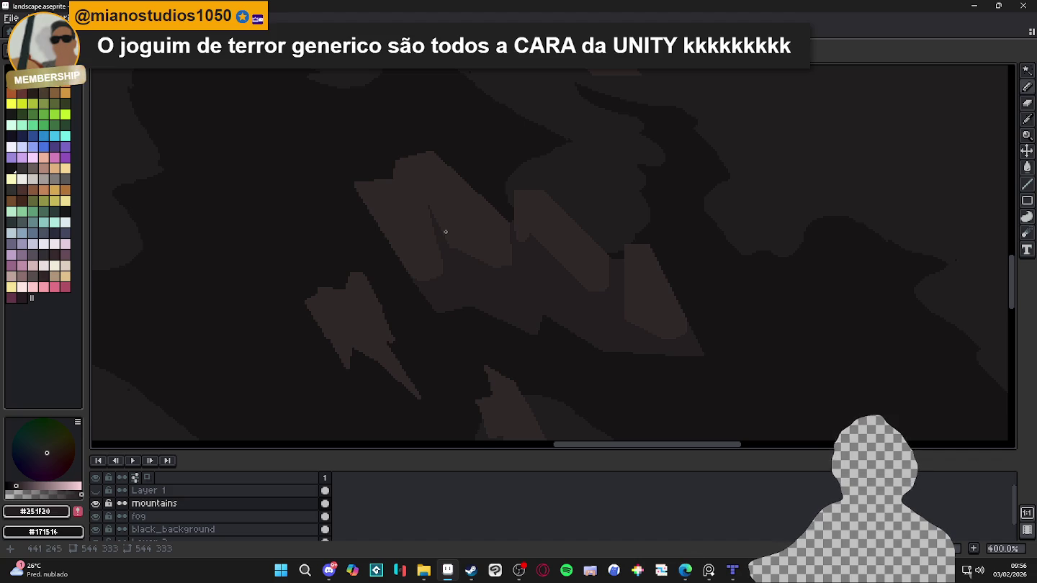
scroll(404, 210, up, 1)
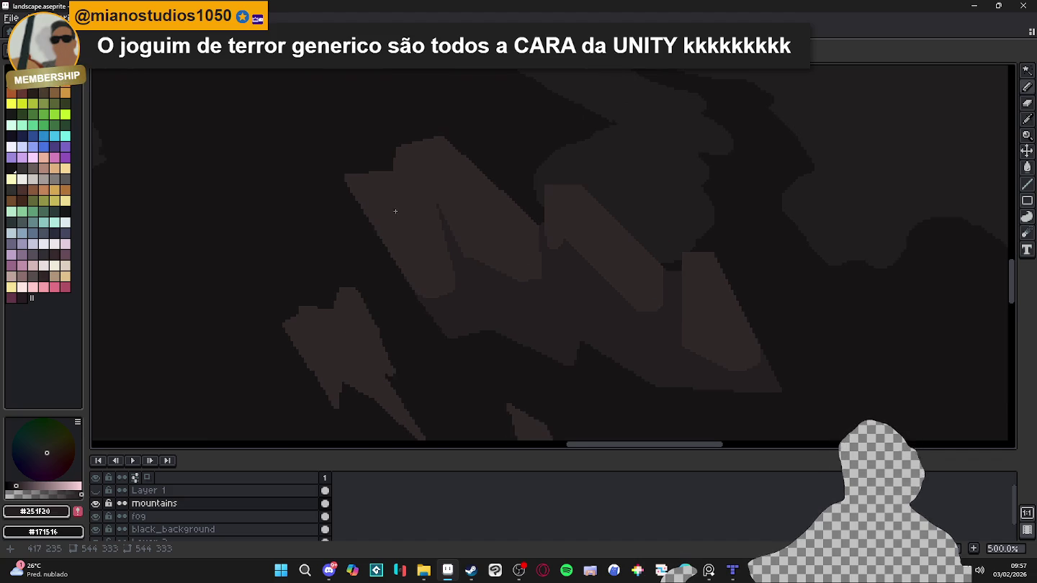
scroll(405, 203, up, 1)
scroll(411, 259, up, 1)
scroll(409, 307, down, 1)
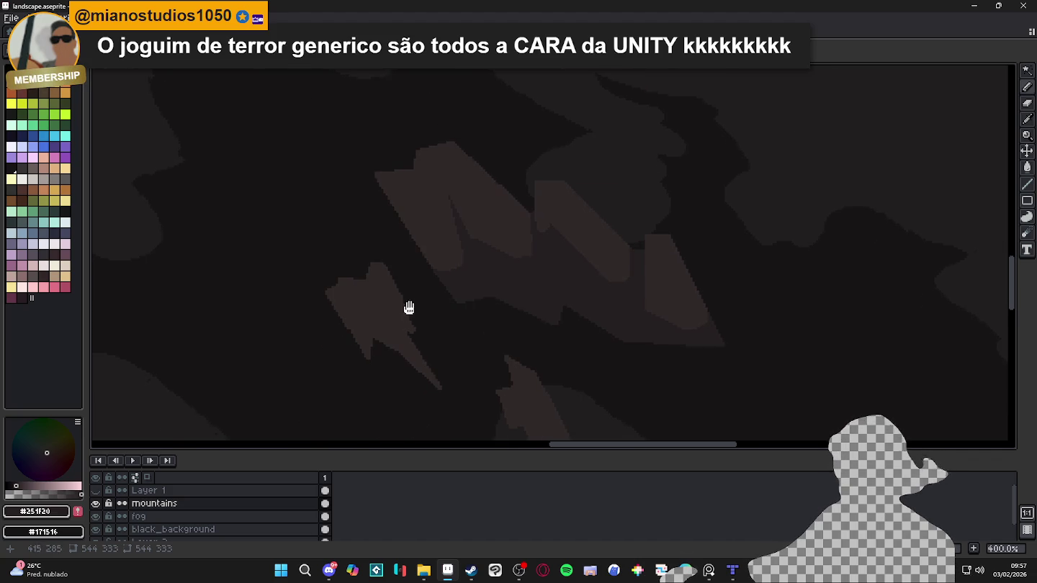
scroll(349, 289, down, 1)
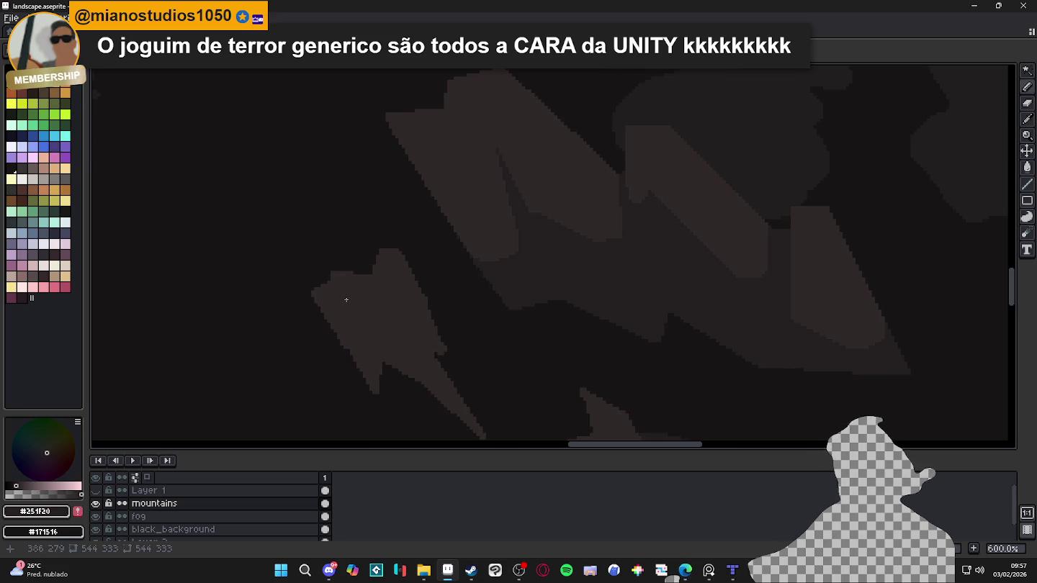
scroll(364, 307, up, 1)
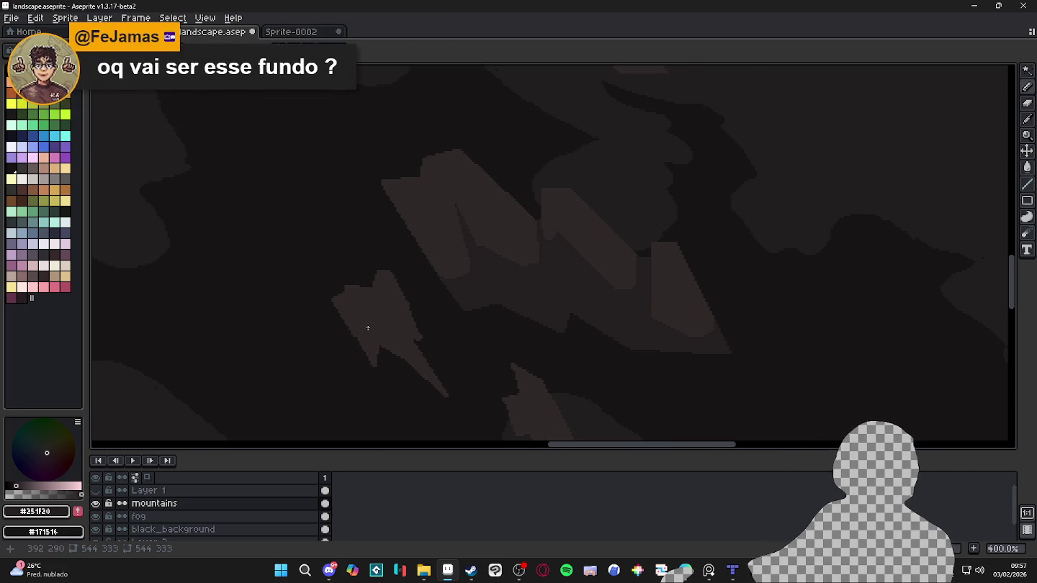
scroll(437, 327, down, 2)
scroll(437, 328, down, 1)
scroll(439, 332, down, 2)
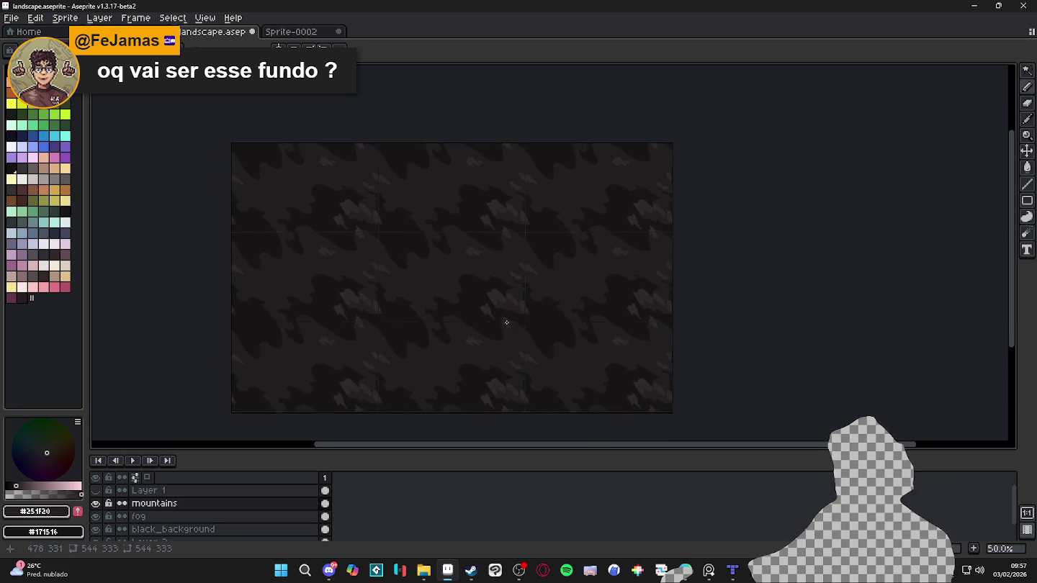
scroll(475, 330, up, 2)
click(109, 502)
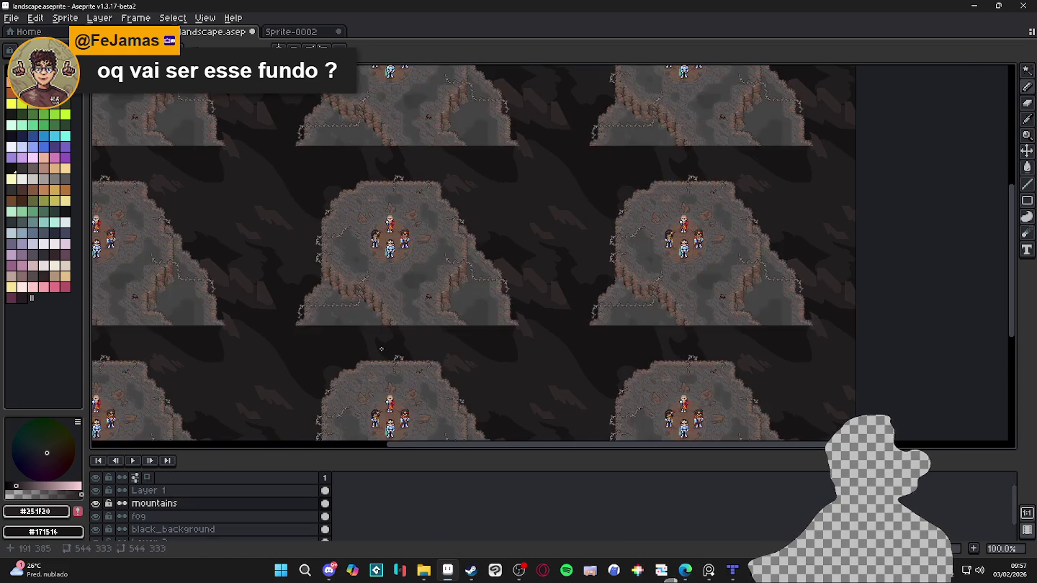
scroll(456, 238, up, 1)
drag(456, 237, 559, 130)
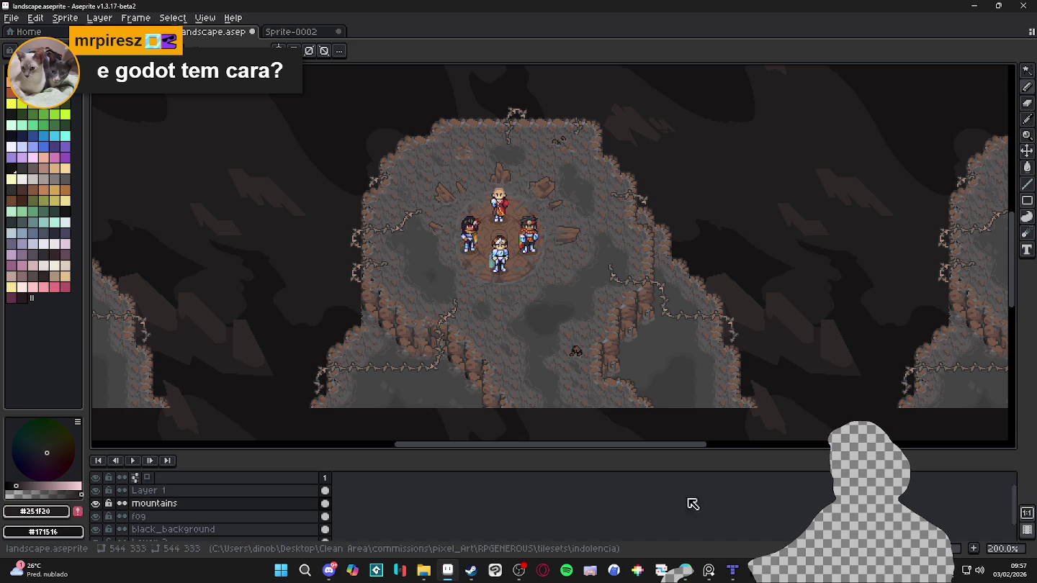
Step: Switch to Tiled and pan around the room_indolence.tmx map, returning to its top
click(732, 571)
scroll(536, 387, down, 3)
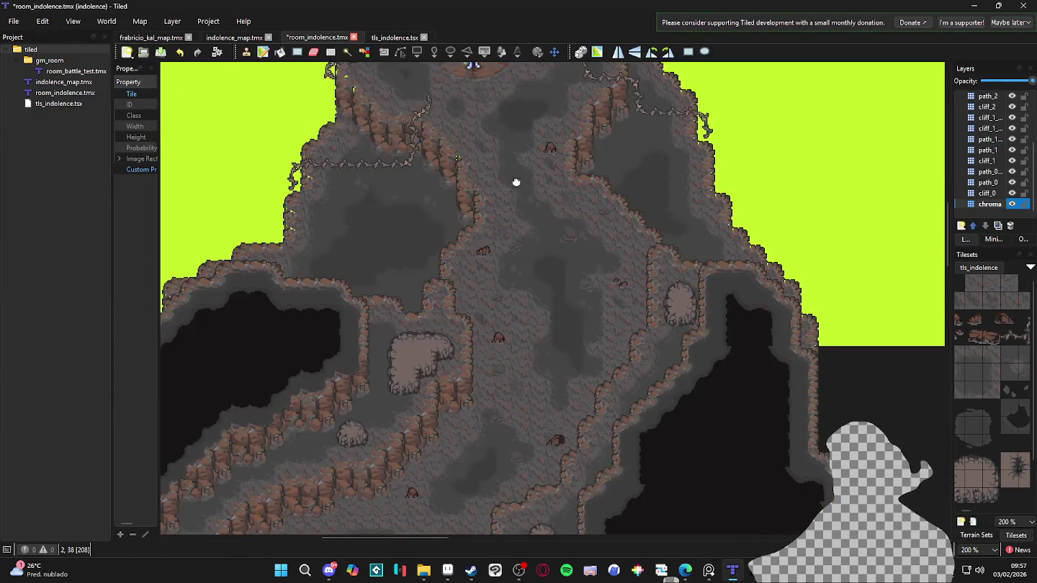
scroll(482, 167, down, 4)
scroll(562, 282, up, 6)
scroll(563, 403, down, 3)
scroll(625, 250, down, 3)
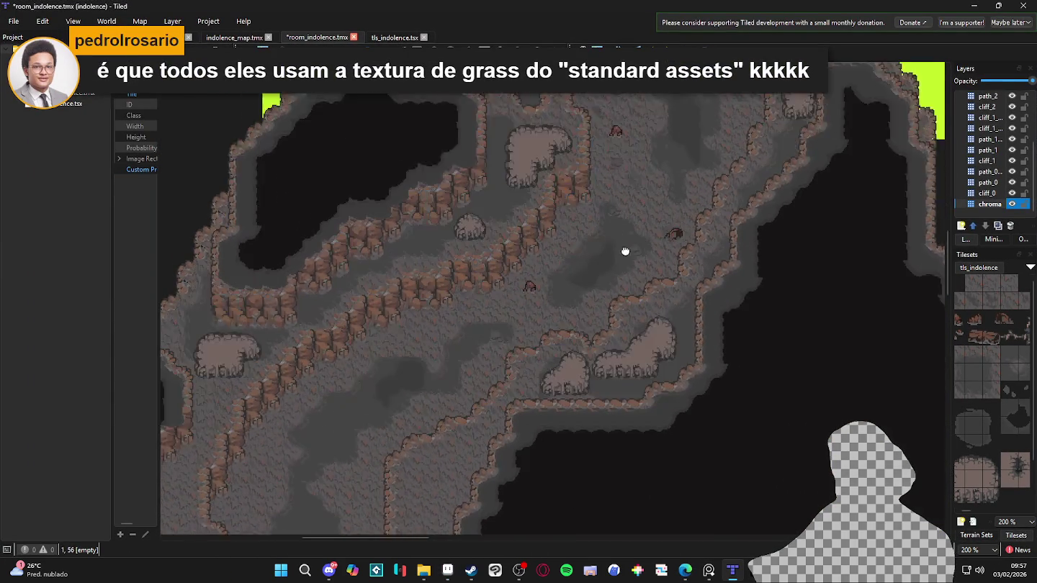
scroll(632, 245, down, 3)
scroll(625, 180, down, 3)
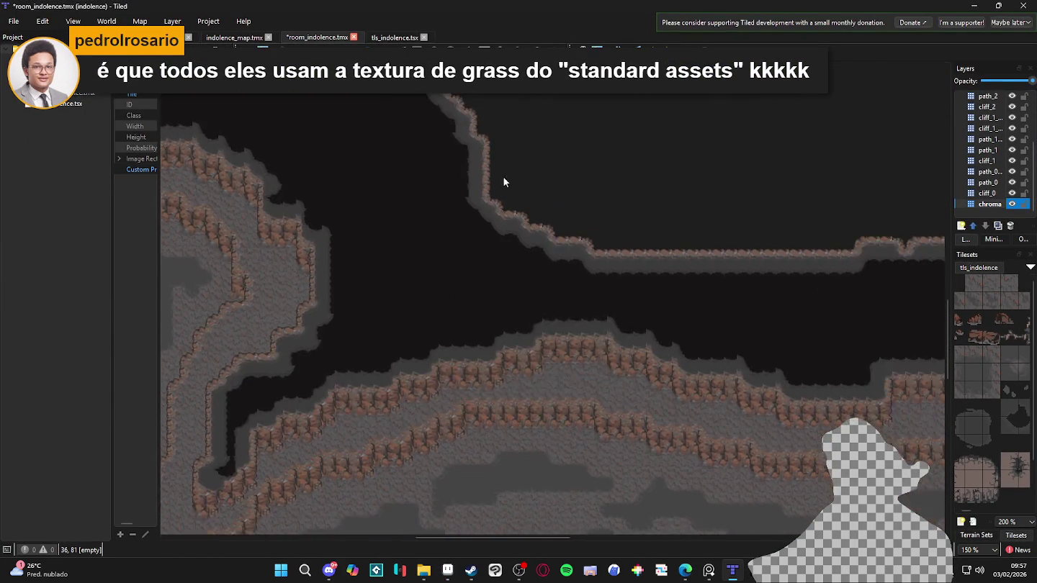
scroll(504, 180, right, 5)
scroll(383, 296, right, 5)
drag(396, 337, 586, 483)
scroll(587, 482, up, 10)
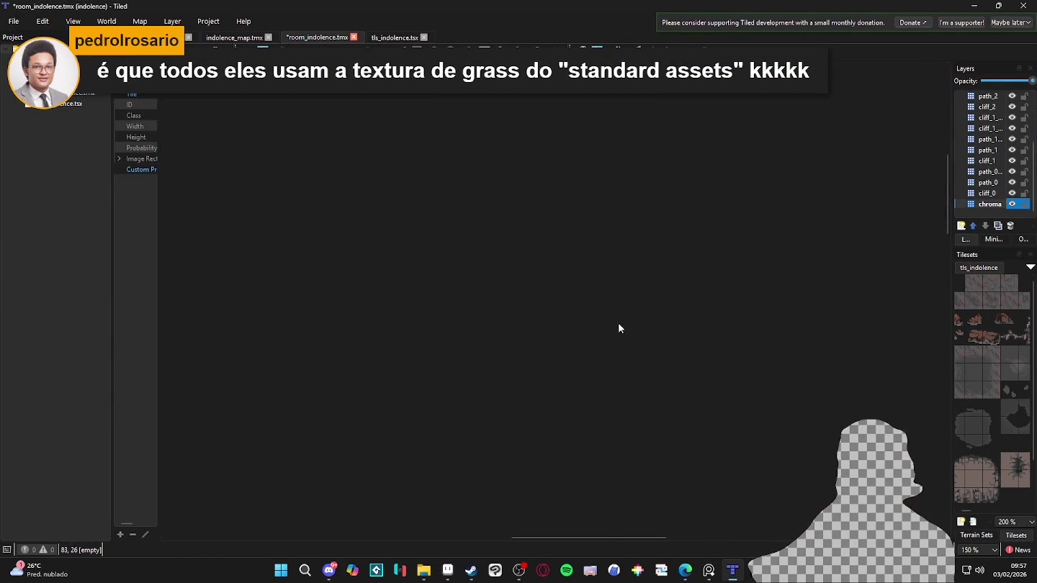
scroll(743, 388, down, 5)
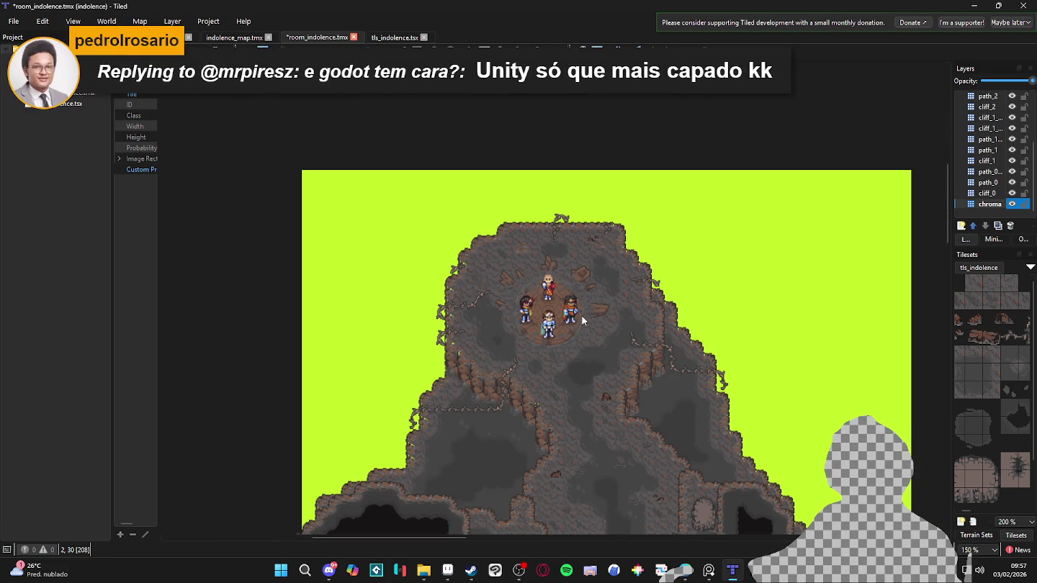
scroll(598, 321, up, 1)
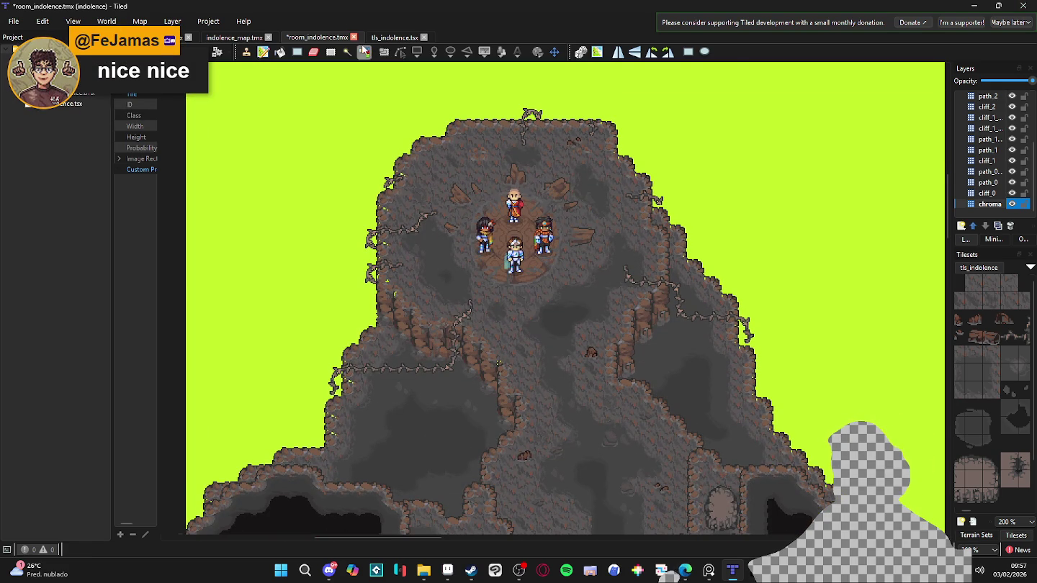
Step: Return to Aseprite, hide the cave map art and zoom in on the mountains
click(977, 6)
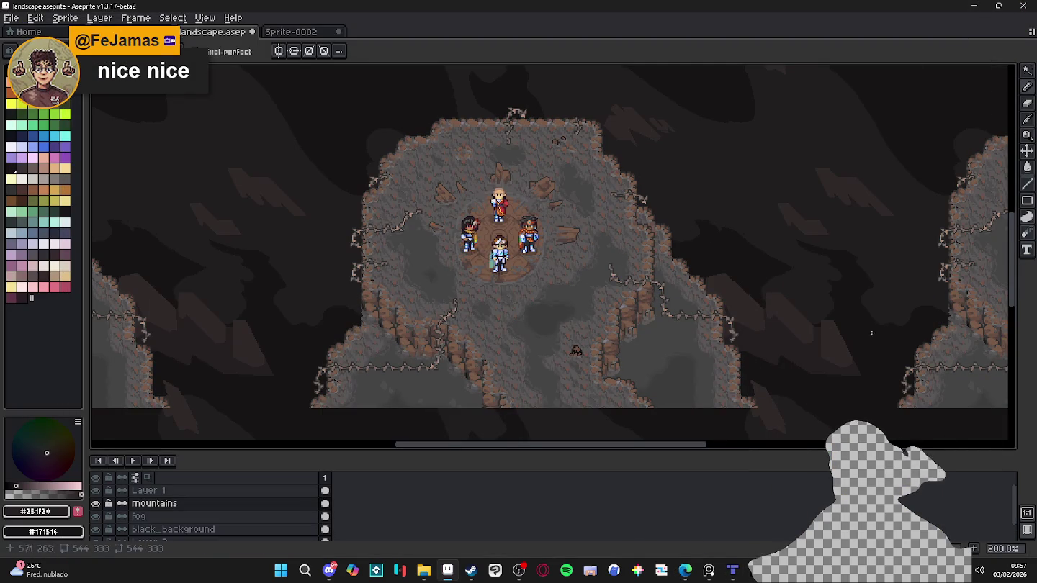
click(95, 490)
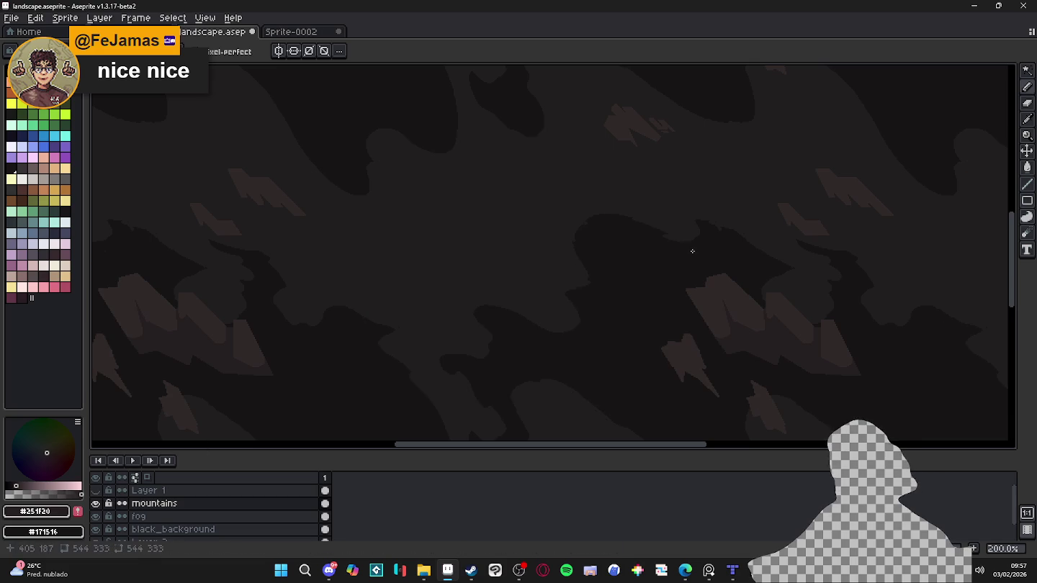
scroll(687, 364, up, 2)
drag(687, 364, 542, 322)
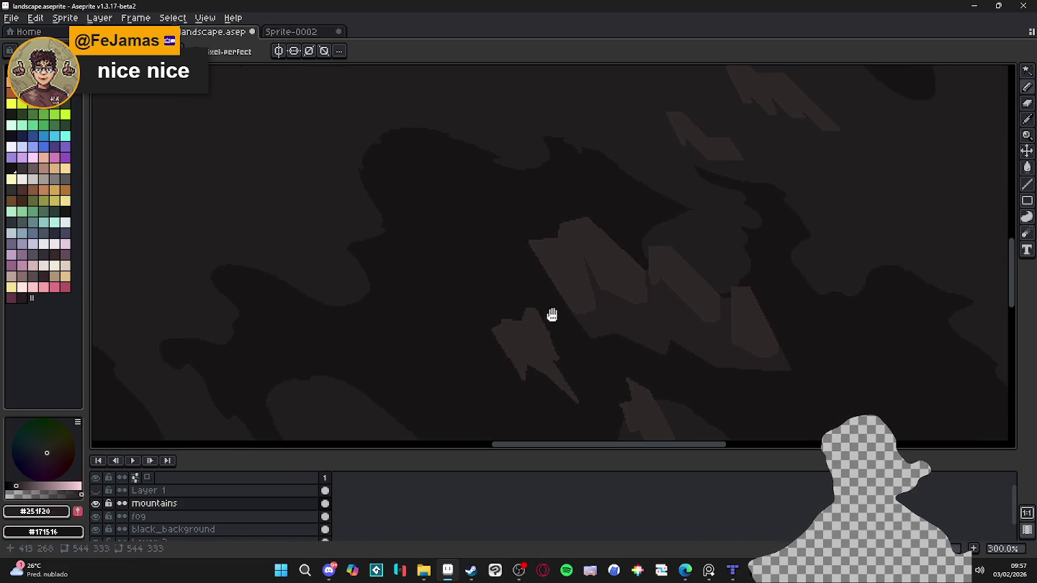
scroll(560, 265, up, 1)
scroll(539, 243, up, 1)
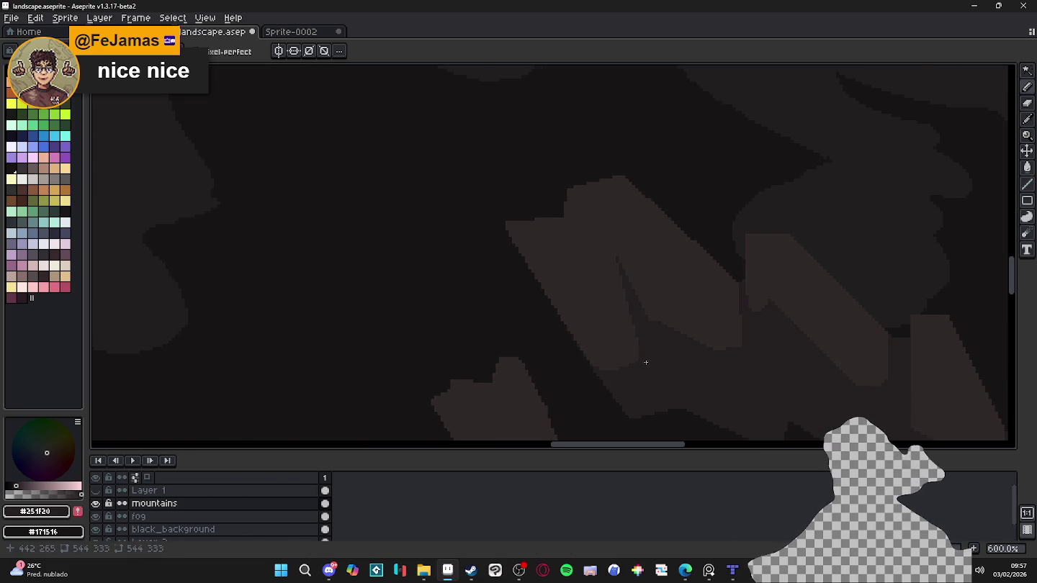
Step: Try a colour-based selection of the mountain shape, then clear it
key(w)
click(615, 327)
key(ctrl+d)
Step: Pencil dark crevice lines across the mountain and fill the outlined area dark
key(b)
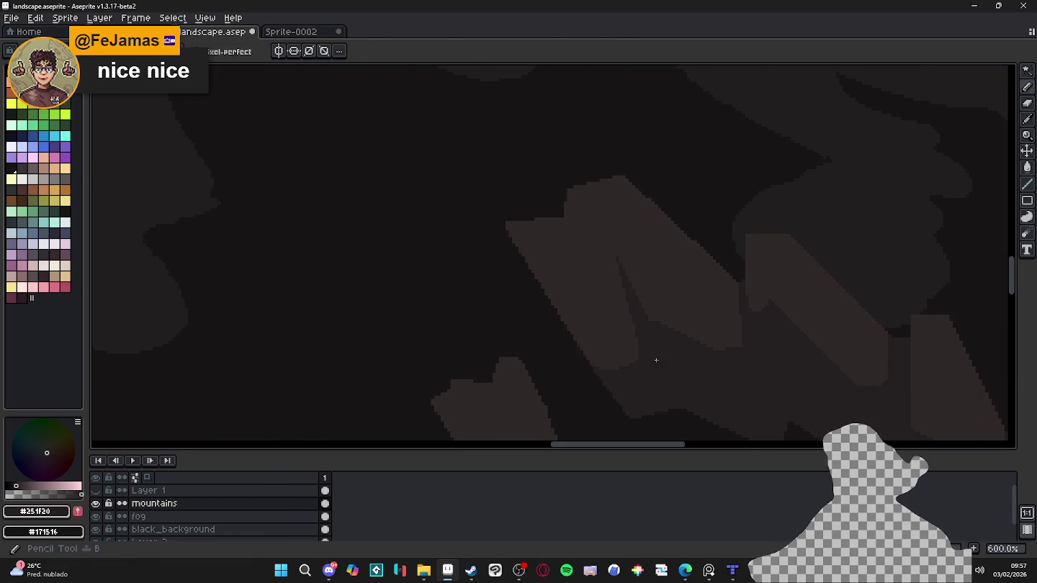
scroll(540, 237, up, 3)
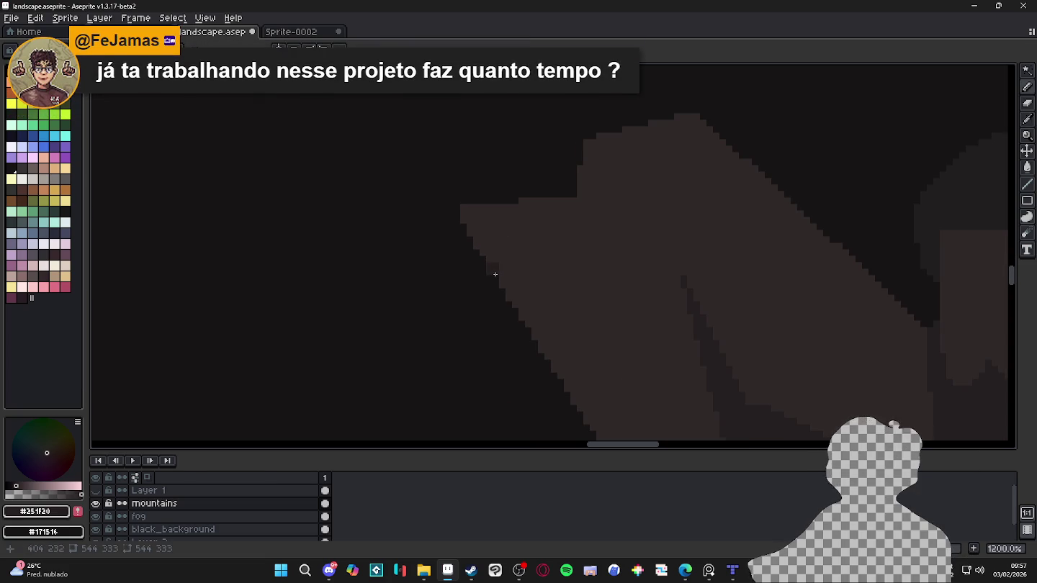
drag(500, 271, 585, 254)
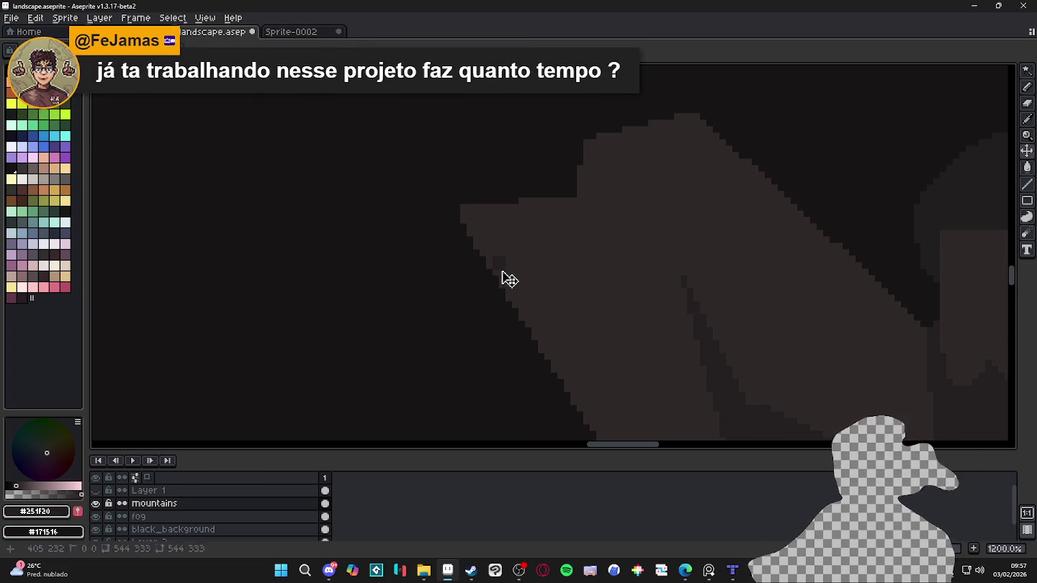
shift+click(605, 265)
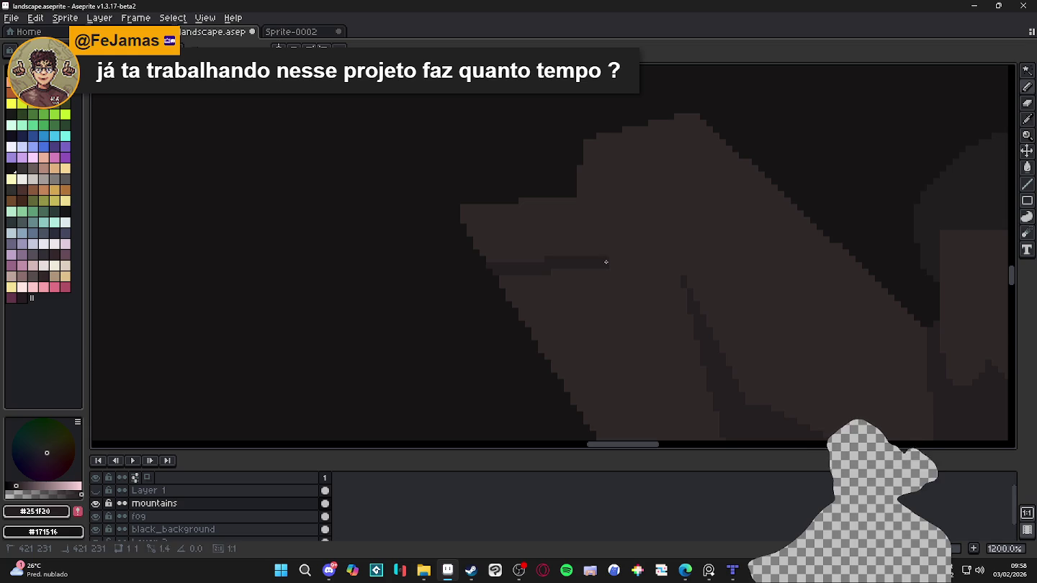
mouse_move(573, 180)
mouse_down()
mouse_move(724, 411)
mouse_move(704, 404)
mouse_move(617, 299)
mouse_move(597, 423)
mouse_up()
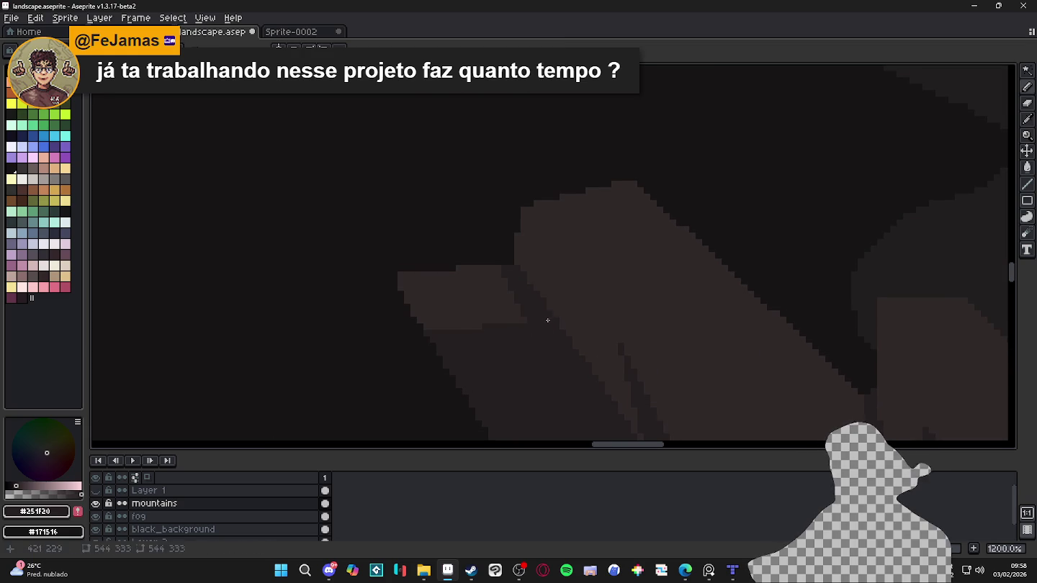
drag(547, 321, 650, 272)
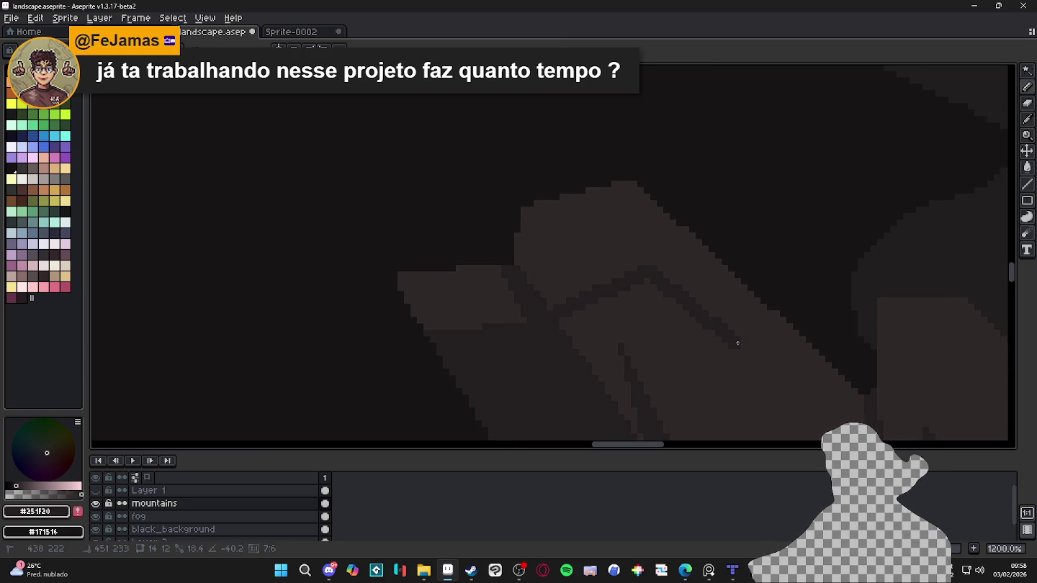
scroll(739, 343, down, 3)
scroll(681, 259, right, 2)
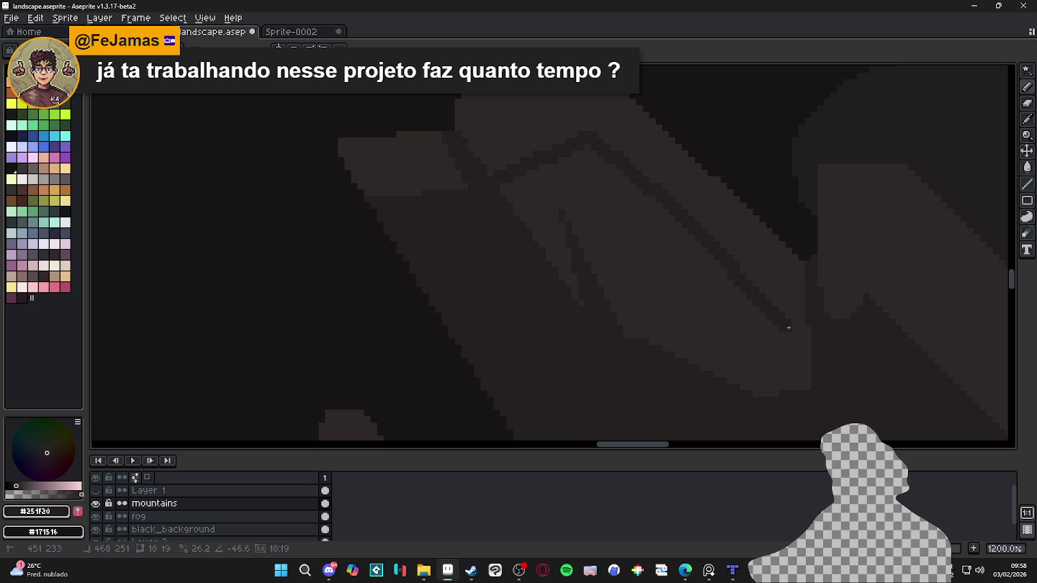
click(712, 350)
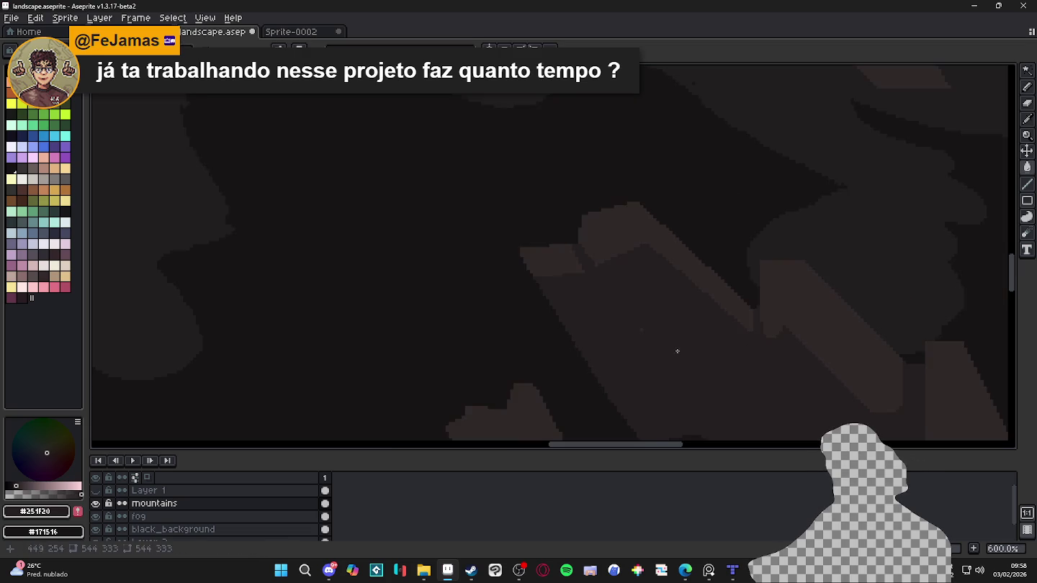
Step: Change the drawing colour to #251F20
scroll(648, 338, left, 2)
scroll(654, 315, down, 1)
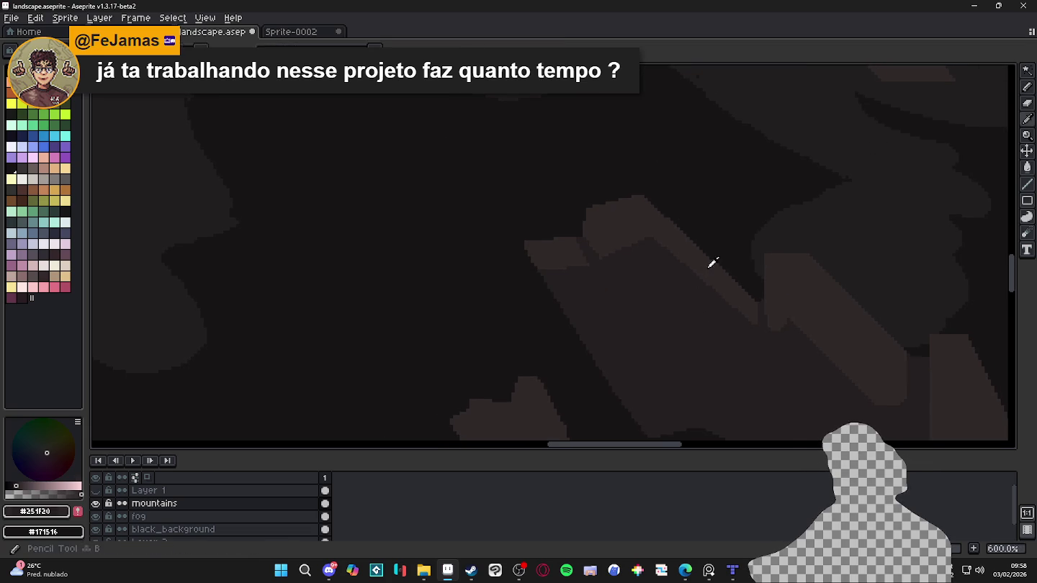
scroll(696, 271, down, 1)
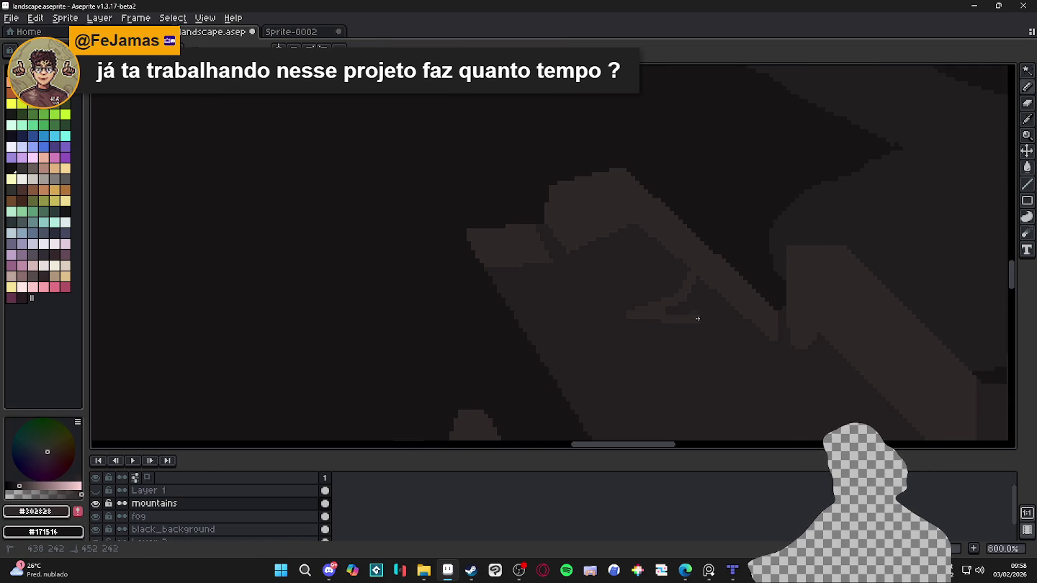
alt+click(708, 301)
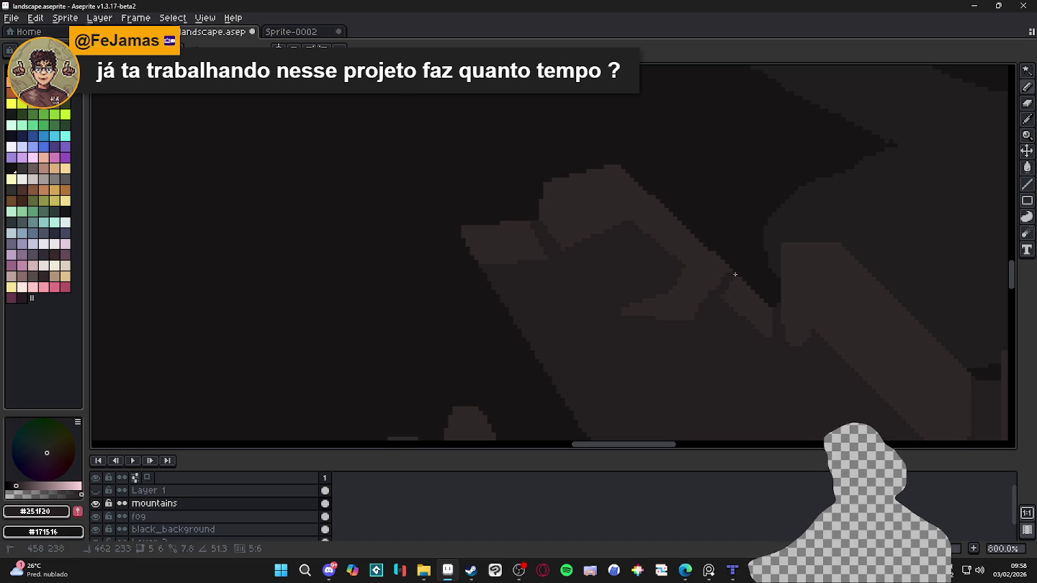
scroll(742, 317, down, 1)
scroll(720, 308, down, 1)
scroll(712, 317, down, 1)
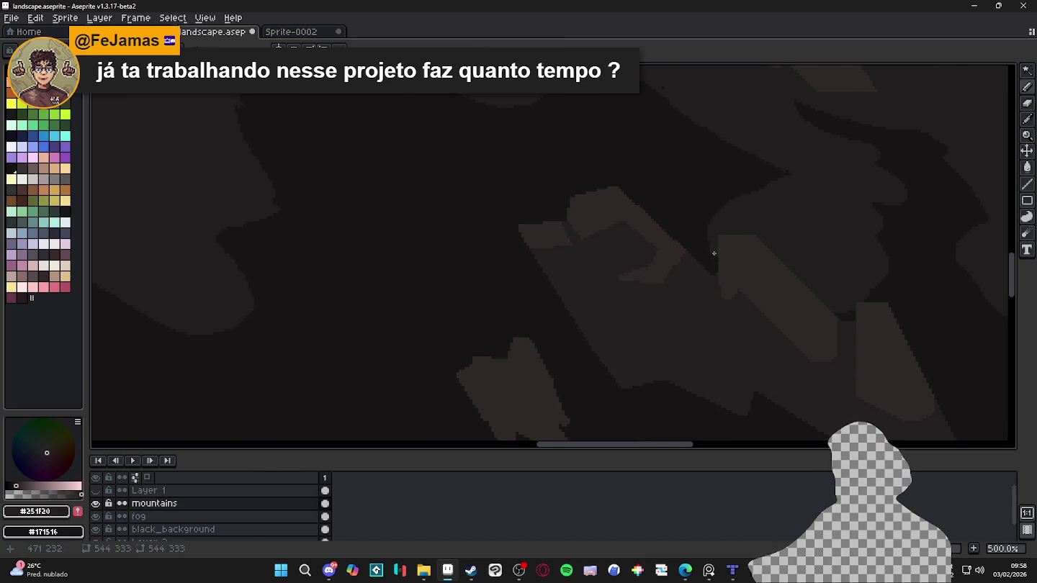
scroll(663, 248, up, 1)
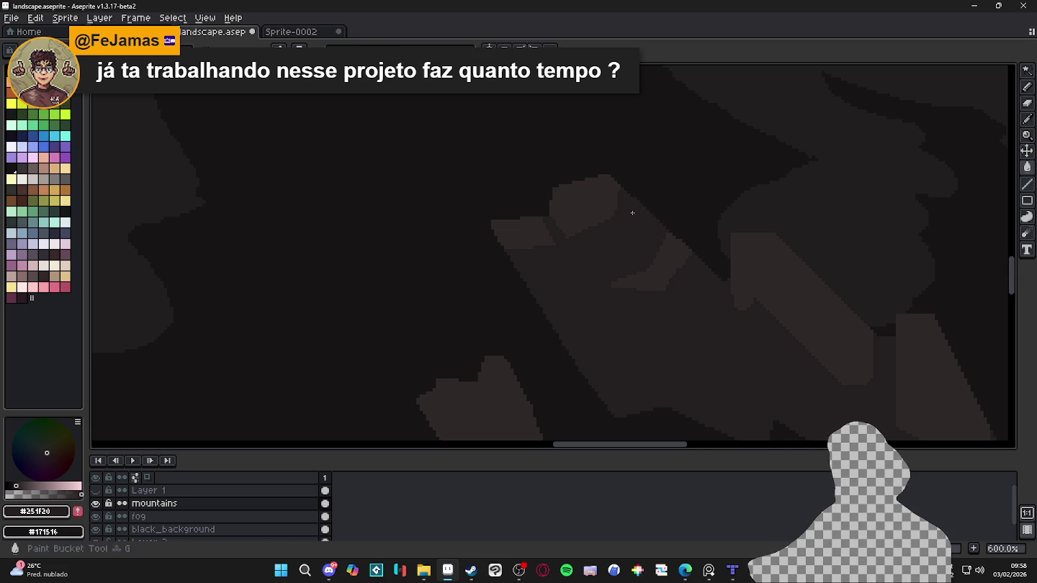
Step: Pick #302828 from the canvas, paint a lighter brown stroke, and show the live Preview
alt+click(593, 207)
scroll(597, 238, up, 3)
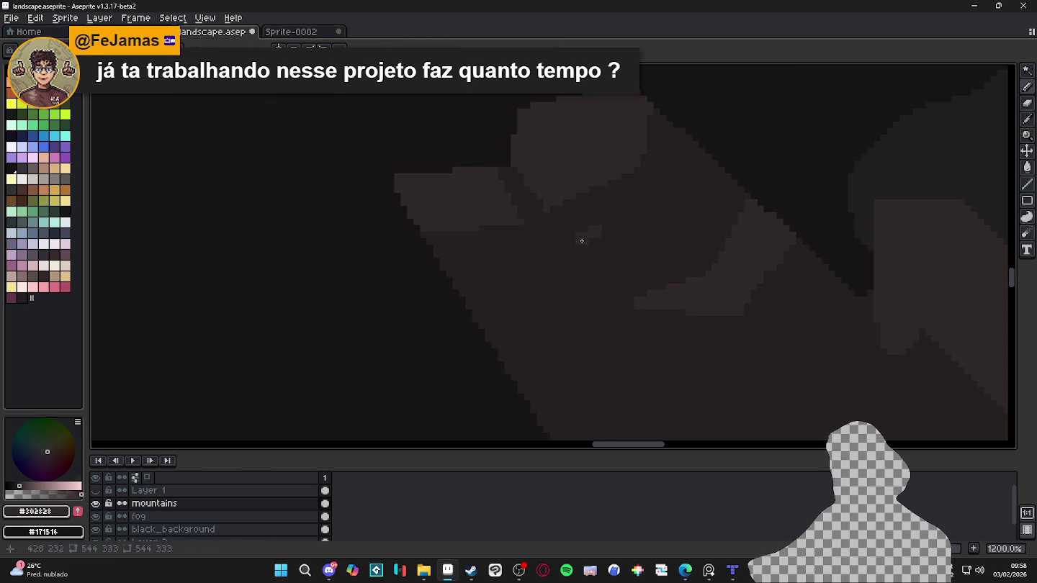
drag(582, 241, 572, 248)
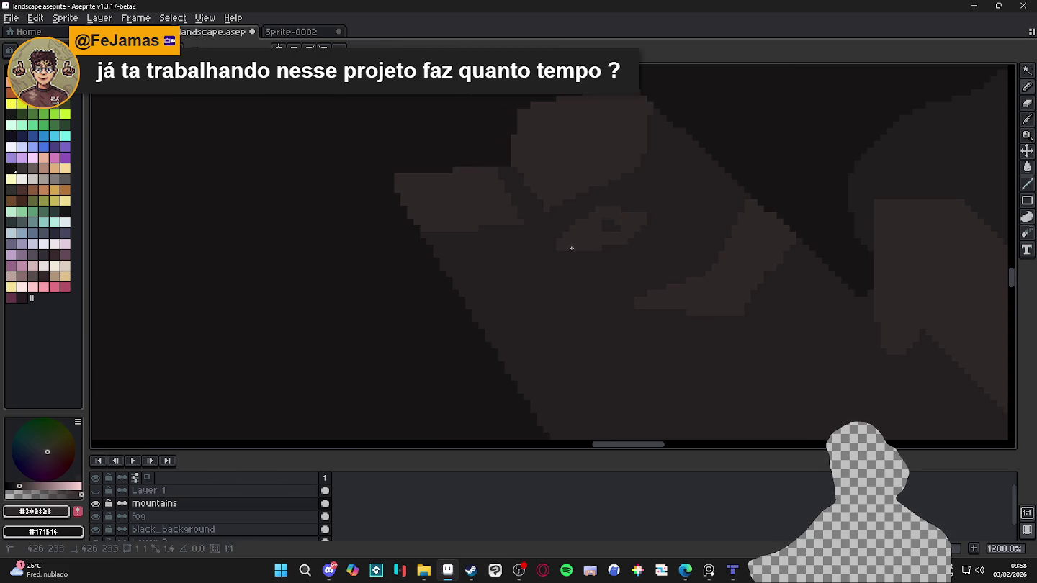
scroll(613, 238, down, 4)
key(F7)
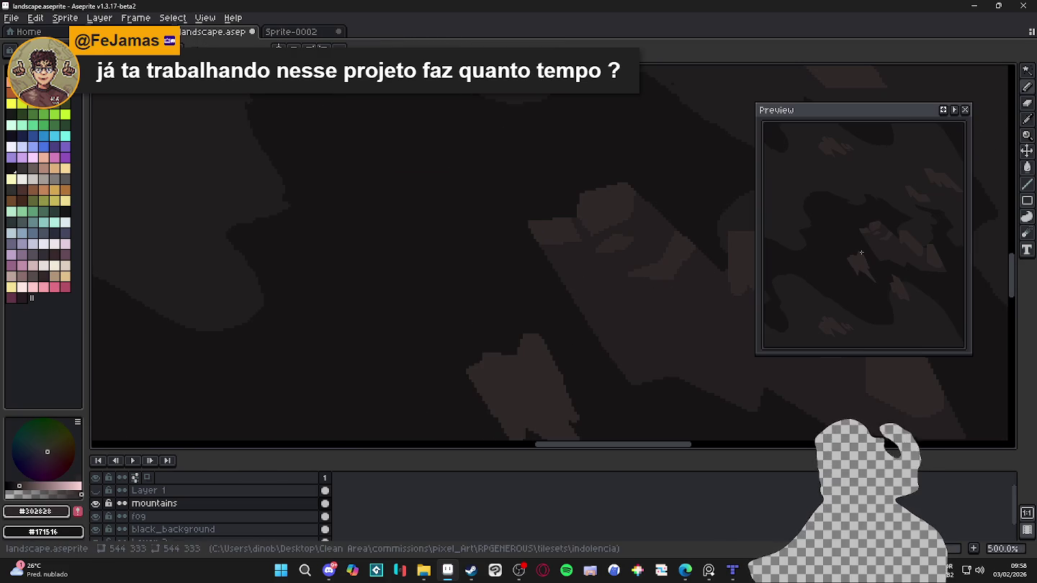
Step: Move the Preview window to the top-left and frame the mountains in it
drag(886, 110, 262, 83)
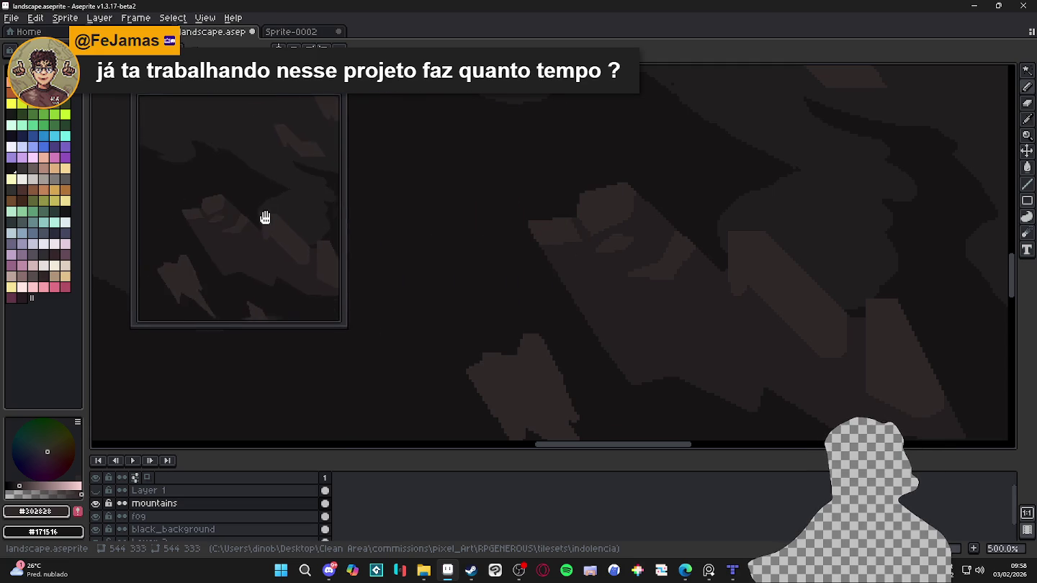
drag(265, 217, 236, 195)
scroll(528, 277, down, 1)
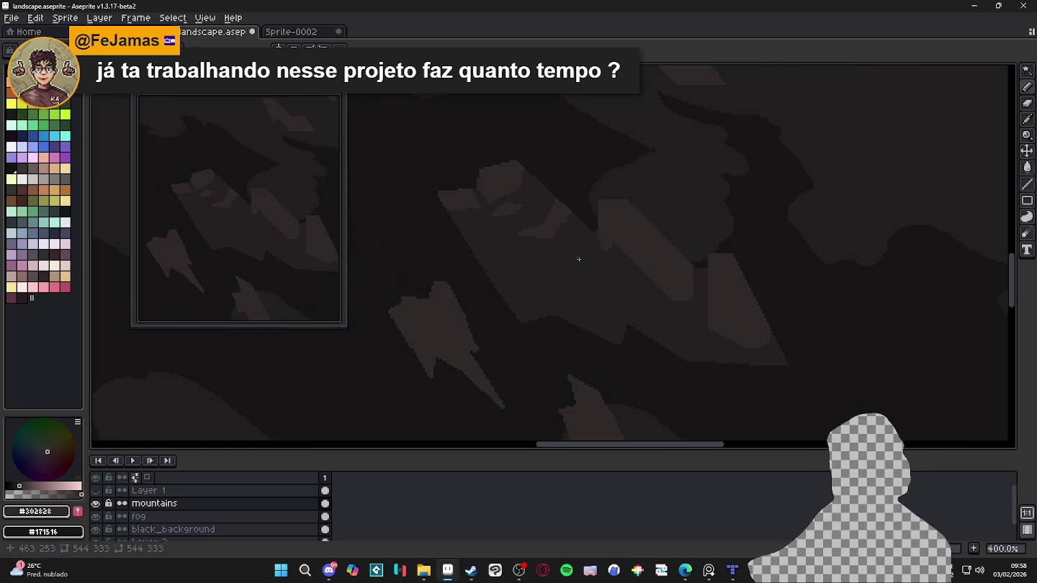
scroll(561, 236, up, 2)
scroll(554, 209, up, 1)
scroll(554, 198, up, 2)
scroll(547, 190, up, 1)
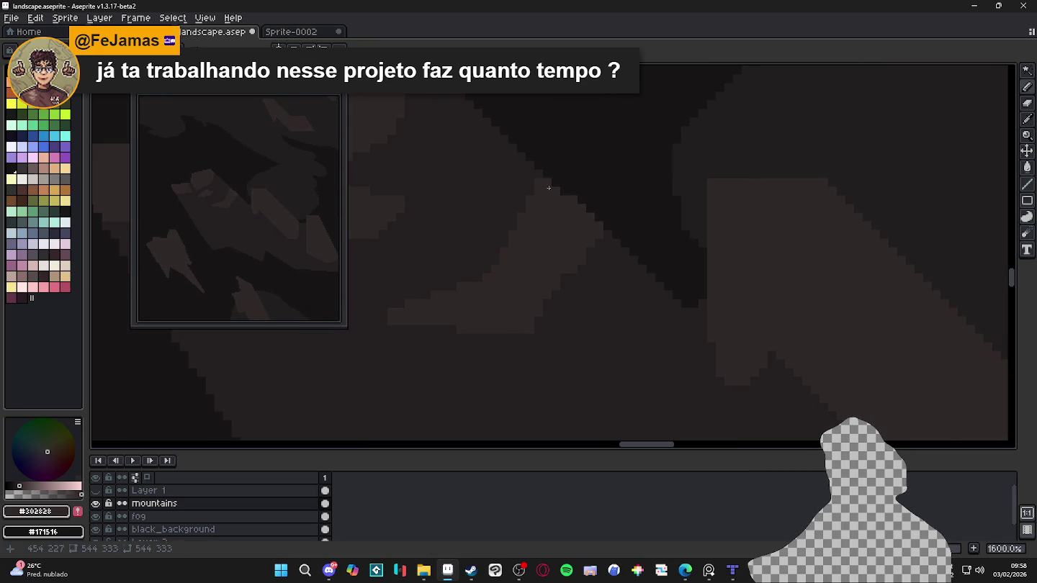
Step: Paint lighter brown pixels along two mountain edges
drag(548, 188, 606, 232)
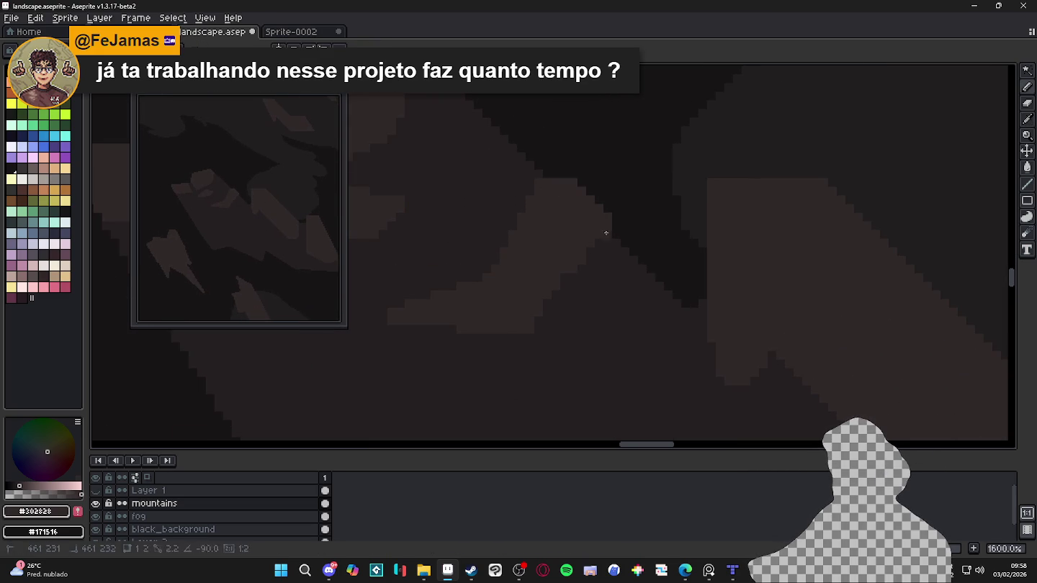
drag(547, 212, 637, 219)
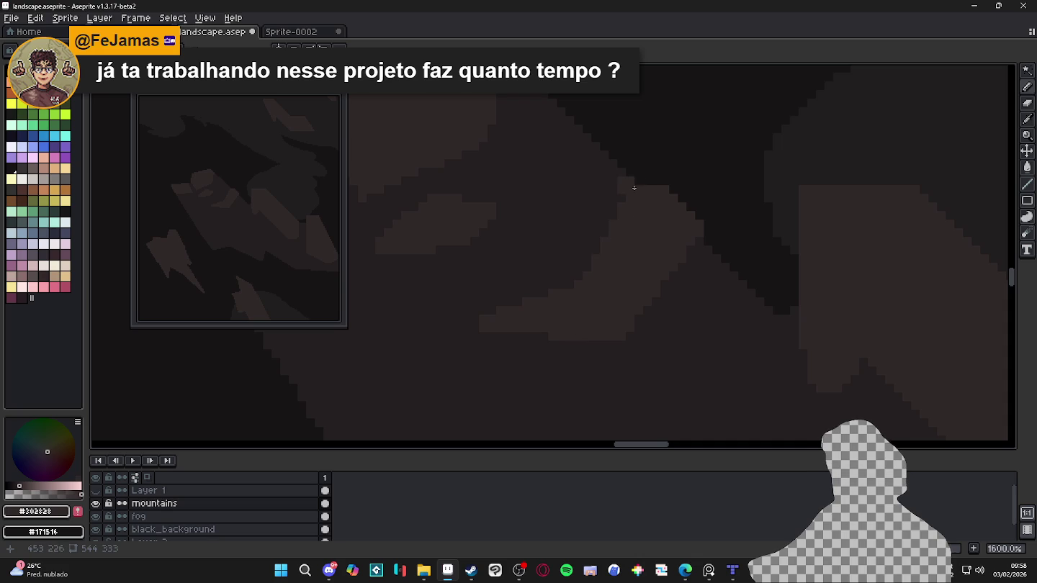
drag(656, 172, 706, 233)
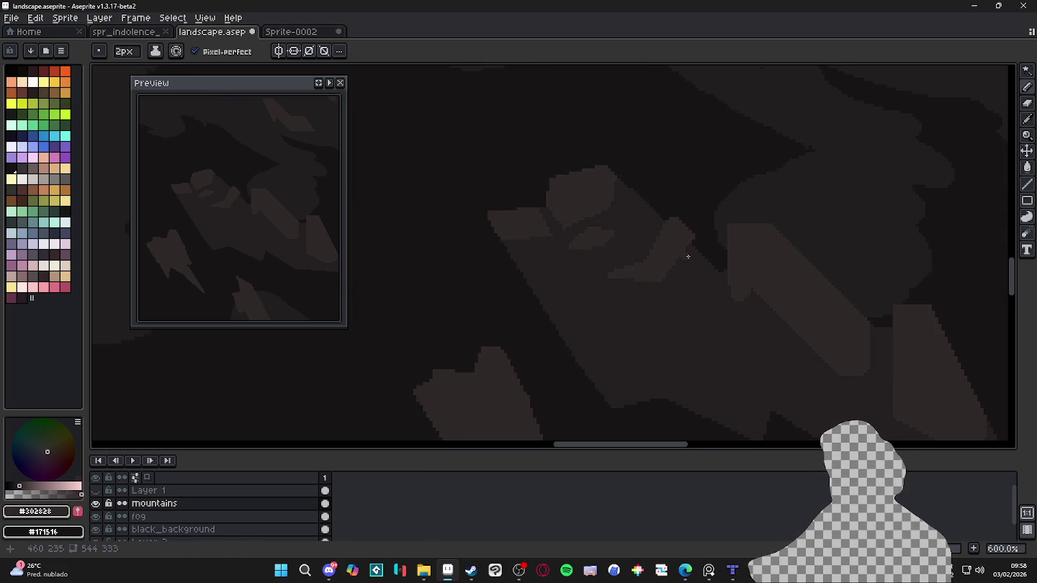
scroll(653, 178, down, 2)
Step: Switch to #251F20, then sample the lighter #302828 brown from the mountains
alt+click(691, 234)
scroll(694, 230, up, 3)
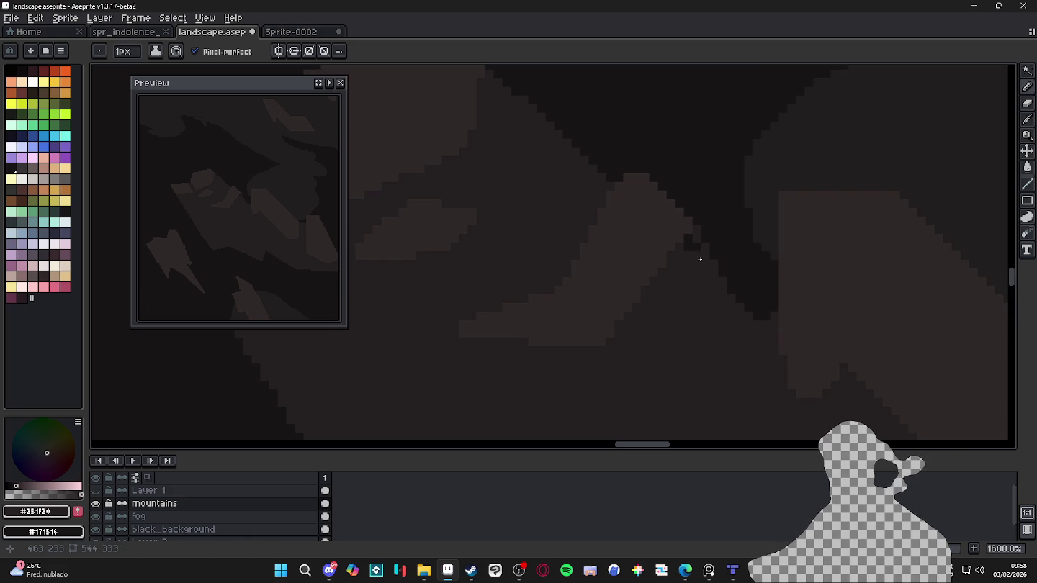
scroll(687, 250, down, 2)
alt+click(645, 249)
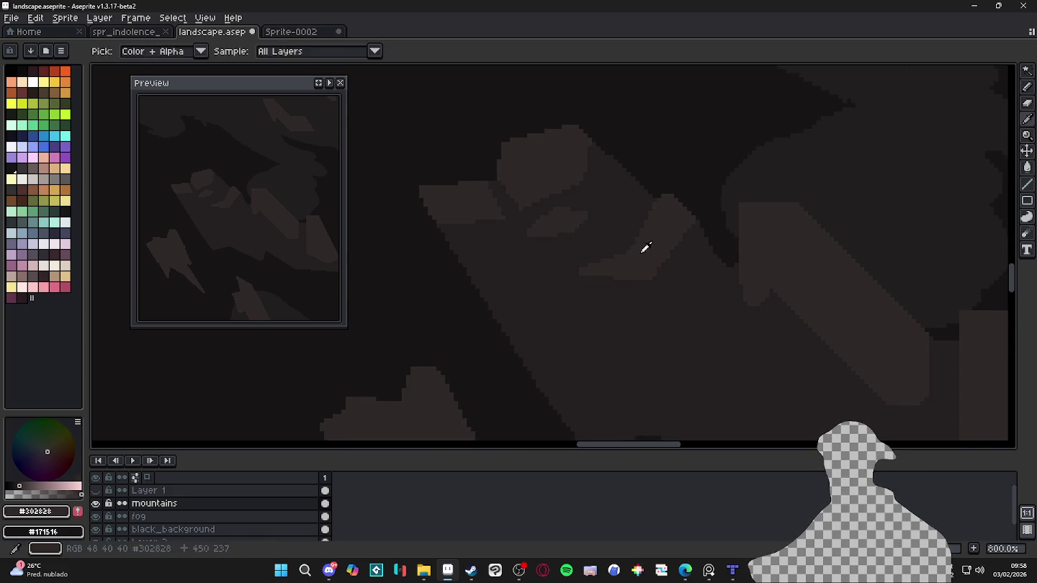
scroll(595, 158, up, 1)
scroll(542, 182, down, 1)
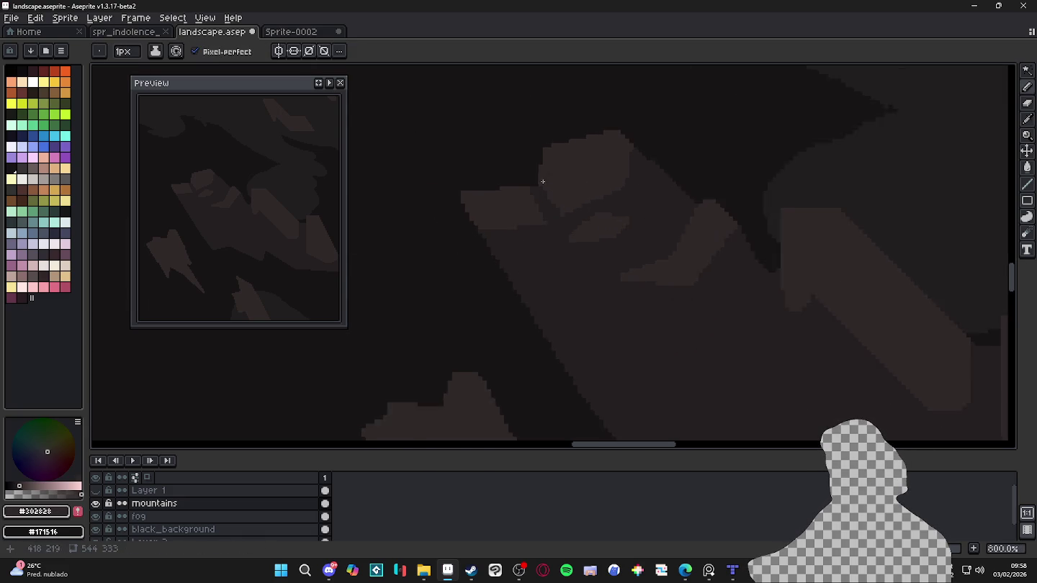
scroll(521, 231, up, 1)
scroll(593, 243, down, 1)
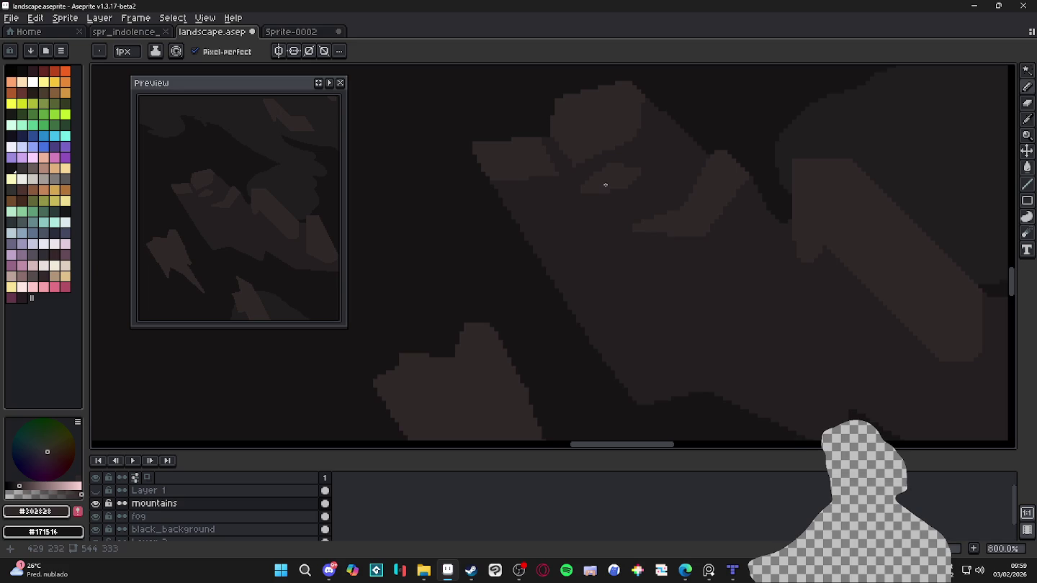
scroll(598, 185, up, 1)
scroll(599, 180, down, 1)
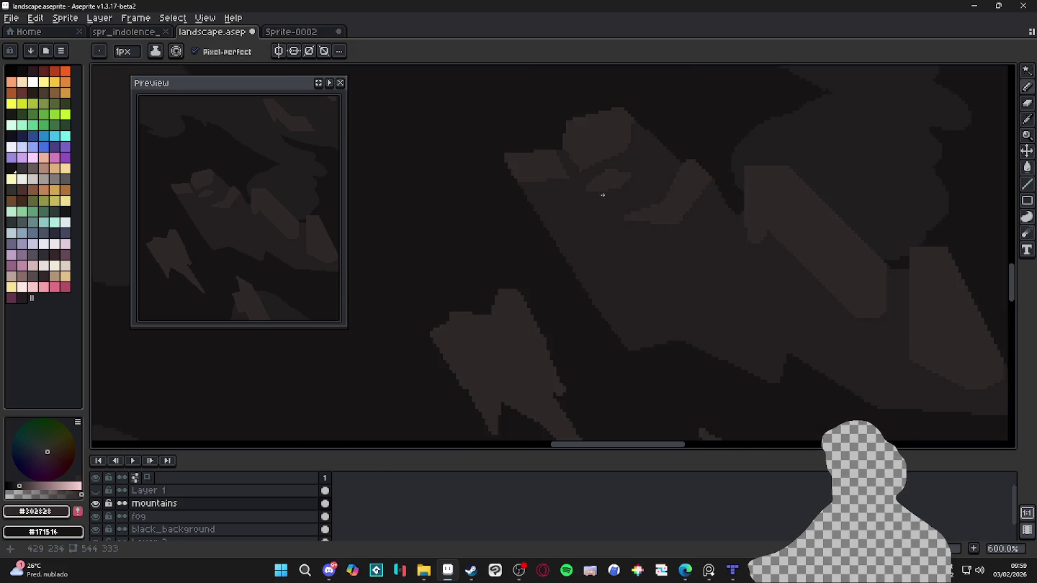
scroll(598, 172, down, 1)
scroll(569, 193, up, 1)
scroll(555, 124, up, 1)
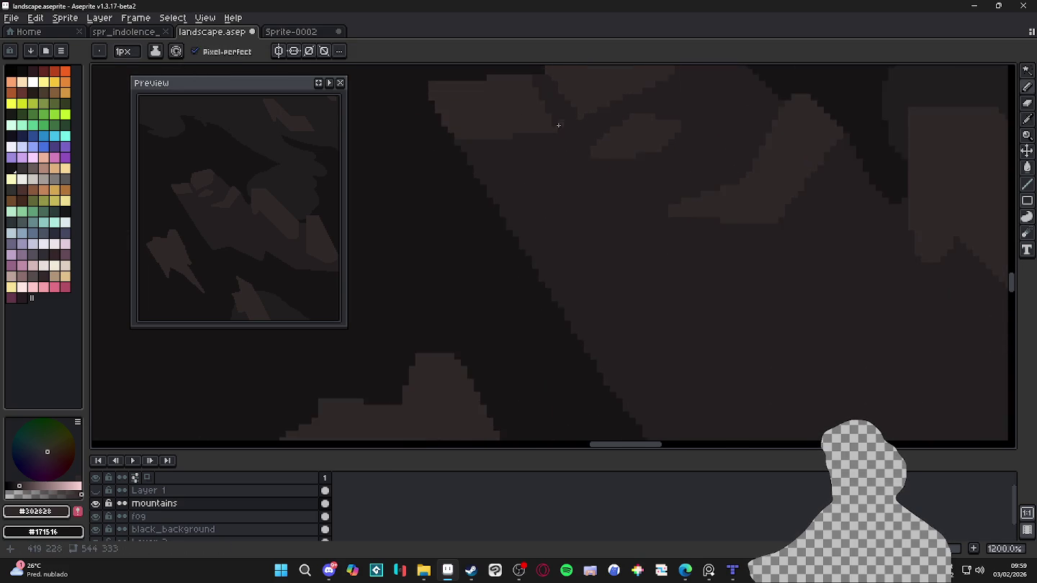
scroll(552, 134, up, 1)
Step: Sample the near-black #171516 and draw a short dark crevice into the mountain
alt+click(547, 139)
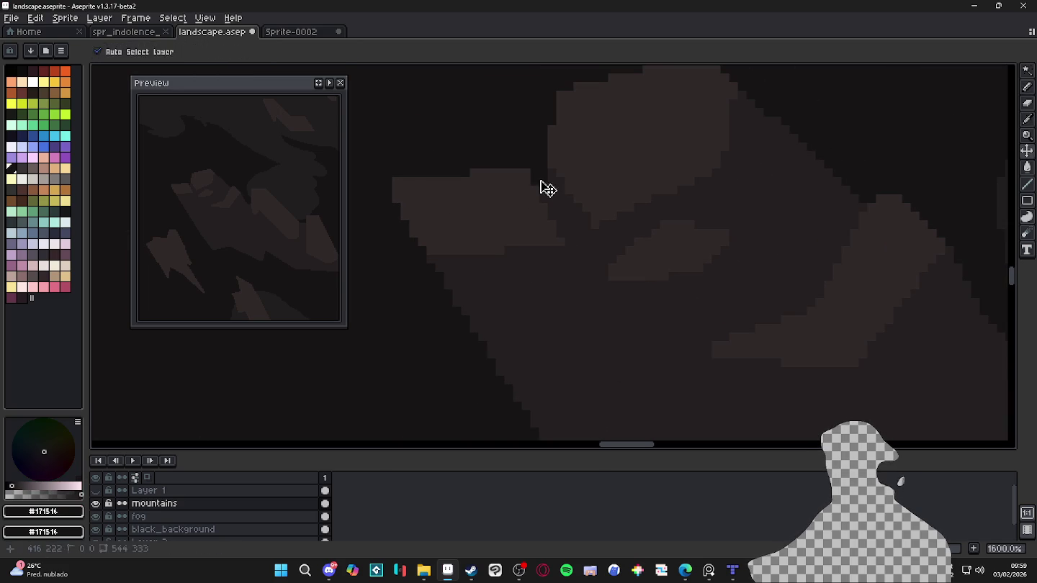
drag(543, 186, 561, 193)
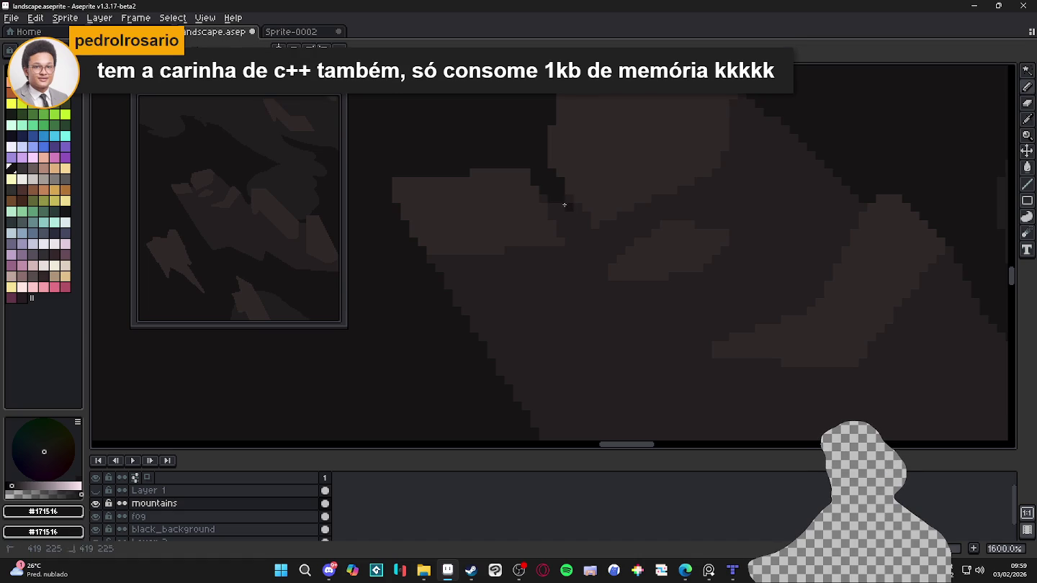
drag(569, 219, 579, 197)
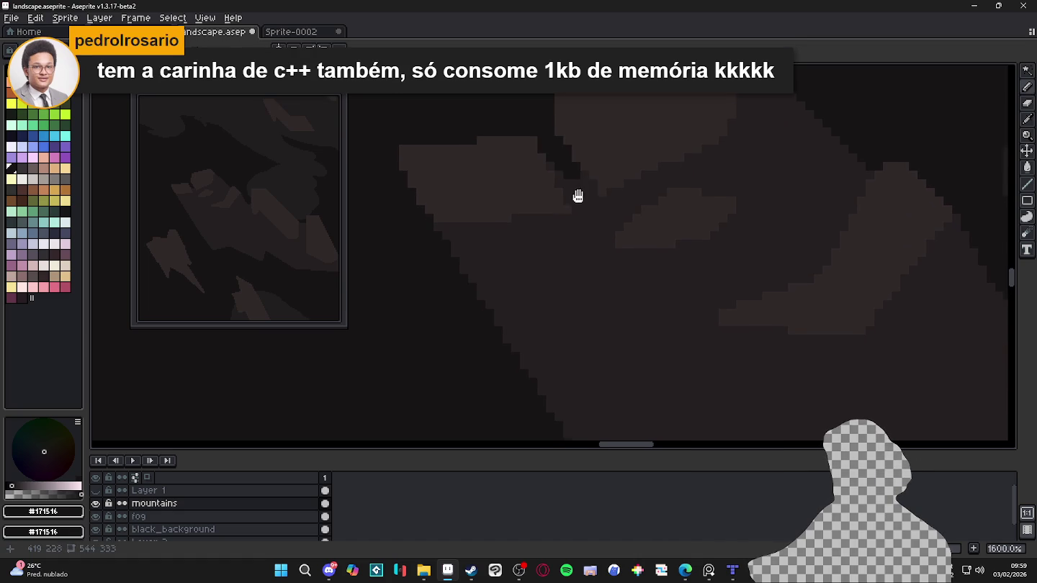
scroll(527, 226, down, 1)
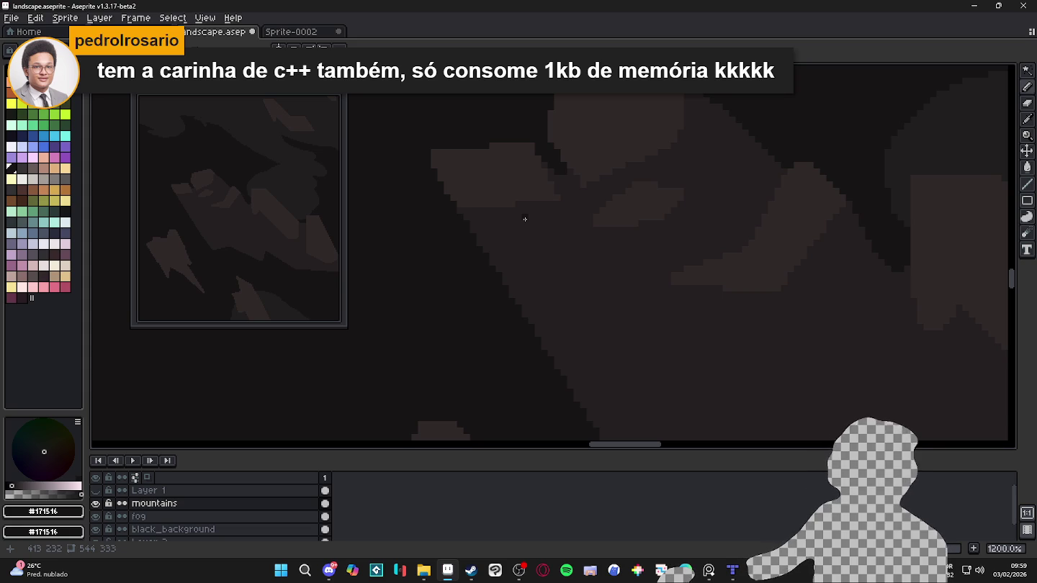
Step: With #302828, extend the brown patch into a horizontal bar and add a small light block
alt+click(497, 224)
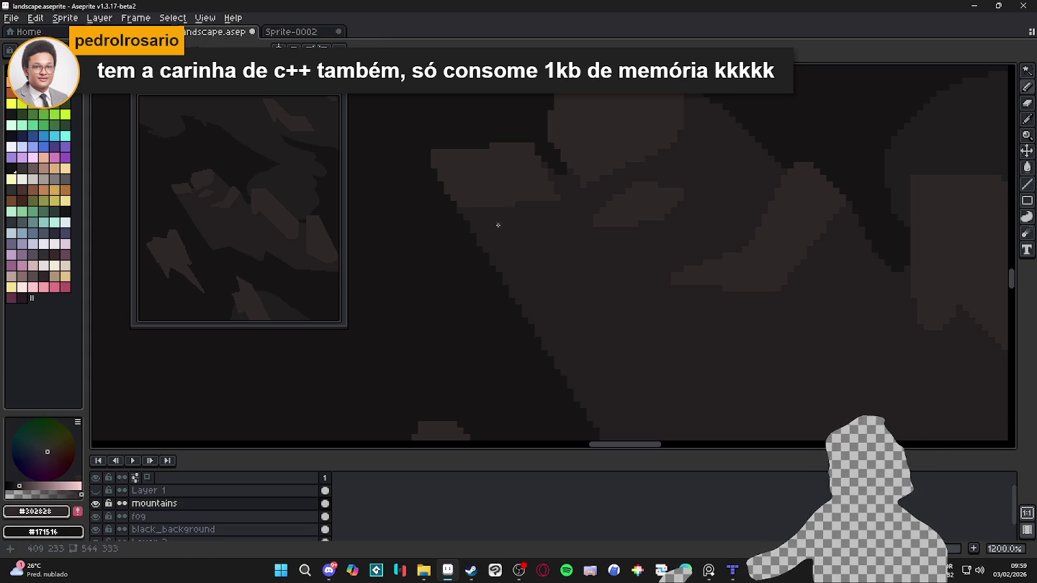
scroll(481, 270, up, 1)
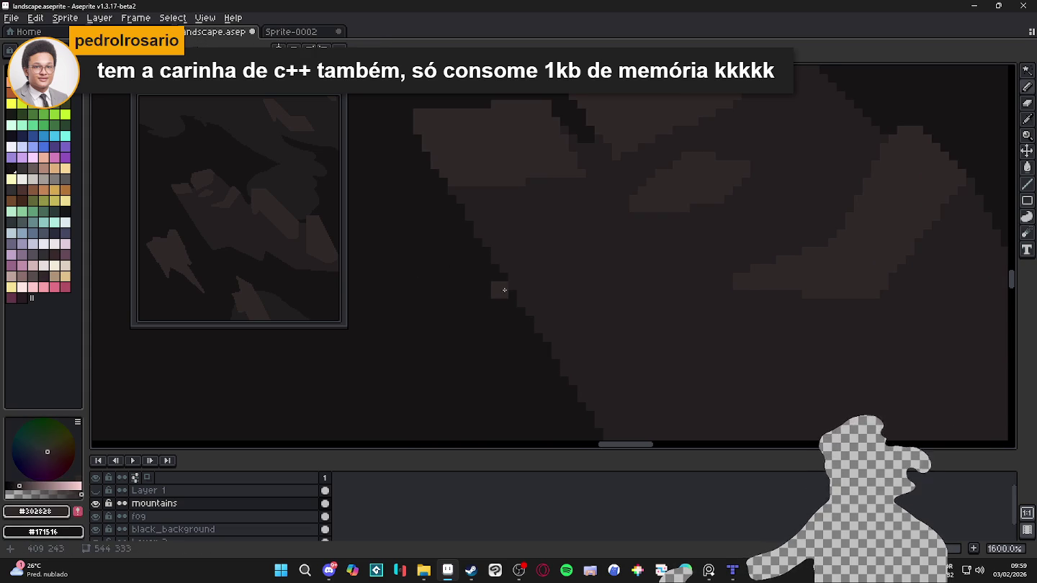
mouse_move(507, 288)
mouse_down()
mouse_move(532, 284)
mouse_move(557, 244)
mouse_up()
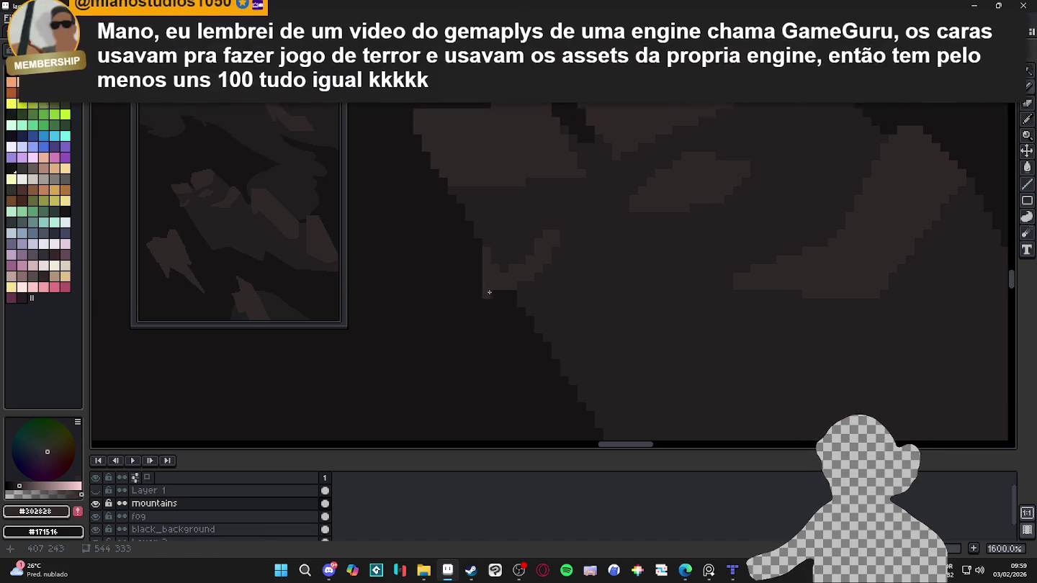
click(503, 294)
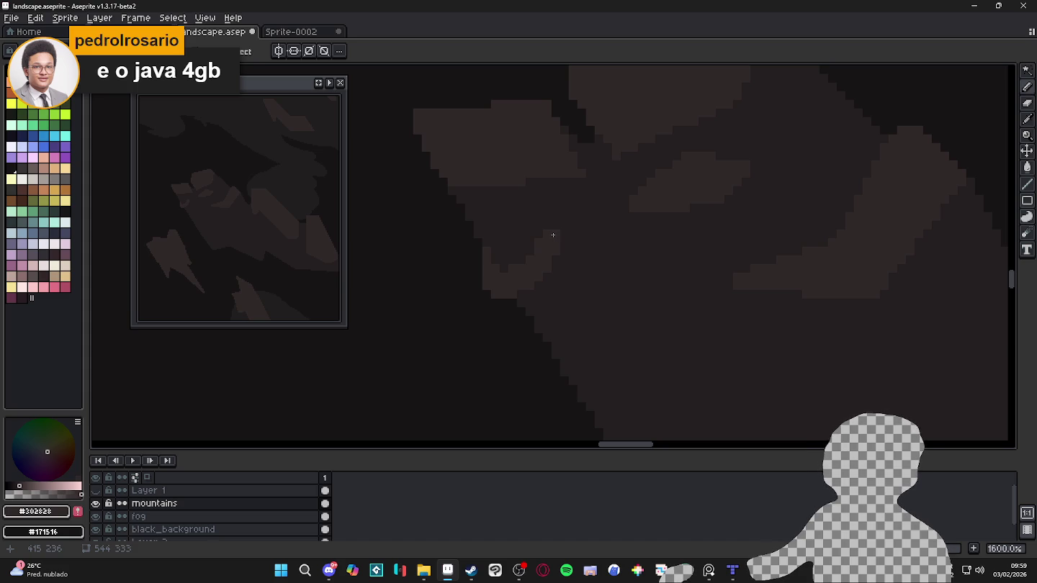
Step: Cover stray dark pixels with mountain colour and add a short horizontal brown stroke
scroll(504, 299, up, 1)
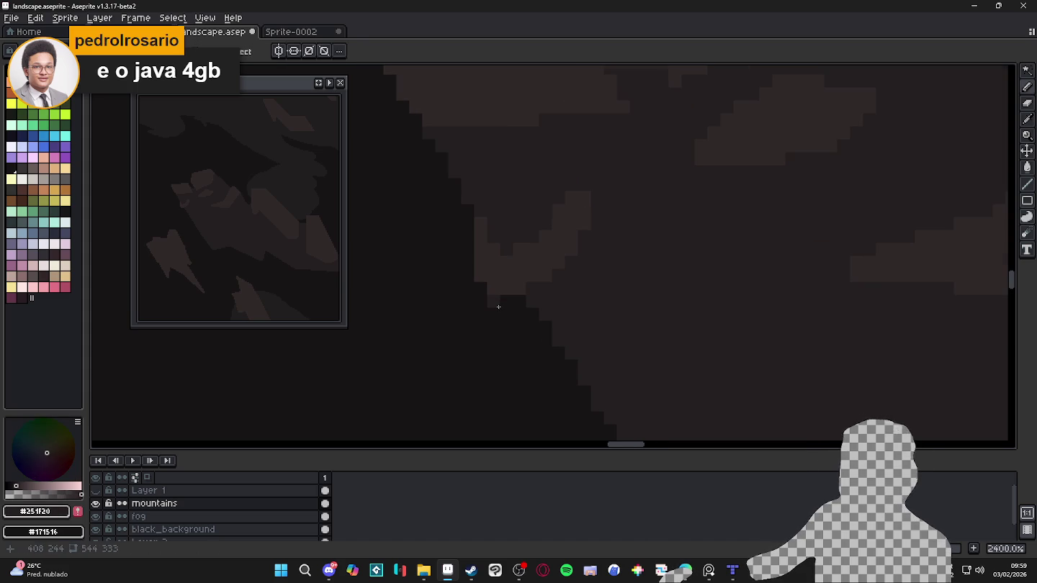
scroll(544, 376, down, 5)
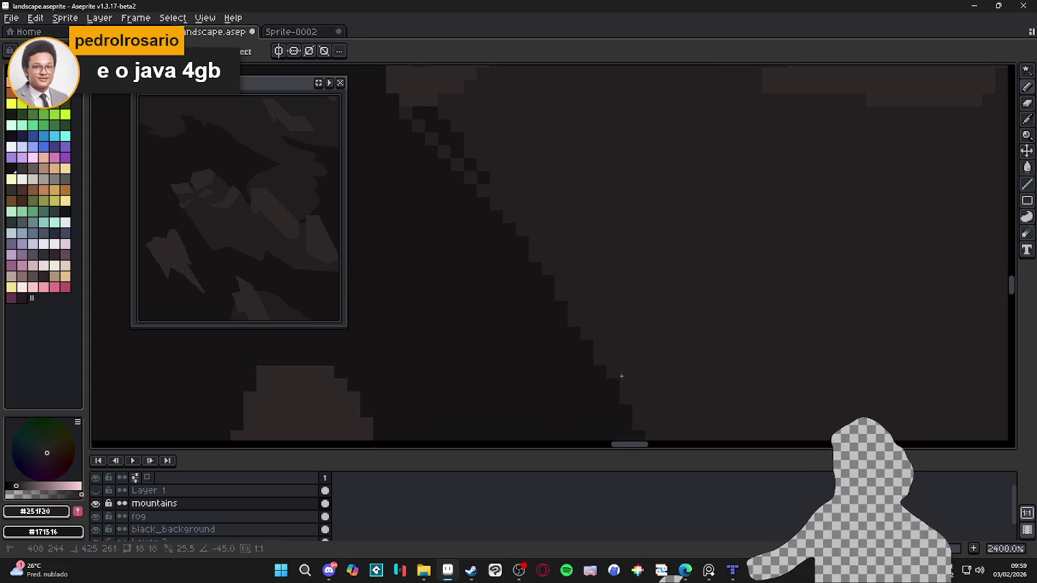
scroll(522, 259, up, 5)
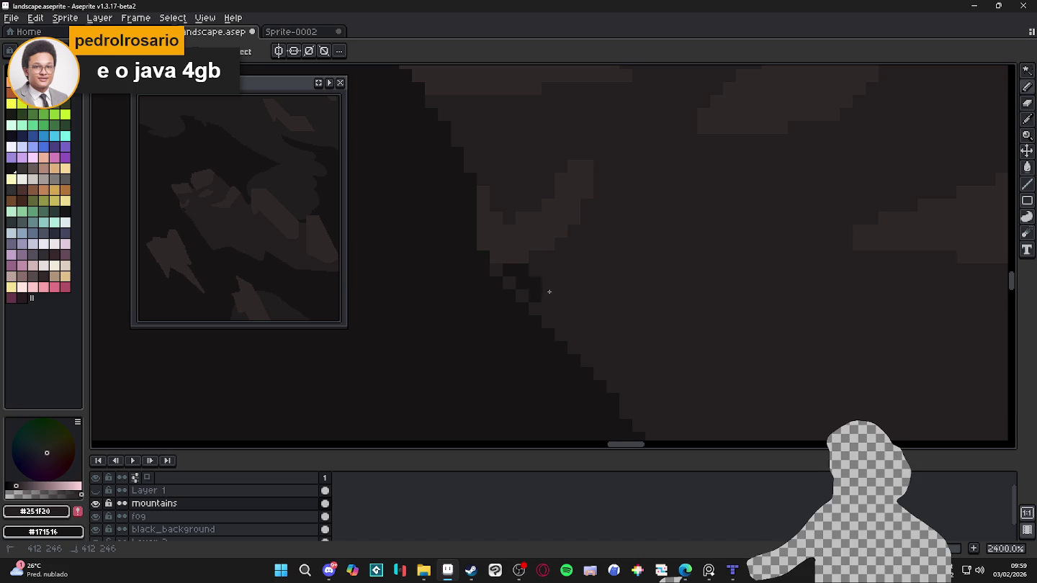
drag(549, 291, 511, 276)
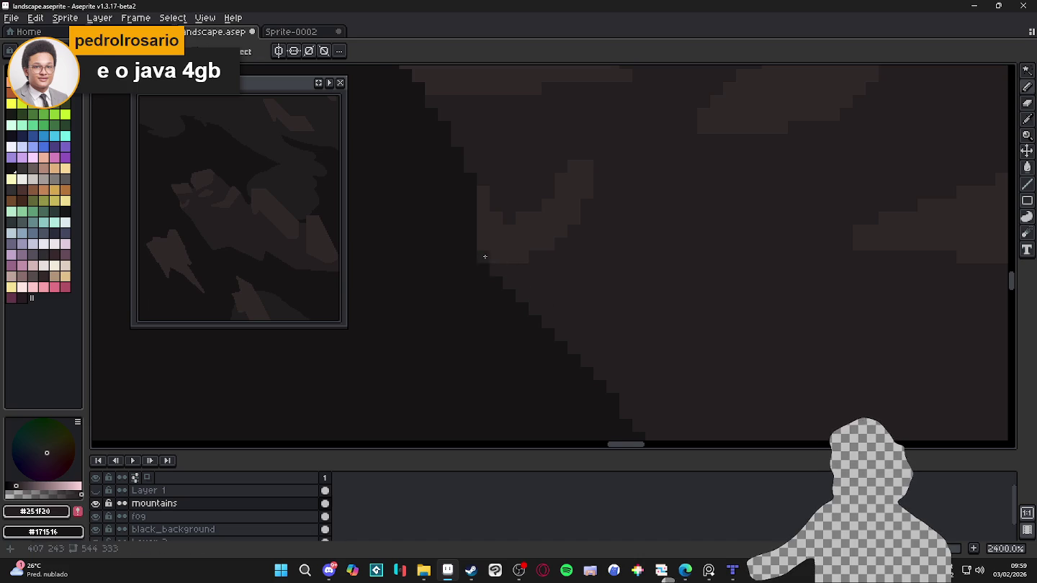
scroll(514, 270, down, 2)
scroll(514, 273, down, 2)
scroll(519, 277, down, 2)
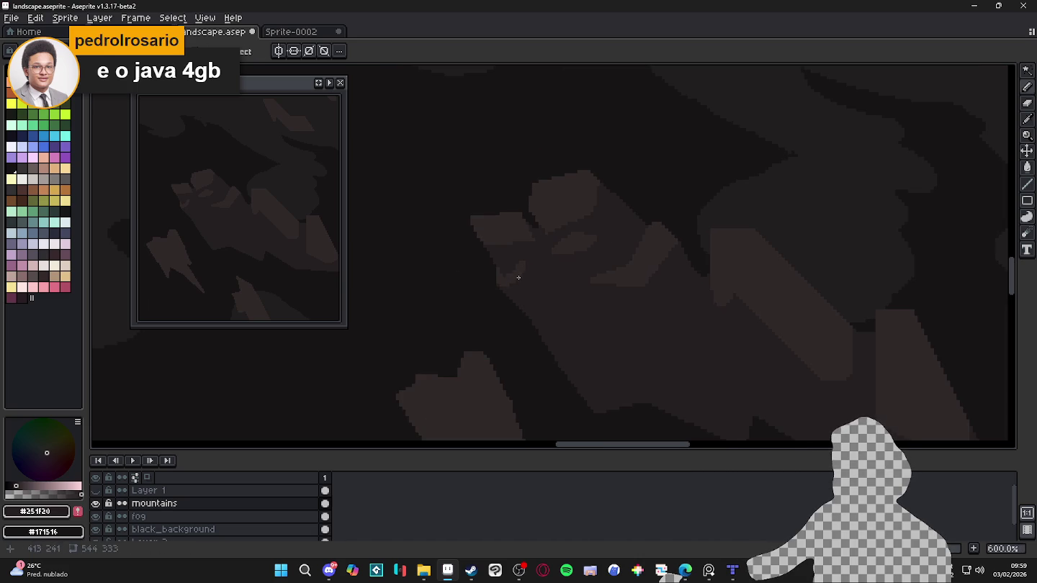
scroll(522, 277, up, 3)
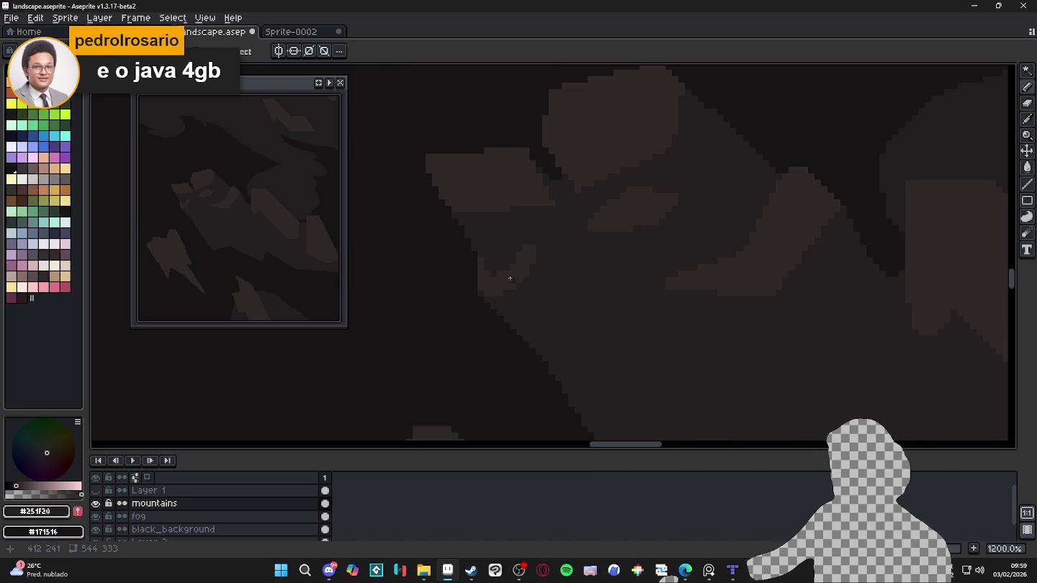
scroll(514, 274, up, 1)
mouse_move(552, 243)
mouse_down()
mouse_move(570, 241)
mouse_move(547, 245)
mouse_up()
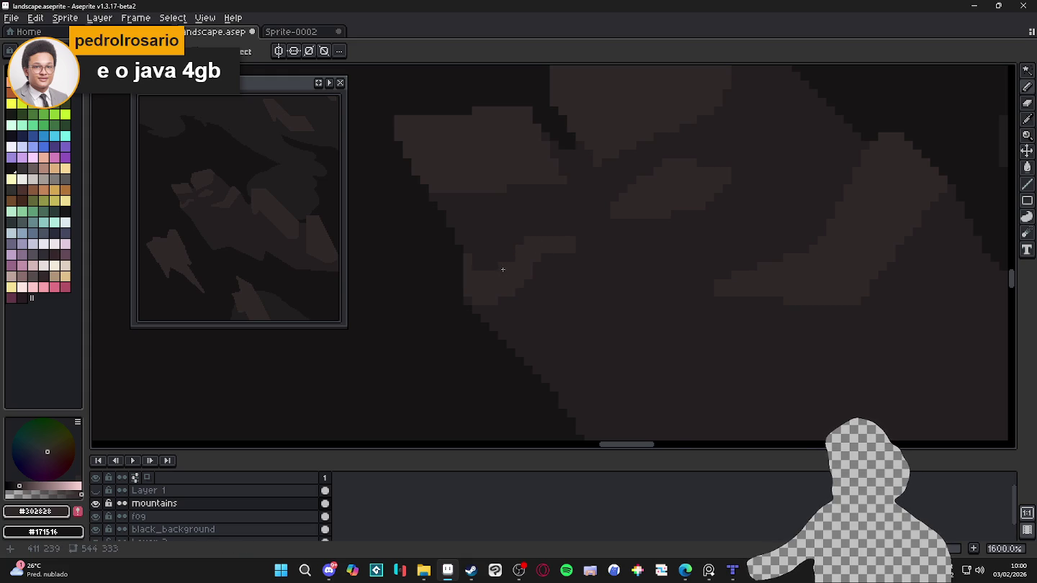
scroll(503, 269, down, 1)
scroll(497, 295, down, 1)
scroll(494, 267, down, 1)
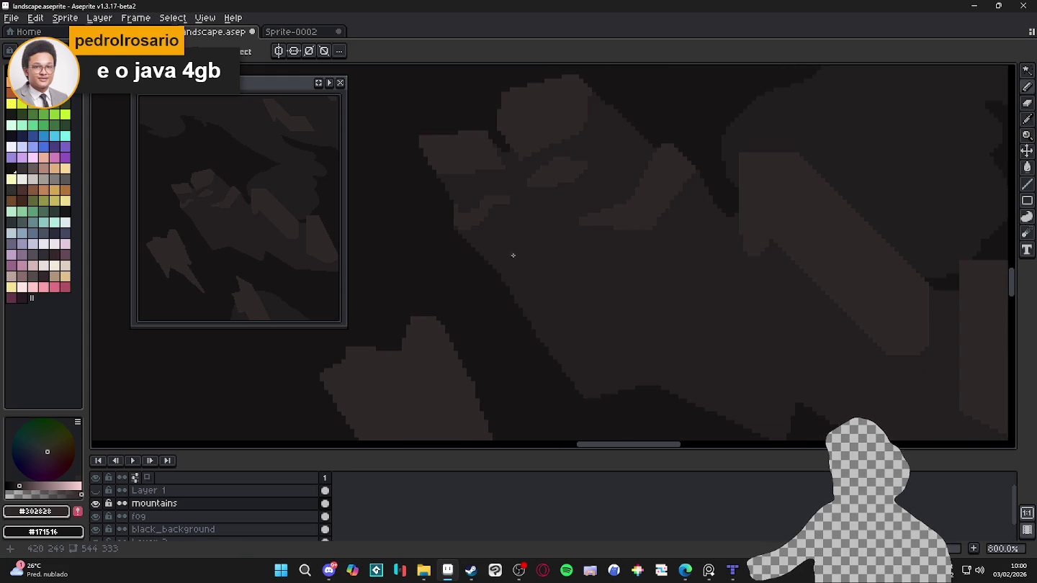
scroll(546, 253, up, 1)
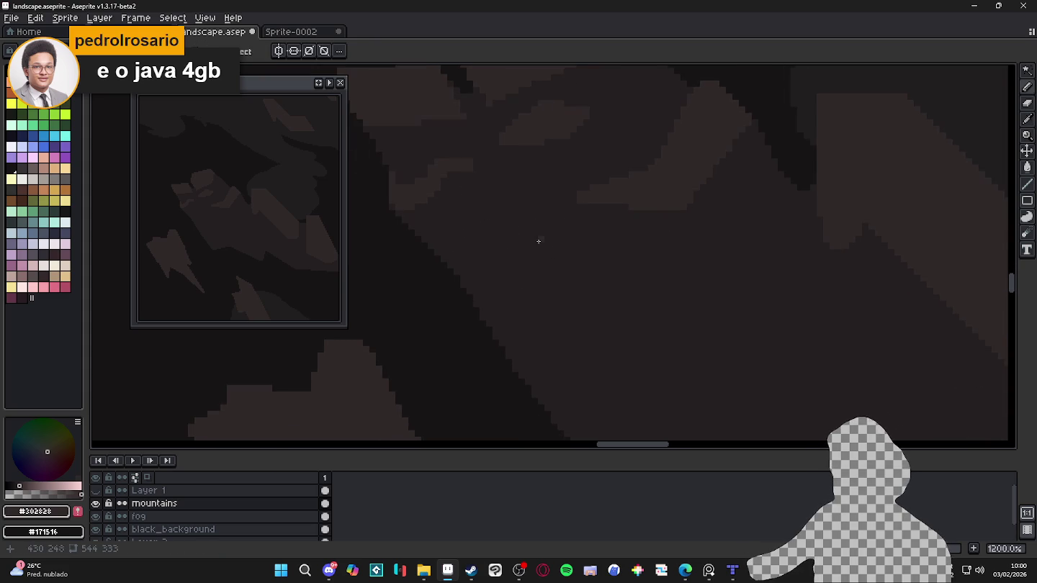
scroll(554, 237, down, 1)
scroll(555, 238, down, 1)
scroll(573, 196, up, 1)
scroll(579, 194, up, 2)
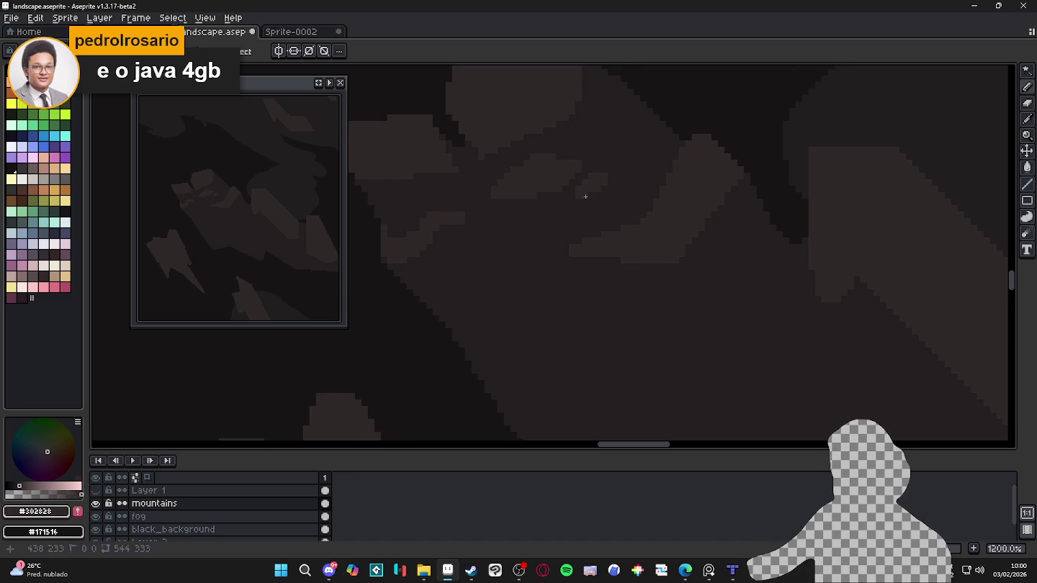
scroll(605, 212, down, 1)
scroll(640, 173, up, 1)
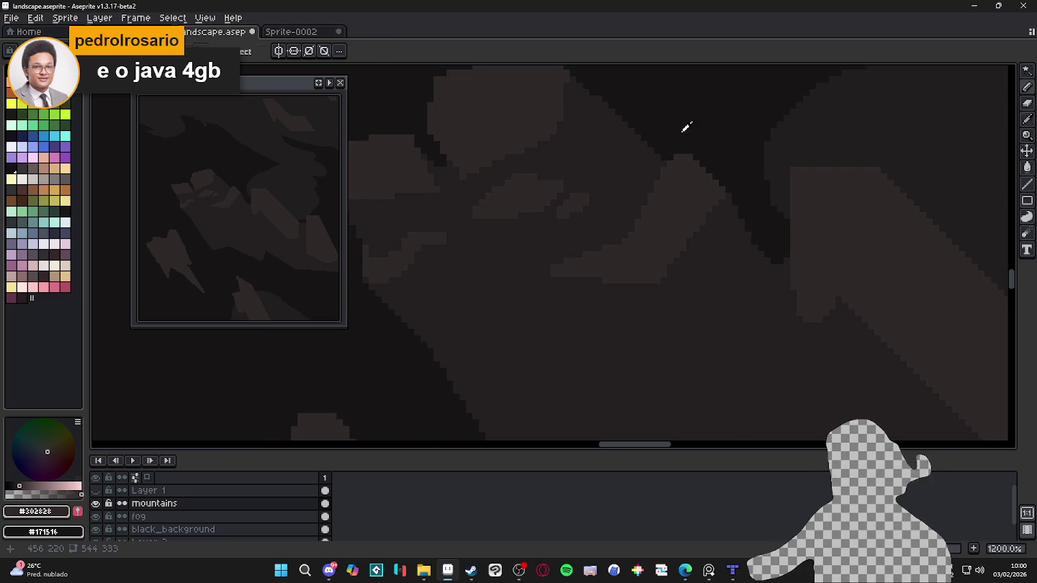
Step: Pick #171516 from the canvas and extend the dark patch down-left
alt+click(684, 128)
scroll(562, 196, up, 1)
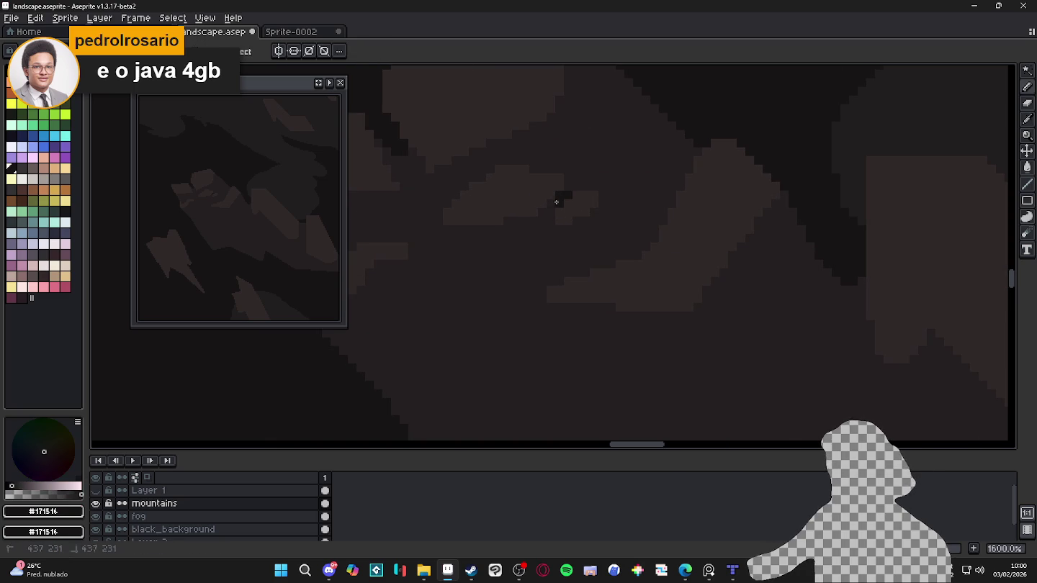
drag(556, 203, 552, 210)
scroll(551, 212, down, 4)
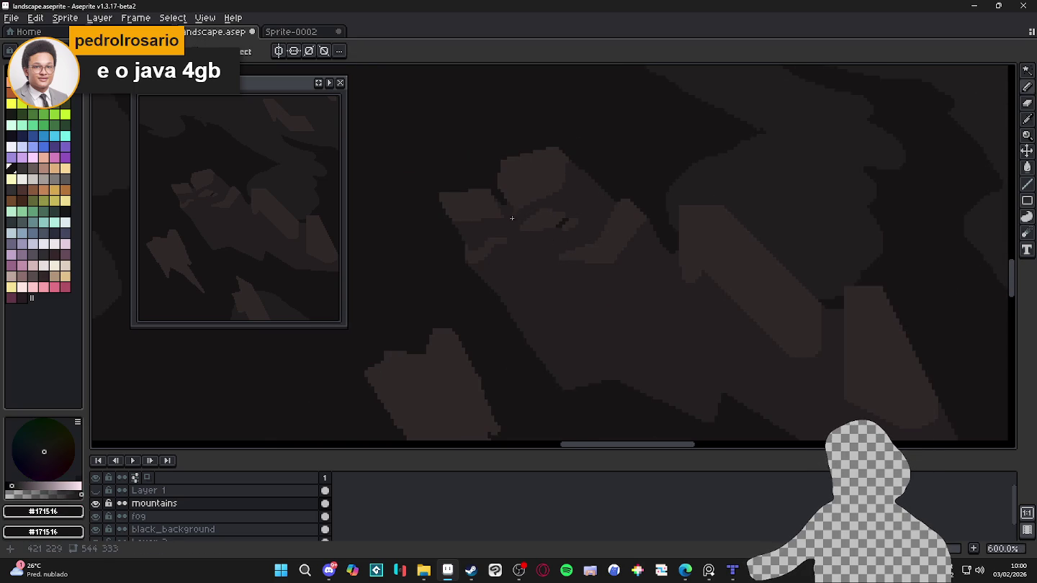
scroll(509, 205, up, 1)
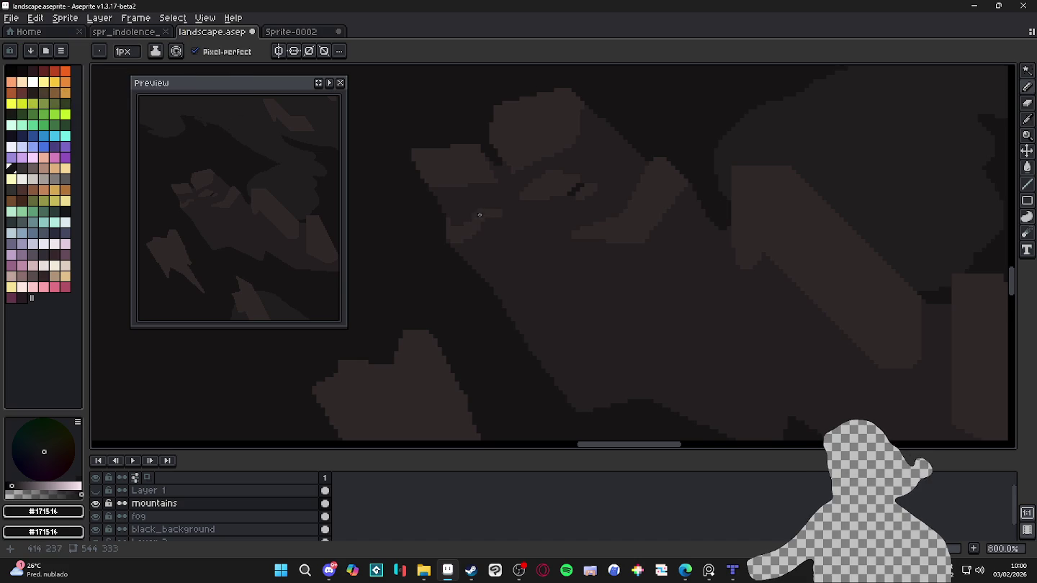
scroll(480, 214, down, 1)
scroll(513, 207, down, 1)
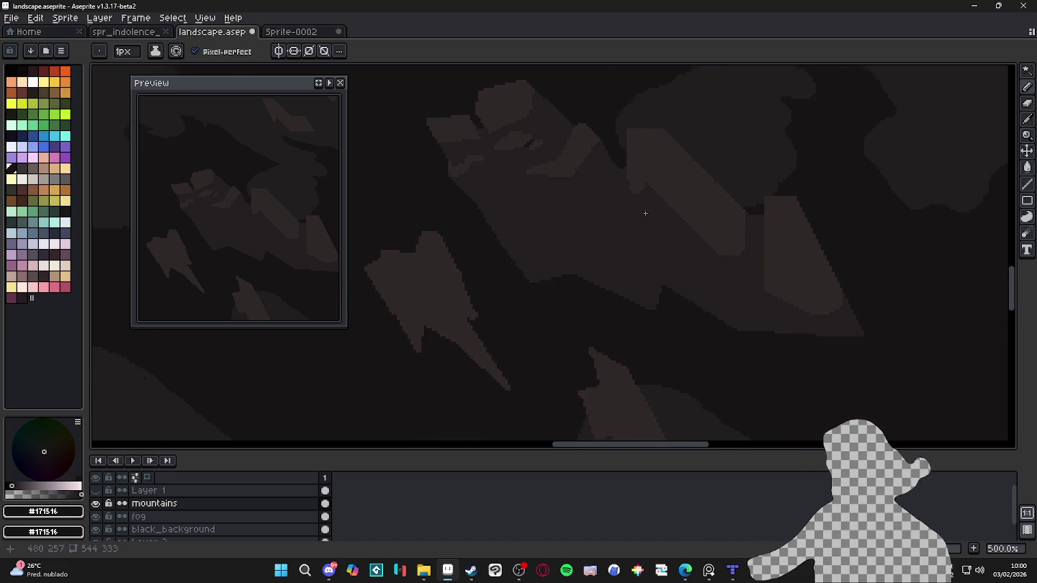
scroll(644, 214, up, 2)
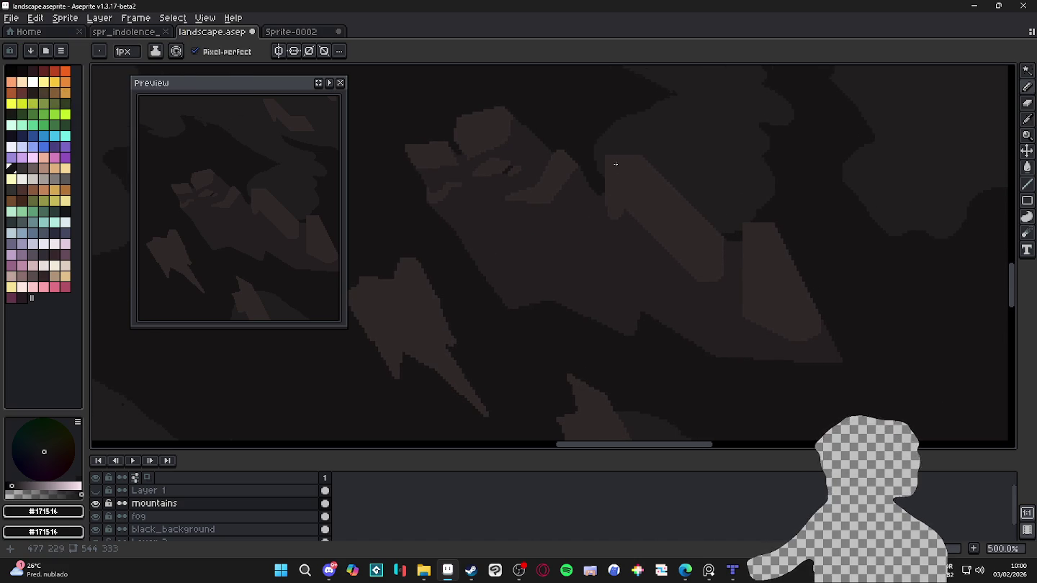
scroll(619, 223, down, 1)
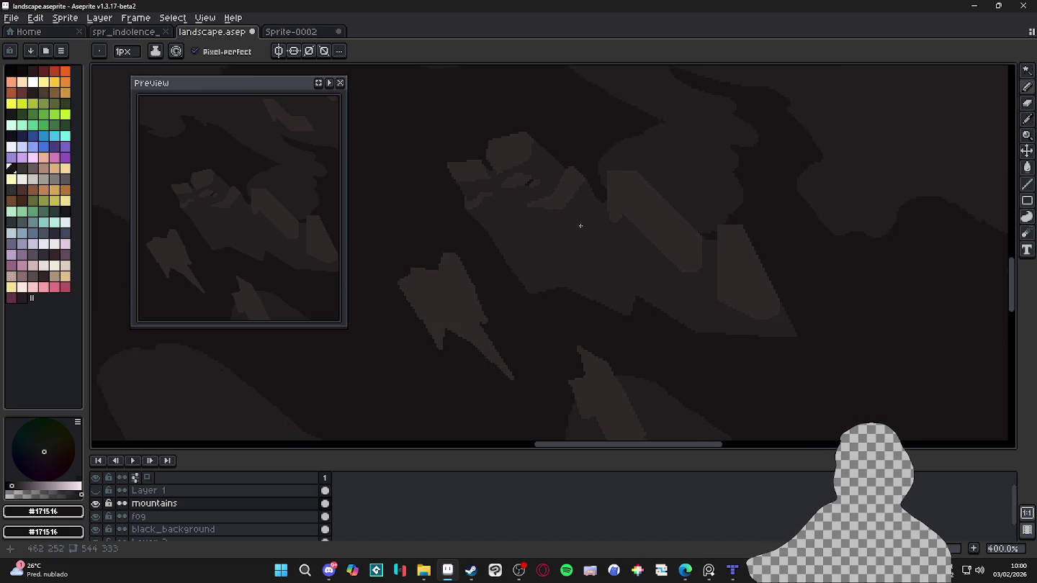
scroll(582, 242, up, 1)
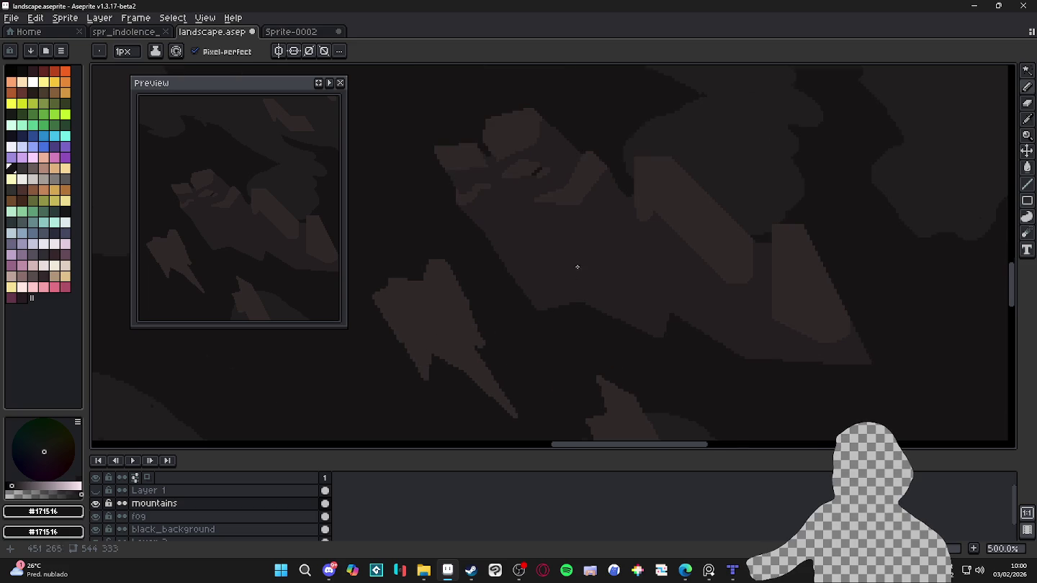
scroll(580, 299, up, 1)
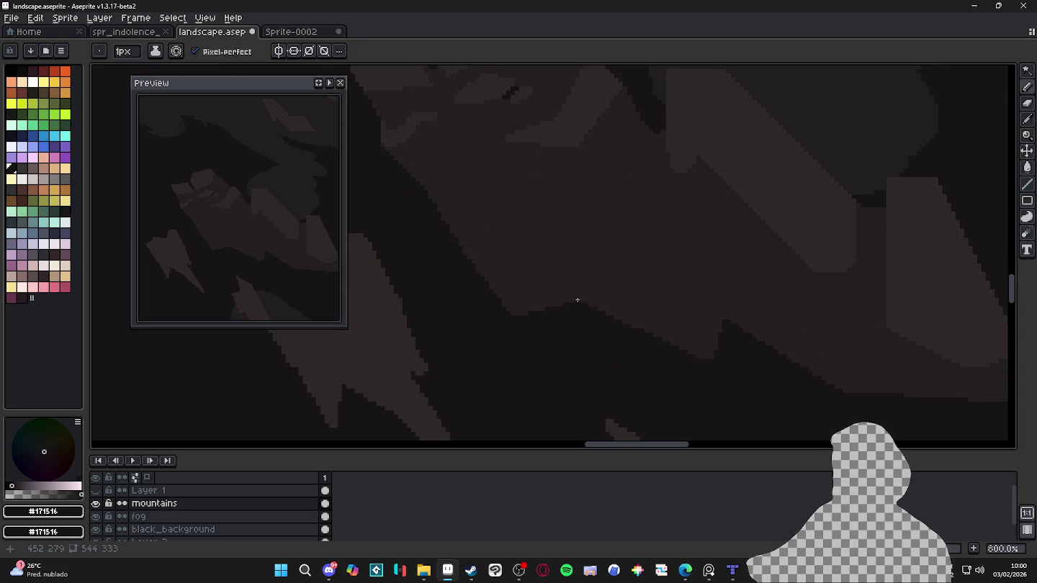
scroll(590, 306, up, 1)
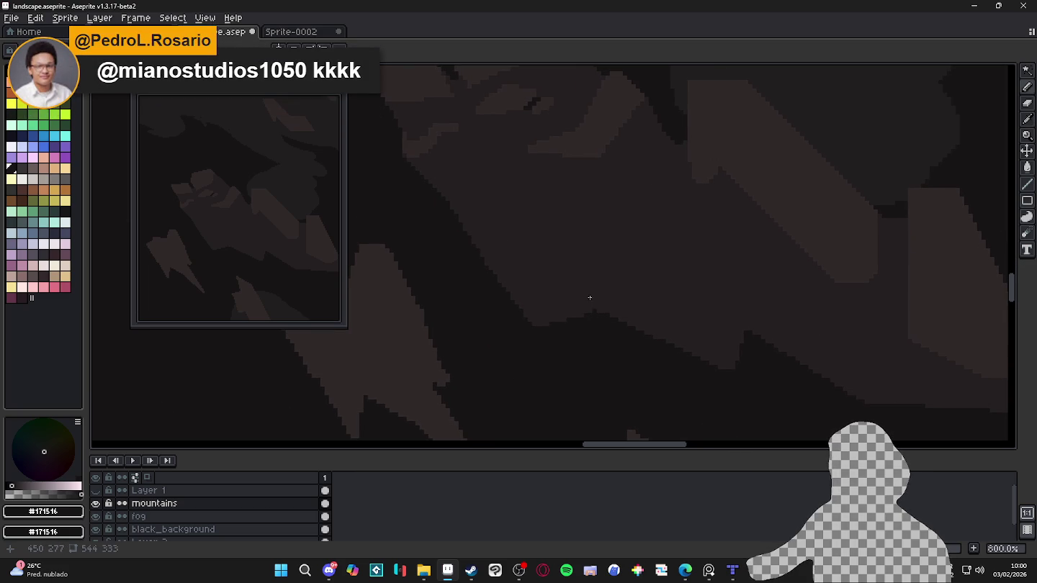
Step: Draw a thin dark crevice line and paint dark pixels over the light mountain edge
shift+click(550, 255)
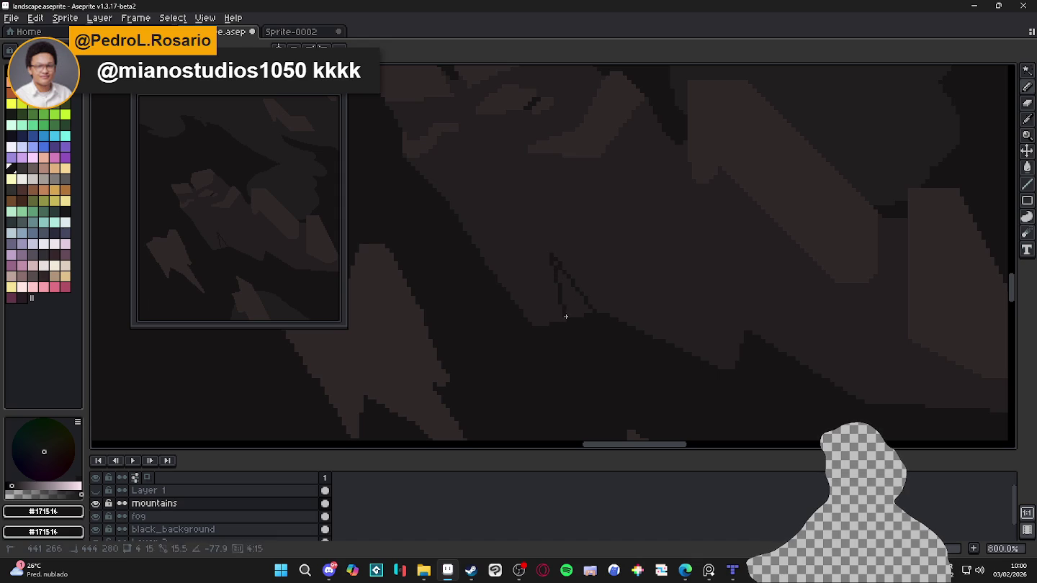
scroll(566, 315, up, 2)
drag(548, 261, 579, 281)
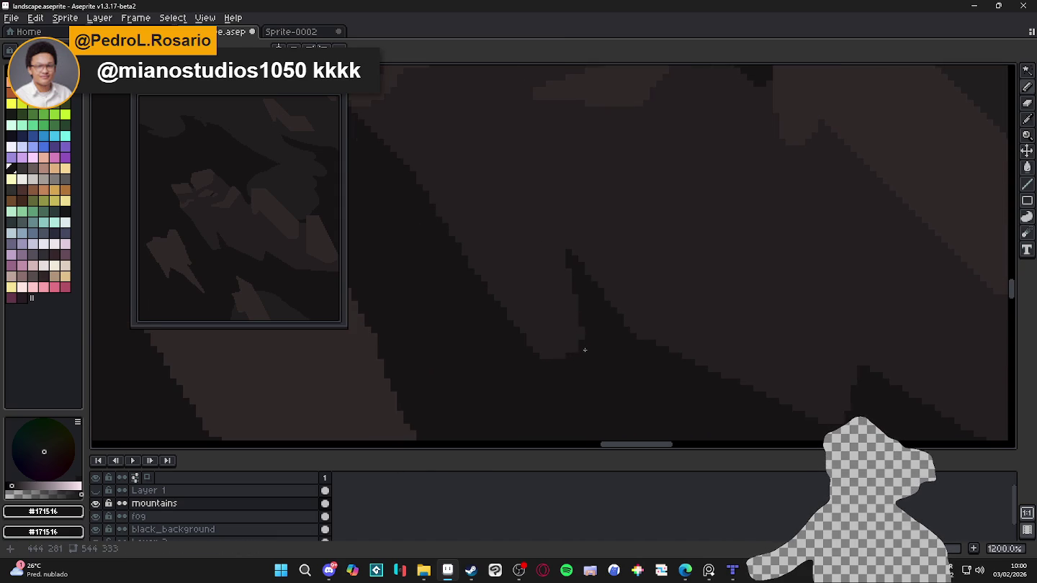
mouse_move(585, 350)
mouse_down()
mouse_move(550, 348)
mouse_move(580, 333)
mouse_up()
scroll(580, 336, down, 2)
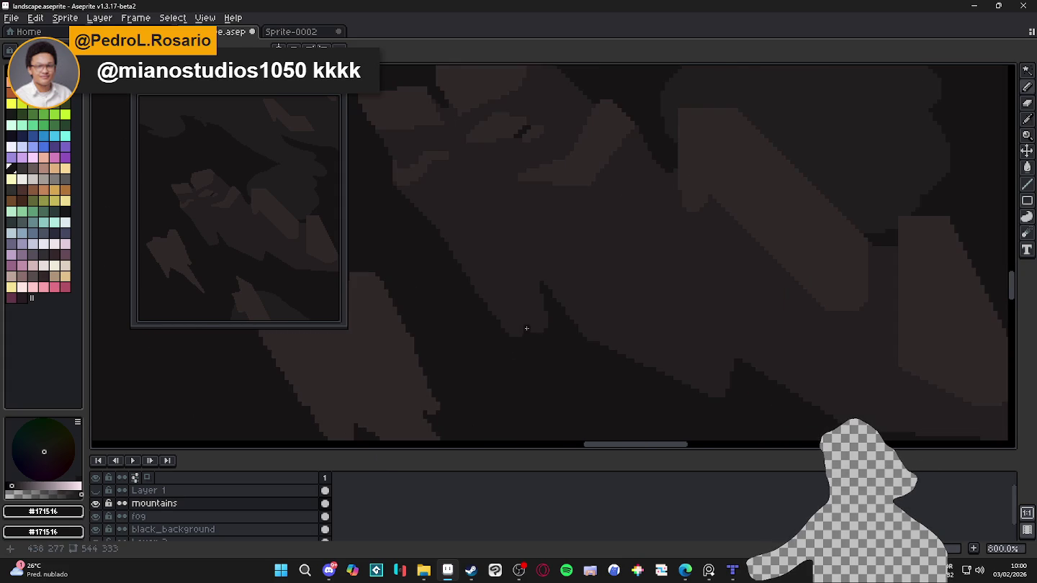
scroll(508, 335, up, 3)
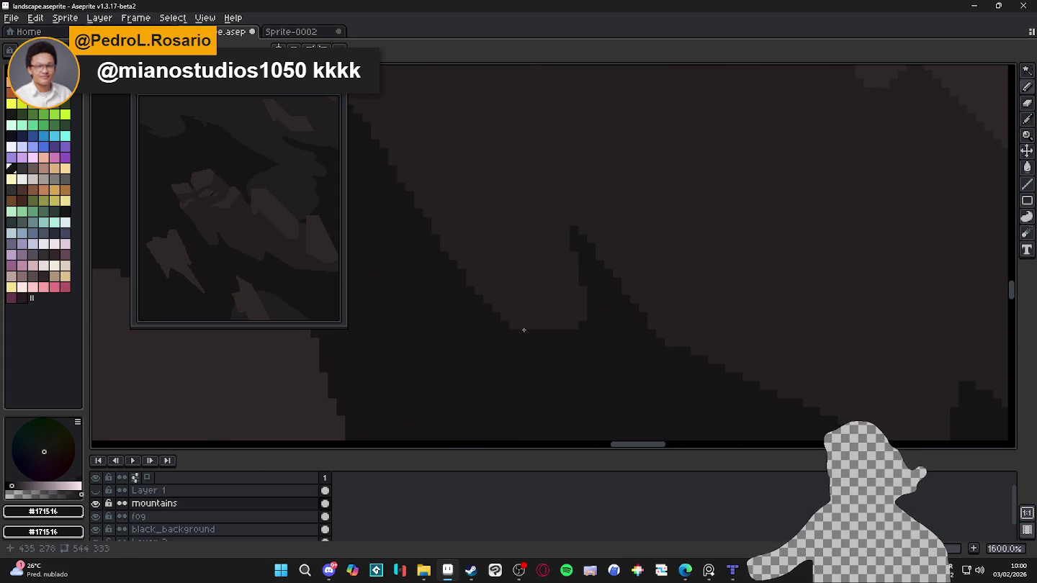
scroll(582, 320, down, 2)
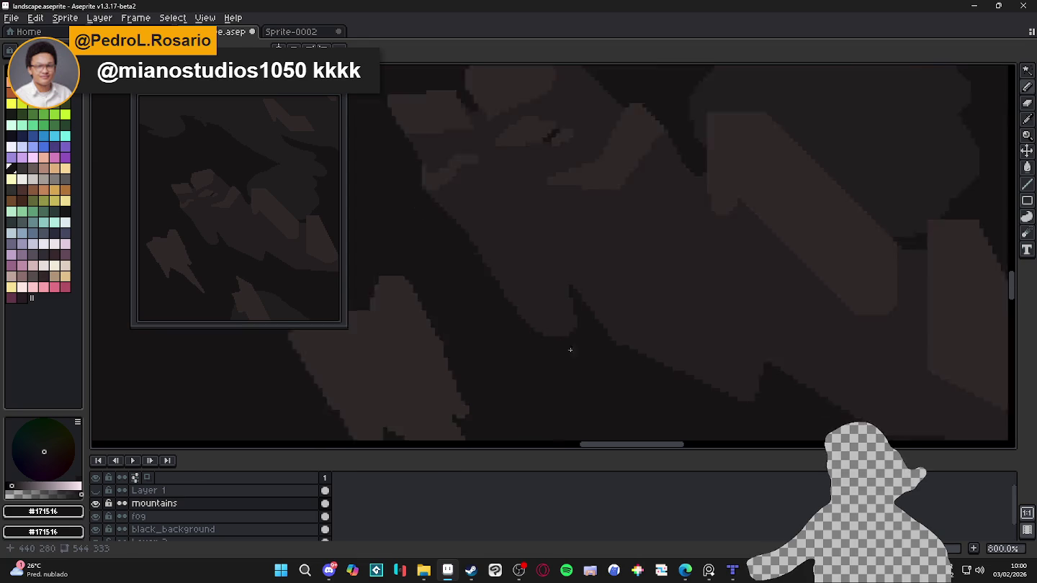
scroll(581, 334, down, 1)
scroll(577, 355, down, 1)
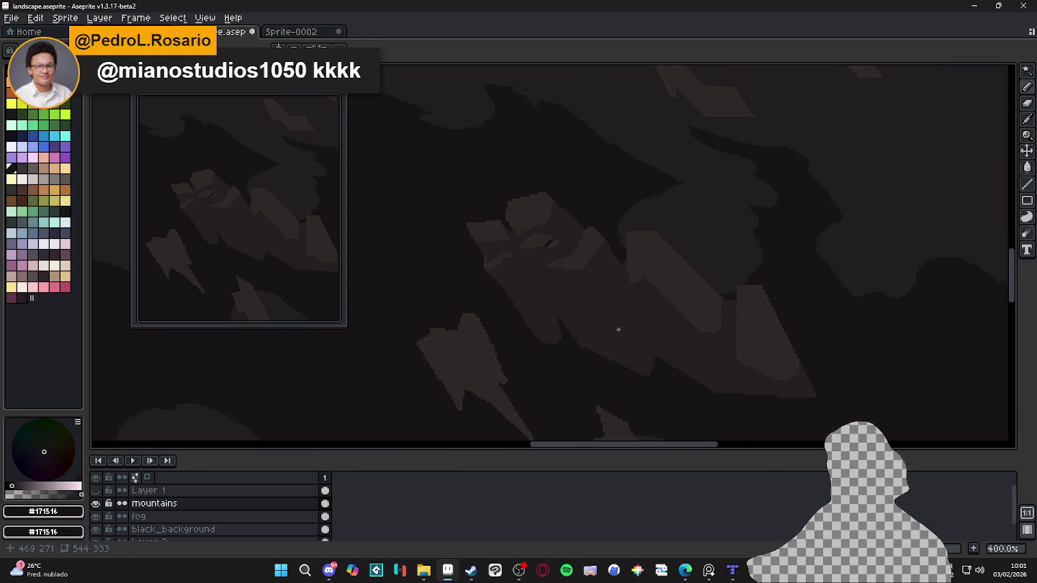
scroll(632, 344, up, 2)
scroll(626, 362, up, 3)
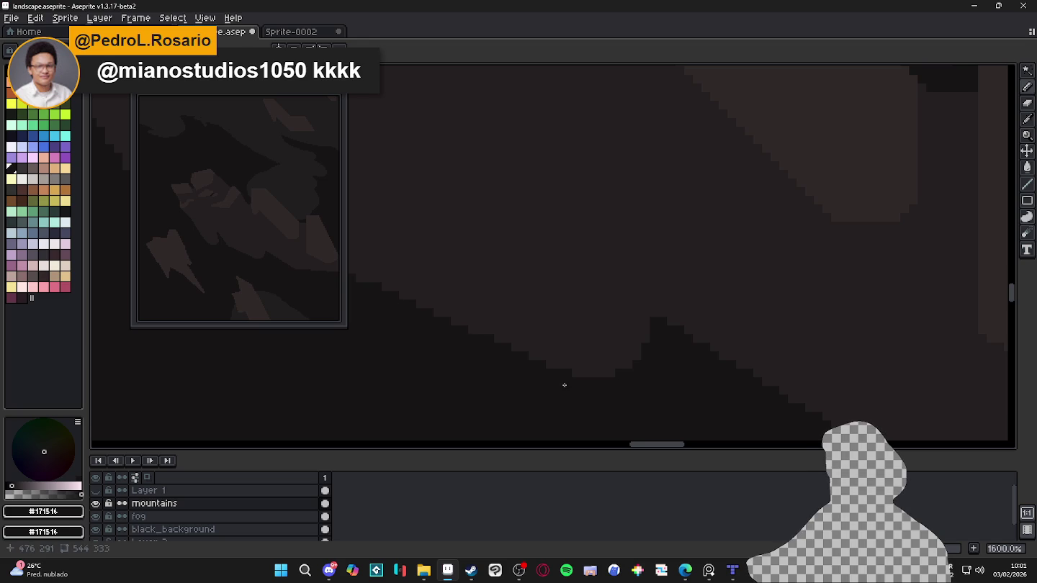
scroll(656, 357, down, 2)
Step: Draw three straight dark diagonal crevice lines into the mountain faces
scroll(670, 356, up, 1)
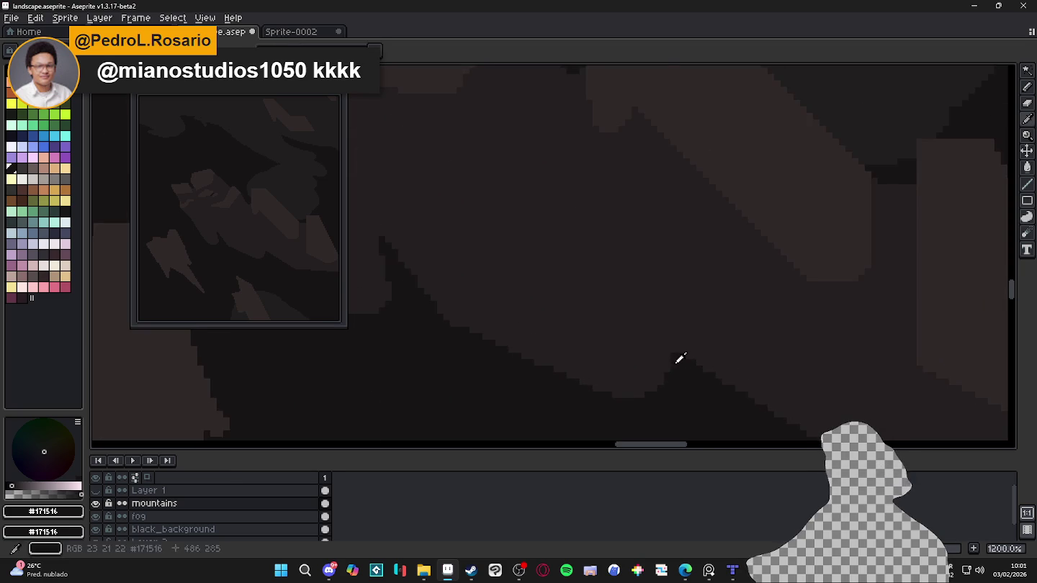
scroll(679, 358, up, 1)
drag(671, 353, 620, 258)
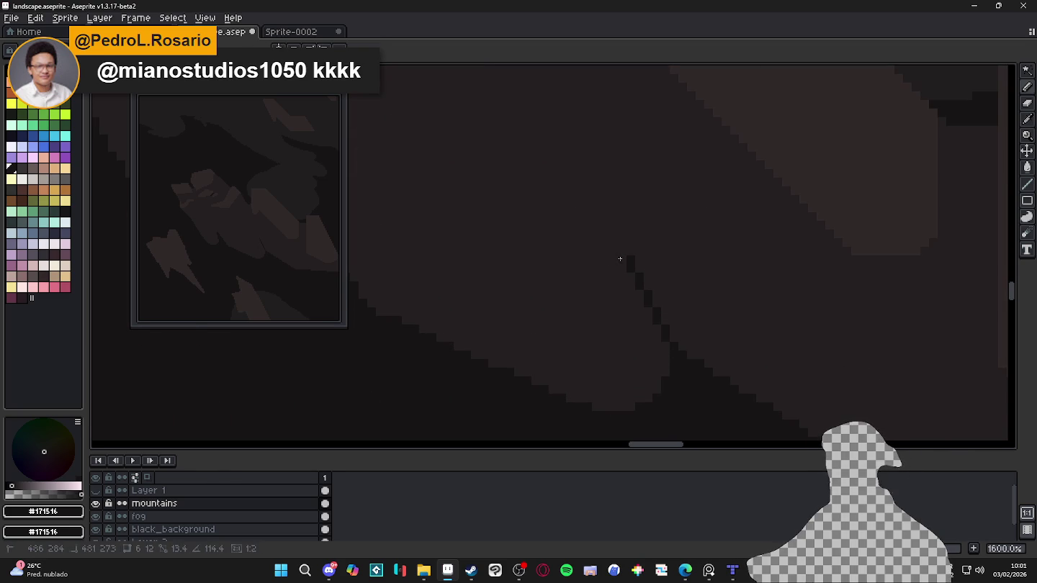
drag(620, 258, 626, 257)
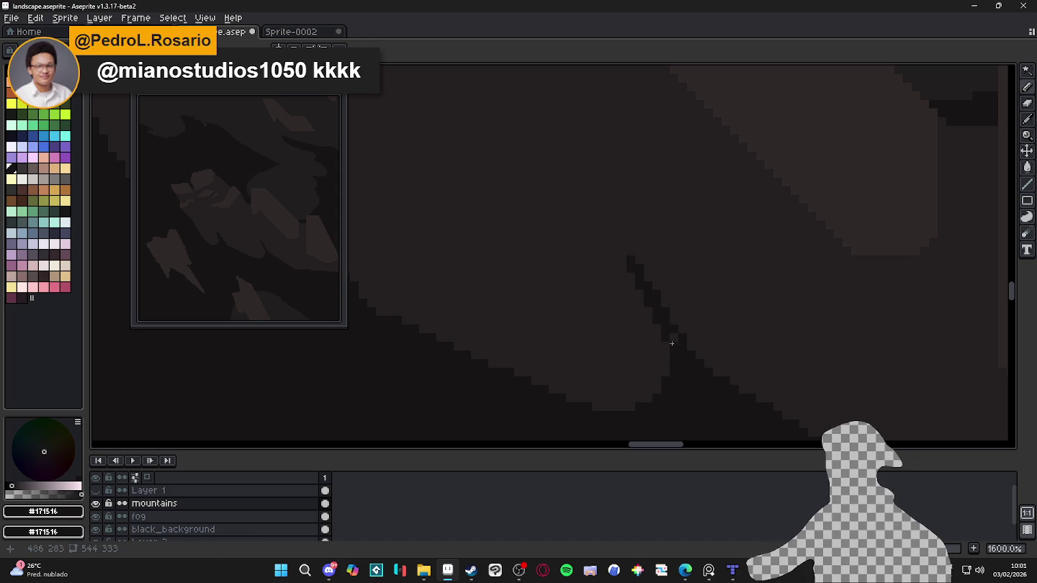
drag(670, 346, 621, 231)
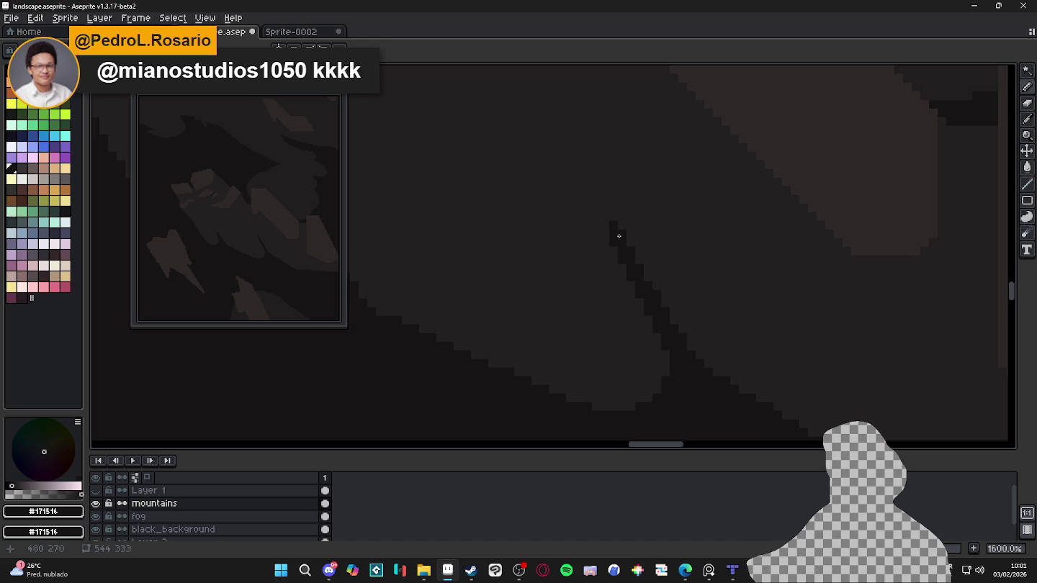
scroll(619, 236, down, 5)
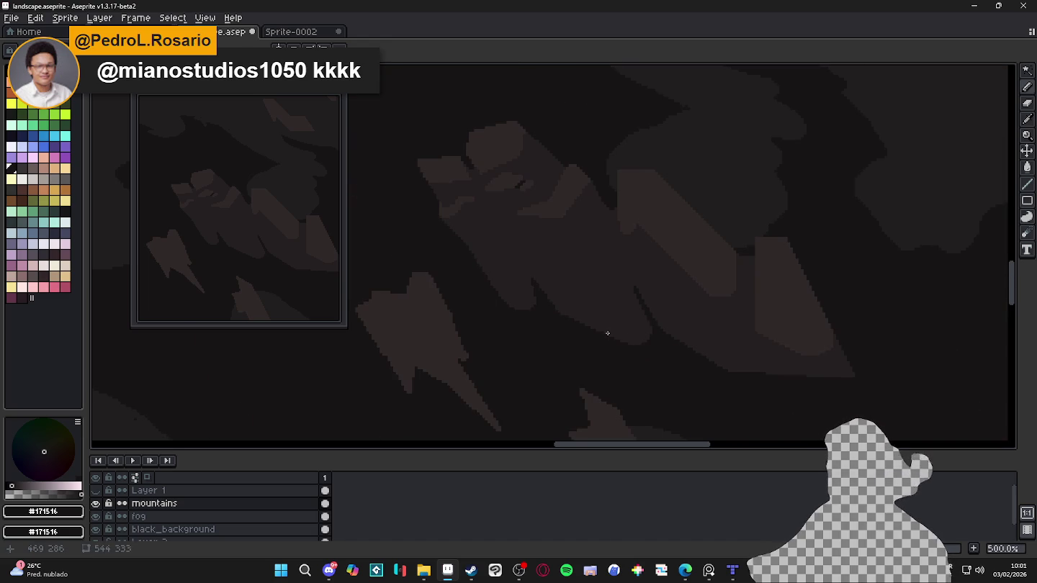
scroll(609, 335, up, 3)
scroll(581, 311, up, 2)
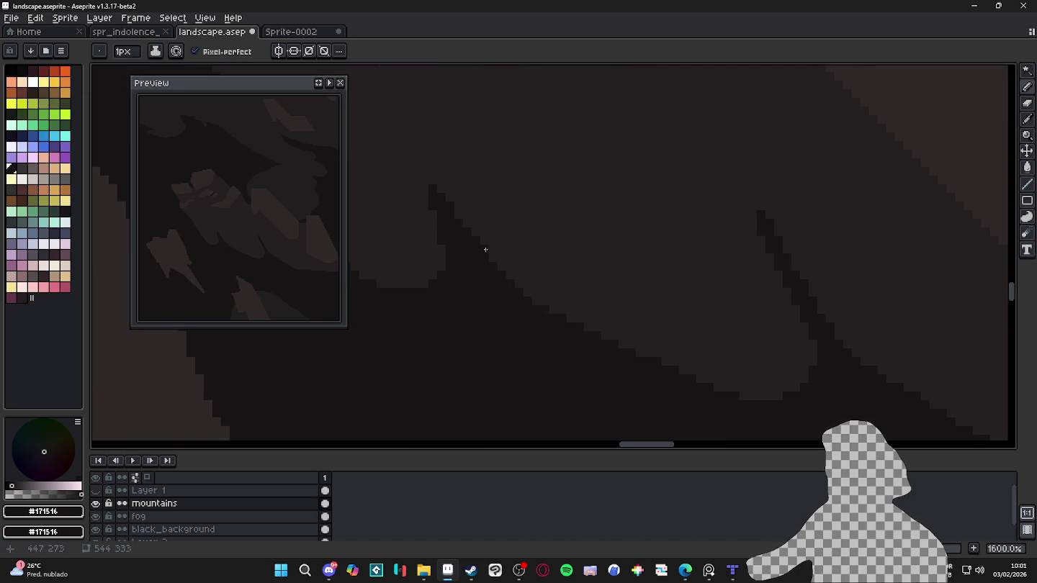
mouse_move(519, 292)
mouse_down()
mouse_move(542, 313)
mouse_move(497, 275)
mouse_up()
Step: Try #251F20, return to #171516, and zoom out to view the whole landscape
alt+click(452, 201)
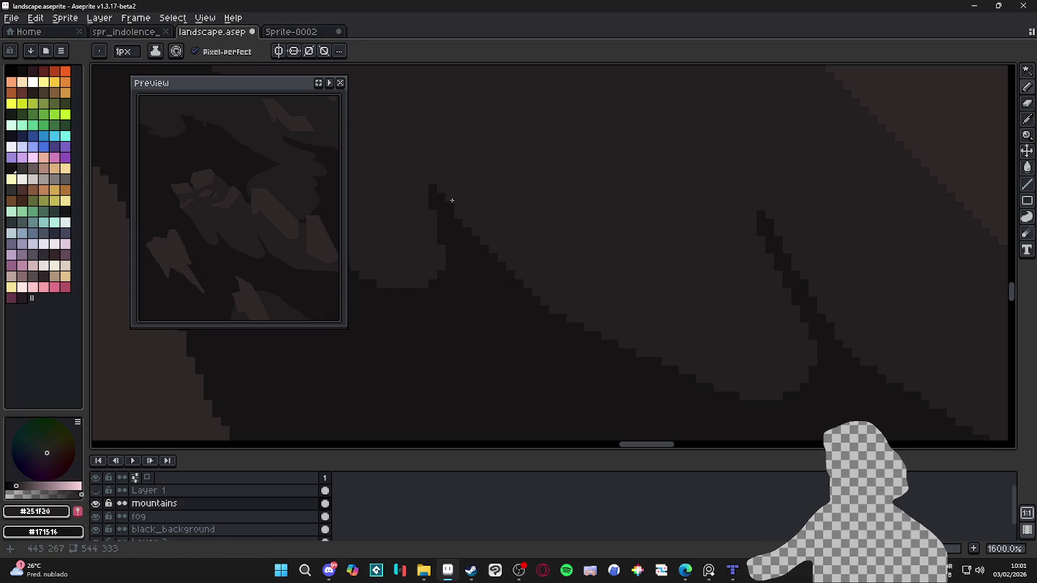
scroll(553, 262, down, 2)
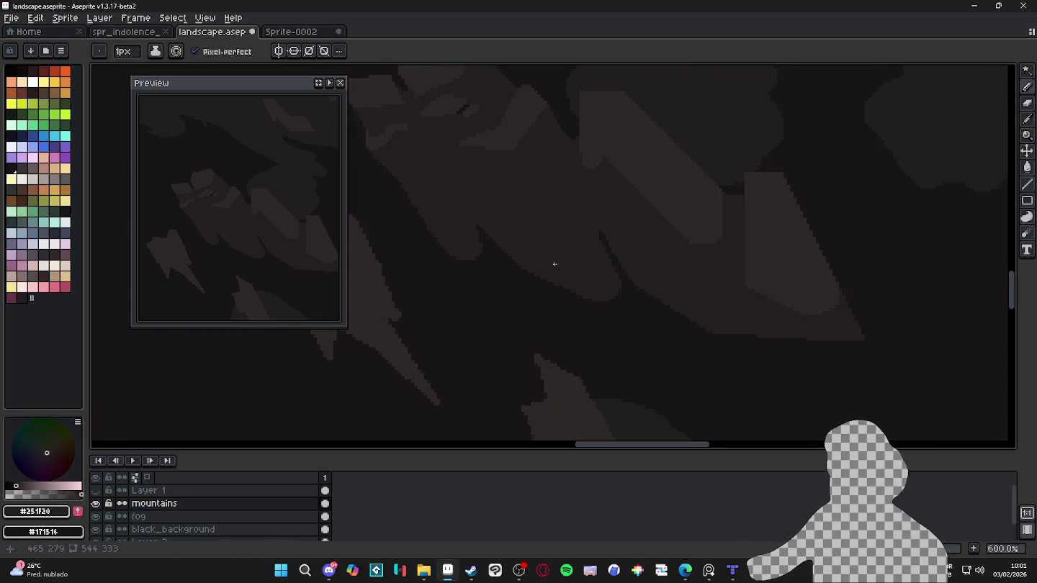
scroll(618, 292, down, 2)
scroll(587, 266, down, 1)
scroll(528, 215, up, 3)
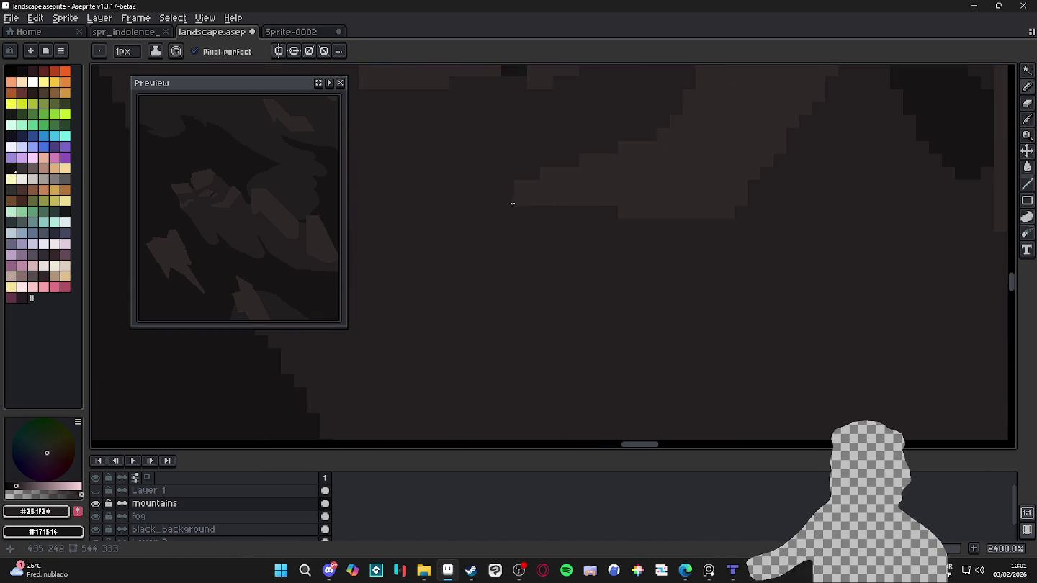
scroll(527, 259, down, 1)
alt+click(541, 326)
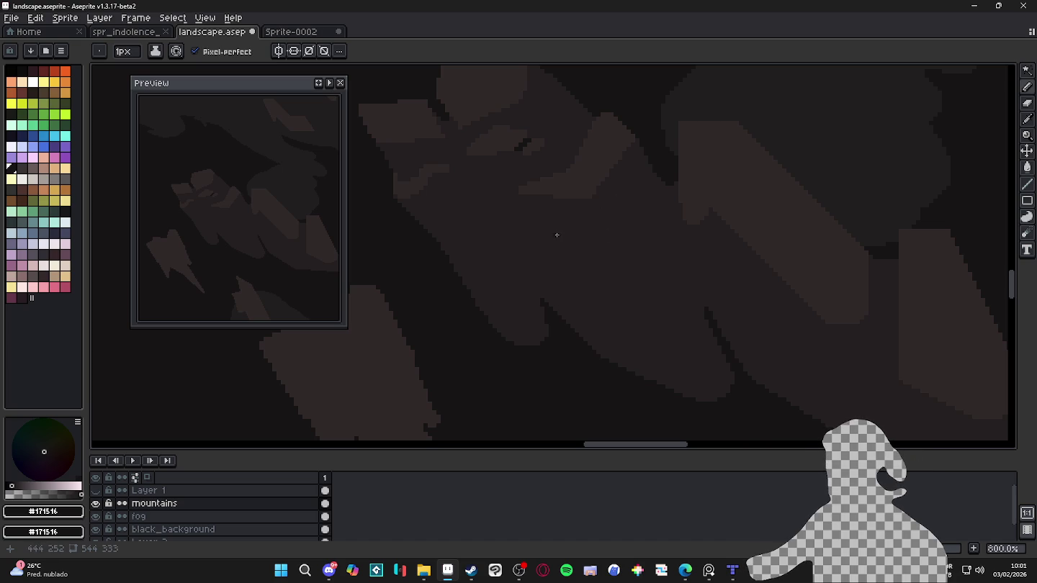
scroll(588, 270, down, 3)
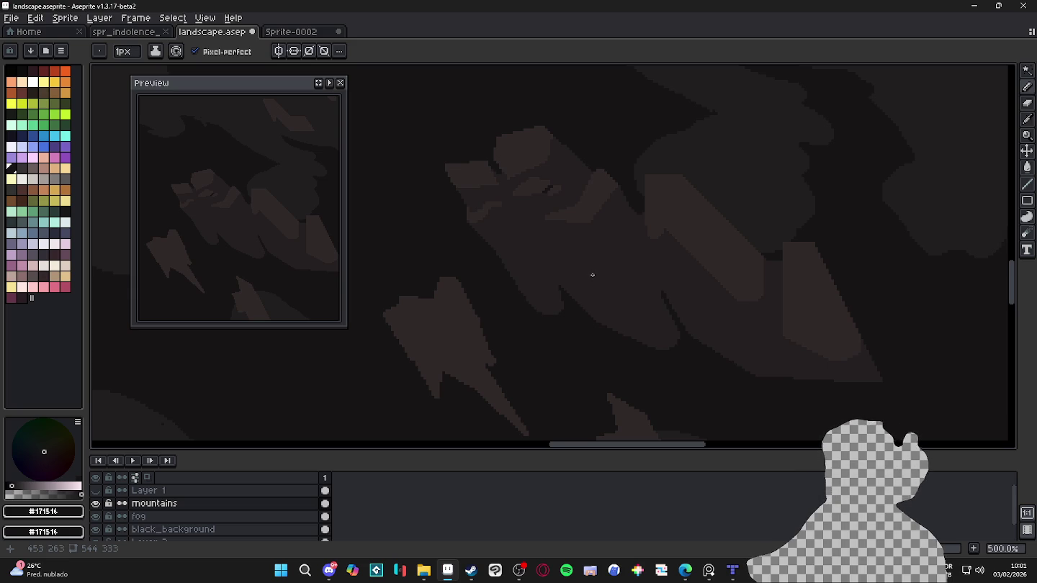
scroll(593, 276, down, 1)
scroll(594, 274, down, 2)
scroll(596, 274, down, 1)
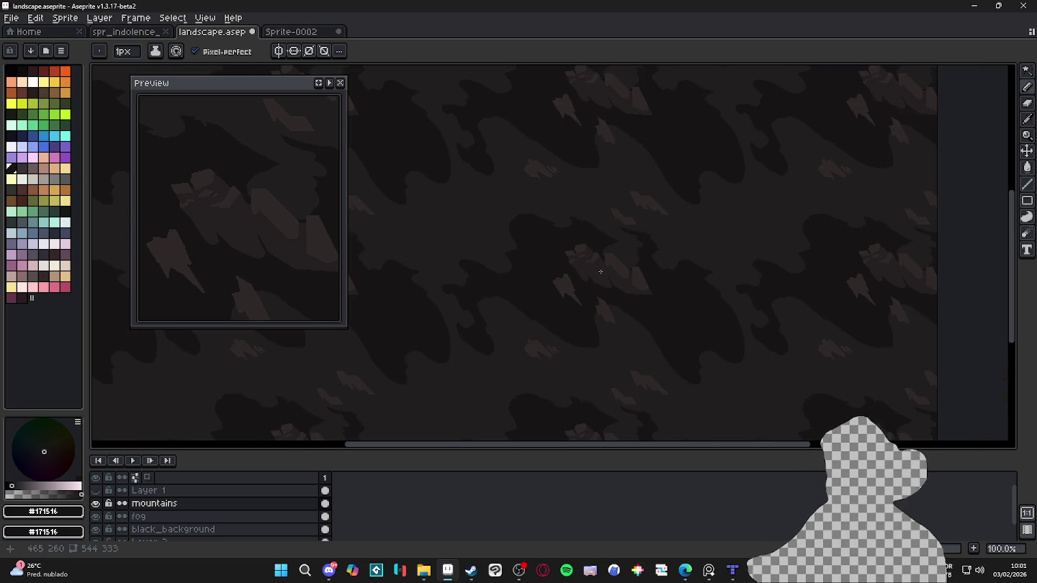
scroll(596, 273, up, 1)
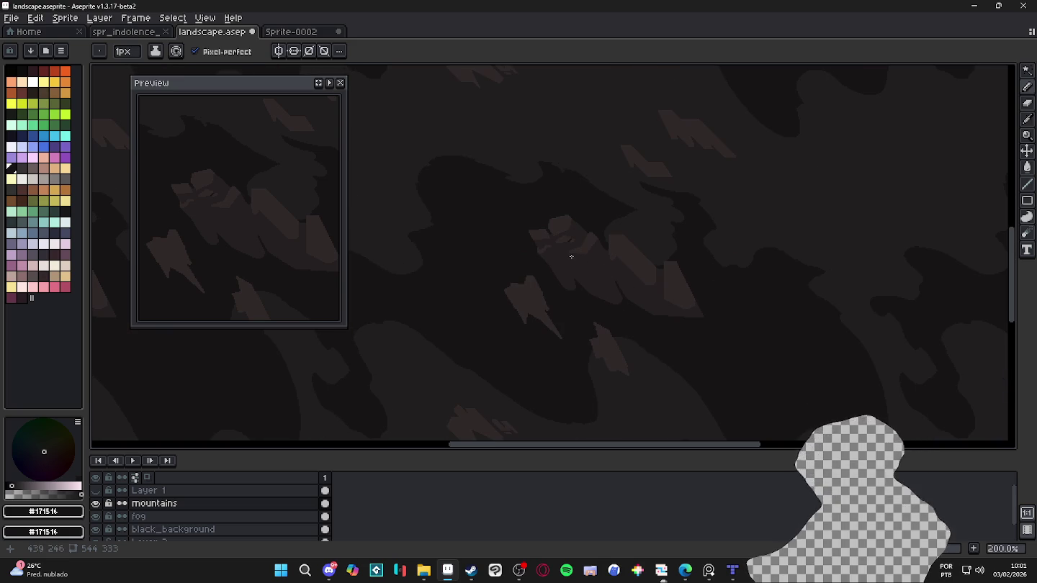
scroll(594, 265, up, 1)
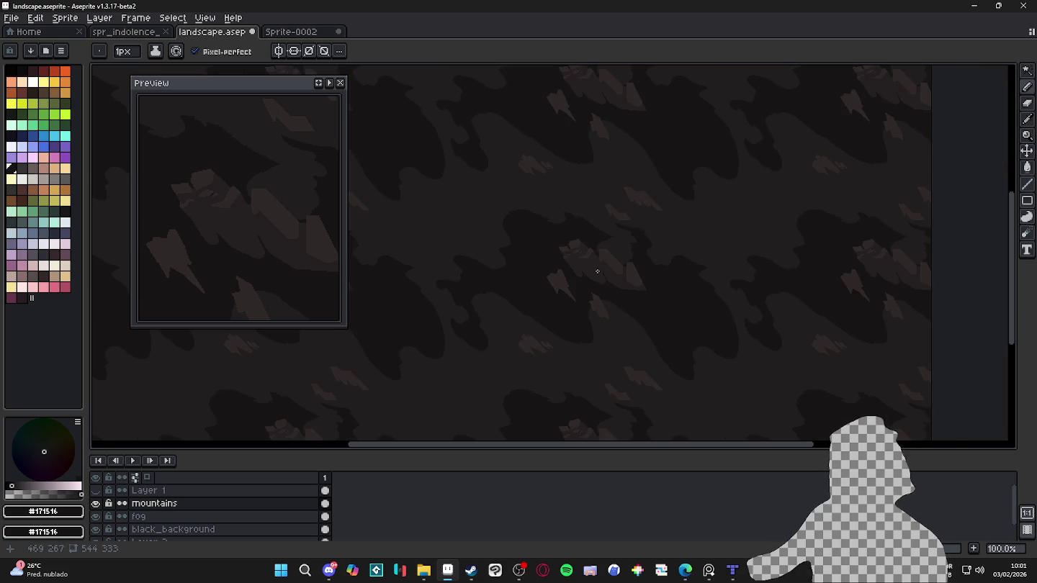
scroll(597, 266, up, 1)
scroll(601, 276, down, 1)
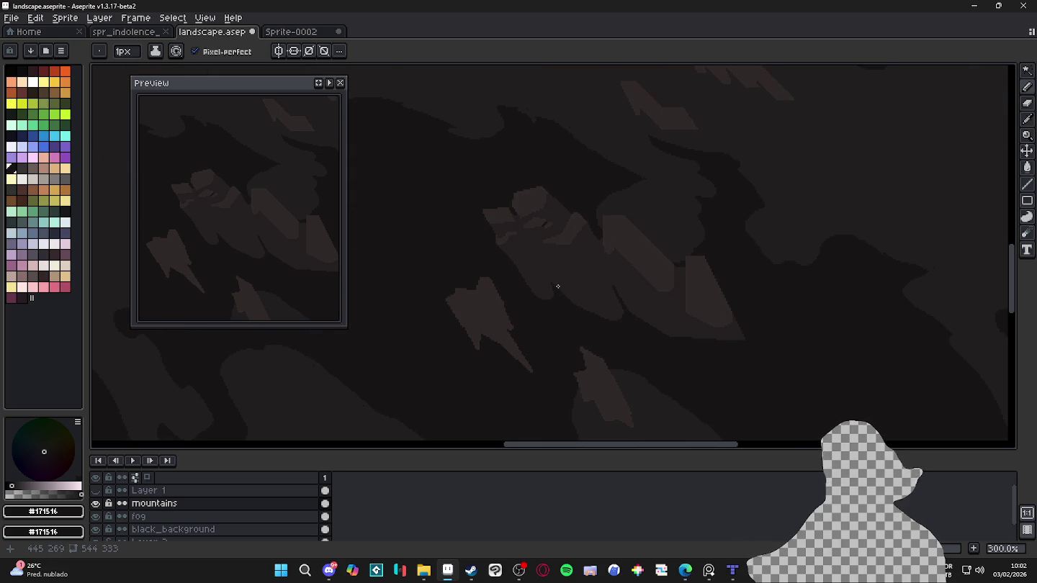
scroll(566, 292, down, 1)
scroll(576, 296, down, 1)
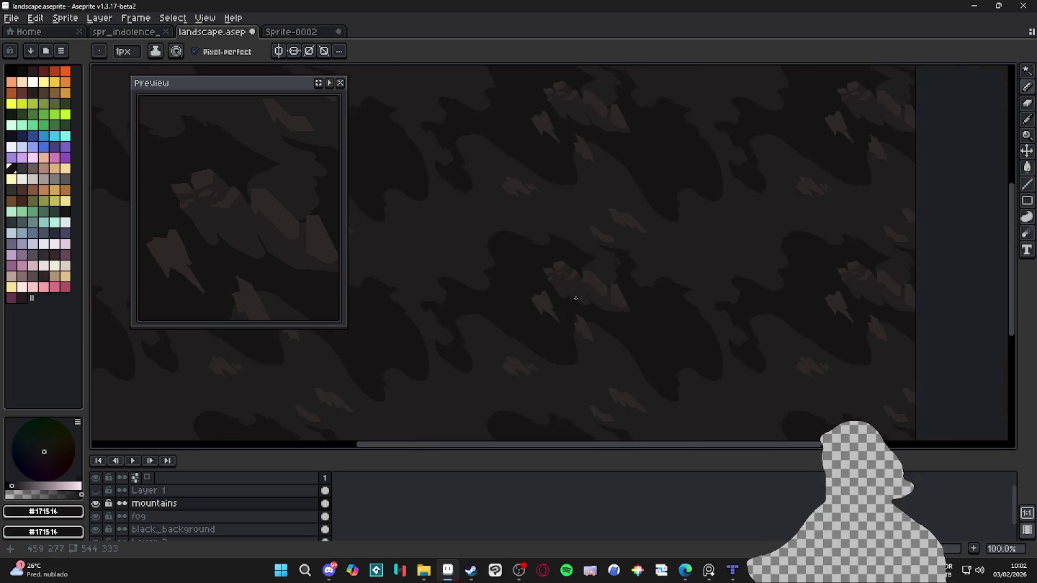
scroll(578, 300, up, 1)
scroll(587, 295, up, 1)
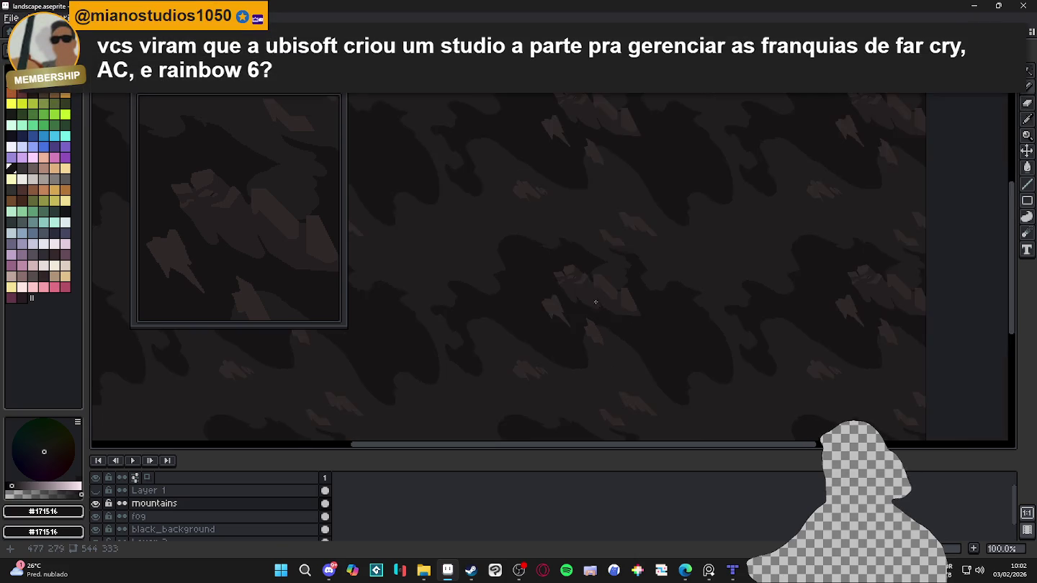
scroll(593, 285, up, 1)
scroll(601, 249, up, 1)
scroll(590, 224, up, 1)
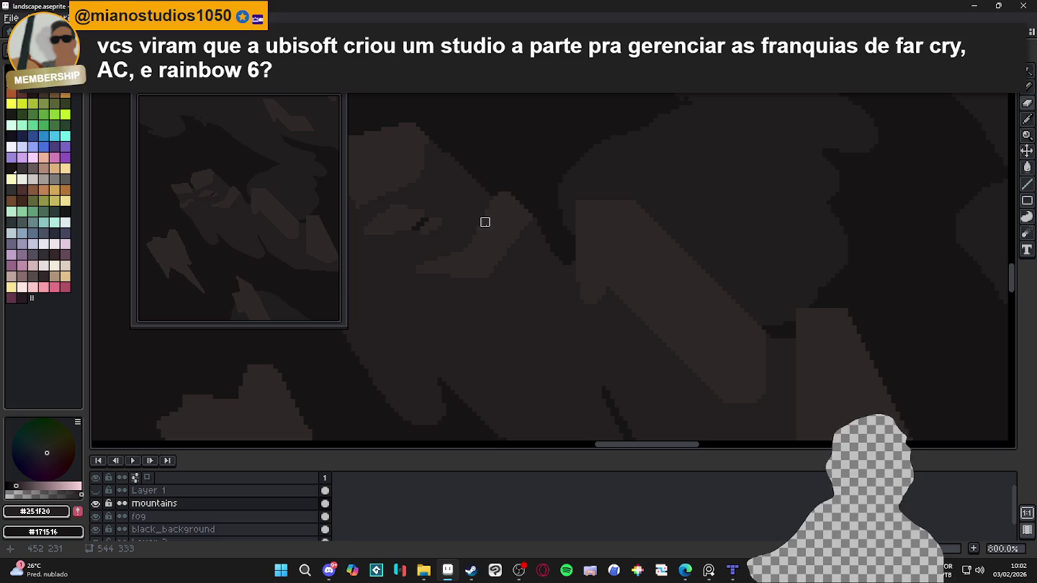
Step: Switch to the Eraser and bring the small dark mountain crevice into view
scroll(496, 190, up, 3)
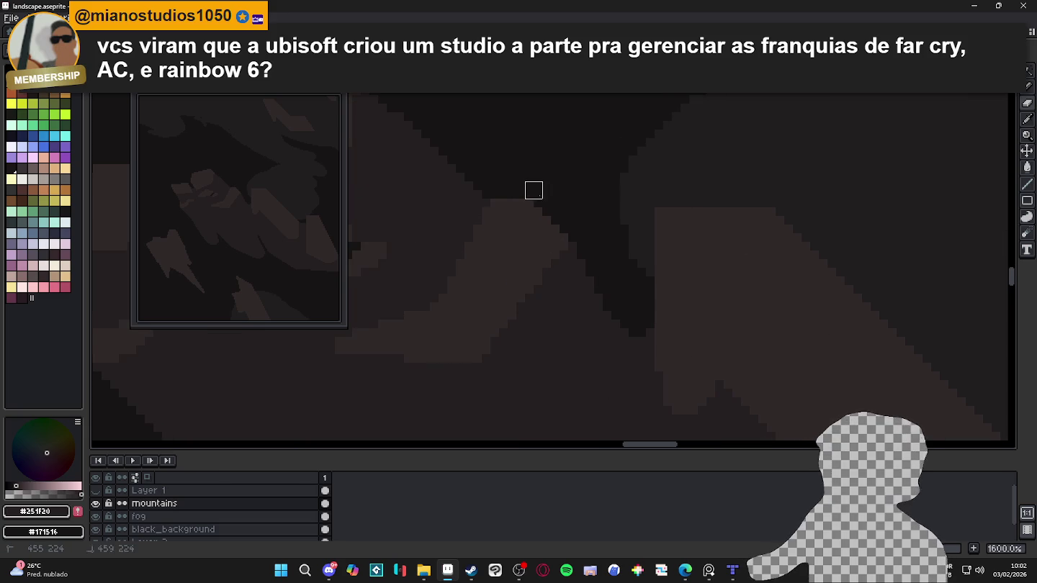
scroll(534, 190, down, 1)
scroll(529, 194, down, 1)
scroll(524, 202, up, 1)
key(e)
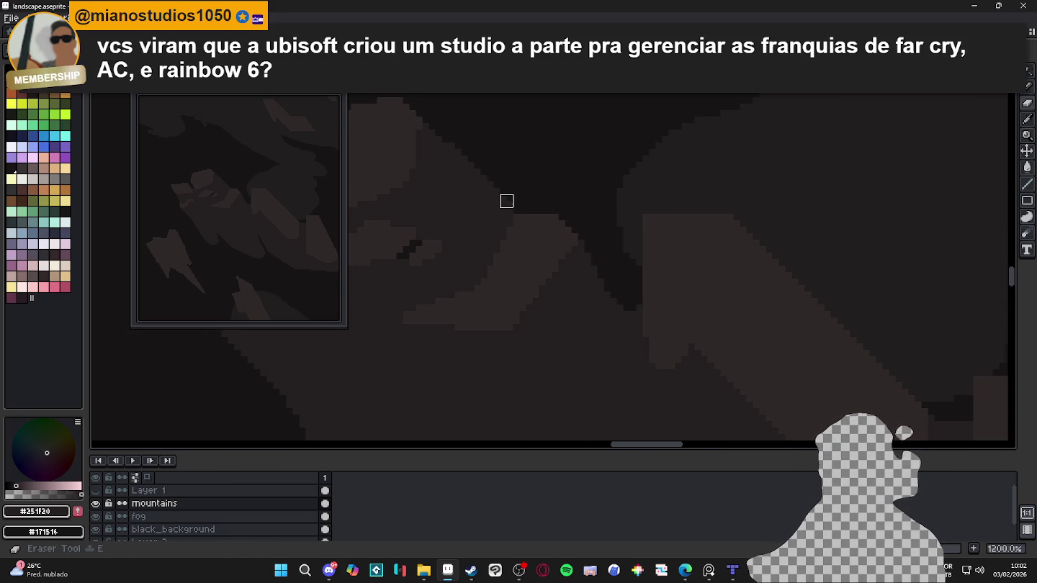
drag(518, 202, 536, 223)
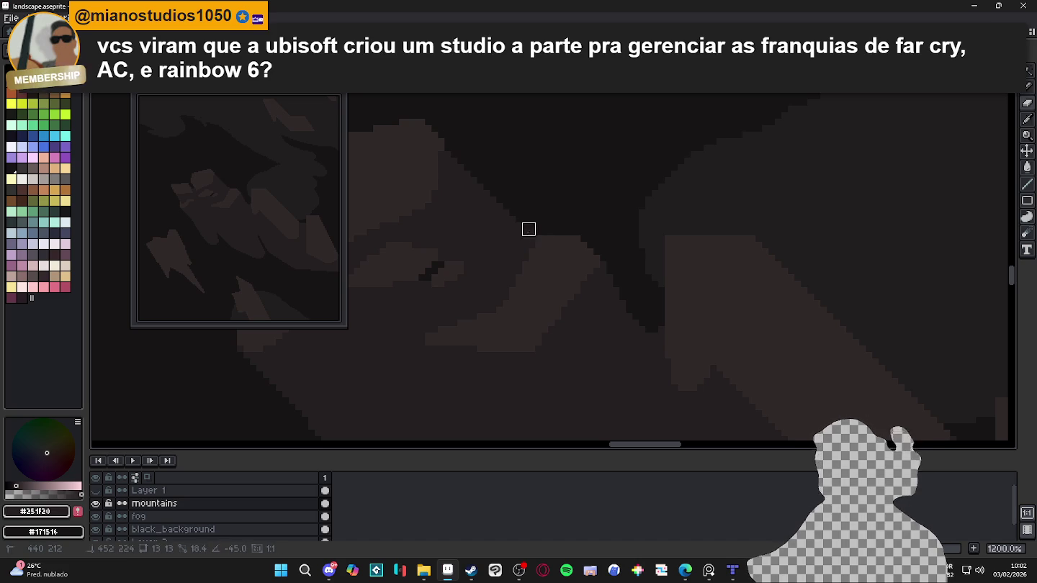
drag(513, 222, 581, 218)
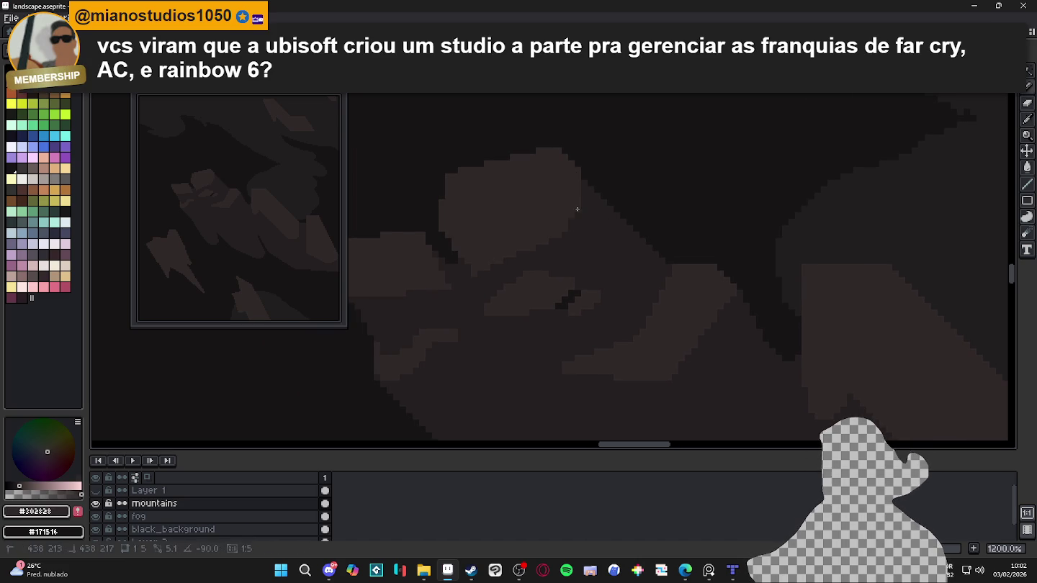
Step: Sample the brown #251F20 and paint over the small gap beside the crevice
alt+click(476, 265)
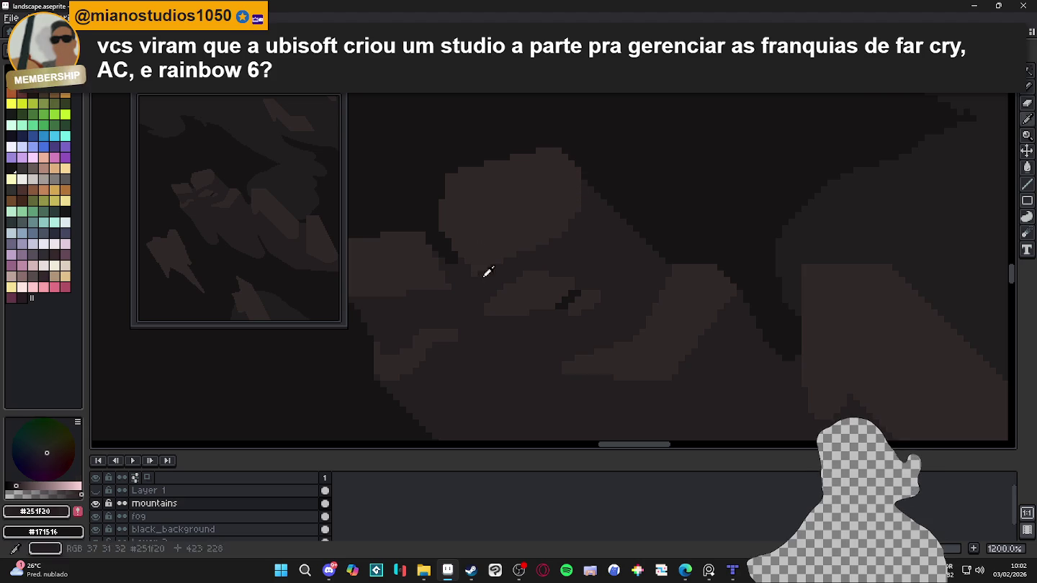
drag(499, 258, 521, 256)
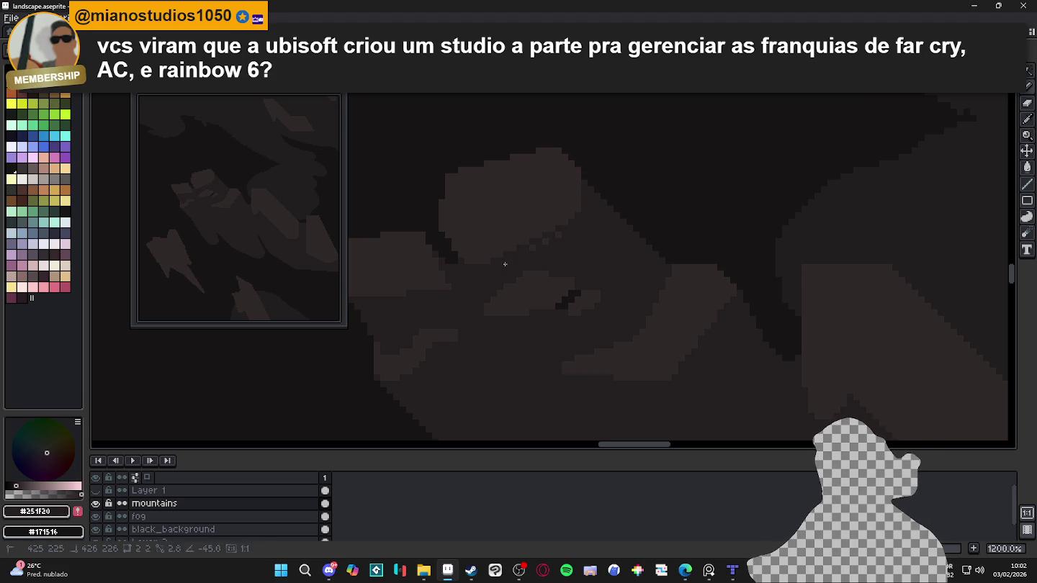
drag(522, 256, 512, 254)
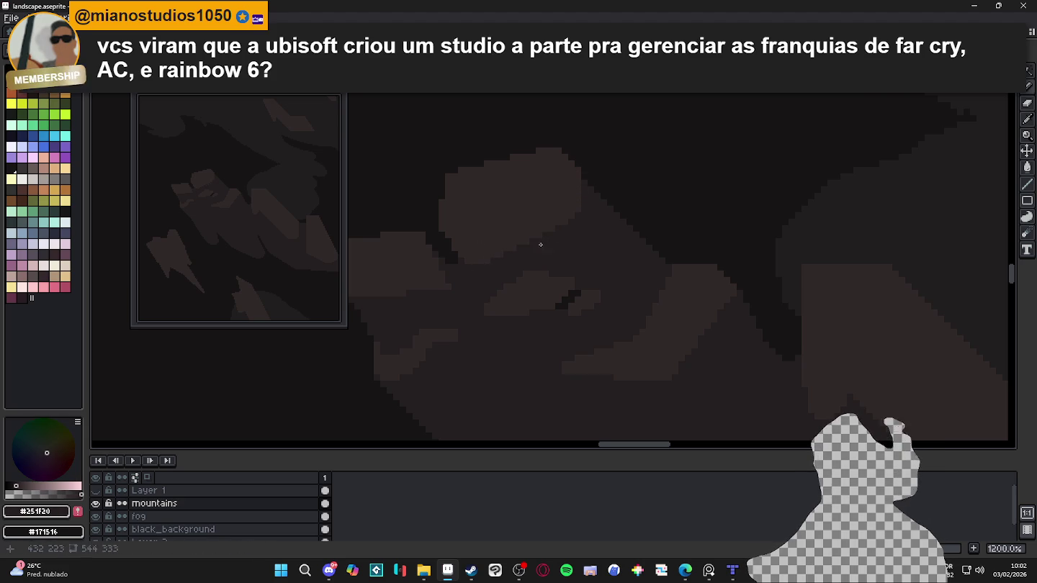
scroll(539, 243, down, 1)
scroll(504, 248, up, 1)
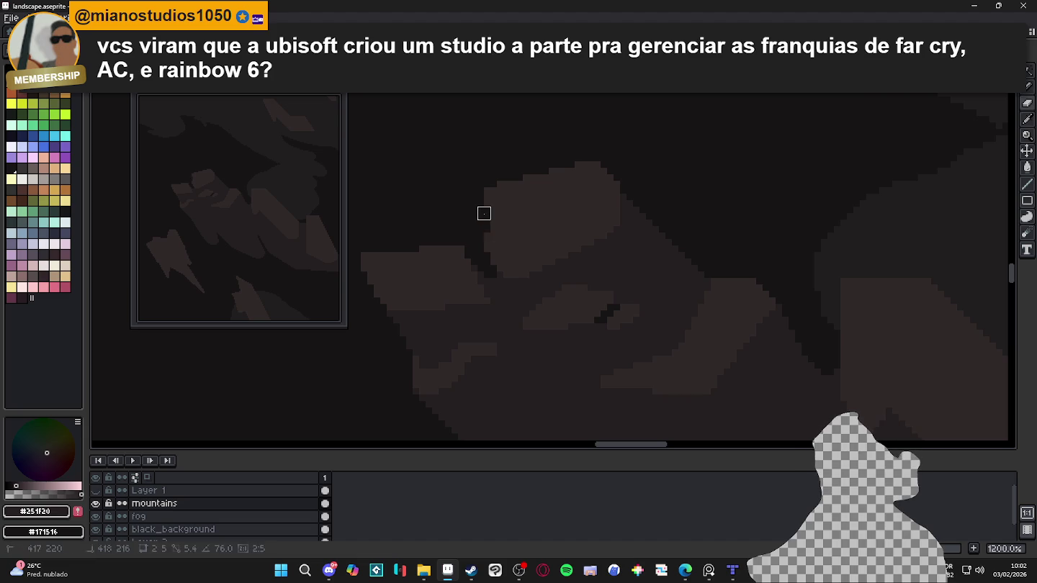
scroll(500, 275, up, 3)
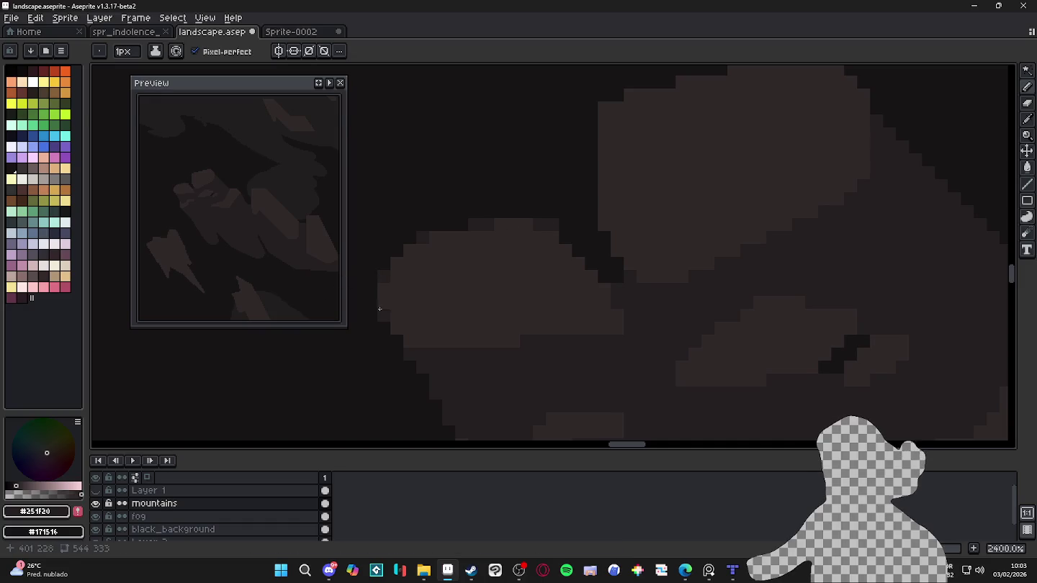
scroll(551, 314, down, 7)
scroll(552, 315, down, 1)
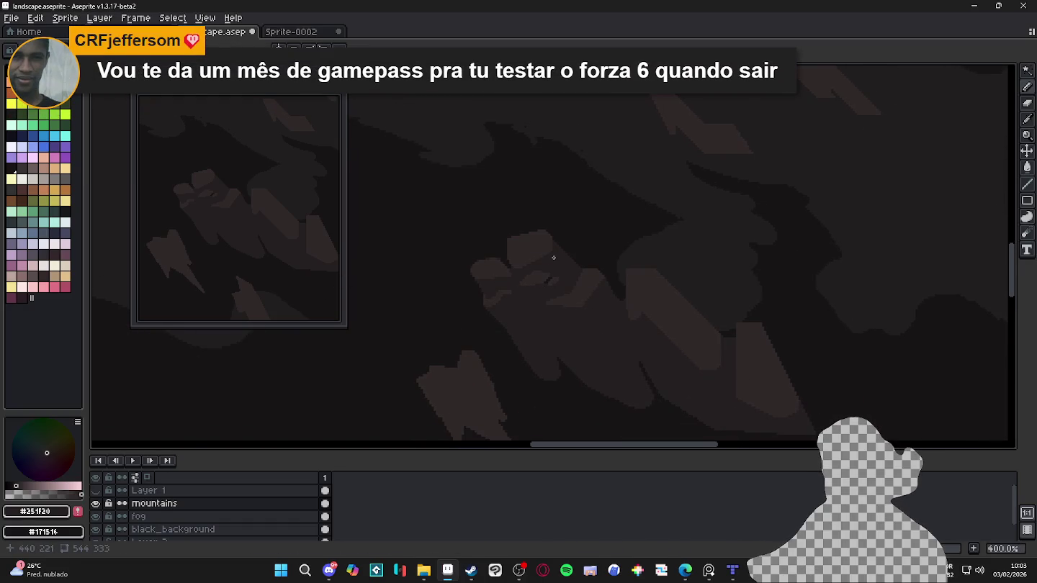
scroll(554, 257, up, 2)
scroll(536, 266, up, 1)
scroll(524, 272, up, 2)
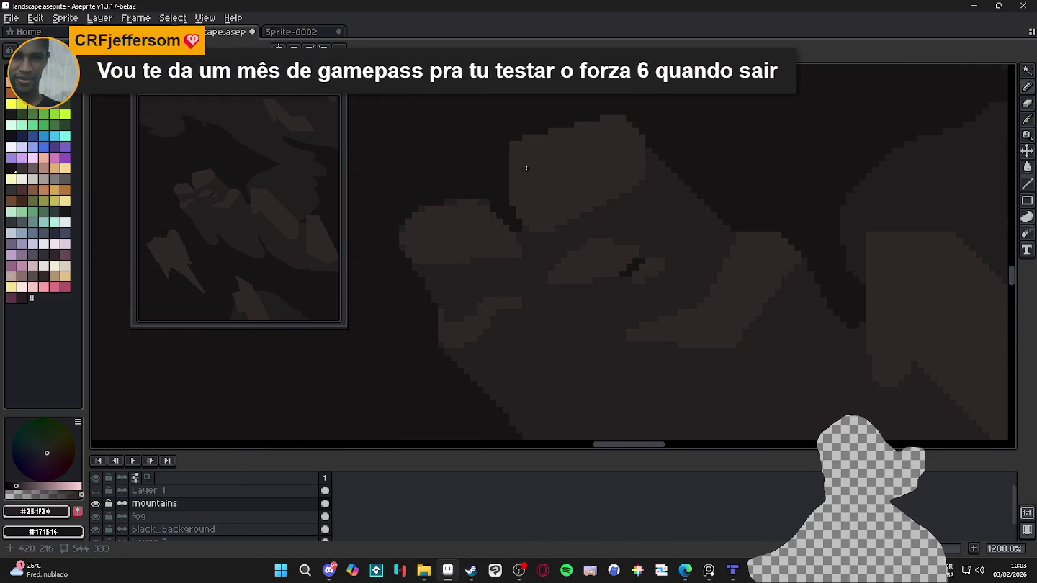
scroll(526, 168, up, 3)
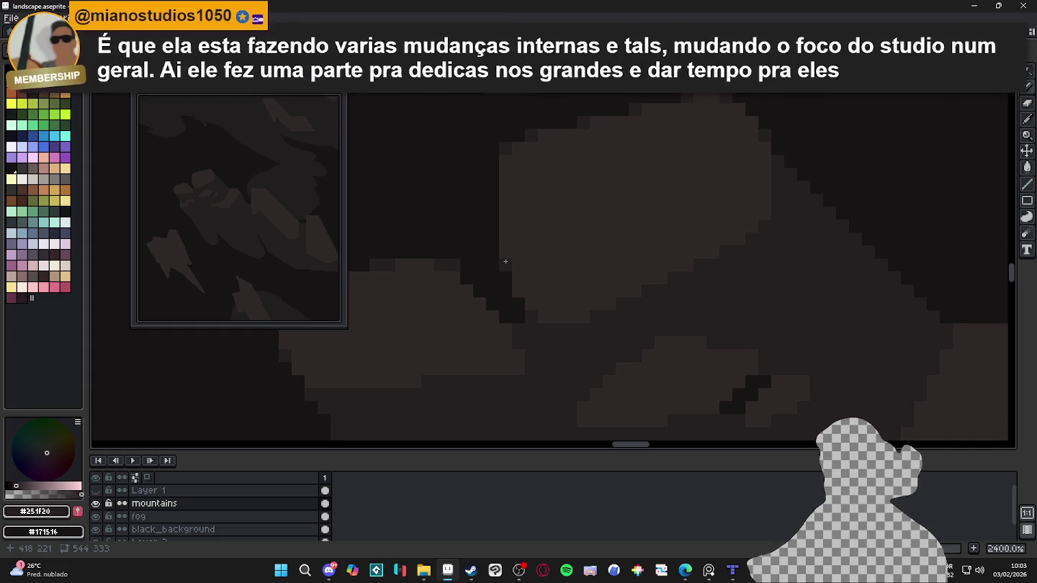
scroll(515, 288, down, 3)
scroll(540, 299, down, 3)
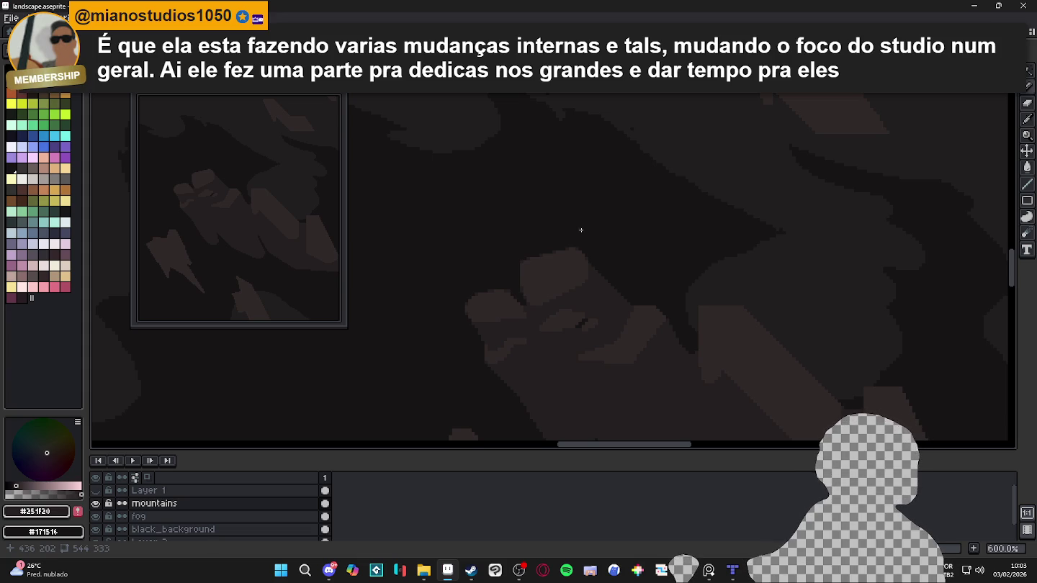
scroll(580, 230, down, 1)
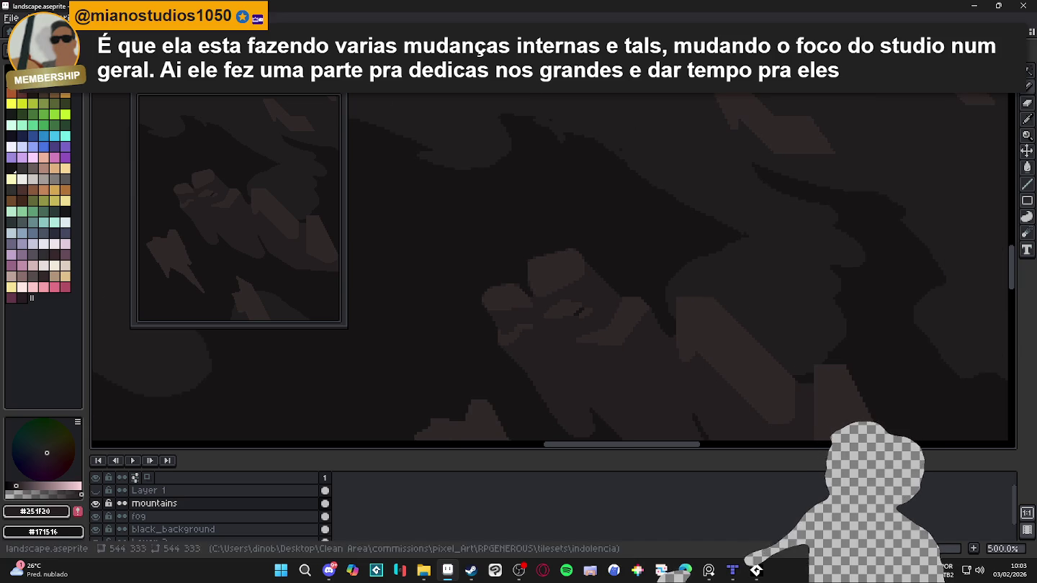
scroll(539, 306, up, 2)
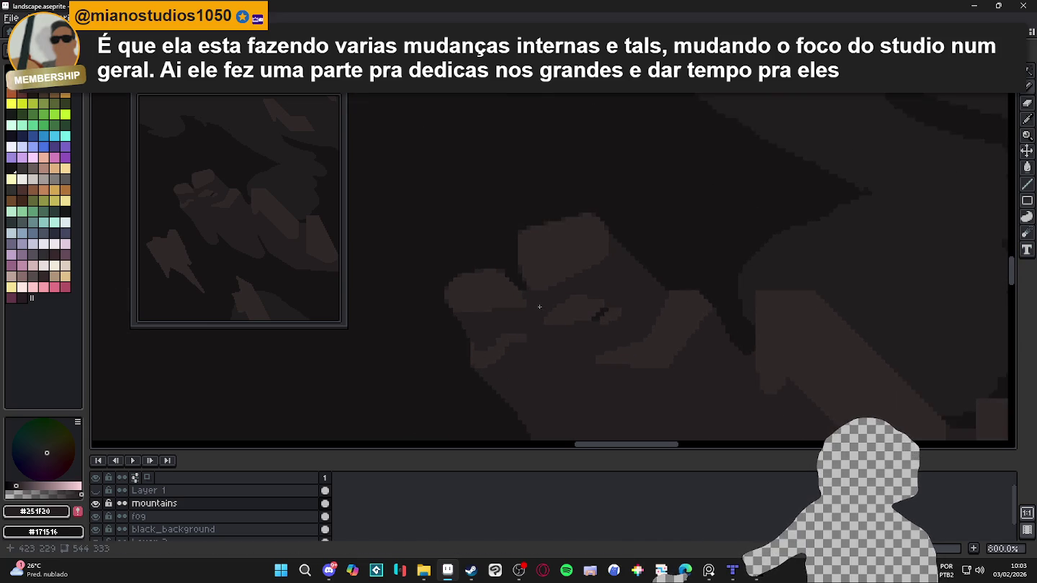
scroll(531, 296, up, 2)
scroll(526, 292, up, 1)
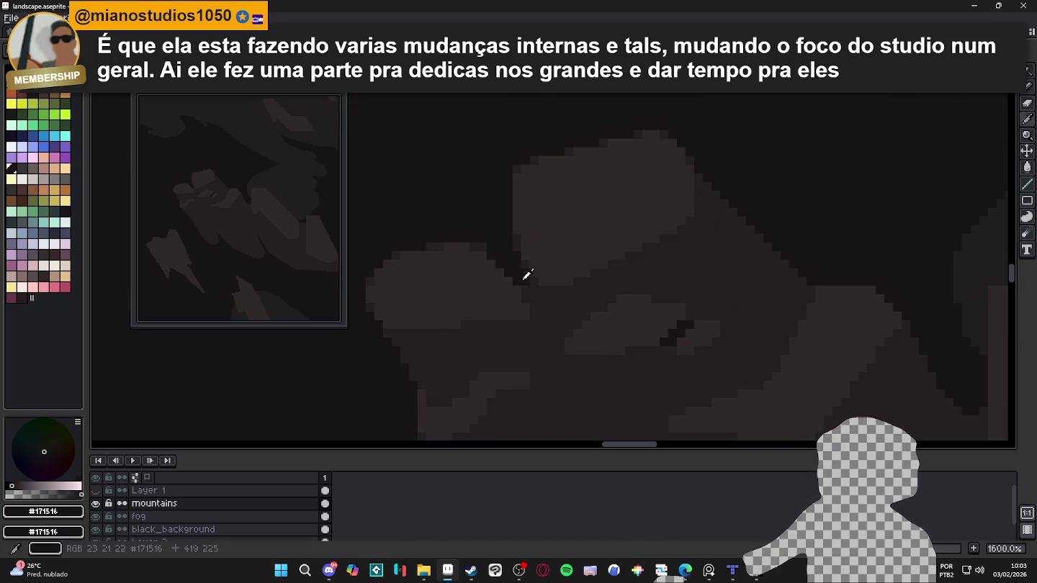
Step: Draw a short dark vertical crevice line on the mountain and extend it upward
click(532, 309)
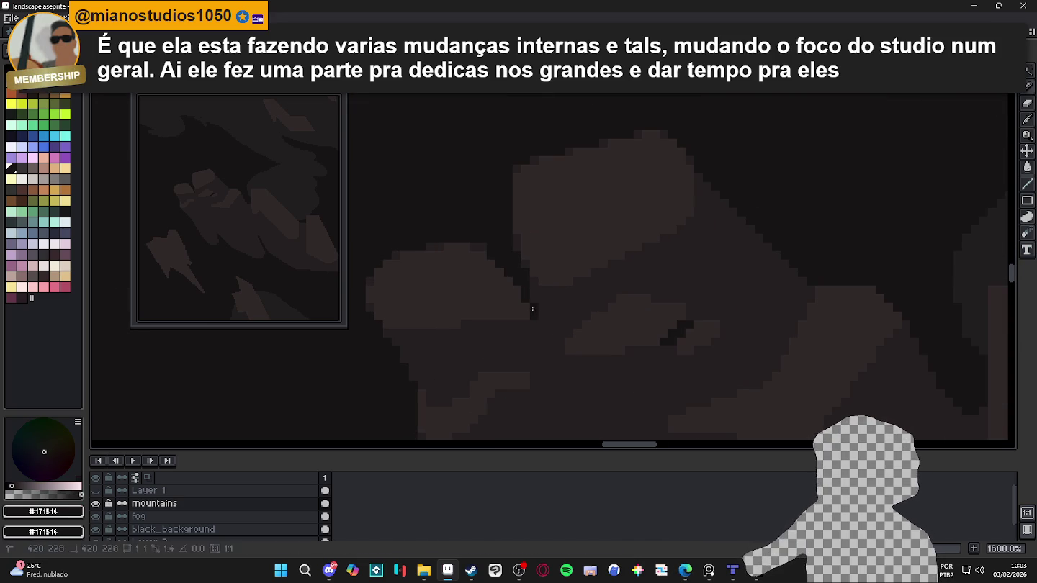
drag(532, 308, 533, 375)
scroll(533, 374, down, 5)
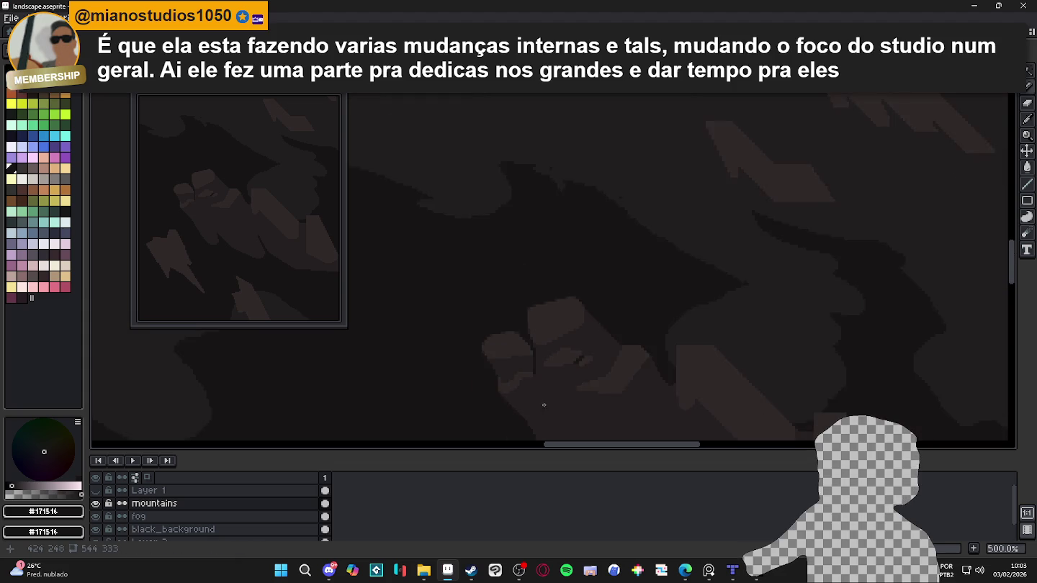
scroll(542, 404, up, 2)
scroll(549, 358, up, 3)
scroll(511, 327, up, 3)
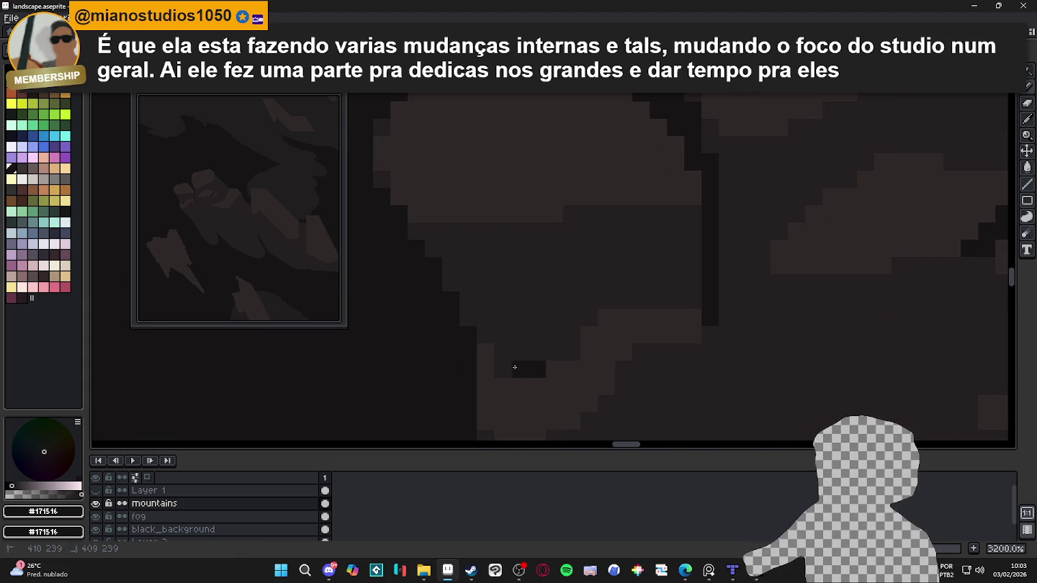
drag(514, 367, 502, 331)
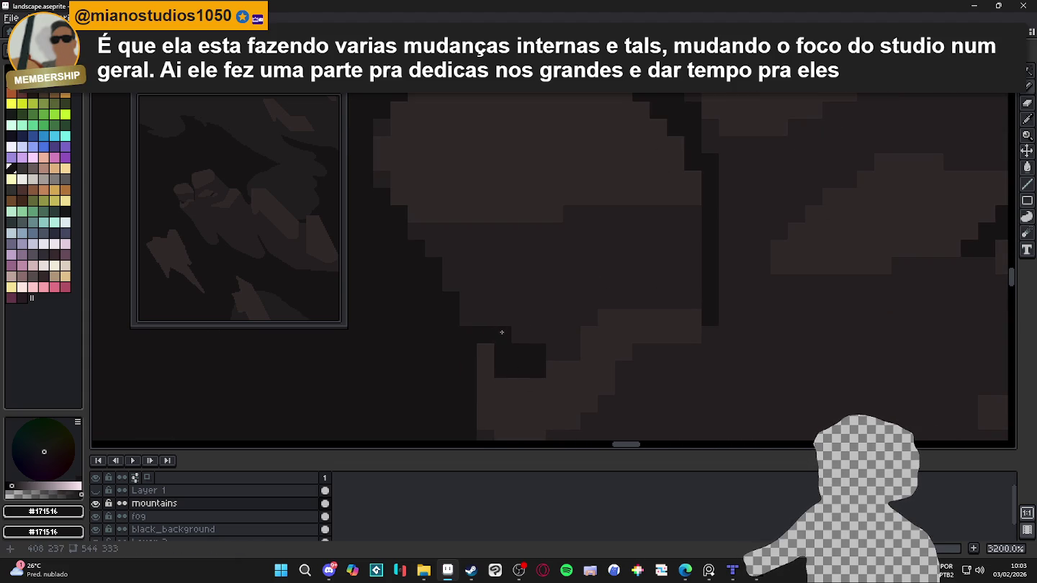
Step: Sample the mountain brown and paint it along the crevice edge
scroll(503, 333, down, 2)
scroll(533, 358, down, 2)
scroll(540, 381, down, 2)
scroll(533, 366, down, 1)
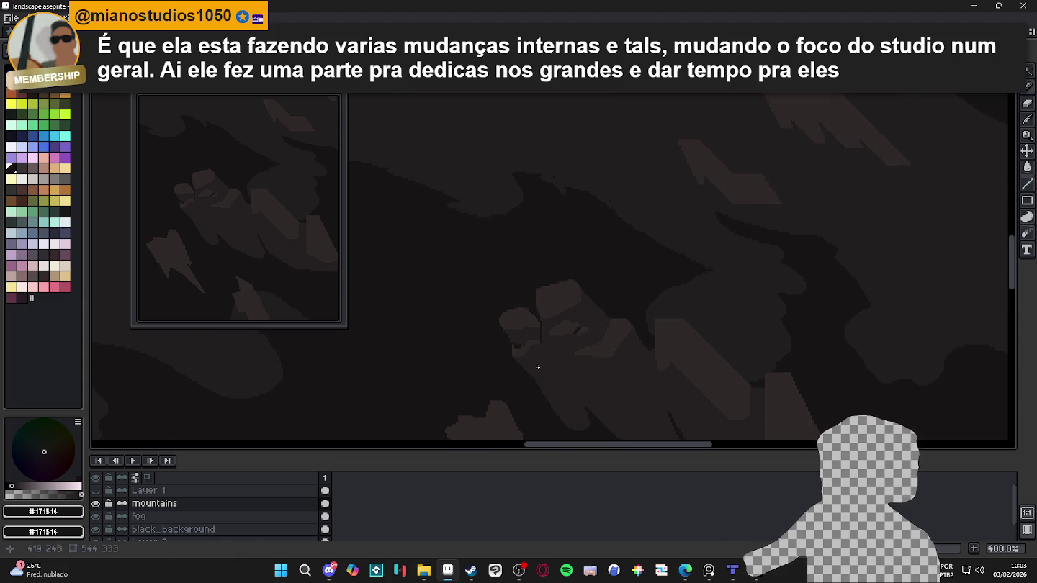
scroll(534, 372, down, 1)
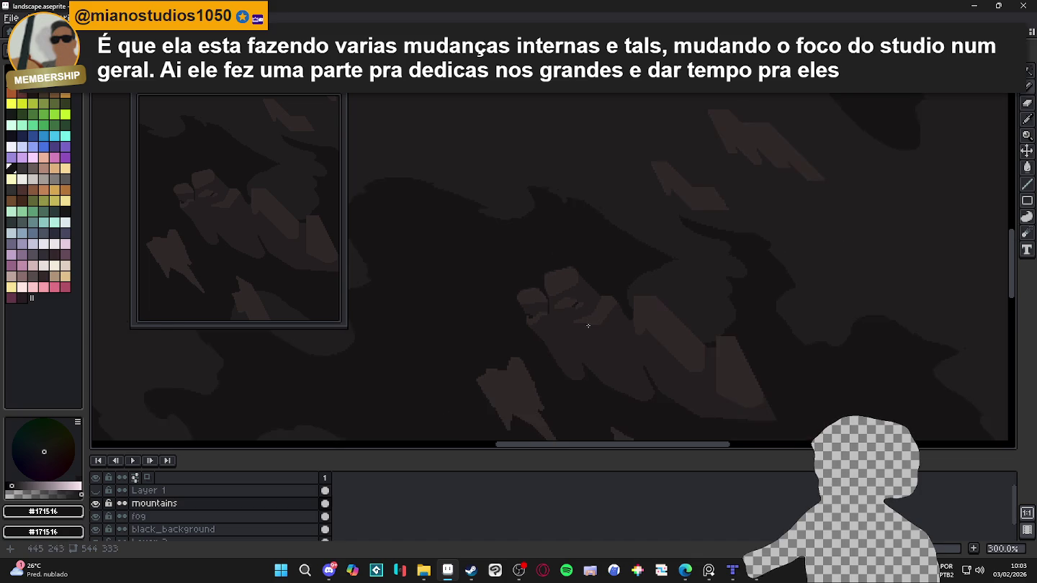
scroll(589, 326, up, 1)
scroll(536, 317, up, 2)
scroll(531, 325, up, 3)
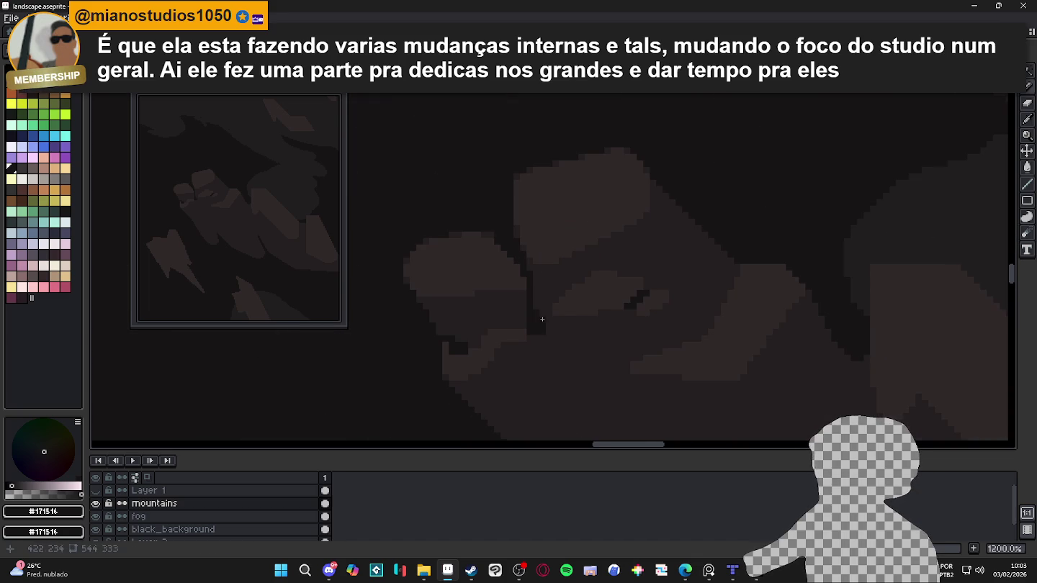
scroll(542, 318, down, 2)
scroll(551, 345, down, 1)
scroll(562, 338, down, 2)
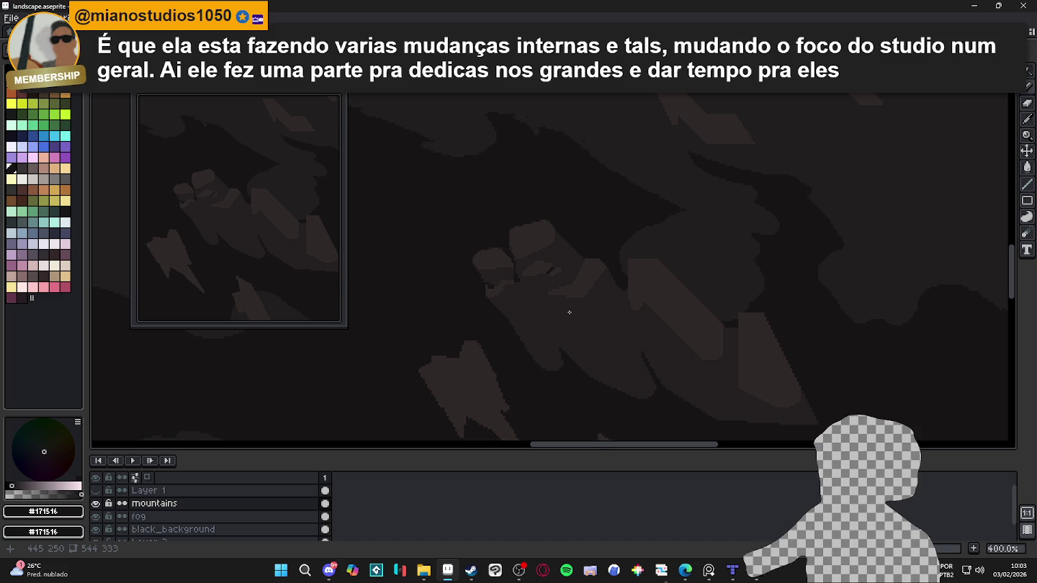
scroll(519, 250, up, 3)
scroll(468, 252, up, 3)
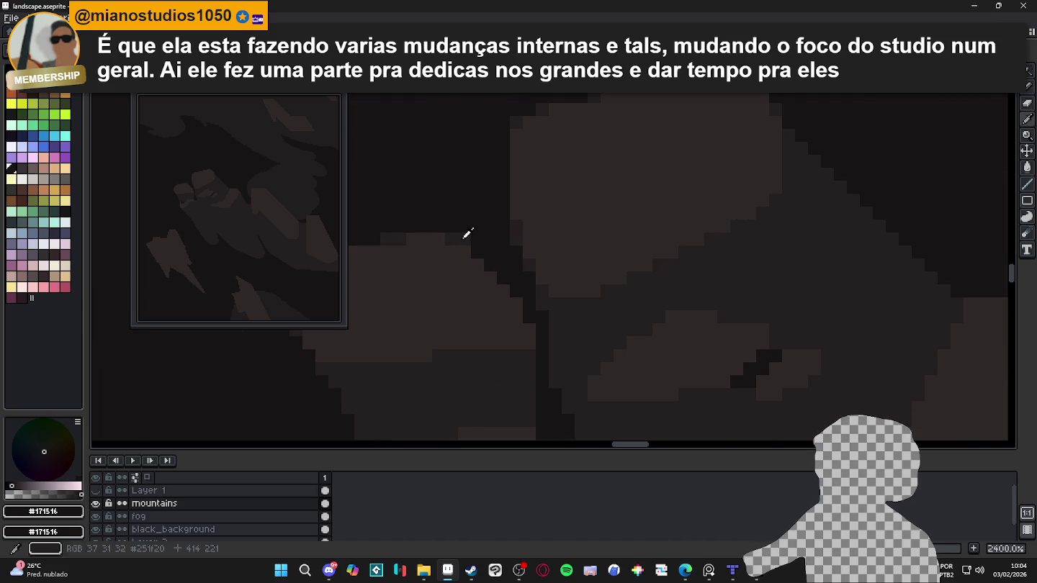
alt+click(466, 238)
mouse_move(496, 257)
mouse_down()
mouse_move(506, 243)
mouse_move(513, 260)
mouse_up()
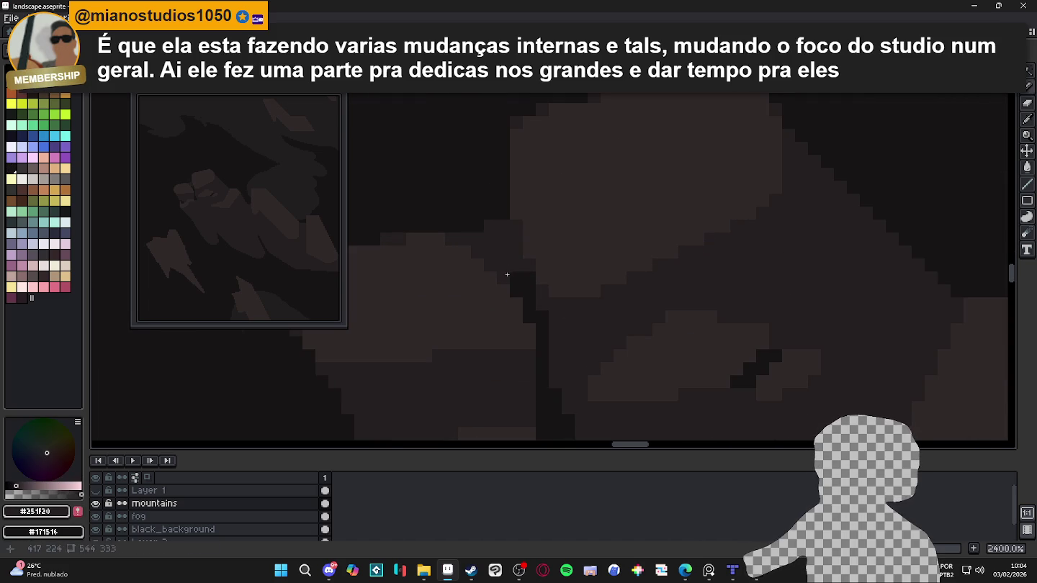
Step: Eyedrop the lighter mountain brown #302828 as the drawing colour
scroll(506, 275, down, 2)
scroll(521, 288, down, 3)
scroll(569, 339, down, 2)
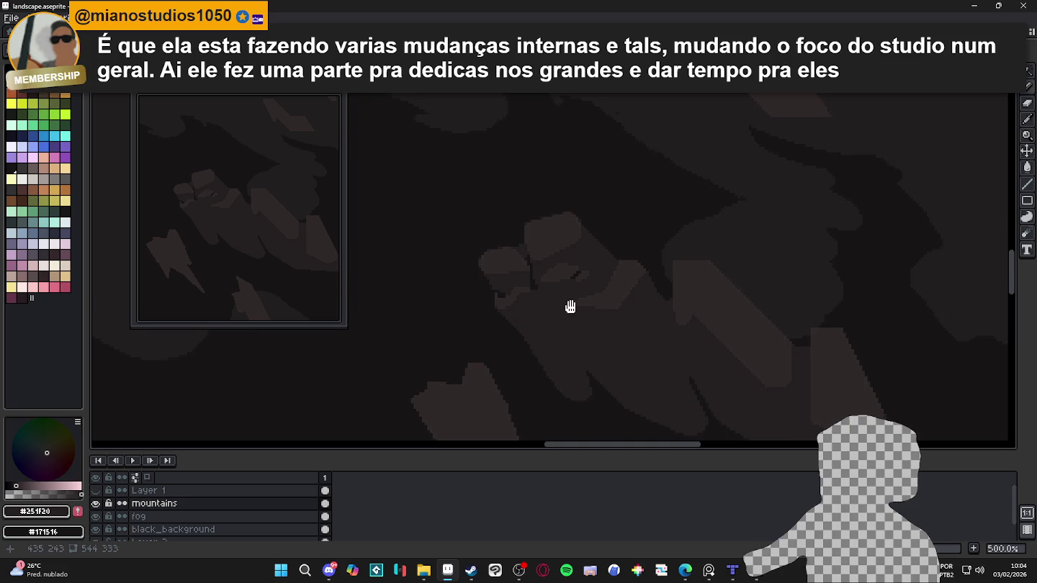
scroll(569, 307, up, 3)
scroll(537, 240, up, 4)
alt+click(537, 241)
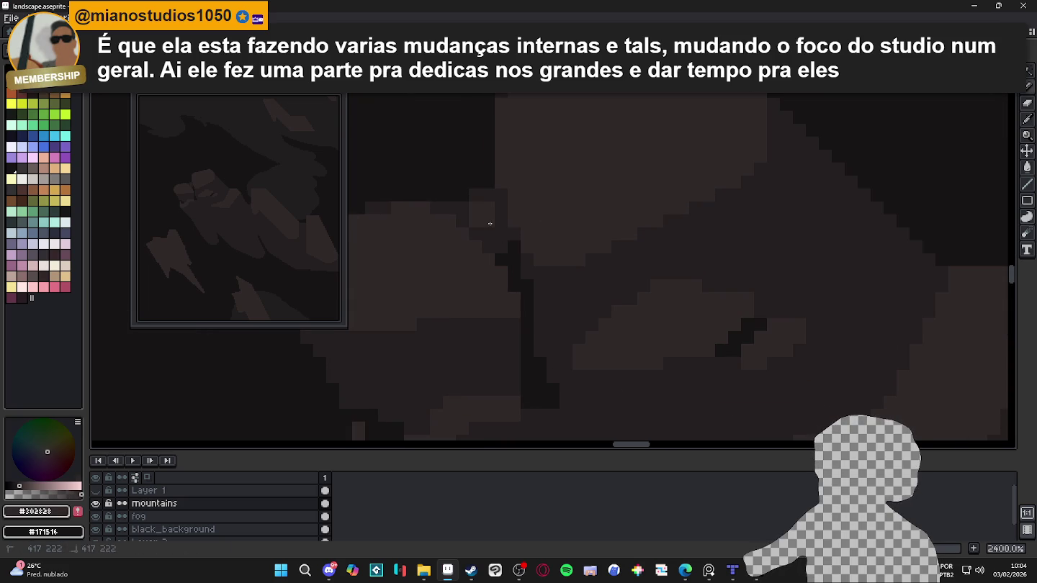
Step: Pick near-black #171516 and draw a dark crevice line across the central peak
scroll(503, 223, down, 3)
scroll(550, 274, down, 3)
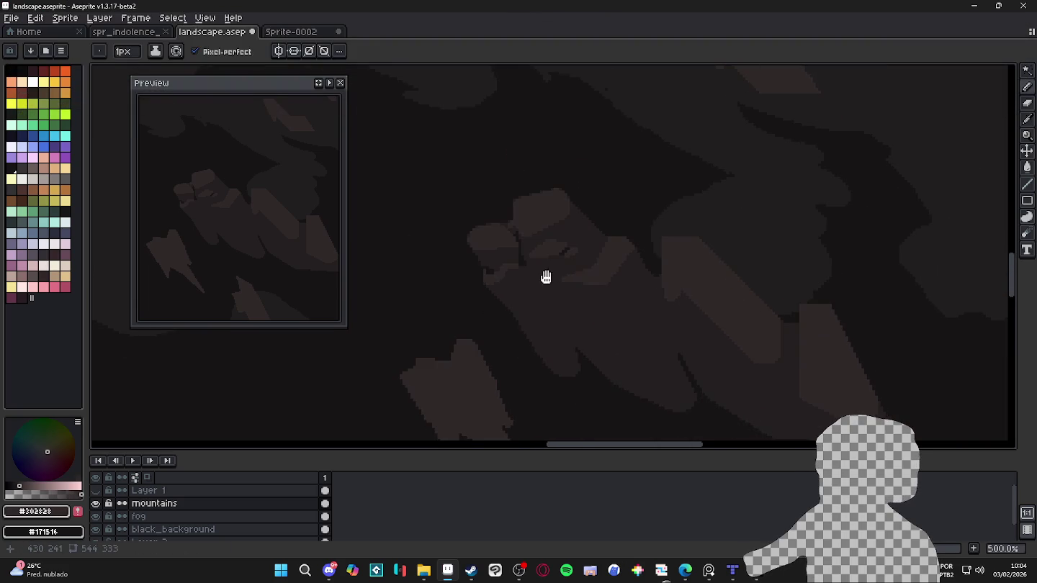
drag(560, 292, 547, 268)
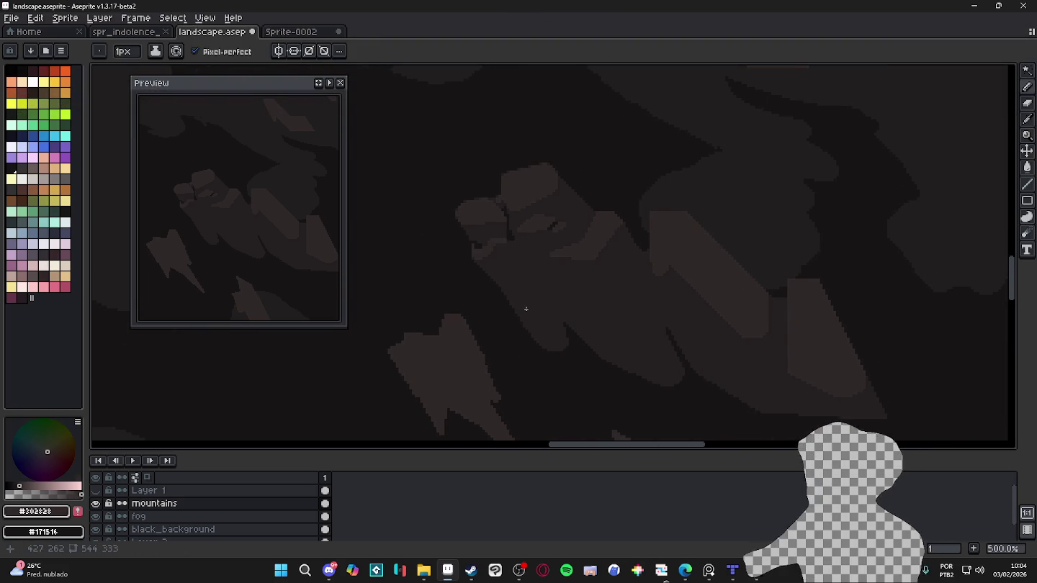
scroll(533, 325, down, 1)
scroll(555, 273, up, 2)
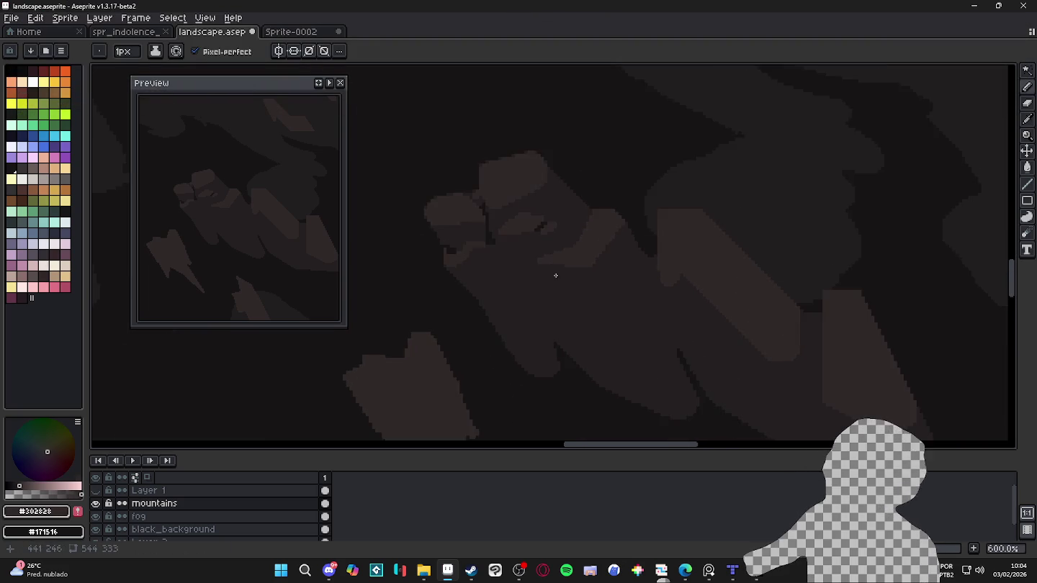
scroll(486, 243, up, 3)
alt+click(505, 248)
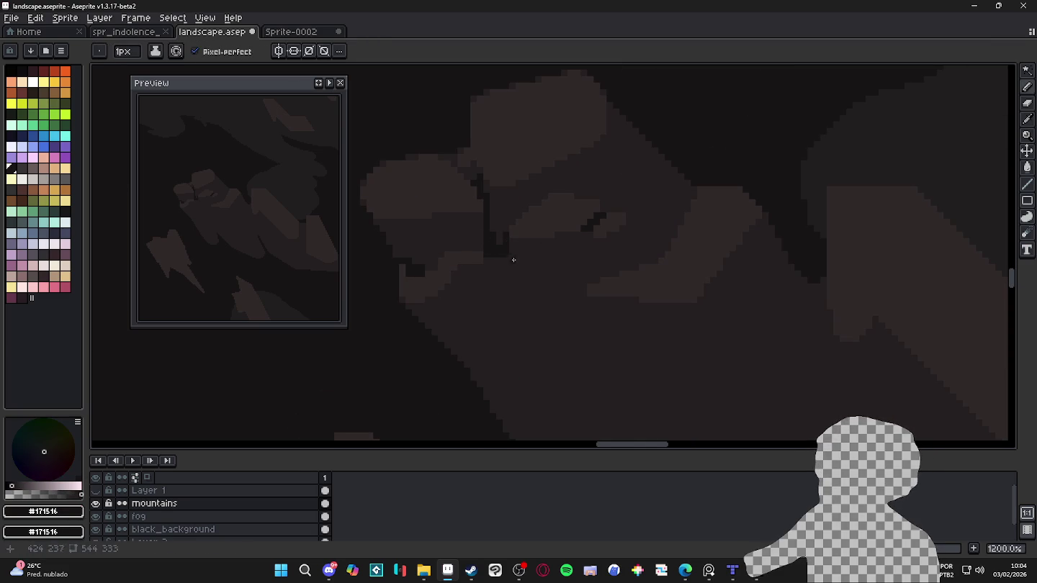
scroll(544, 287, down, 4)
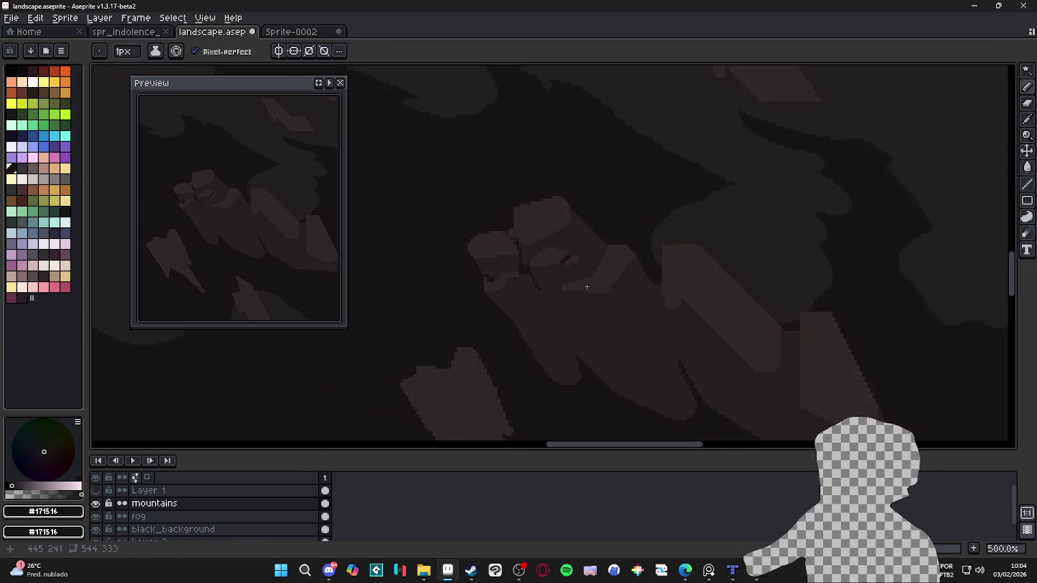
scroll(586, 287, up, 4)
drag(569, 223, 581, 236)
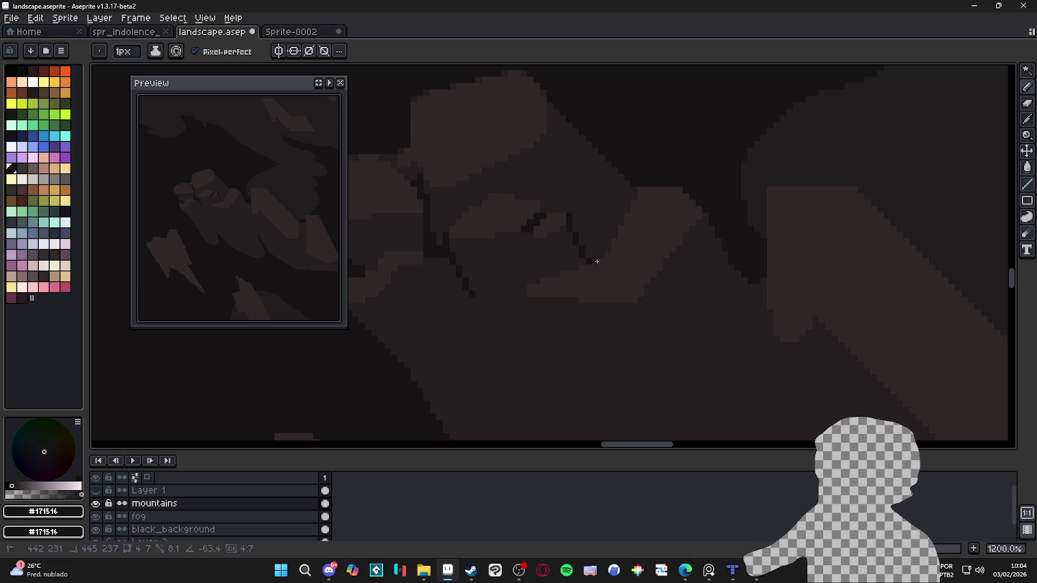
Step: Sample the darker mountain brown #251F20 from the peak beside the crevice
scroll(591, 260, down, 4)
scroll(580, 279, down, 1)
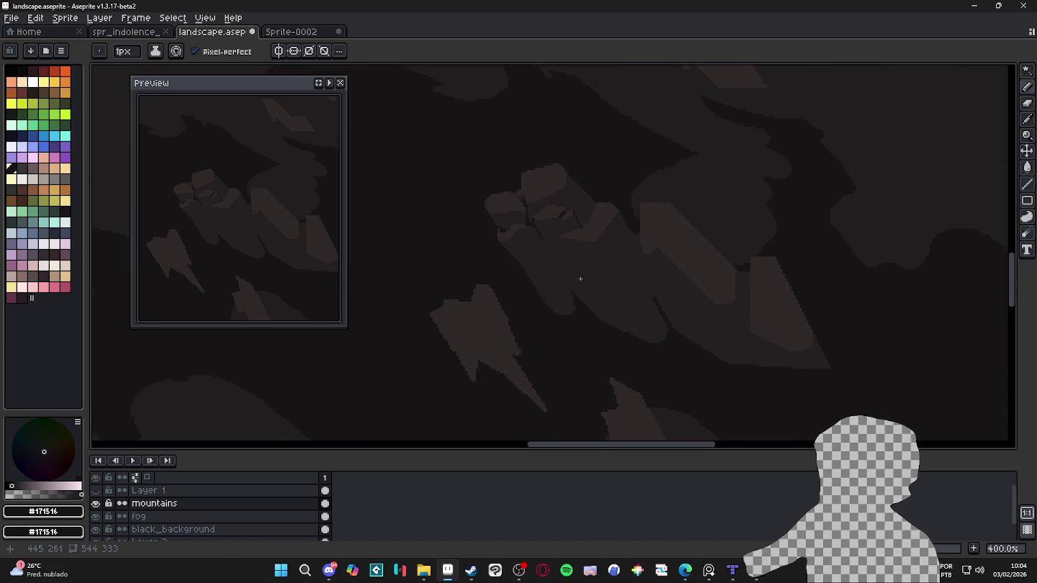
scroll(586, 259, down, 1)
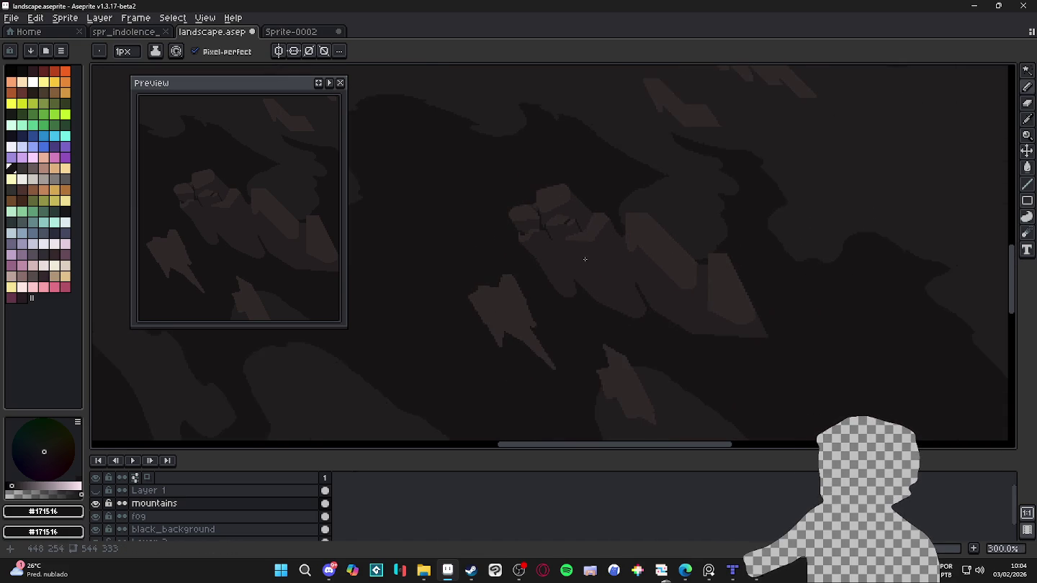
scroll(589, 263, down, 1)
scroll(585, 263, up, 3)
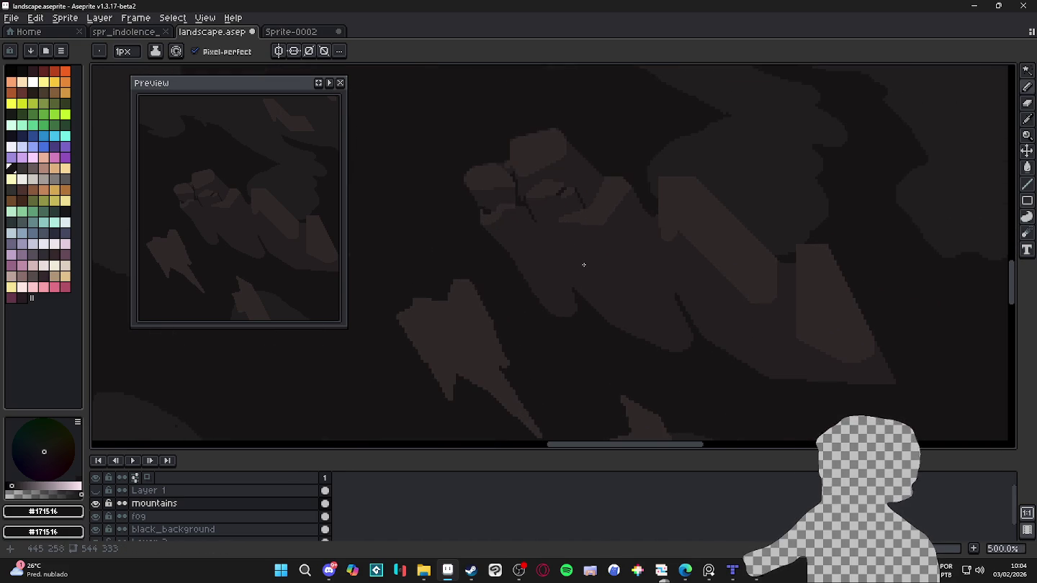
scroll(585, 263, up, 1)
scroll(540, 282, up, 1)
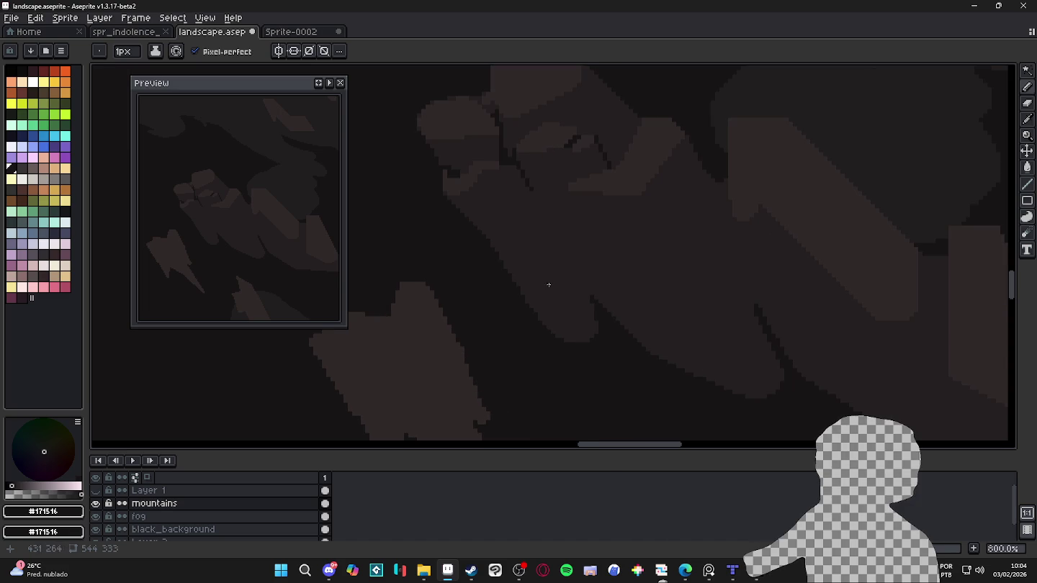
scroll(572, 278, down, 3)
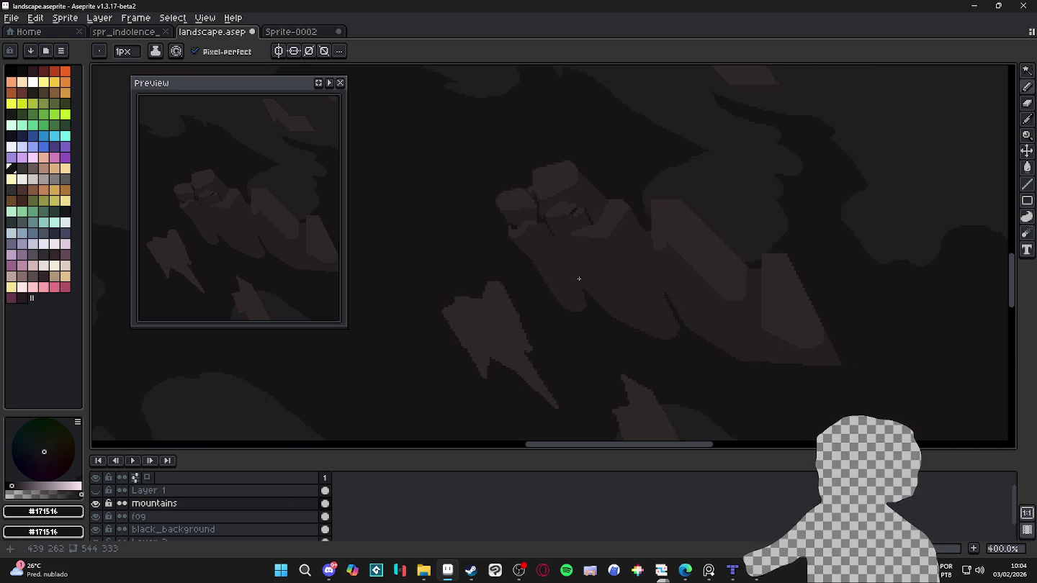
scroll(581, 250, down, 1)
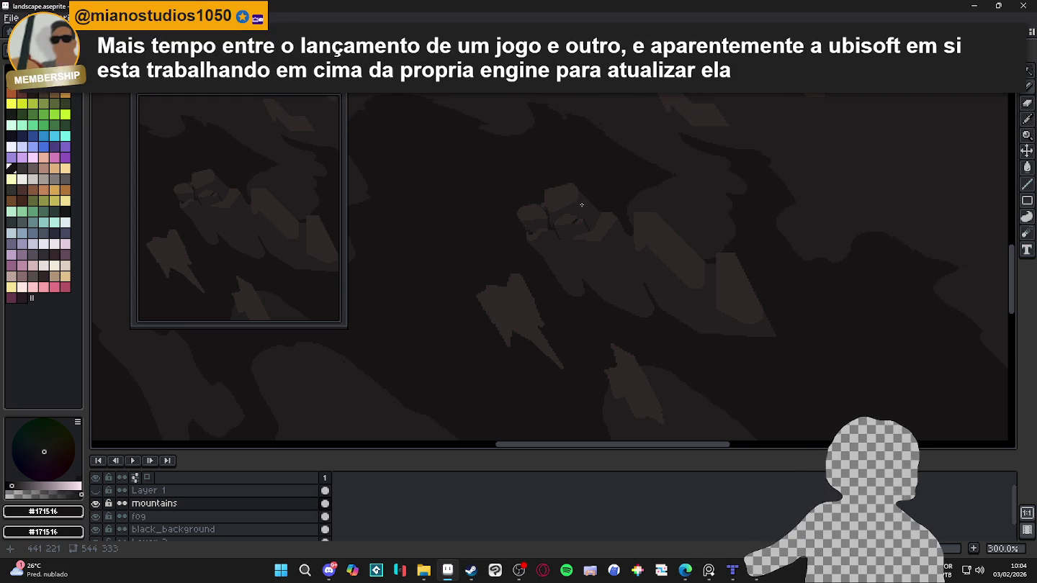
scroll(604, 196, up, 3)
scroll(604, 202, up, 2)
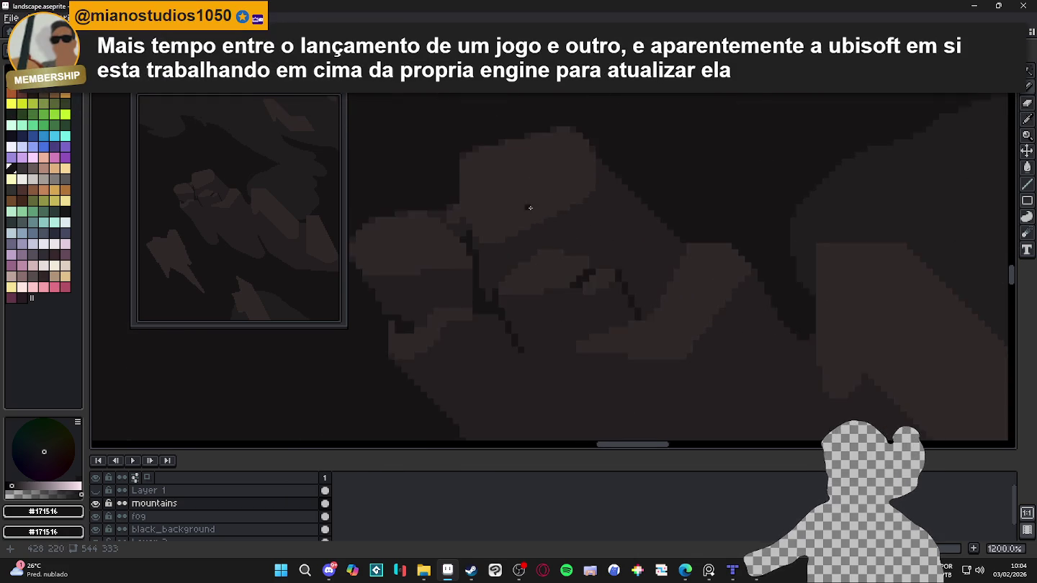
scroll(623, 289, up, 2)
alt+click(635, 277)
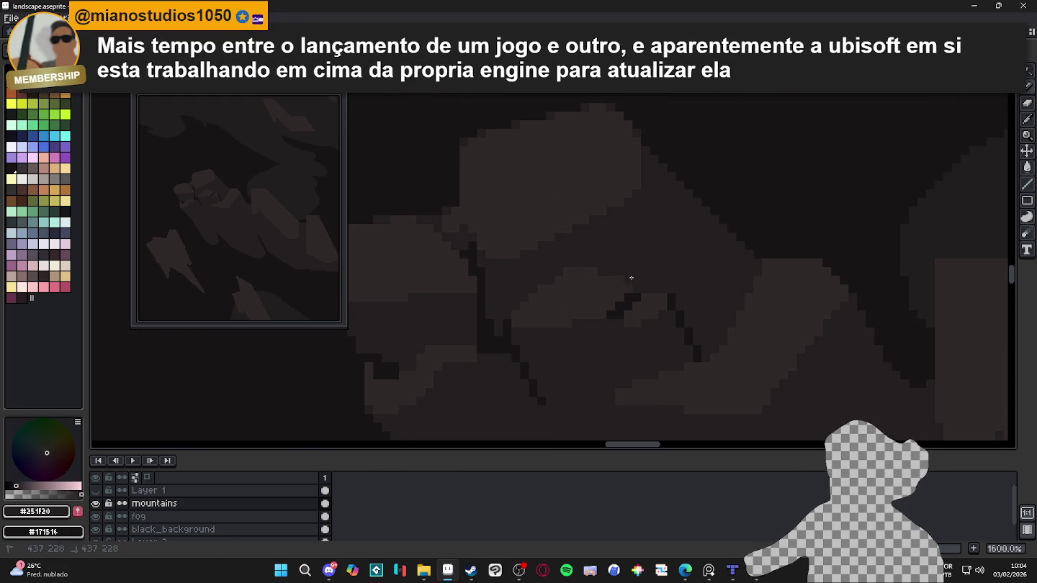
scroll(613, 295, up, 1)
scroll(619, 295, down, 1)
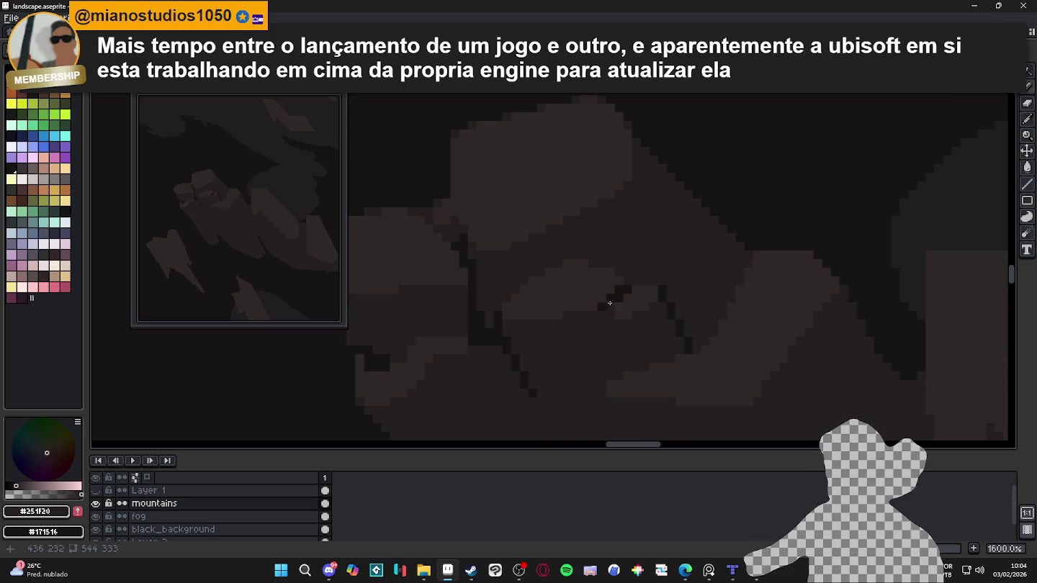
scroll(603, 266, down, 1)
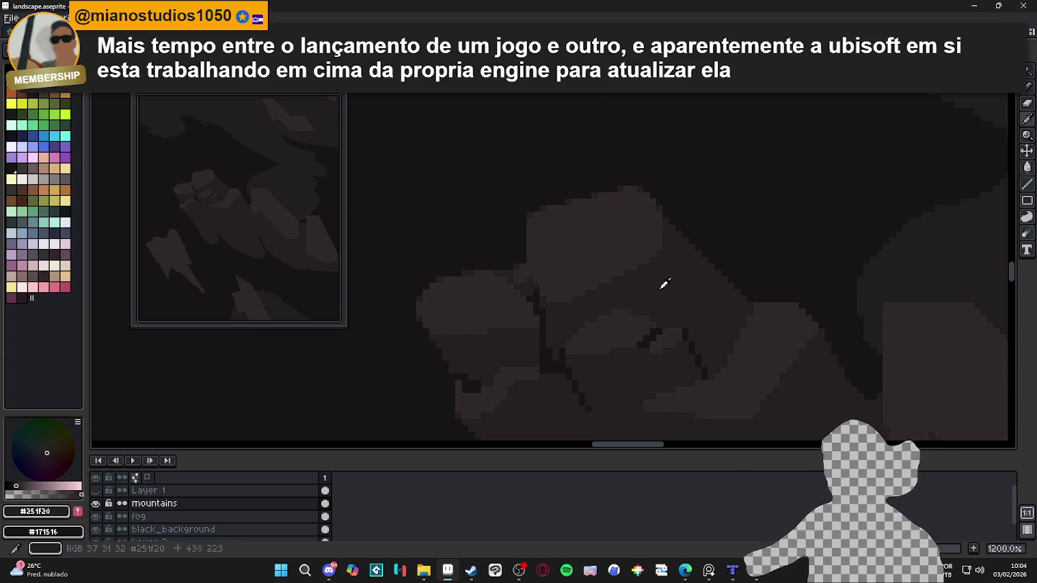
drag(597, 237, 612, 248)
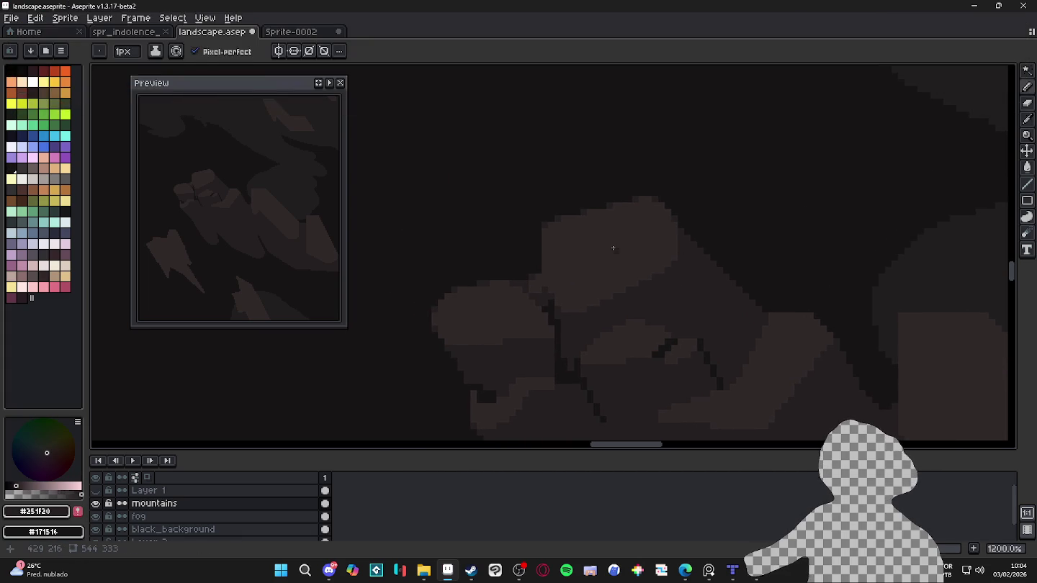
click(612, 249)
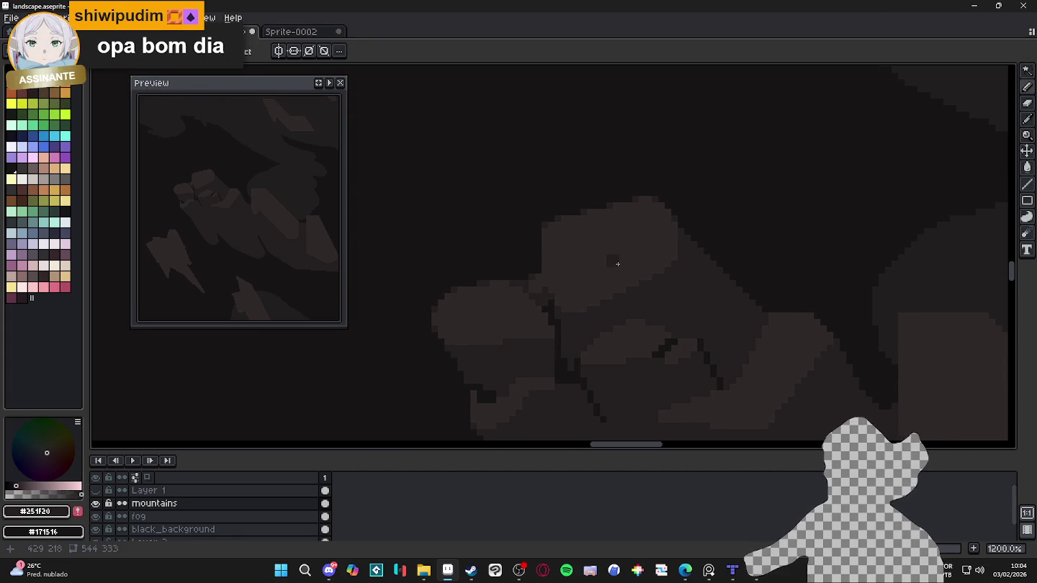
mouse_move(586, 225)
mouse_down()
mouse_move(627, 238)
mouse_move(595, 241)
mouse_up()
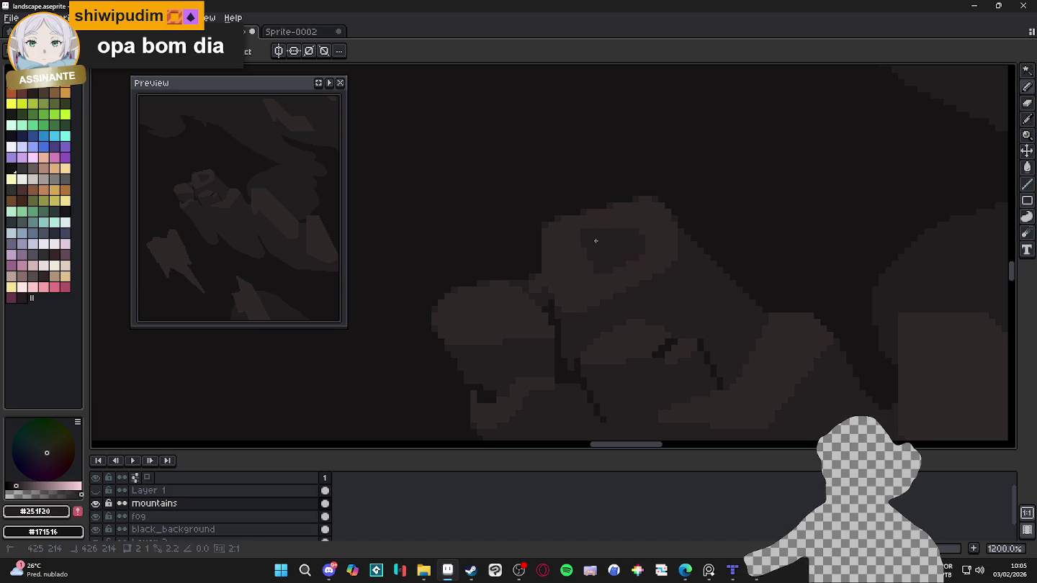
drag(596, 241, 641, 238)
key(i)
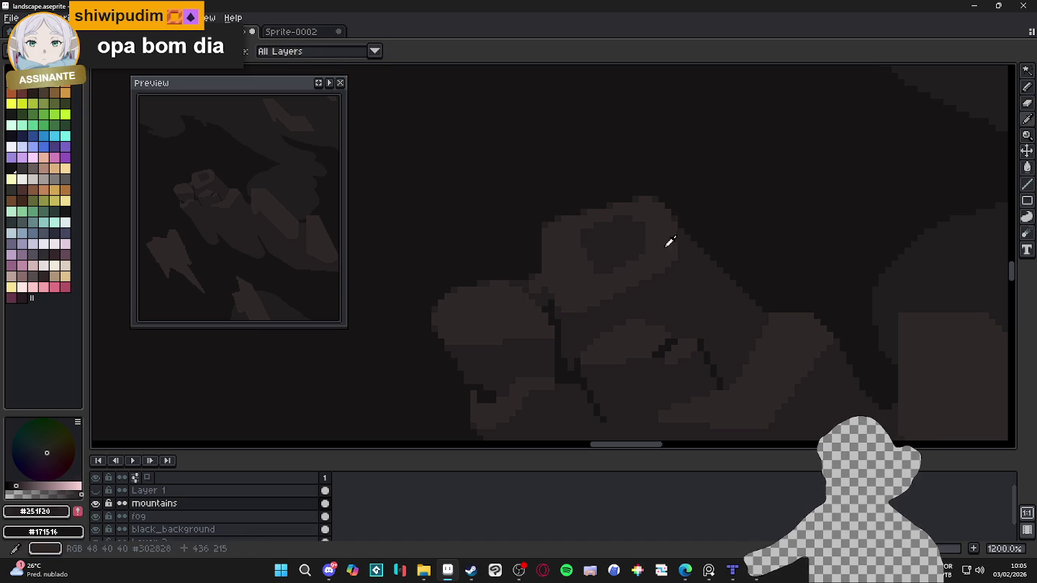
click(667, 246)
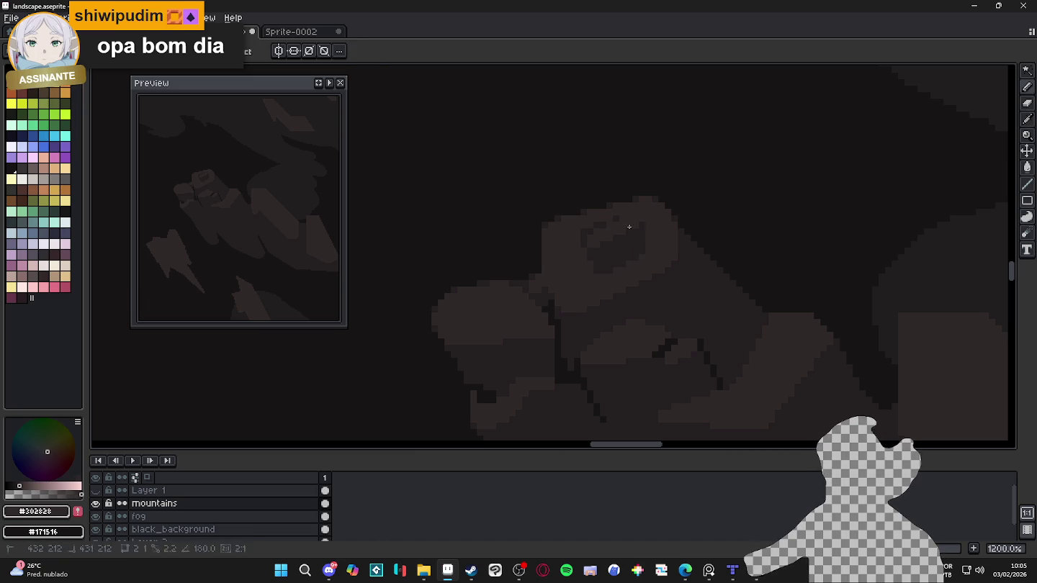
drag(628, 227, 602, 239)
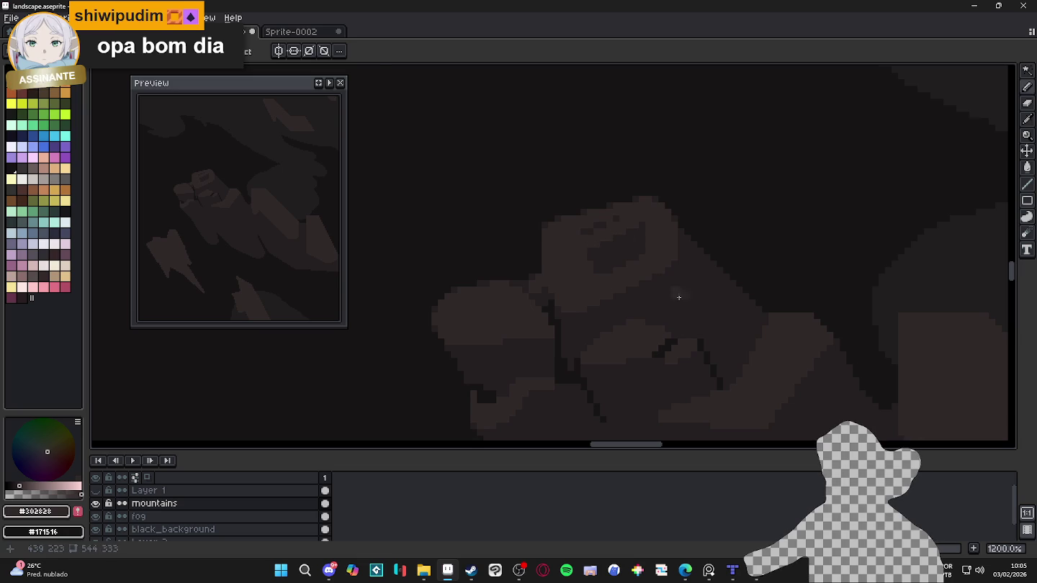
alt+click(689, 282)
alt+click(652, 240)
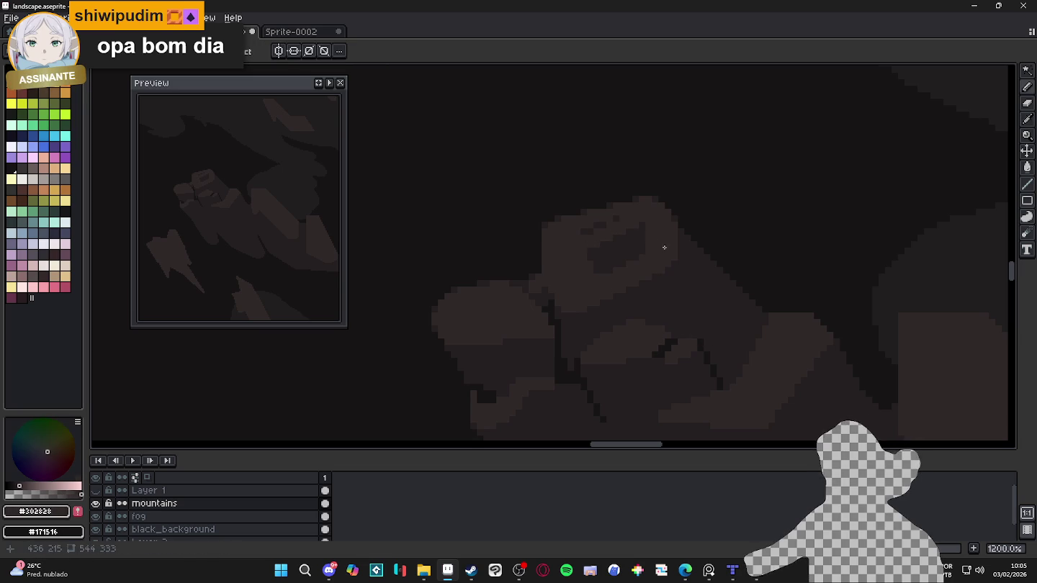
scroll(666, 281, down, 4)
key(ctrl+z)
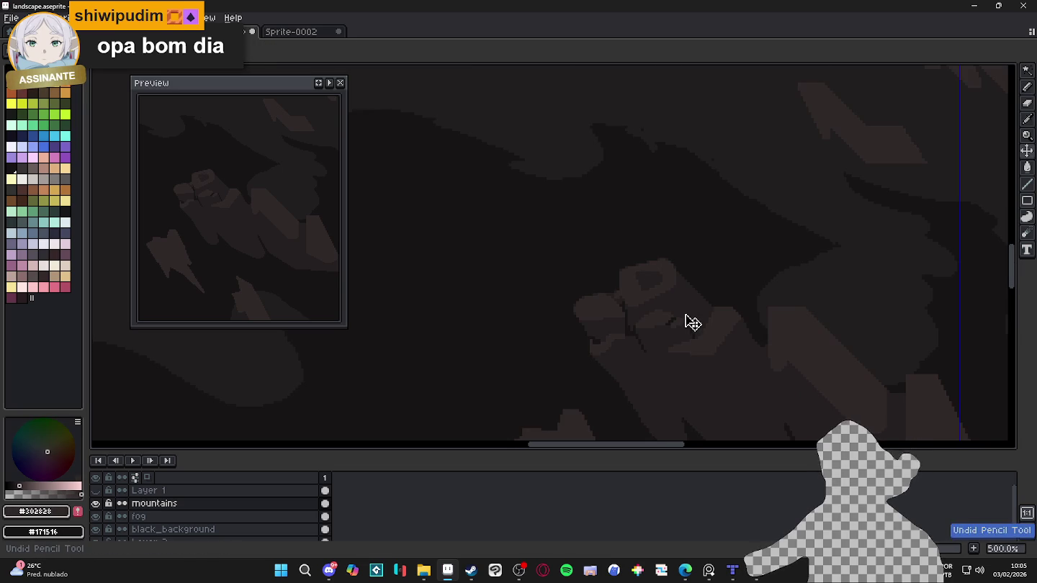
key(ctrl+z)
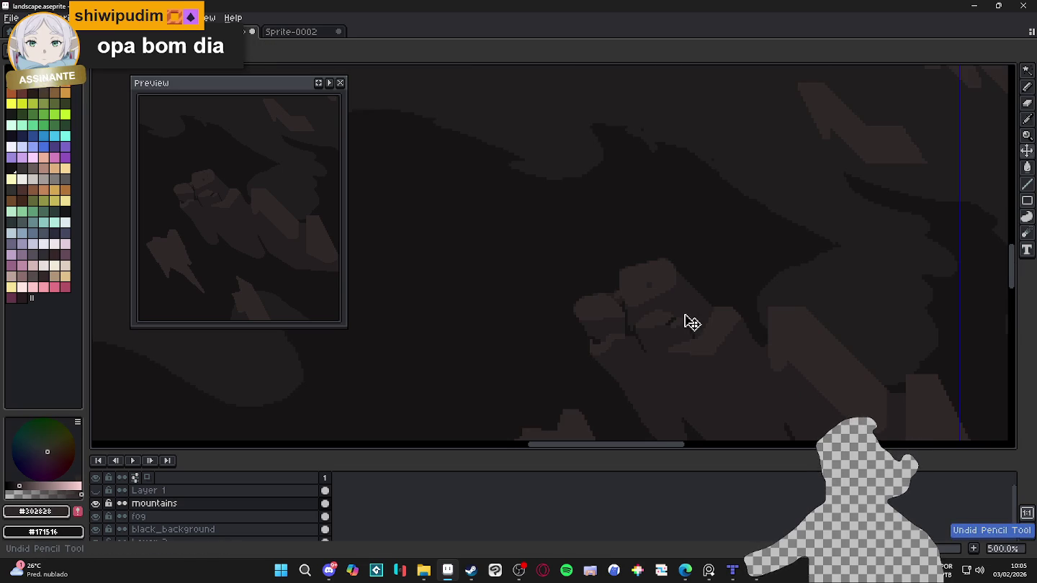
scroll(690, 321, down, 5)
scroll(673, 311, up, 4)
drag(658, 288, 596, 262)
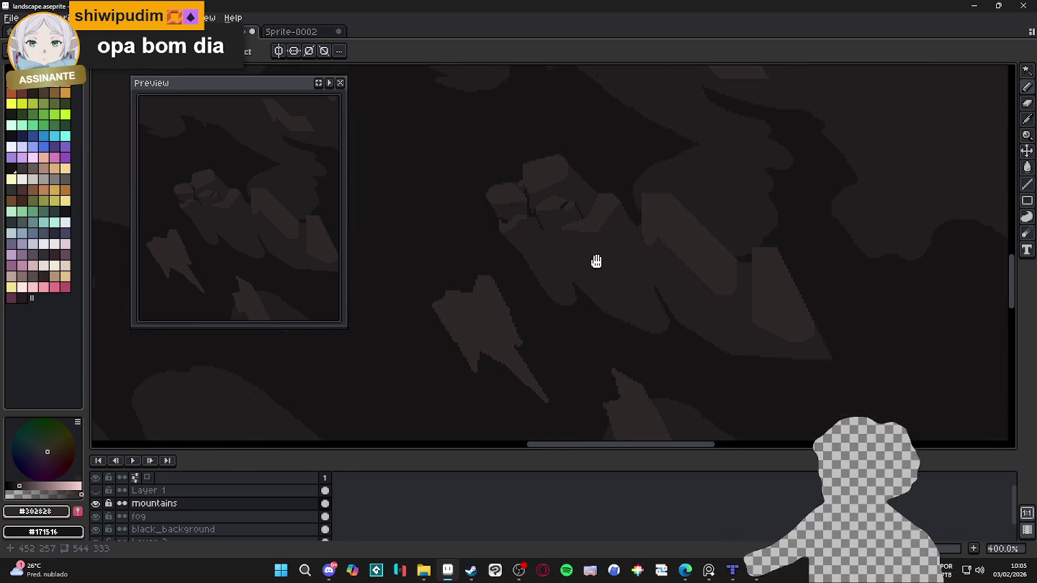
scroll(585, 261, up, 1)
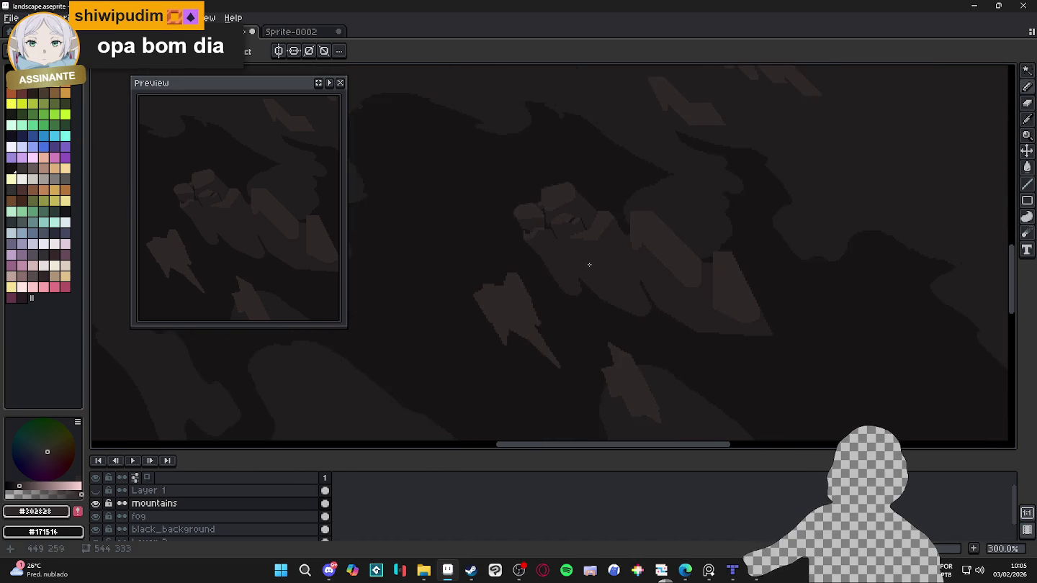
scroll(580, 262, up, 4)
alt+click(583, 294)
scroll(572, 299, up, 1)
Step: Add dark crevice pixels, a horizontal crevice line, and a line down the facet
click(568, 300)
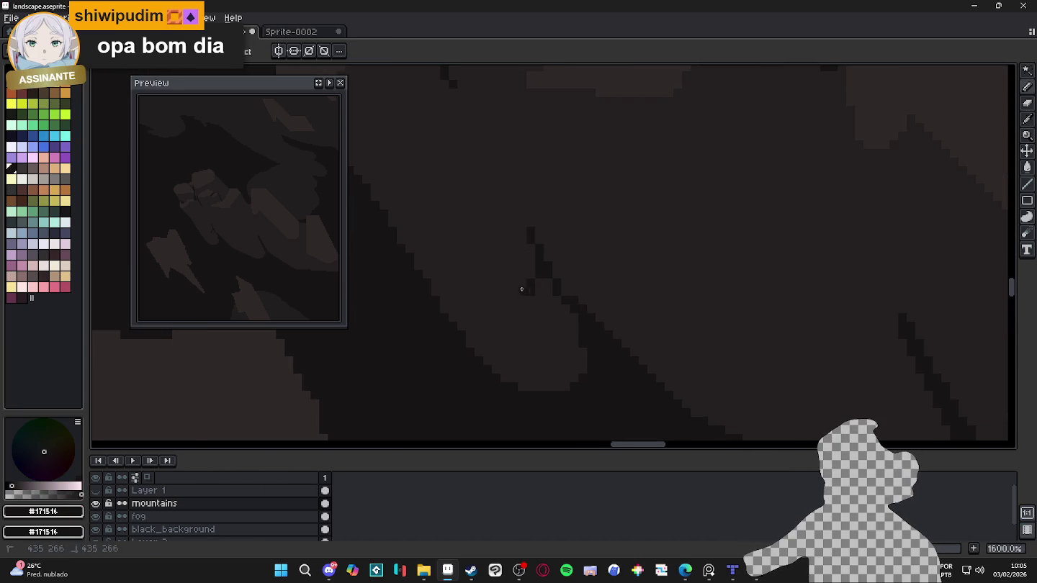
click(471, 299)
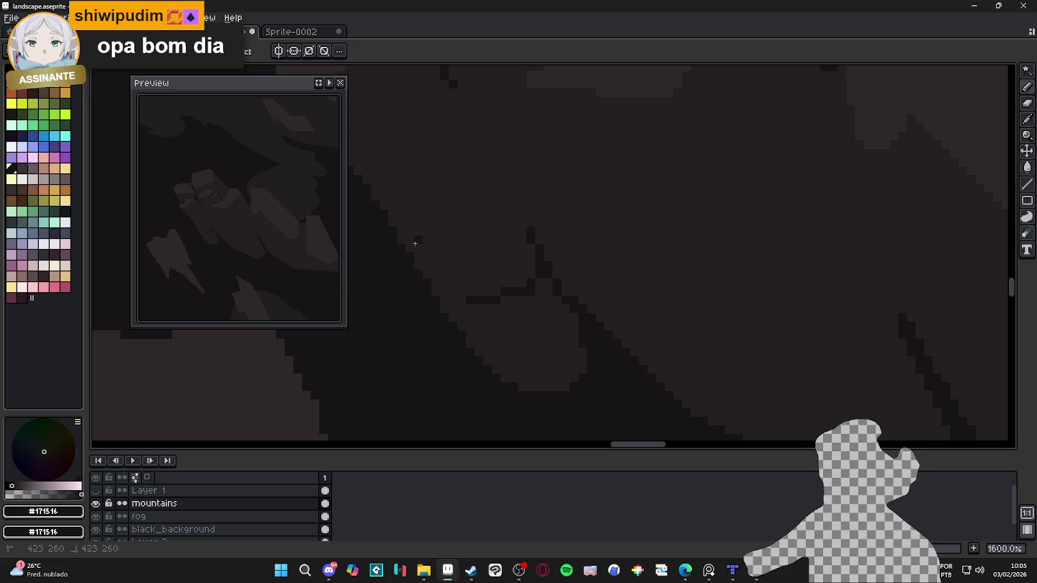
drag(434, 247, 488, 239)
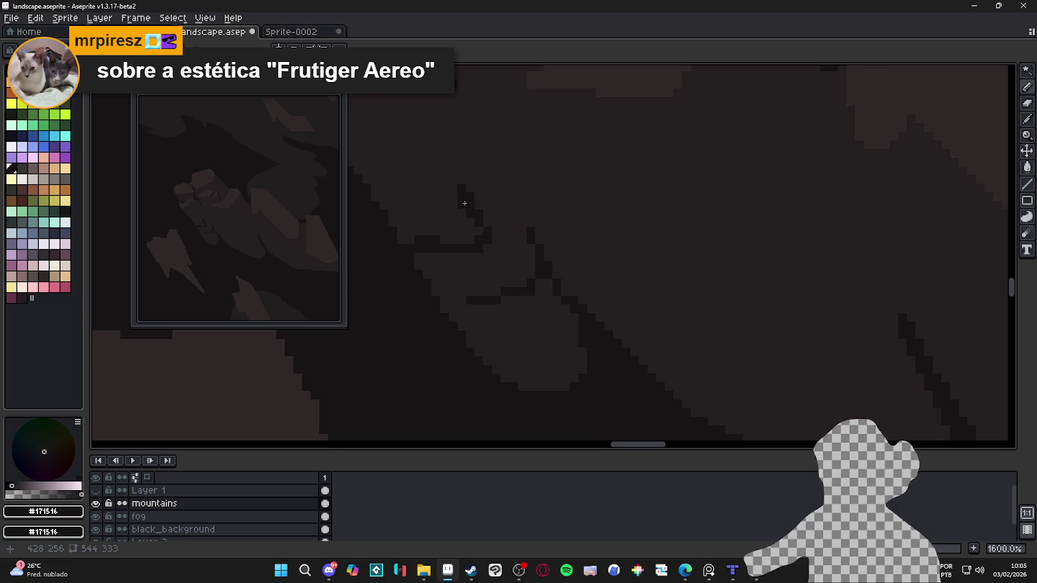
drag(464, 204, 495, 224)
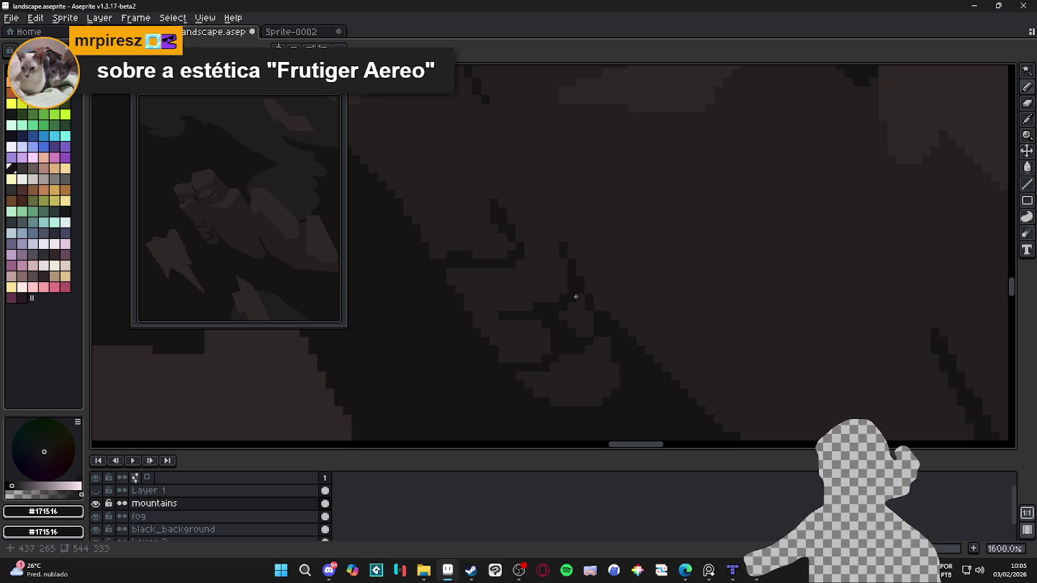
drag(573, 360, 582, 375)
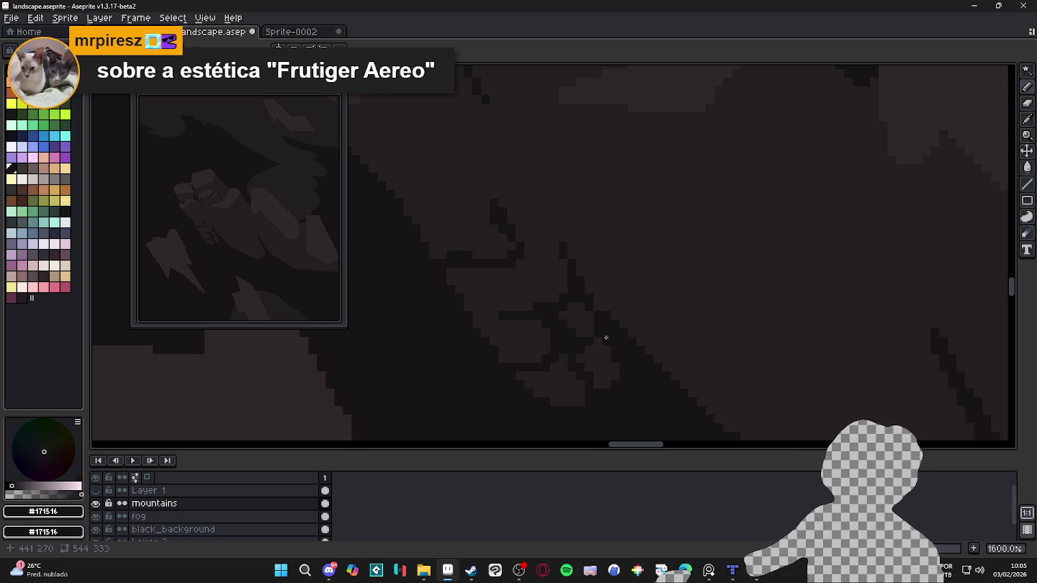
Step: Eyedrop the brown #251F20 from the mountain artwork
scroll(606, 337, up, 2)
scroll(602, 349, down, 1)
scroll(600, 364, up, 1)
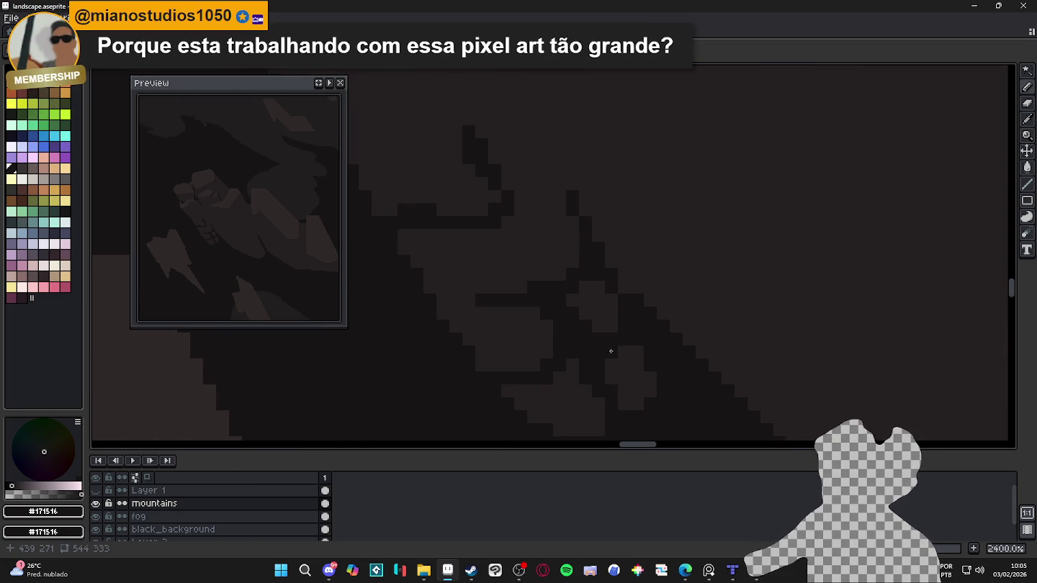
alt+click(641, 389)
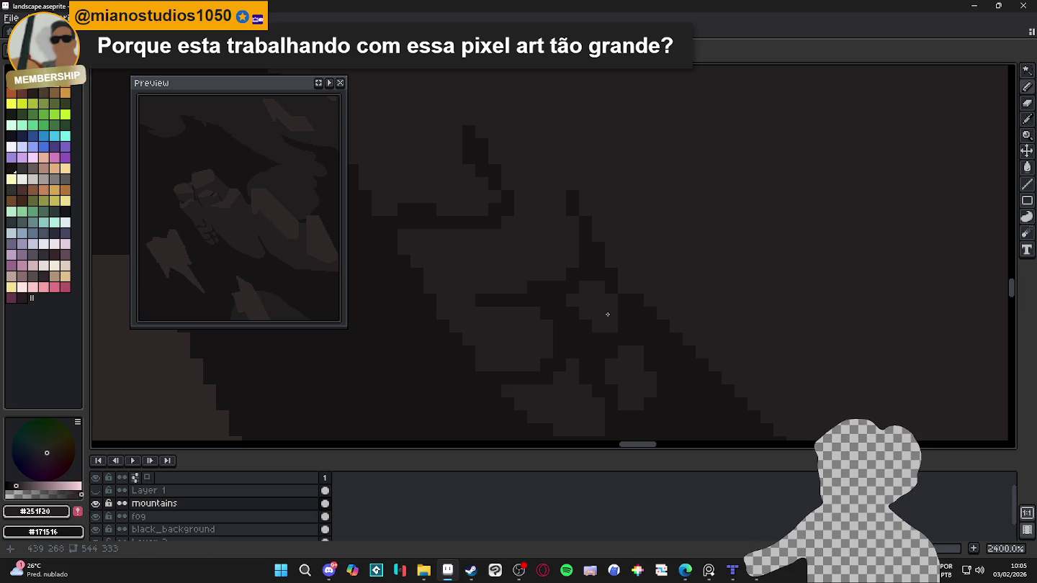
scroll(567, 353, down, 1)
scroll(566, 352, up, 1)
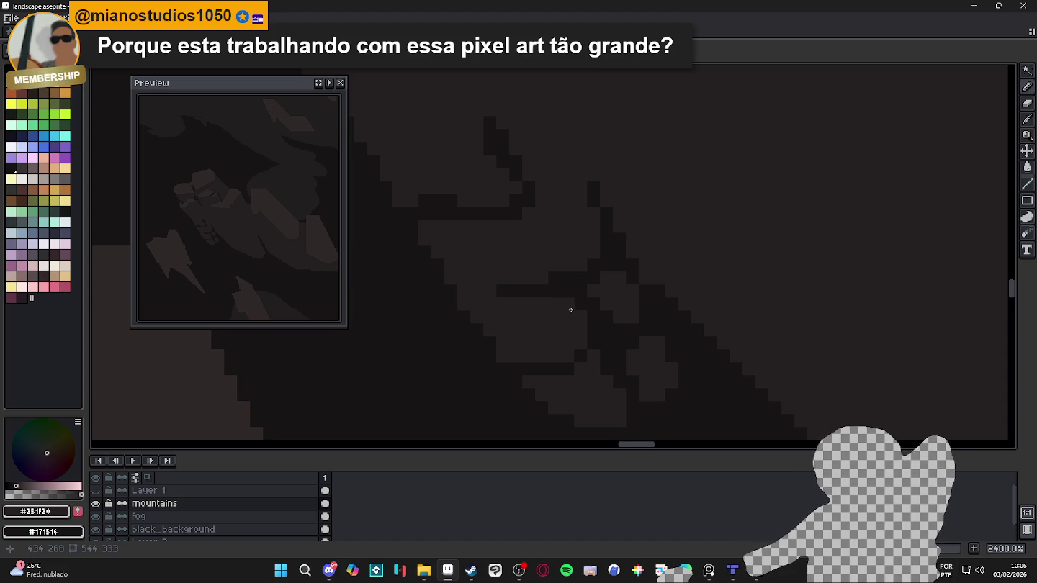
scroll(571, 309, down, 2)
scroll(587, 312, down, 2)
scroll(591, 313, down, 2)
scroll(594, 313, down, 1)
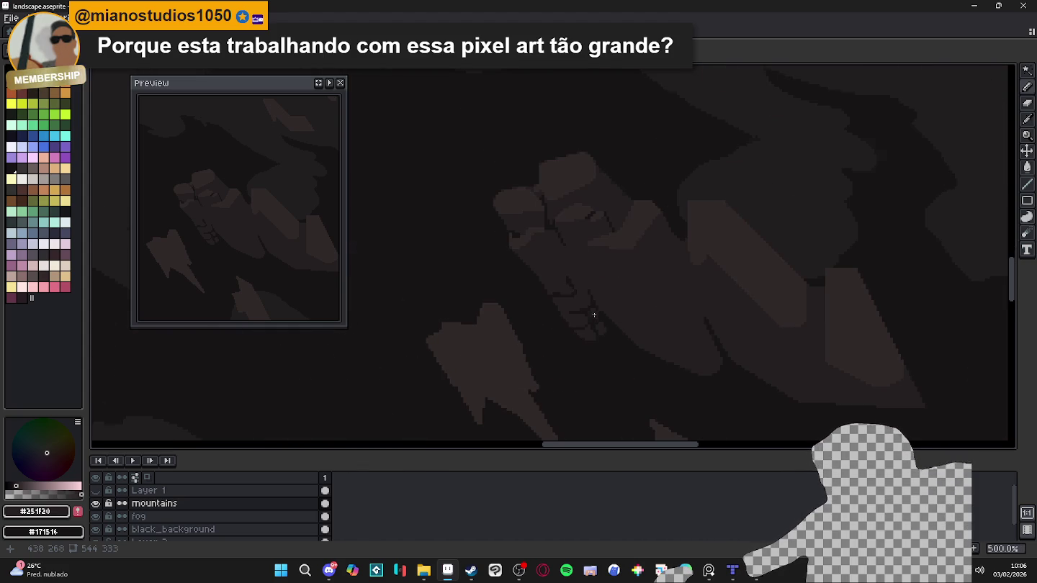
click(95, 491)
scroll(530, 315, down, 3)
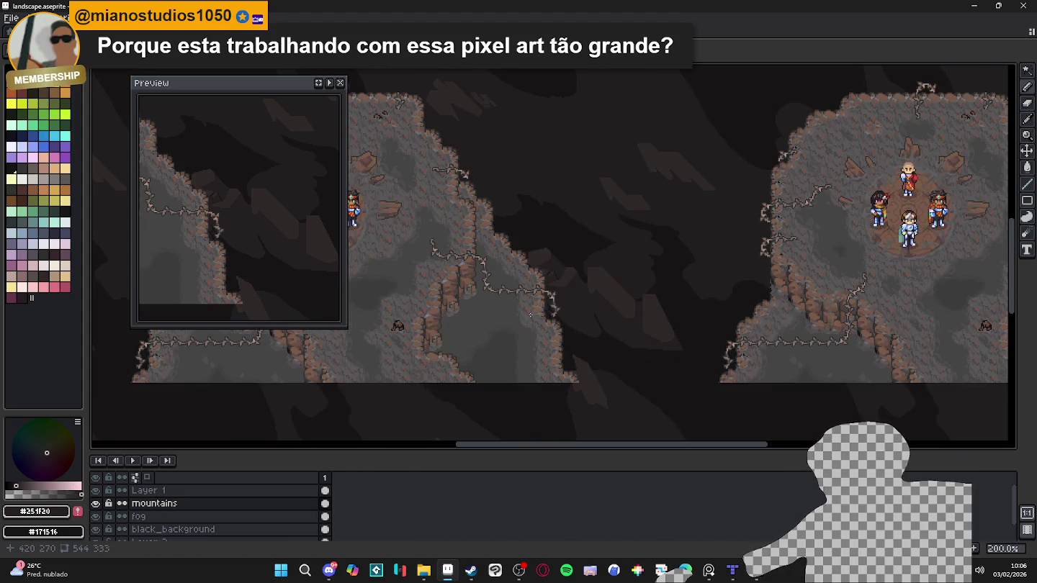
scroll(738, 312, down, 1)
scroll(735, 313, down, 1)
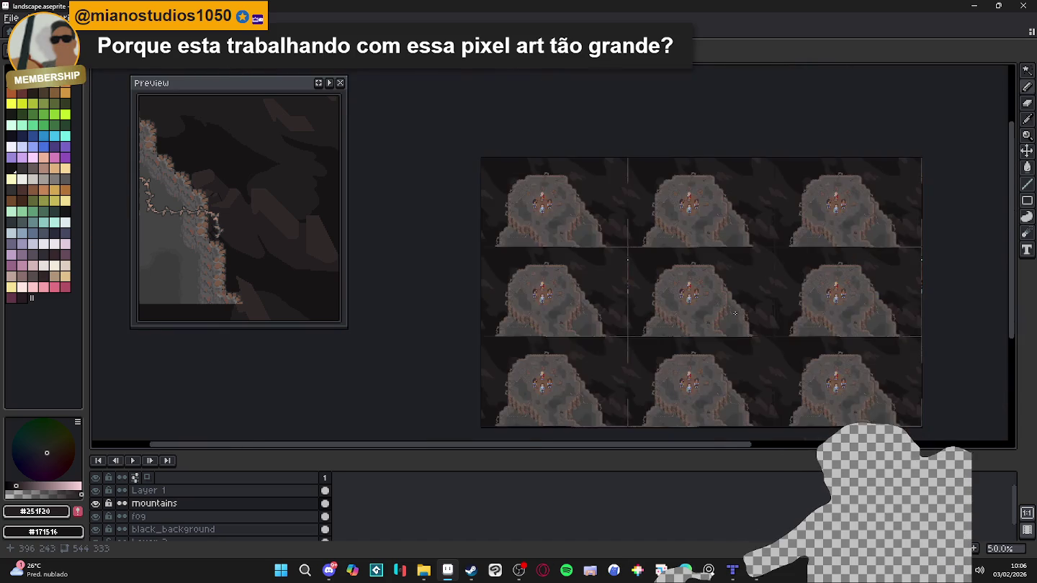
scroll(734, 312, up, 1)
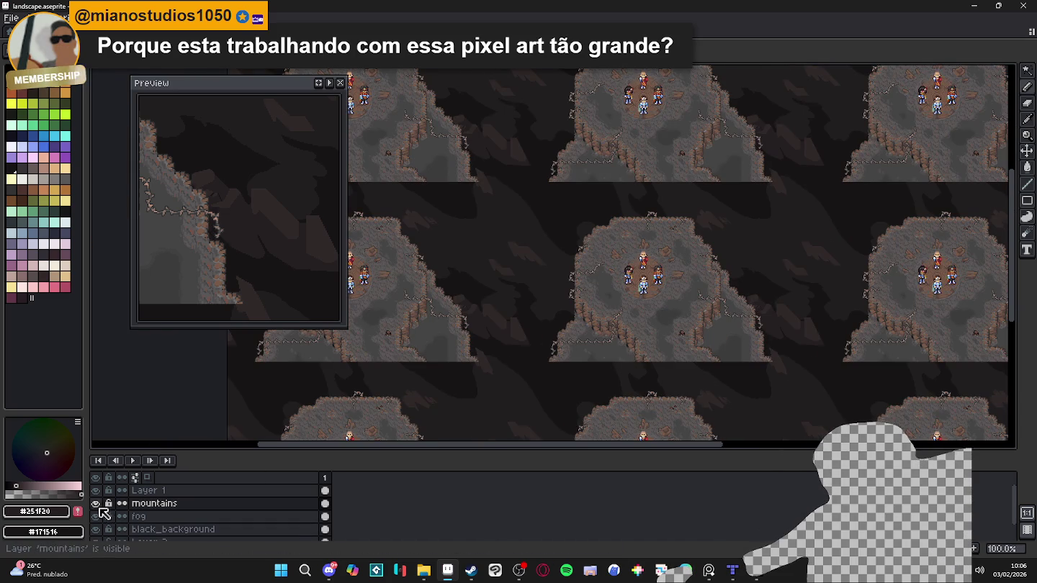
click(95, 490)
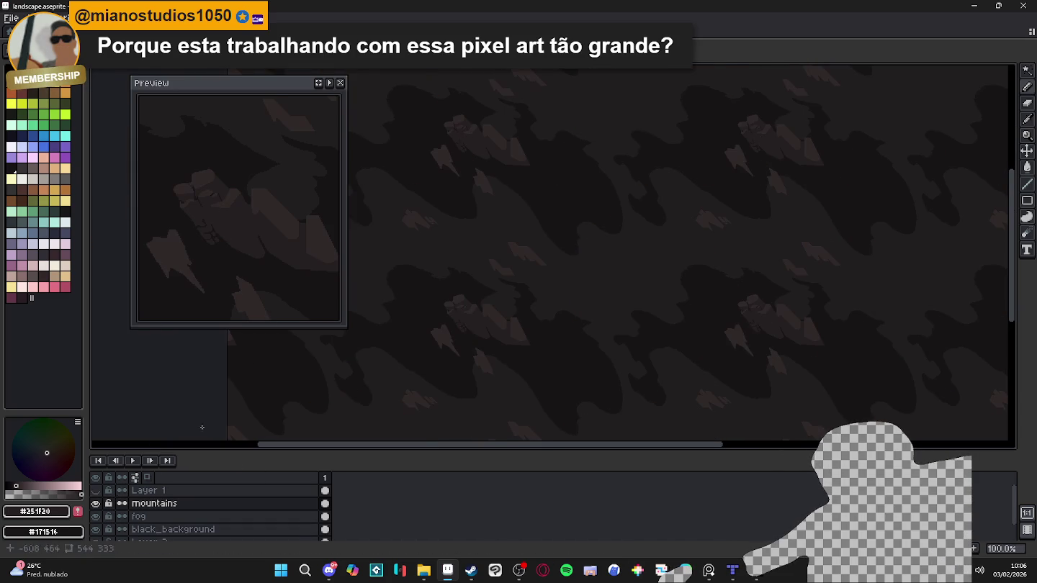
scroll(762, 308, up, 2)
Step: Zoom in, sample #251F20, then sample the near-black #171516 from the mountain
scroll(586, 337, up, 2)
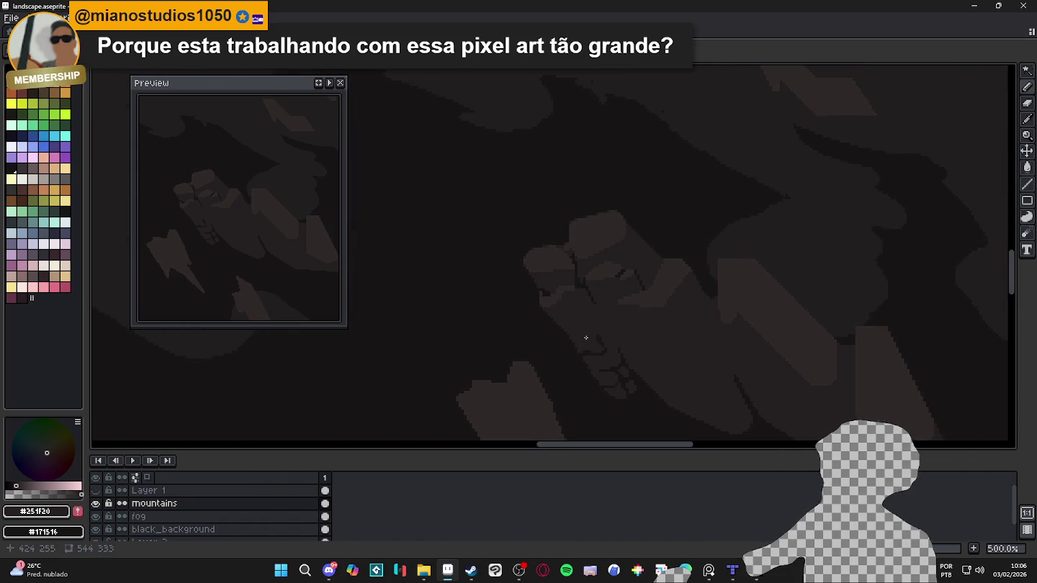
scroll(603, 343, up, 1)
scroll(602, 343, up, 2)
scroll(618, 345, up, 2)
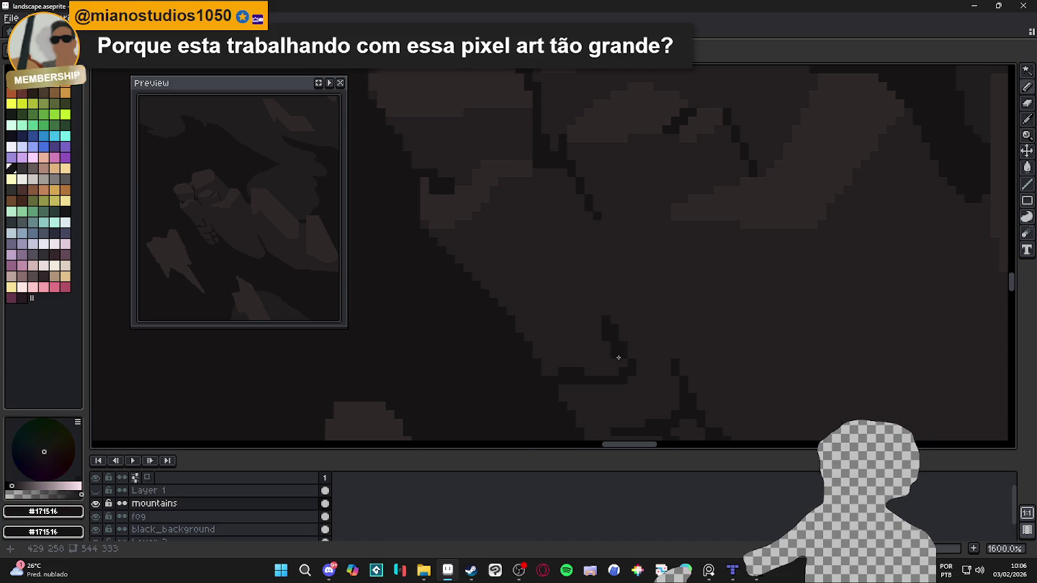
scroll(617, 357, down, 2)
scroll(627, 345, up, 2)
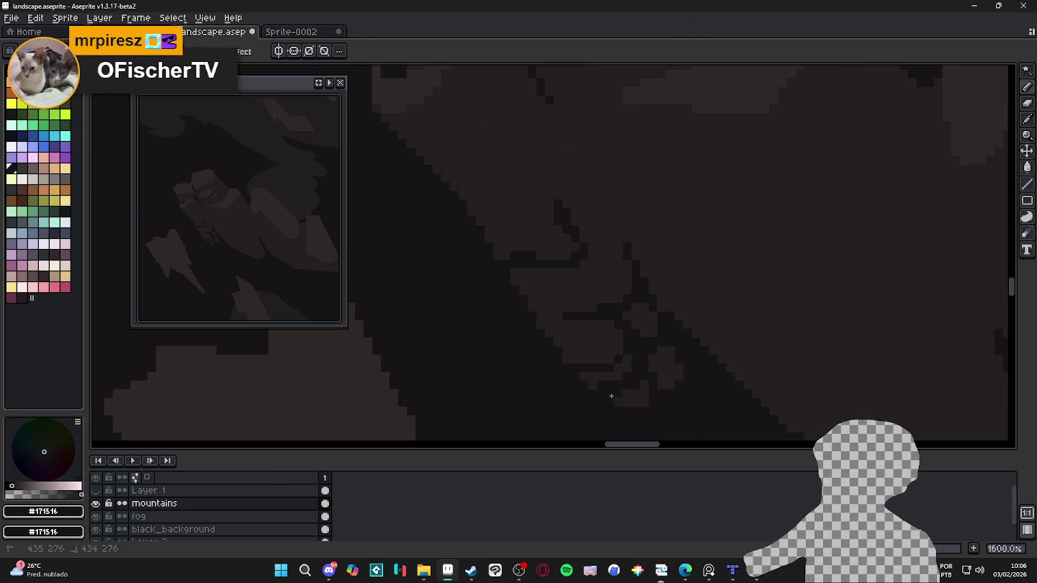
alt+click(594, 380)
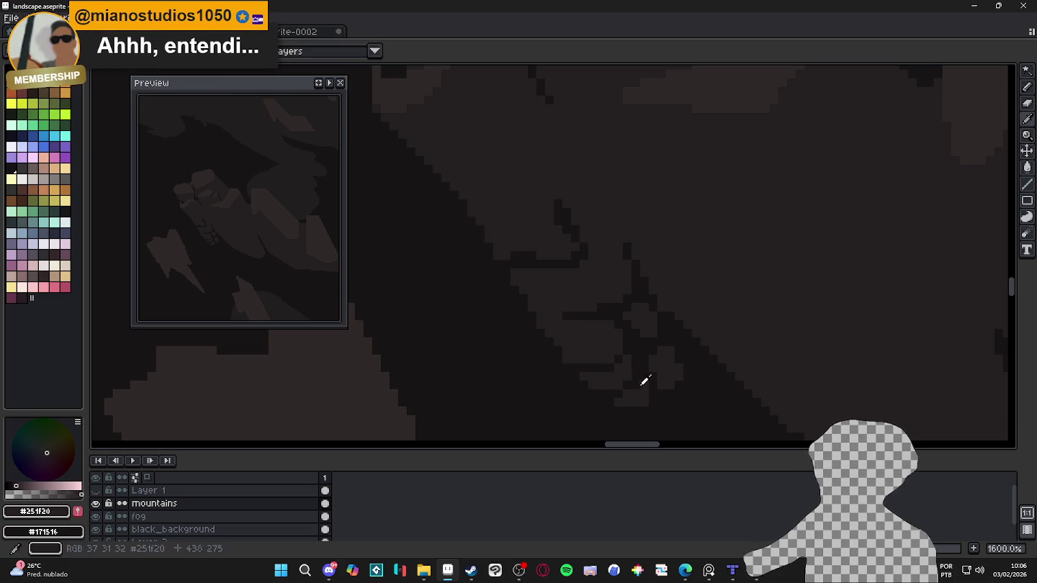
alt+click(639, 385)
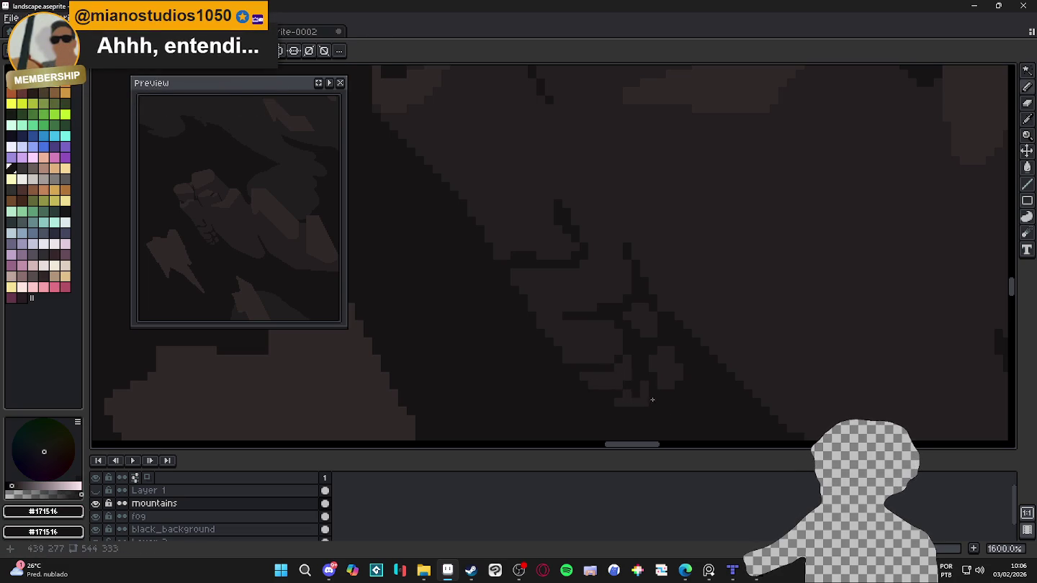
scroll(644, 396, down, 1)
scroll(634, 375, up, 1)
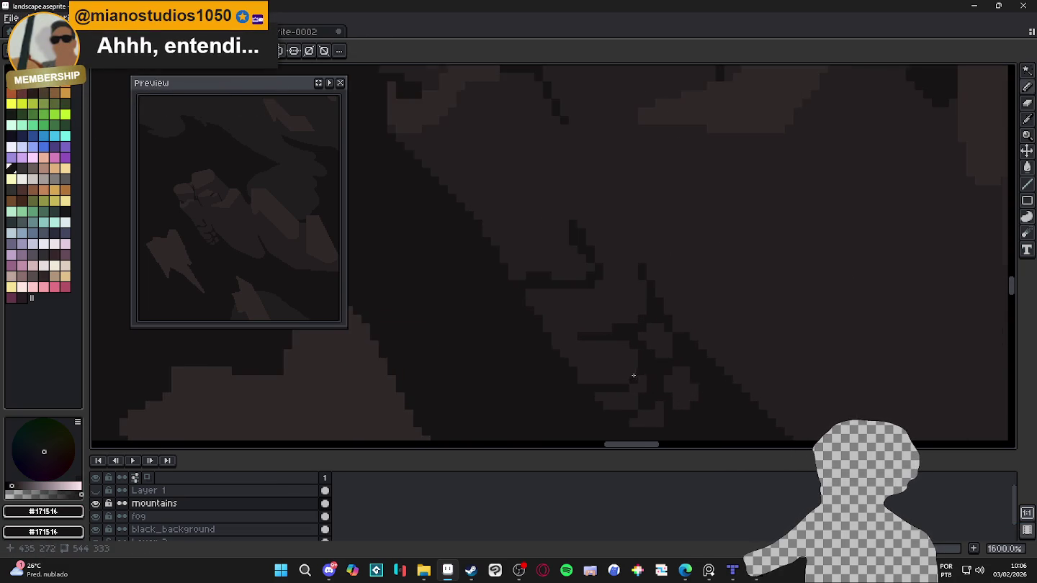
scroll(633, 375, up, 1)
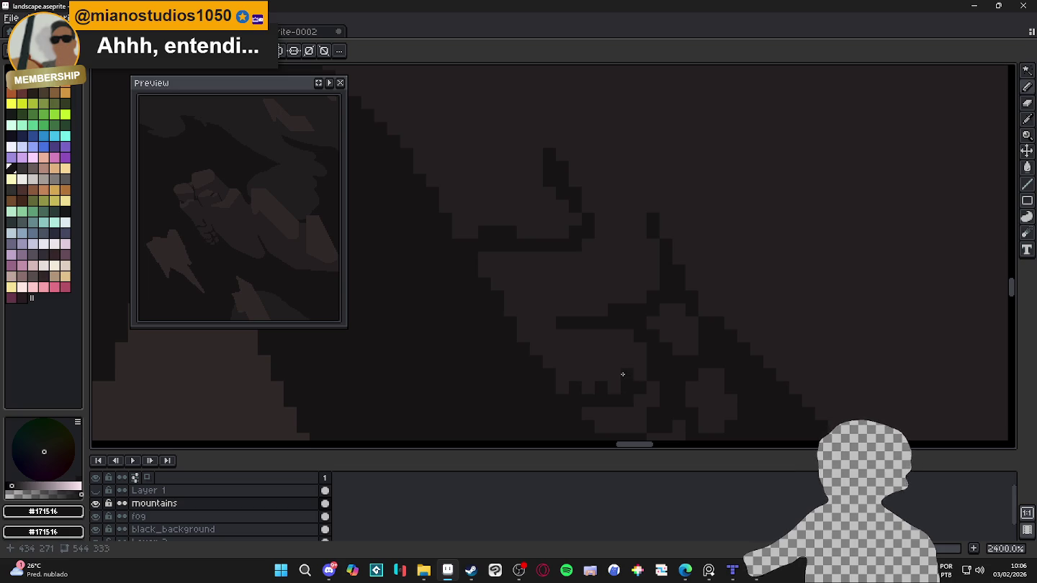
Step: Dot dark #171516 dither pixels into the brown facet and extend them upward
click(621, 375)
click(595, 375)
click(562, 376)
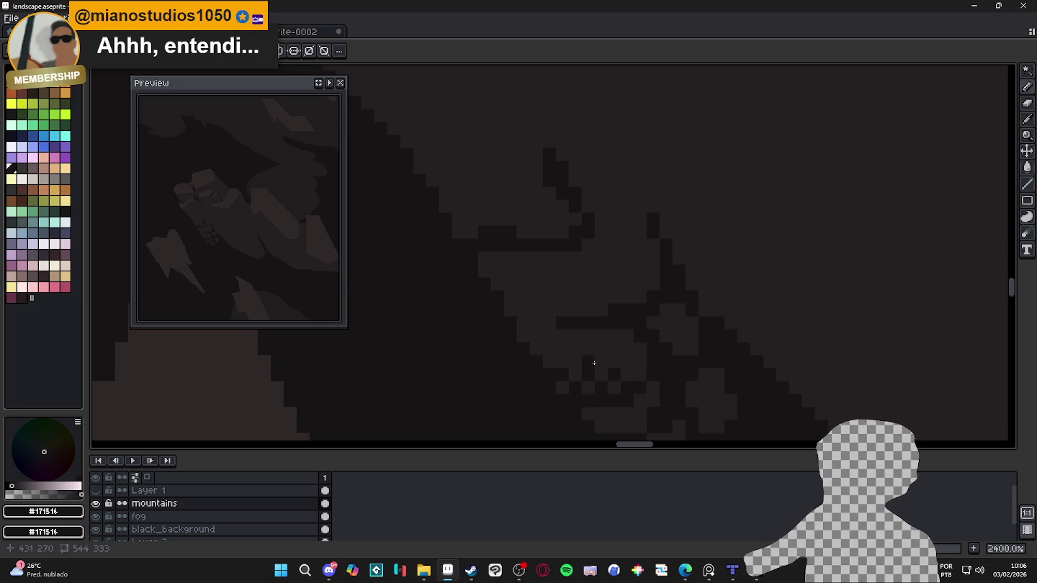
click(641, 351)
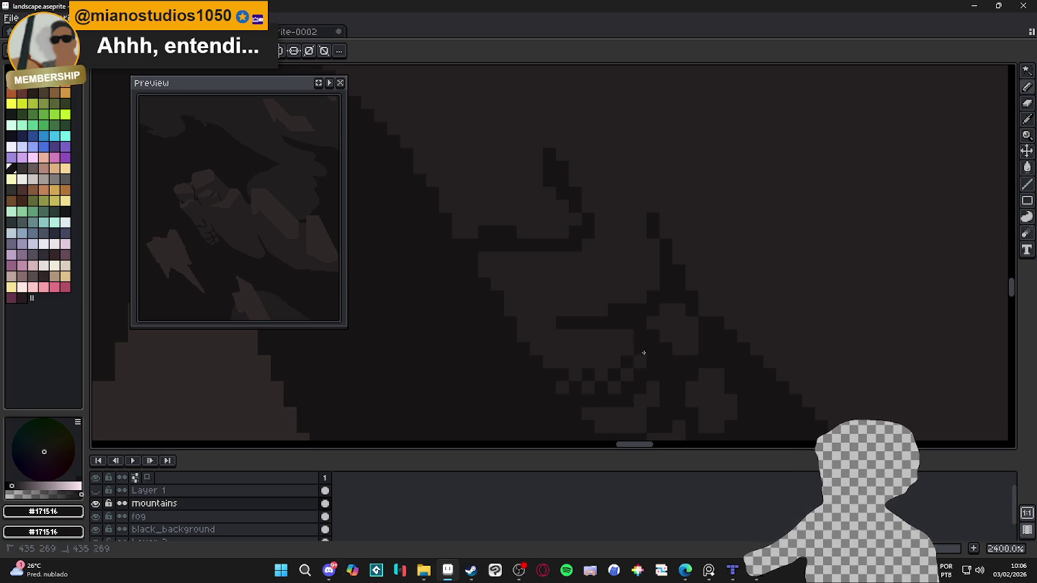
click(614, 348)
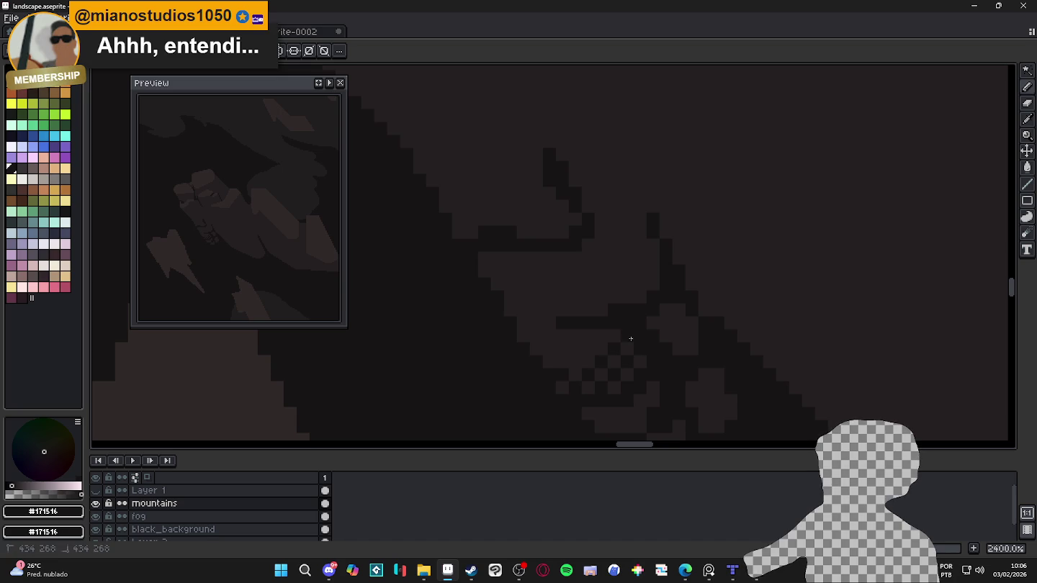
scroll(619, 378, down, 7)
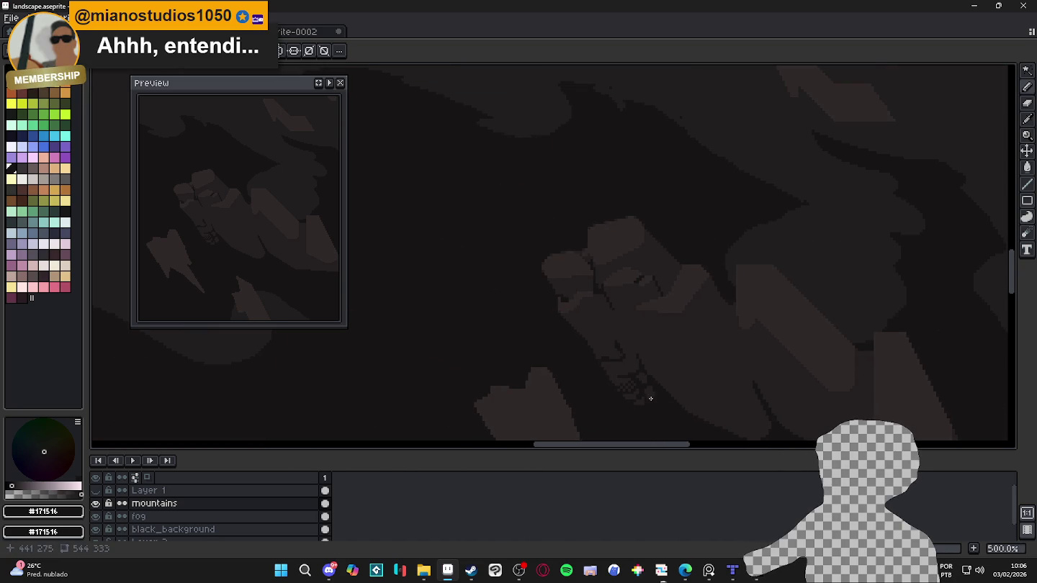
scroll(651, 398, up, 4)
scroll(640, 386, up, 6)
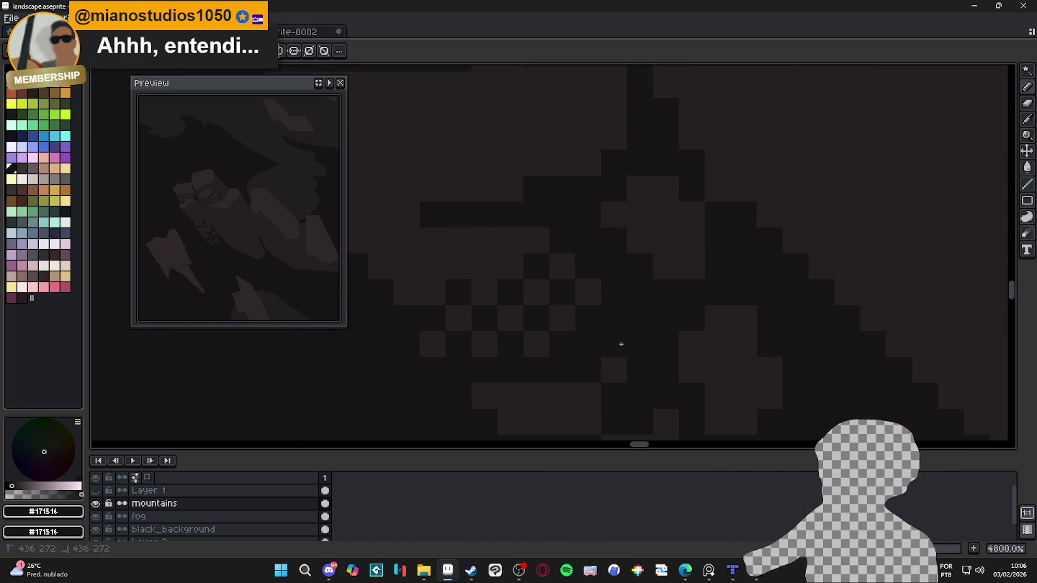
Step: Add three more dark pixels lower down to continue the checker dither
click(563, 396)
click(585, 418)
click(536, 423)
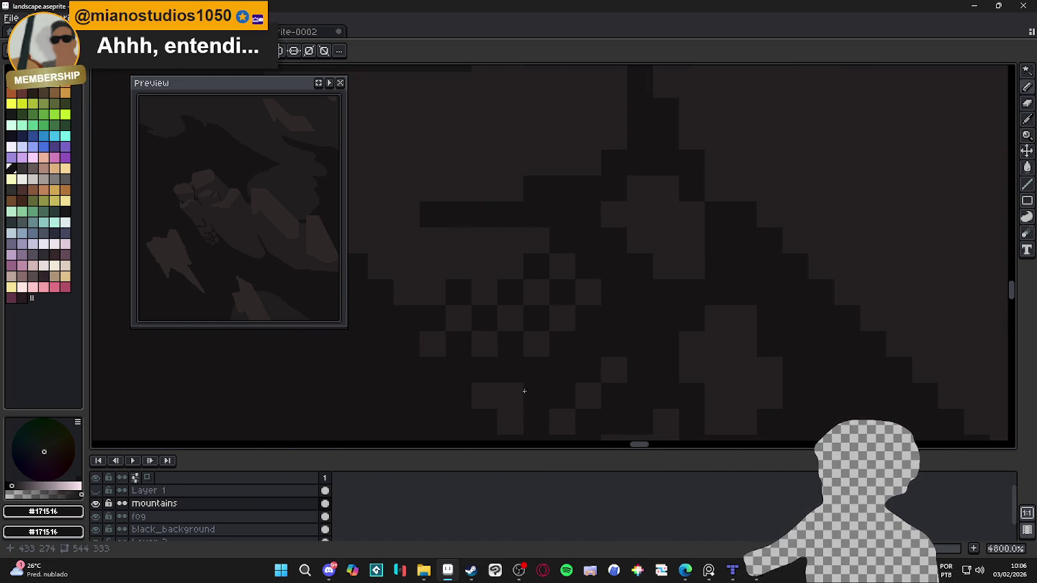
scroll(533, 404, down, 3)
scroll(619, 410, down, 4)
scroll(631, 410, down, 1)
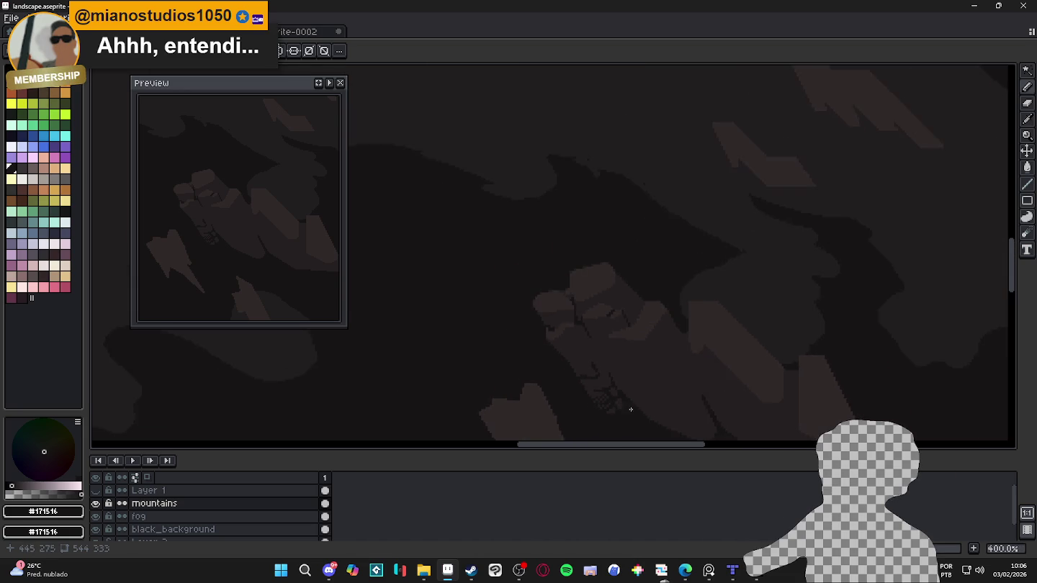
Step: Rearrange the dither pixels at the bottom of the checker pattern
drag(631, 410, 633, 327)
scroll(644, 337, down, 1)
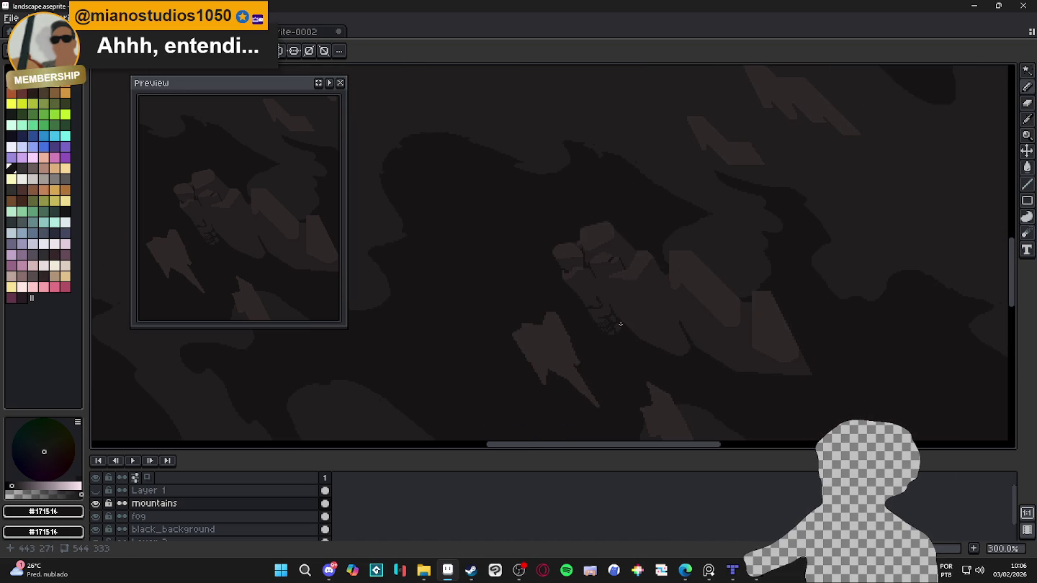
scroll(624, 338, down, 1)
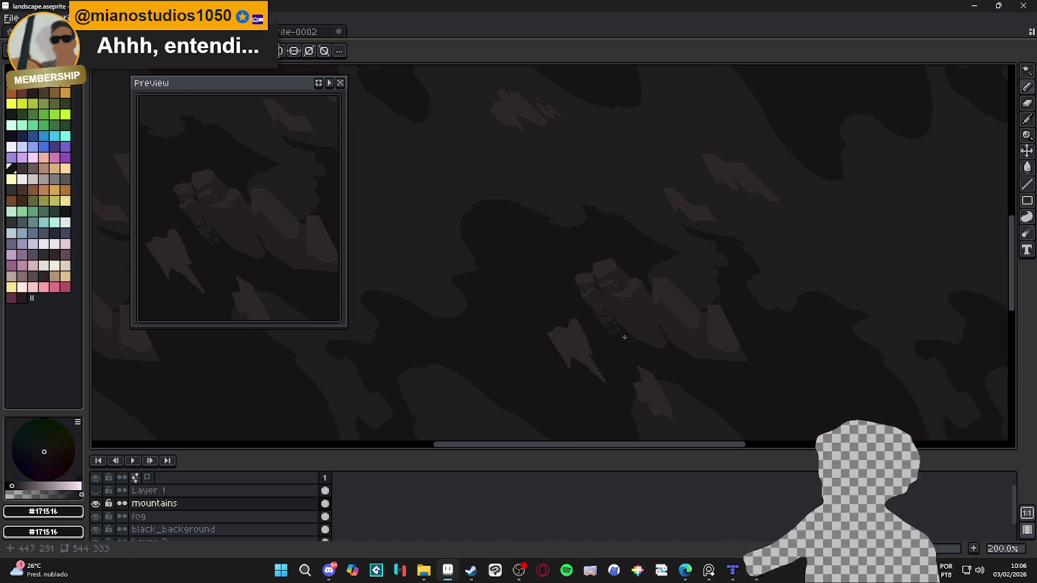
scroll(612, 327, up, 7)
scroll(515, 324, up, 3)
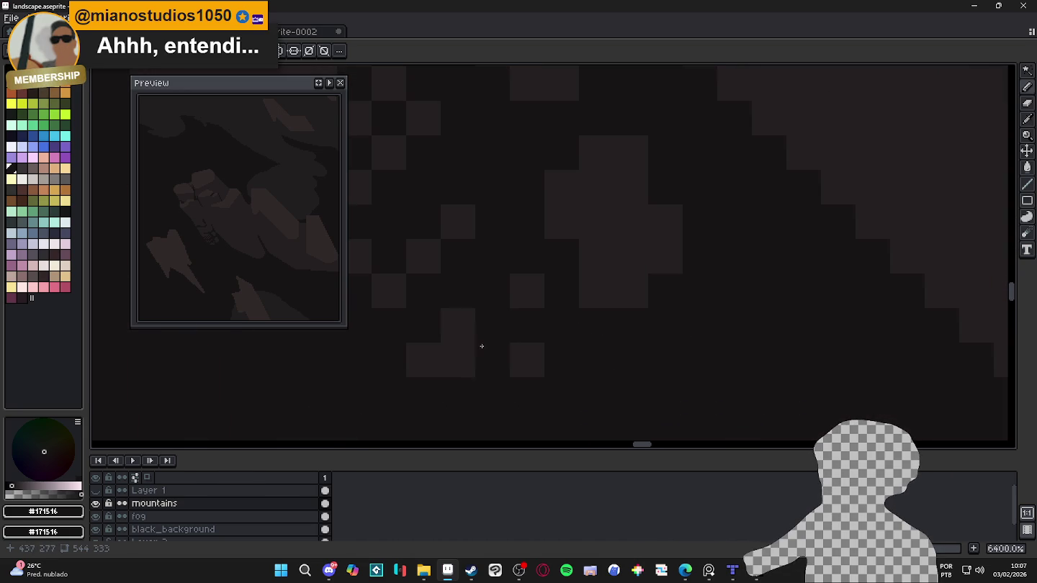
mouse_move(483, 347)
mouse_down()
mouse_move(457, 338)
mouse_move(490, 364)
mouse_move(512, 364)
mouse_up()
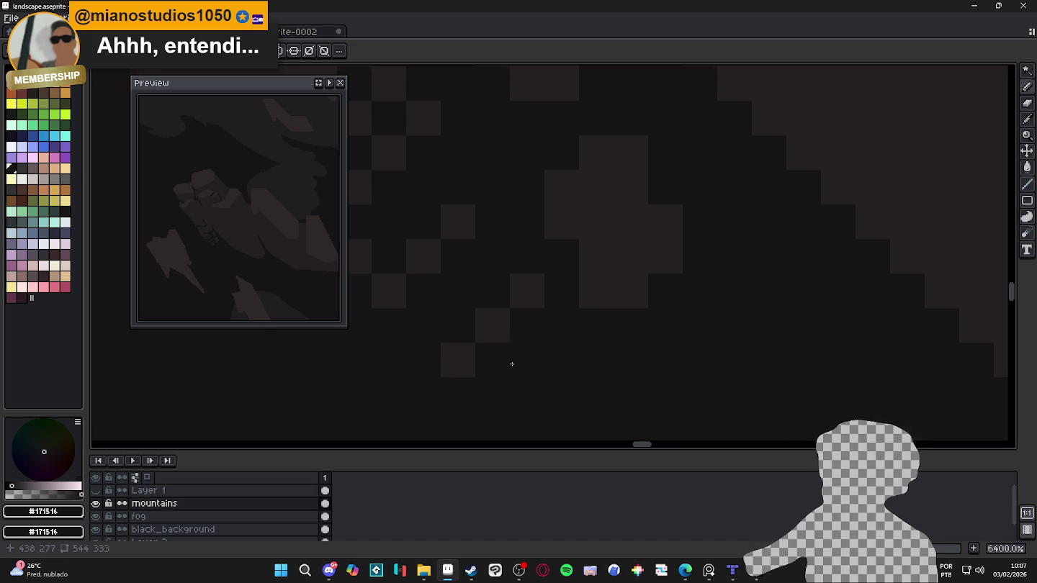
scroll(512, 363, down, 8)
scroll(526, 371, down, 4)
scroll(534, 366, down, 1)
scroll(538, 370, down, 1)
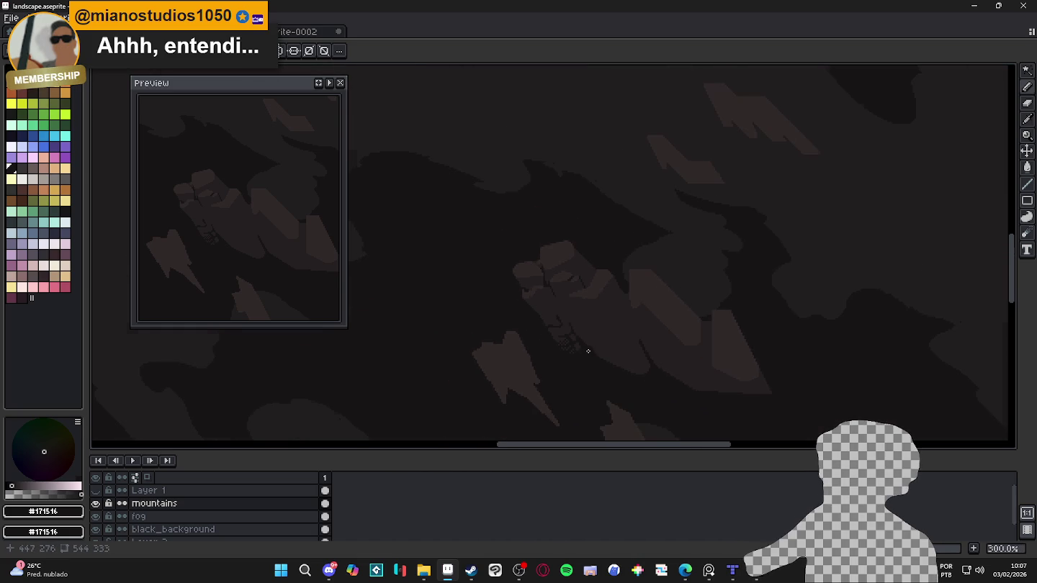
scroll(589, 351, down, 1)
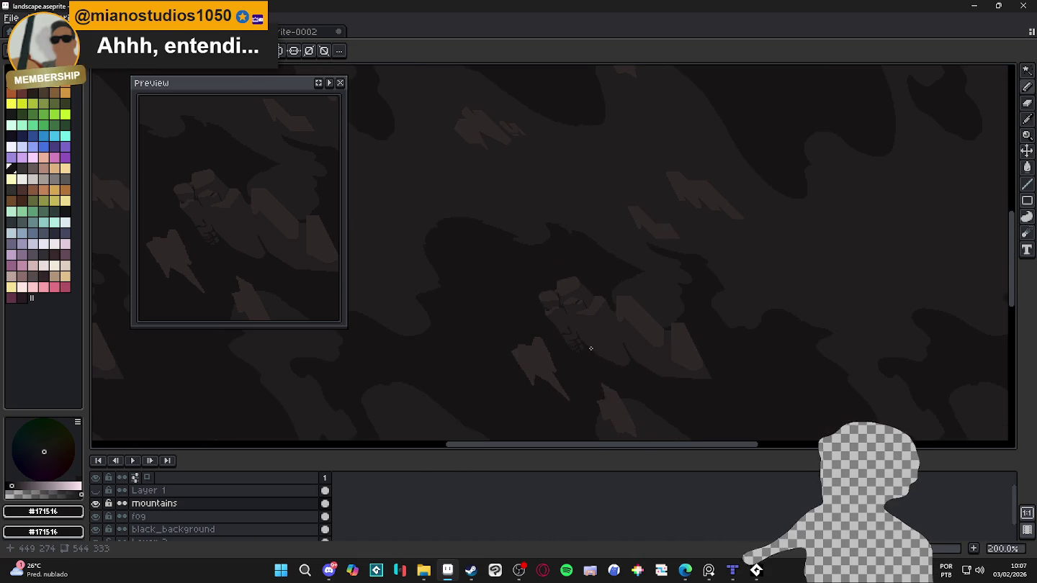
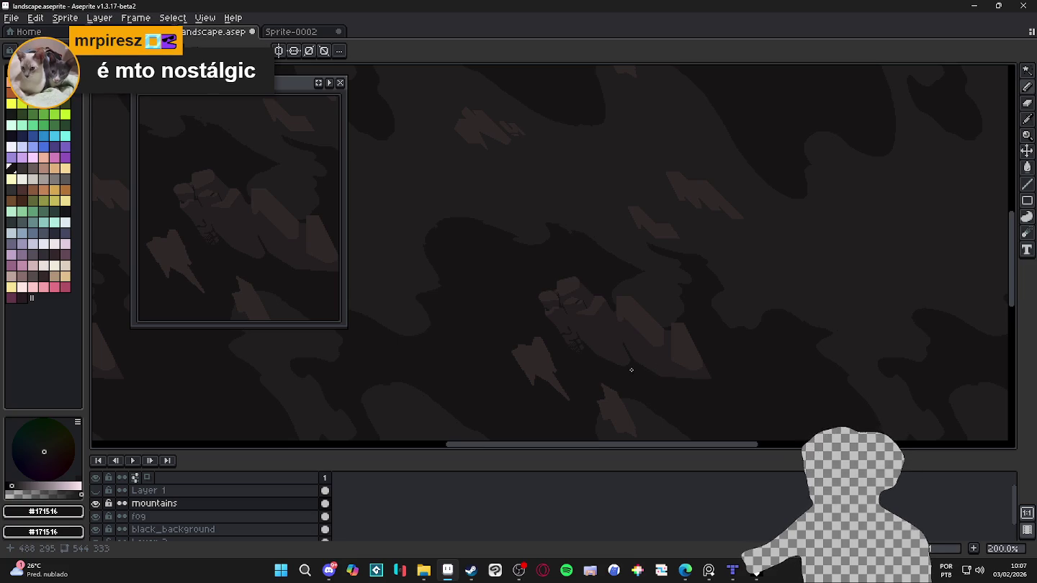
Step: Paint a first row of alternating near-black dither pixels on the mountain's lower slope
scroll(612, 362, up, 3)
scroll(569, 342, up, 5)
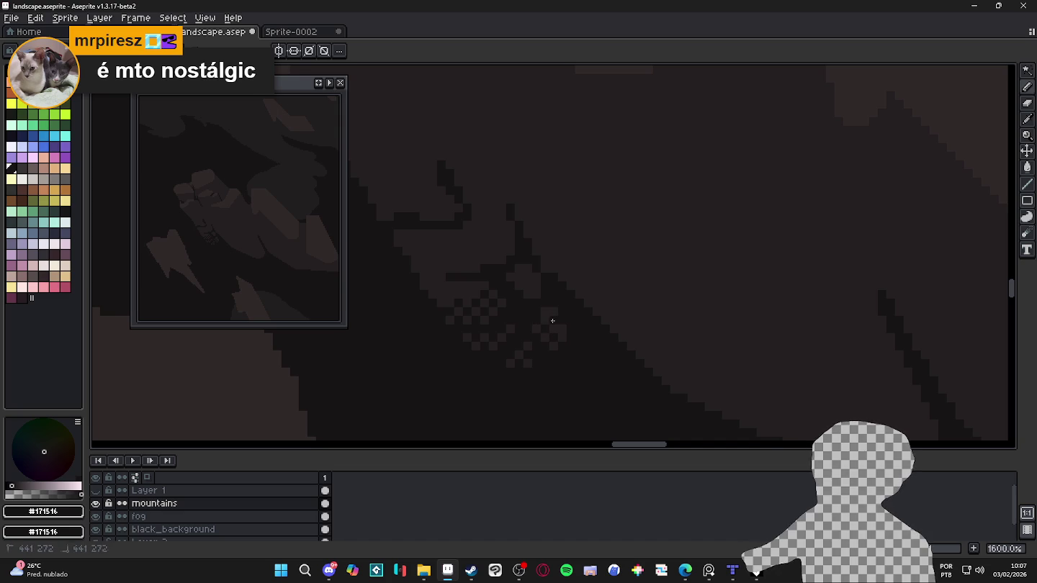
scroll(562, 330, down, 3)
scroll(587, 370, down, 1)
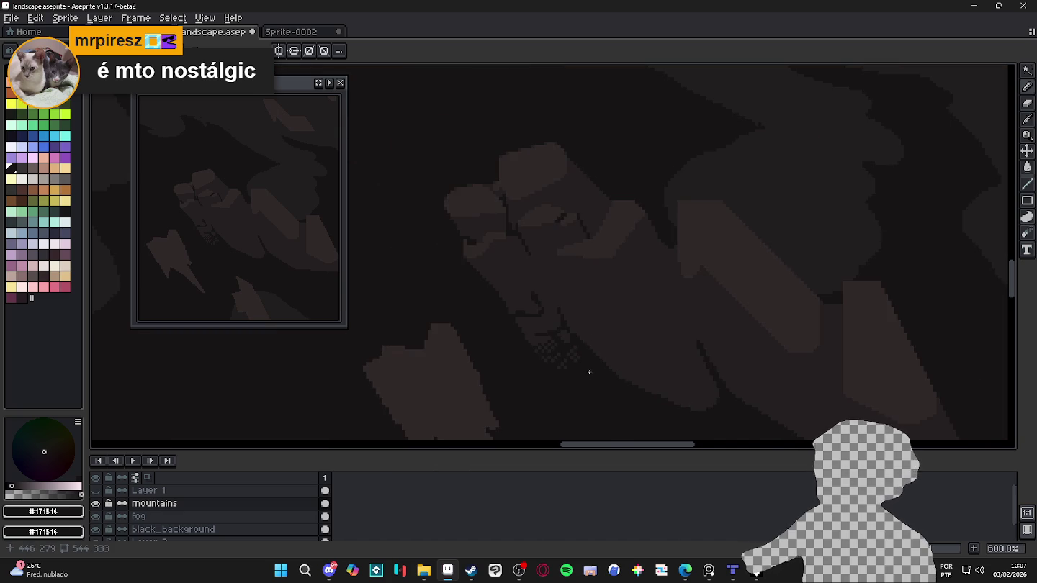
scroll(588, 370, up, 3)
scroll(532, 306, up, 2)
click(547, 316)
click(545, 283)
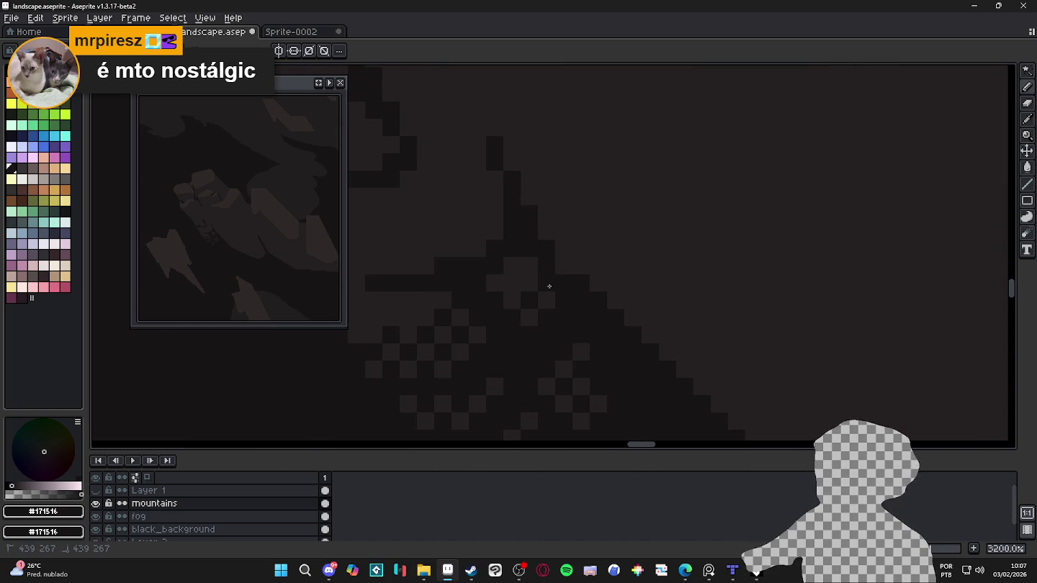
click(511, 282)
click(531, 267)
Step: Extend the checker dither with another row of alternating dark pixels across the slope
scroll(576, 320, down, 4)
scroll(580, 328, down, 2)
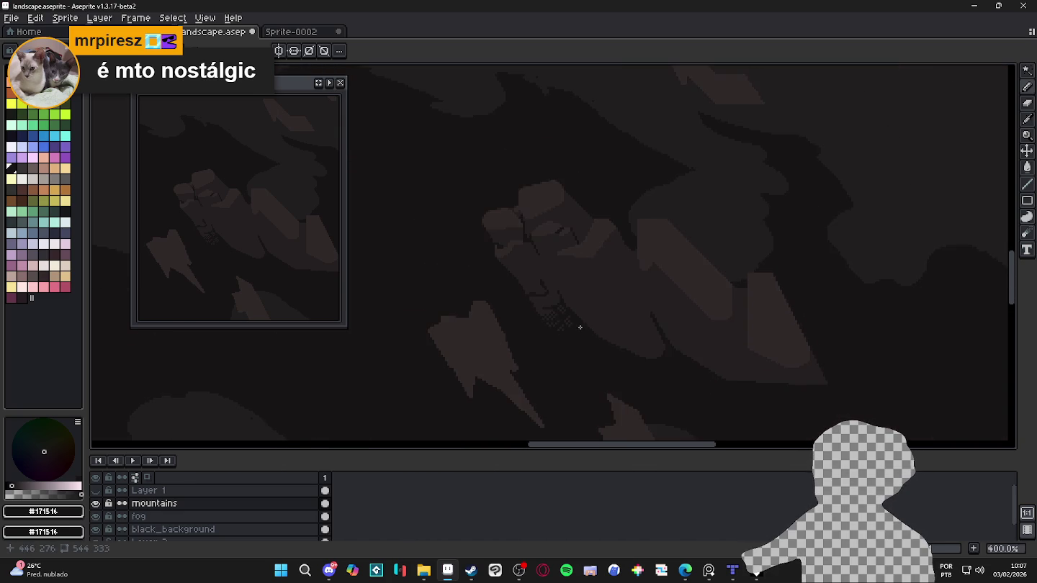
scroll(559, 310, up, 5)
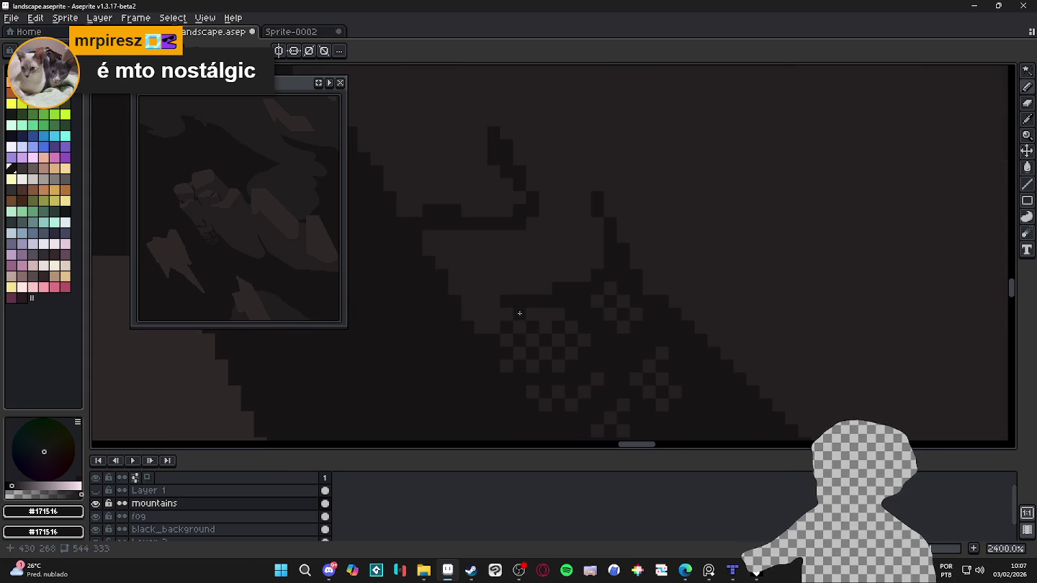
click(549, 316)
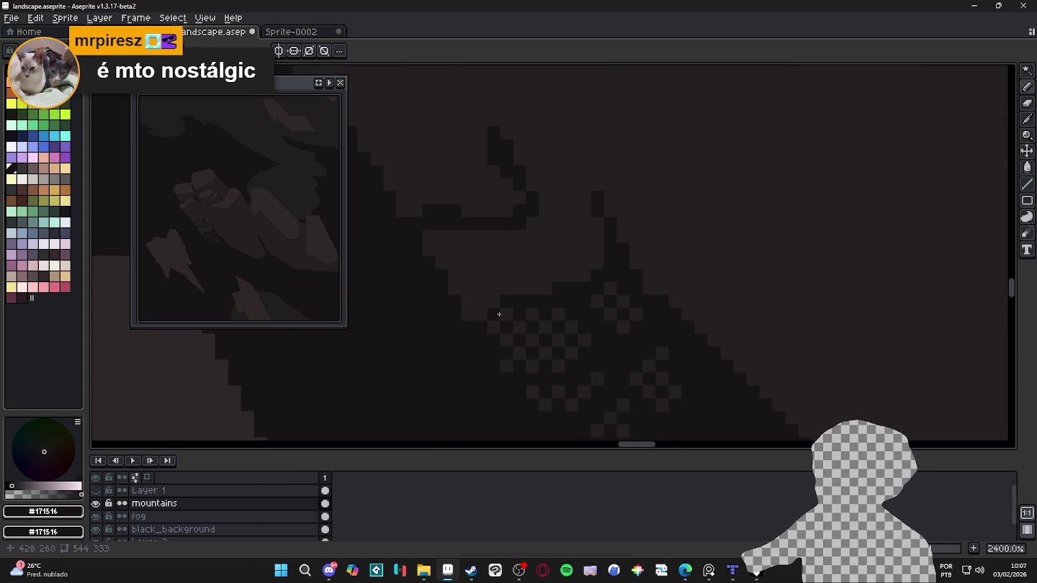
scroll(543, 332, down, 3)
scroll(504, 318, up, 4)
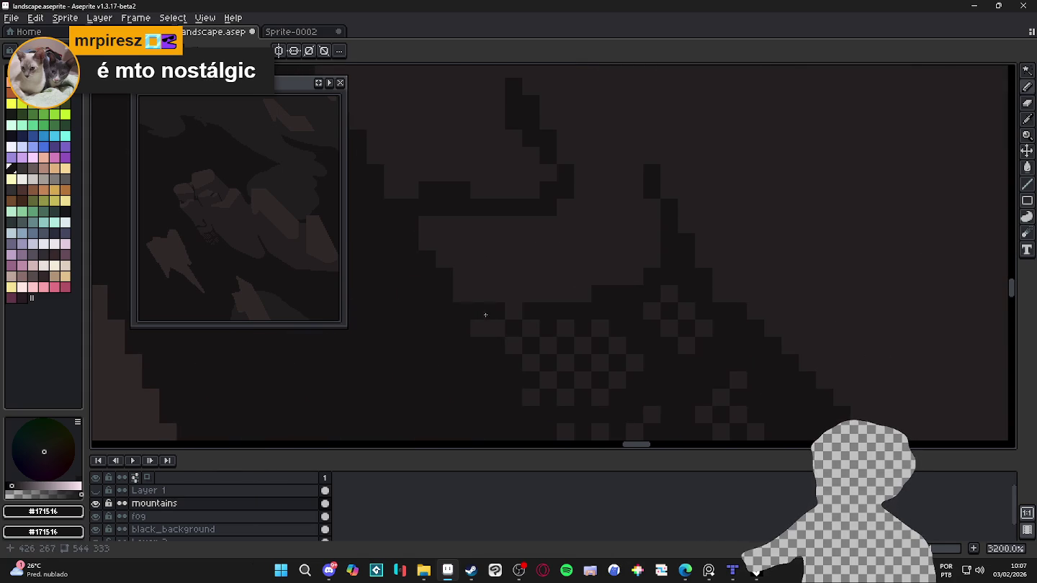
click(514, 293)
click(479, 293)
click(547, 293)
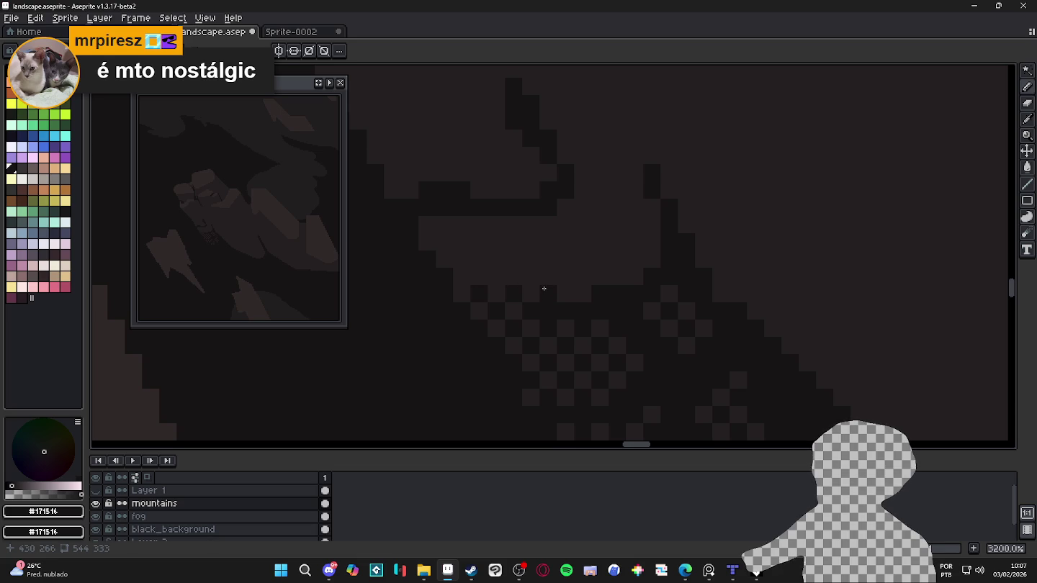
click(565, 293)
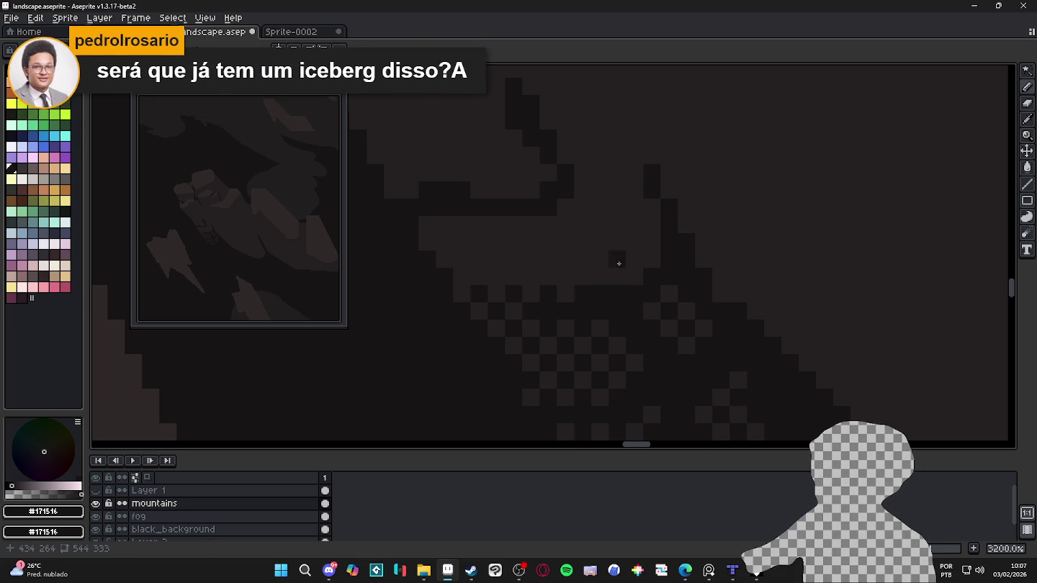
Step: Pencil dark crack pixels running down the mountain above the dithered patch
scroll(652, 329, down, 4)
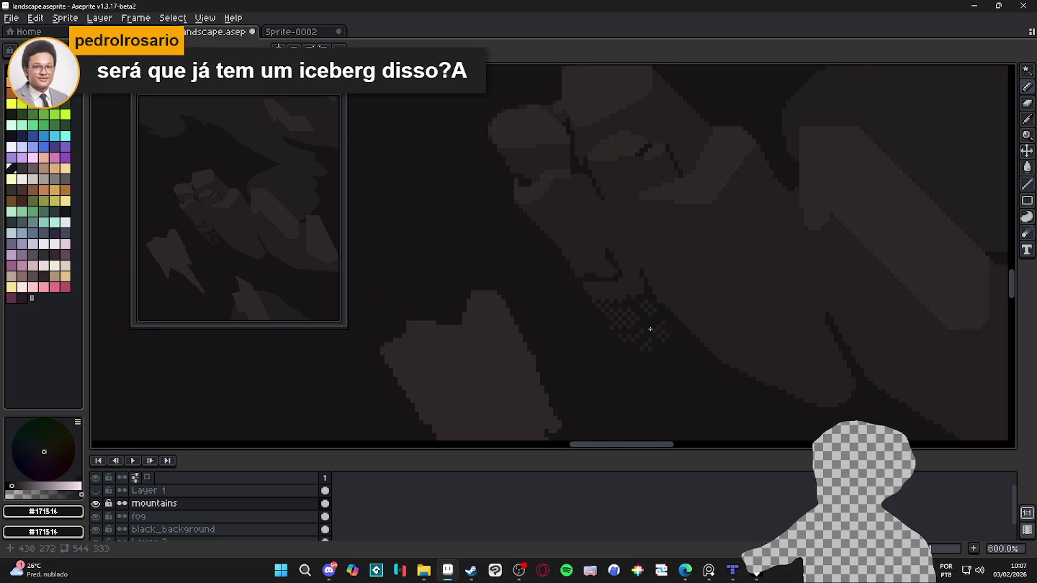
scroll(650, 329, down, 3)
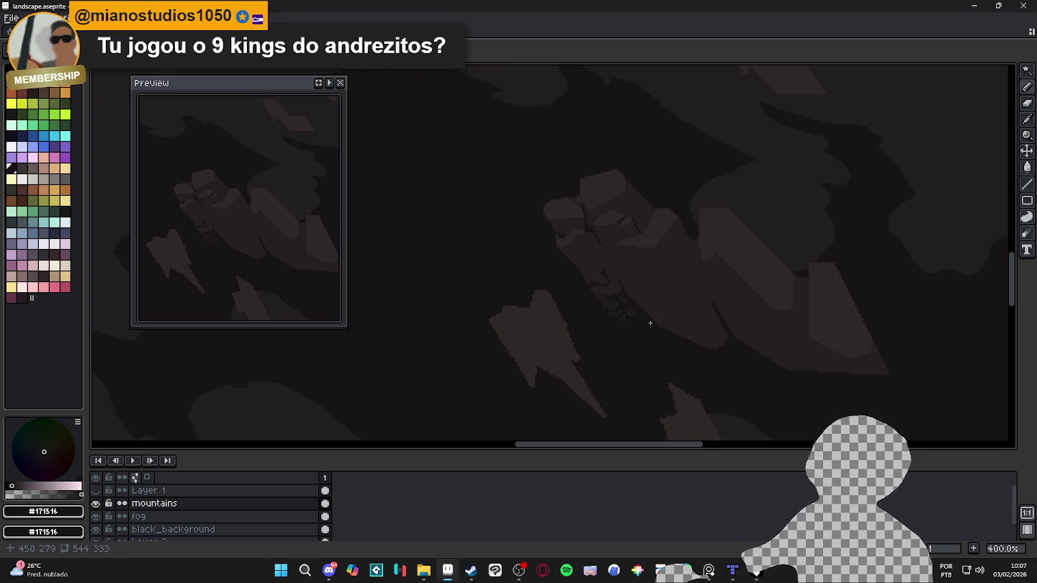
scroll(626, 306, up, 4)
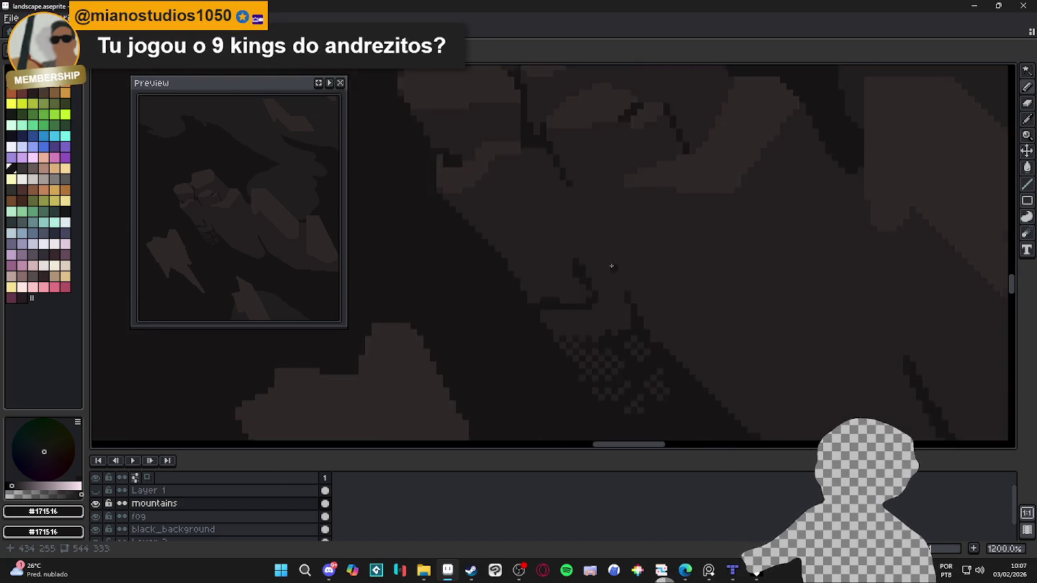
scroll(587, 312, up, 3)
drag(591, 360, 579, 387)
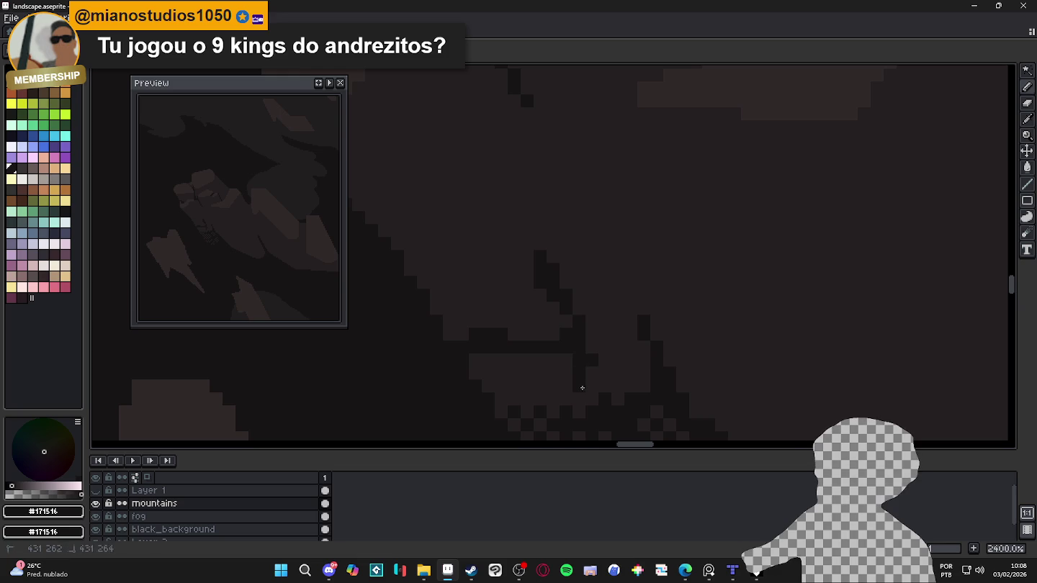
click(566, 359)
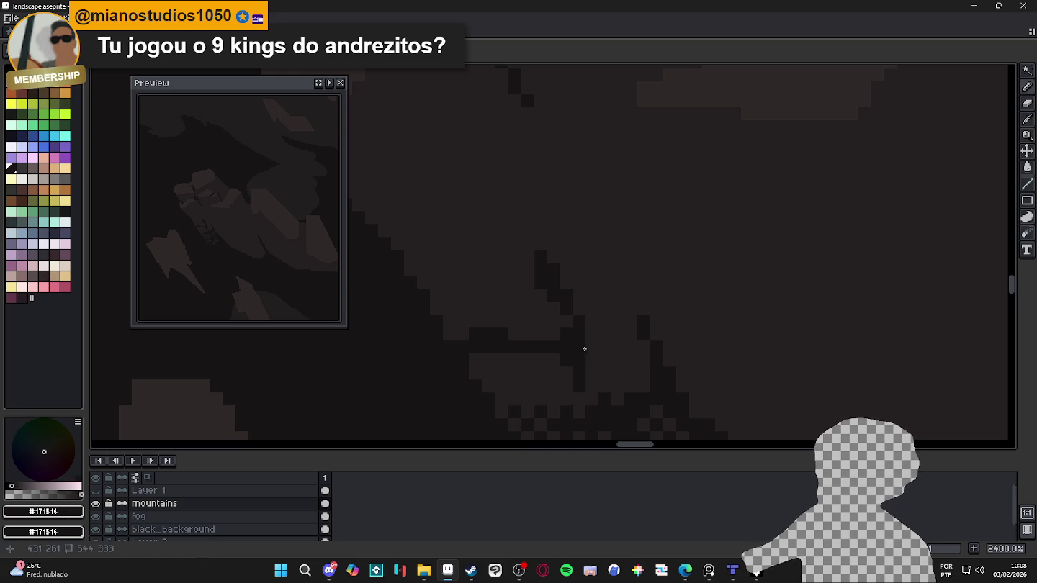
mouse_move(591, 348)
mouse_down()
mouse_move(588, 363)
mouse_move(587, 337)
mouse_move(559, 301)
mouse_up()
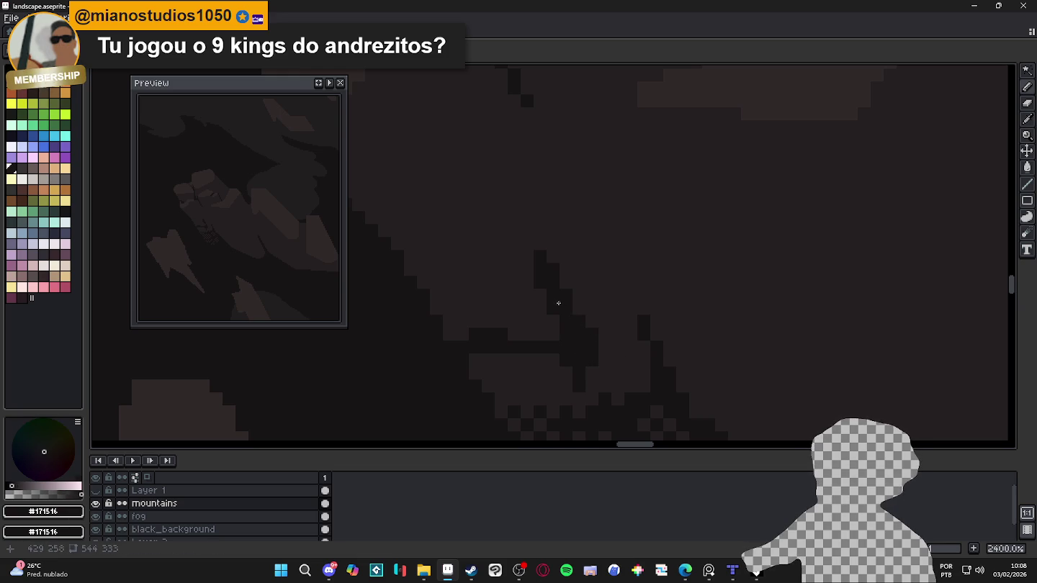
Step: Sample near-black #171516 from the canvas and darken two pixels to lengthen the crack
scroll(561, 302, down, 1)
scroll(548, 282, down, 1)
scroll(546, 278, down, 1)
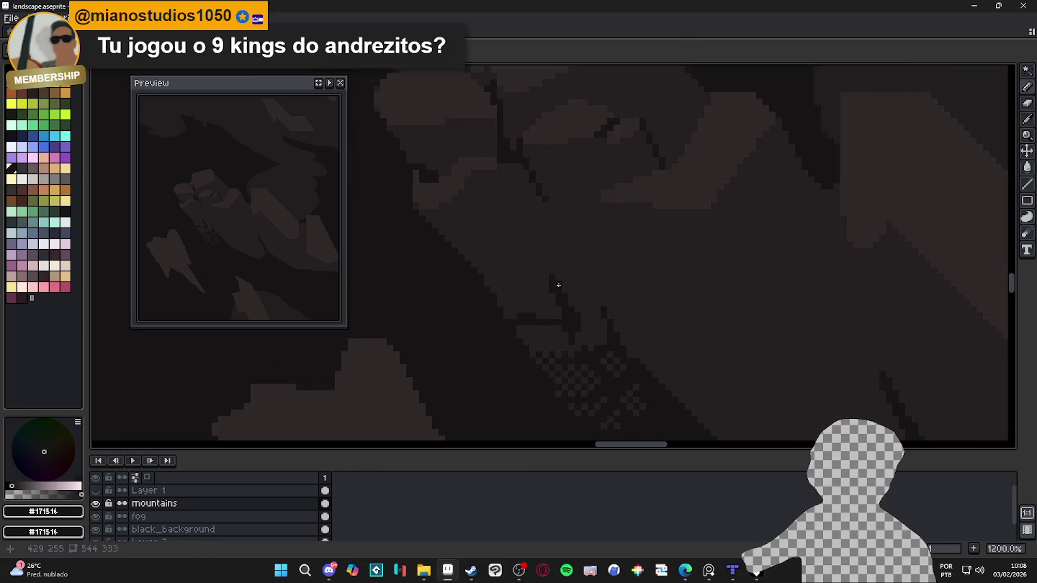
scroll(555, 287, down, 1)
scroll(558, 289, up, 2)
scroll(563, 313, up, 2)
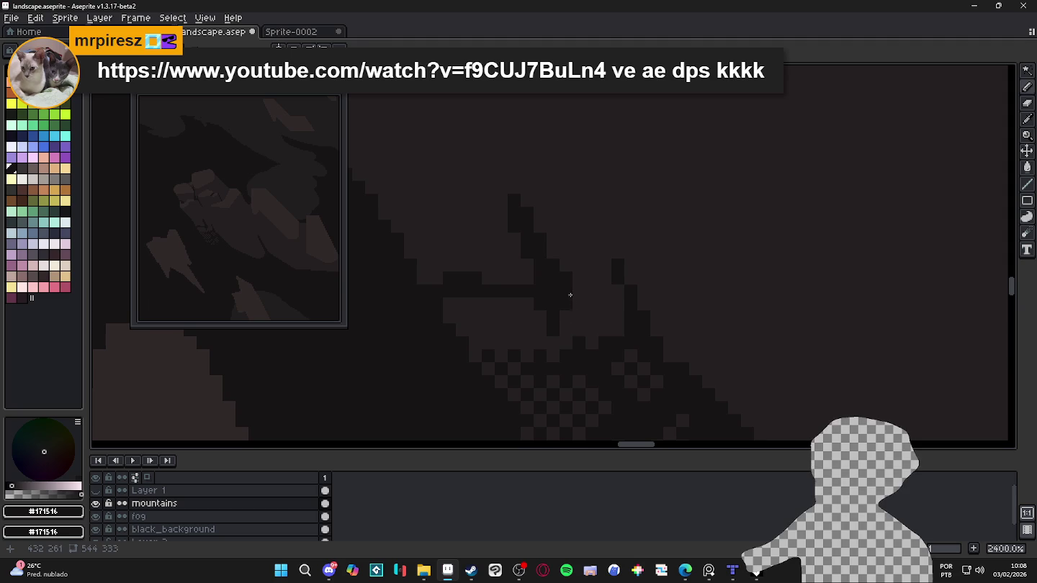
alt+click(575, 268)
alt+click(570, 296)
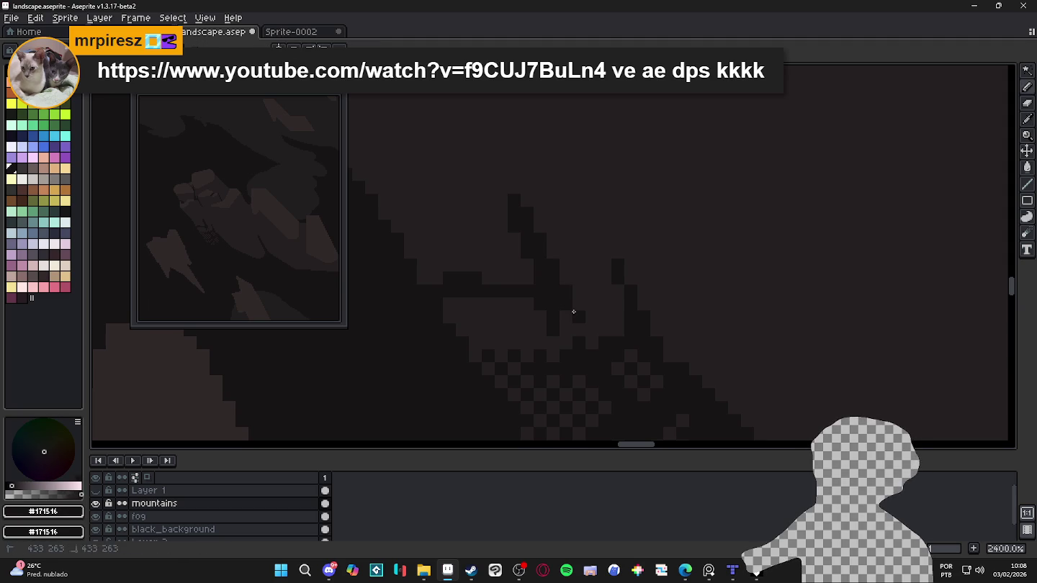
click(562, 317)
click(562, 327)
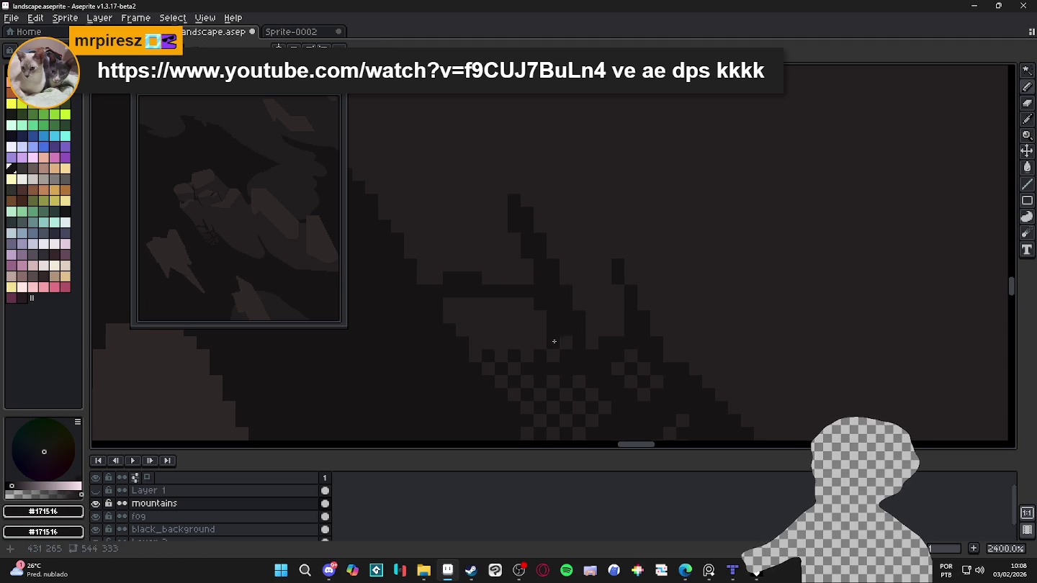
scroll(564, 346, down, 1)
scroll(565, 342, down, 1)
scroll(565, 329, down, 1)
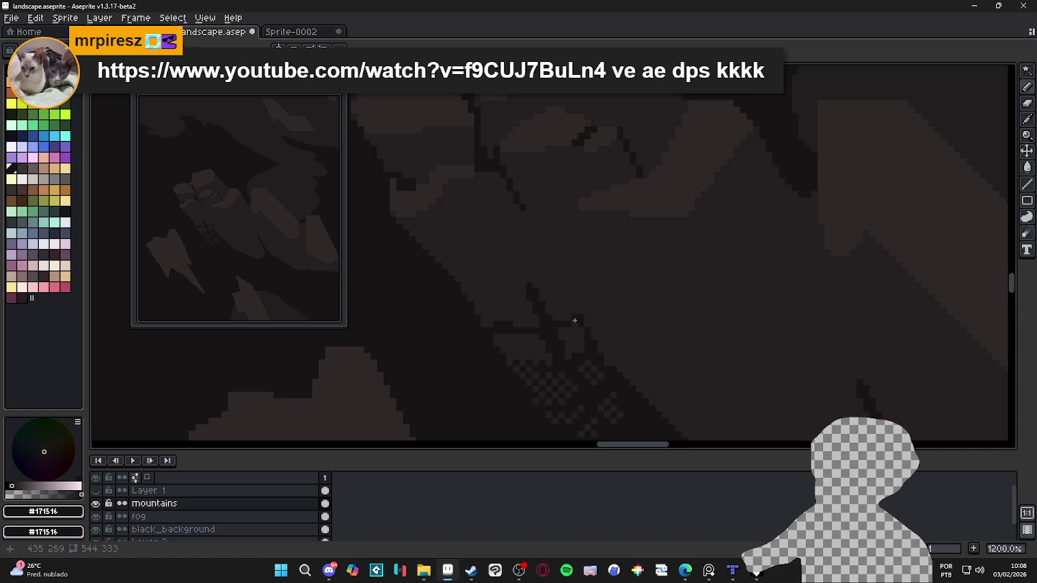
scroll(591, 335, down, 4)
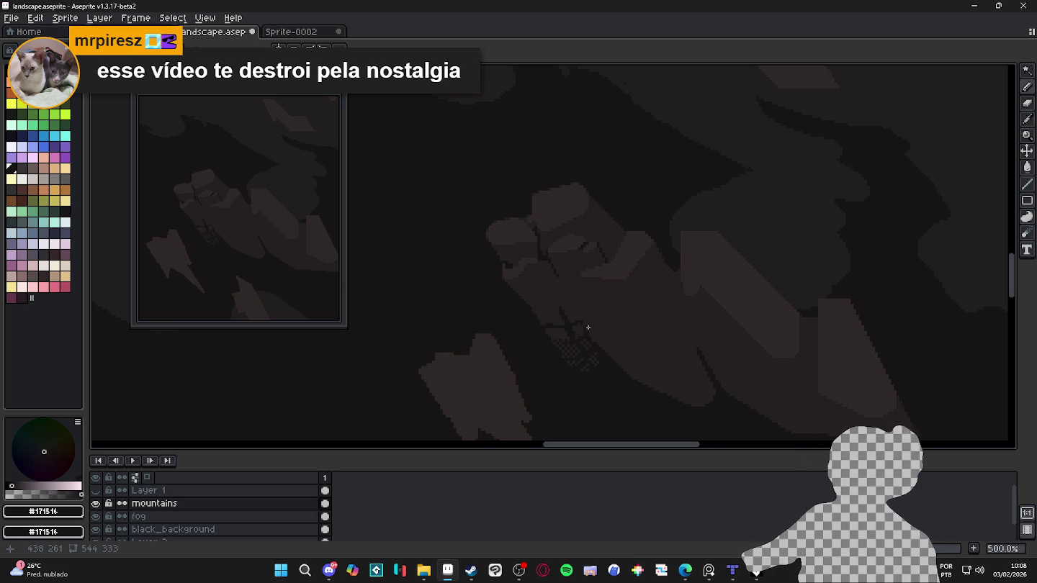
Step: Extend the checker dither with three more darker pixels
scroll(583, 330, up, 1)
scroll(570, 335, up, 1)
scroll(569, 335, up, 3)
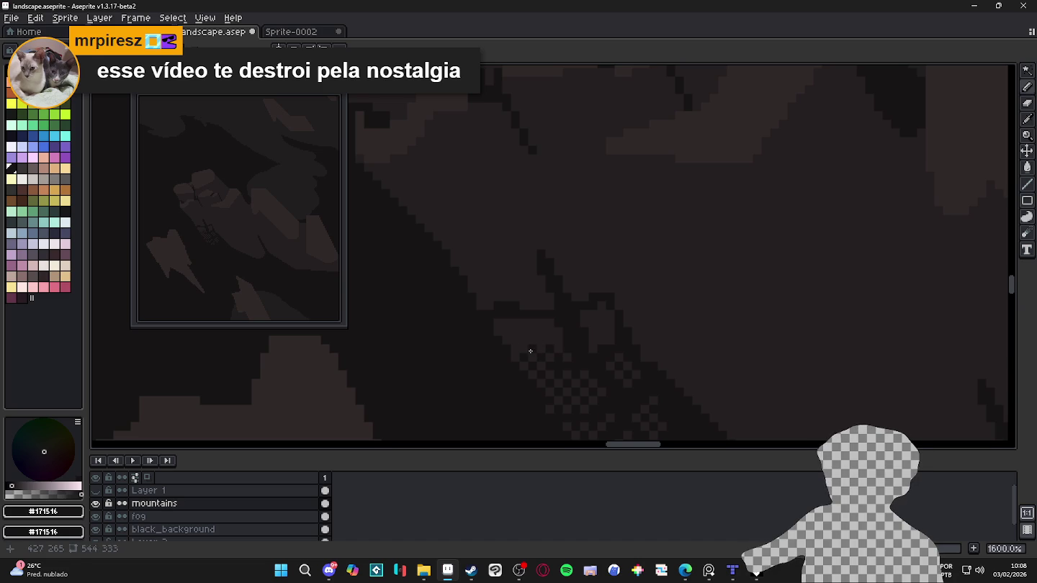
scroll(550, 368, down, 4)
drag(625, 398, 597, 365)
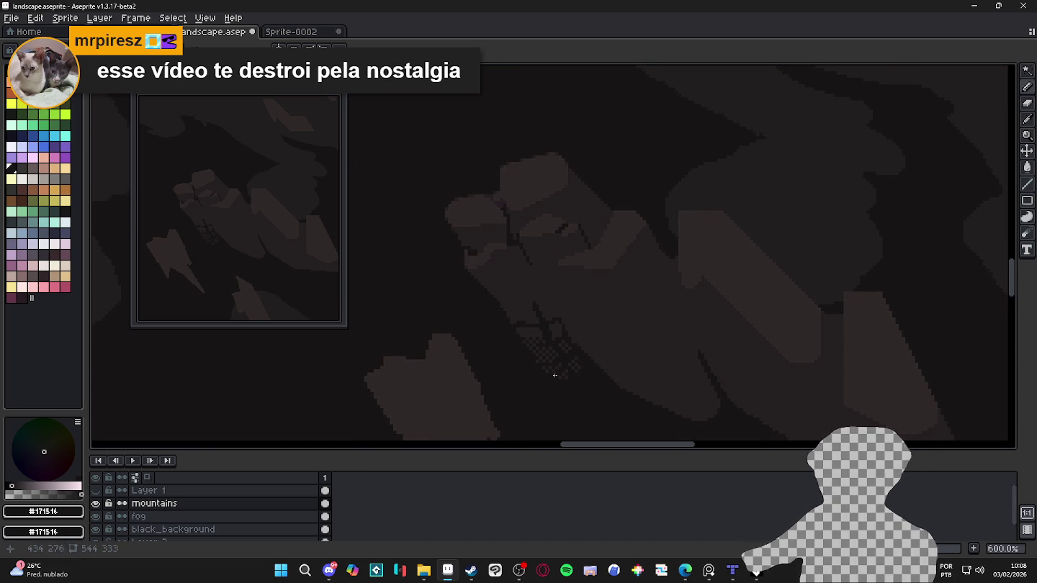
scroll(533, 302, up, 4)
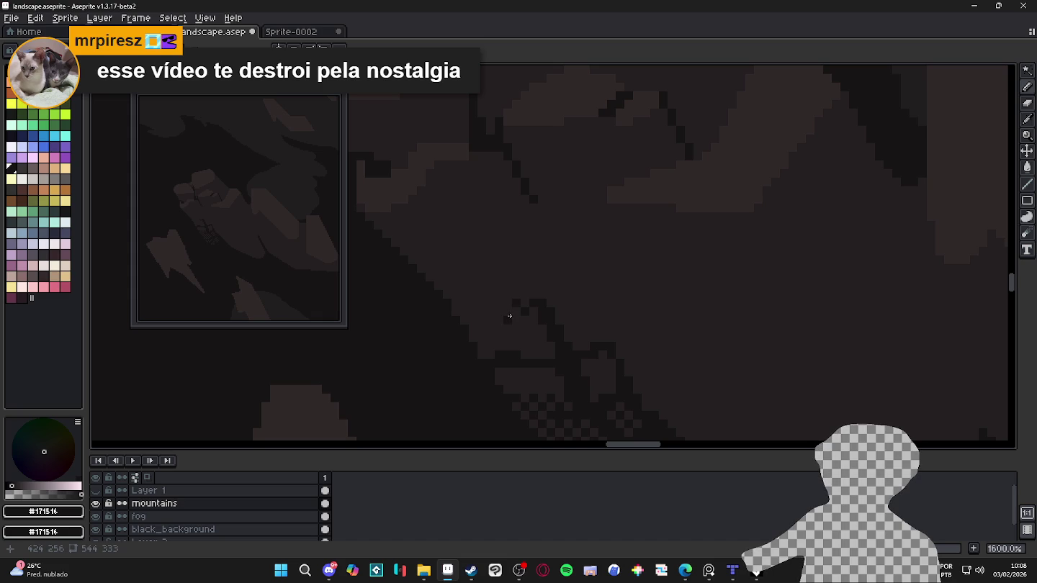
scroll(501, 299, down, 4)
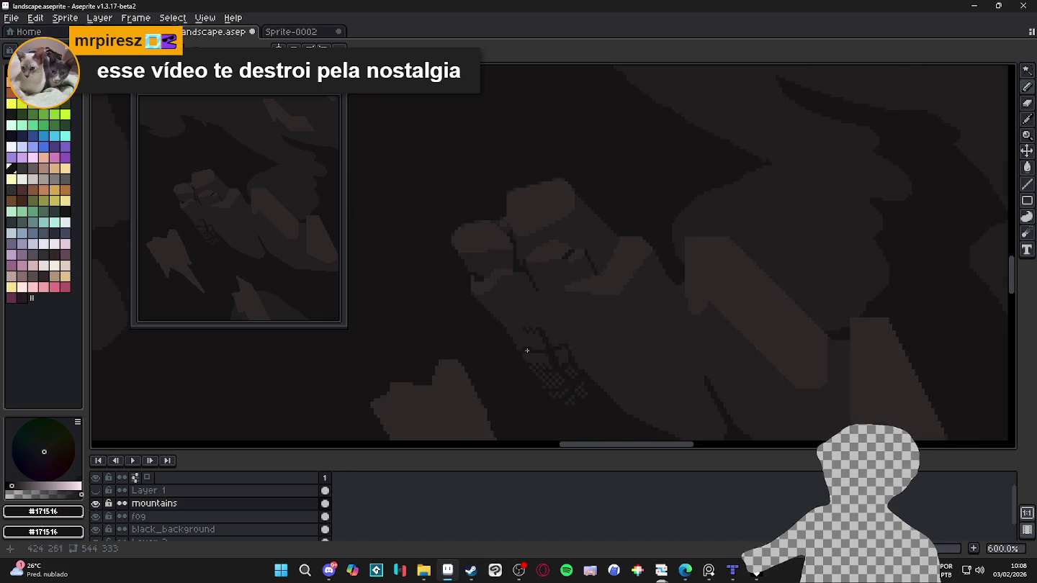
scroll(527, 350, up, 5)
click(569, 324)
click(500, 325)
click(478, 307)
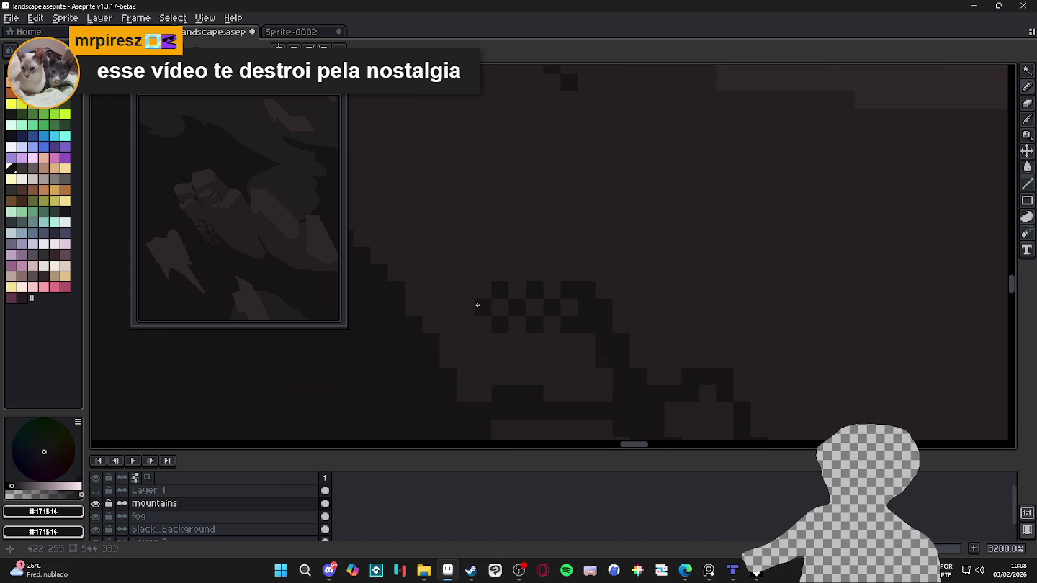
Step: Add dark pixels stepping diagonally down to the right of the checker pattern
scroll(546, 372, down, 5)
scroll(575, 371, up, 6)
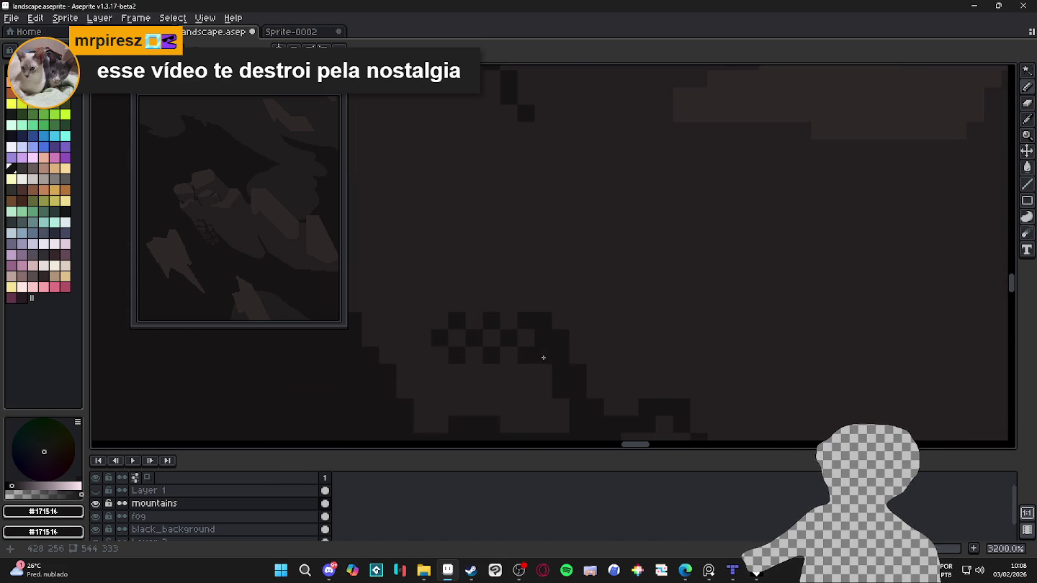
click(540, 375)
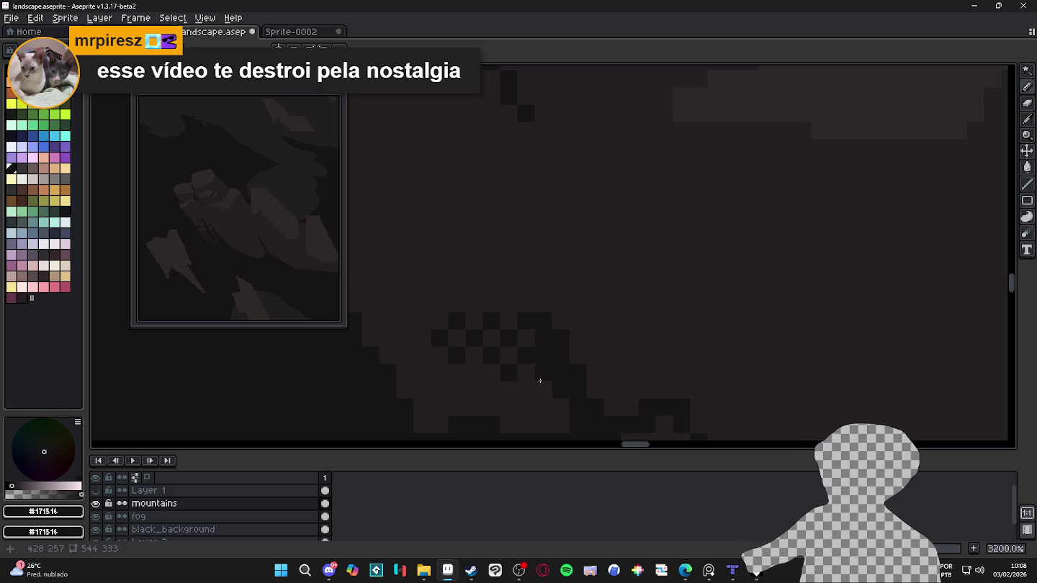
click(528, 392)
click(540, 405)
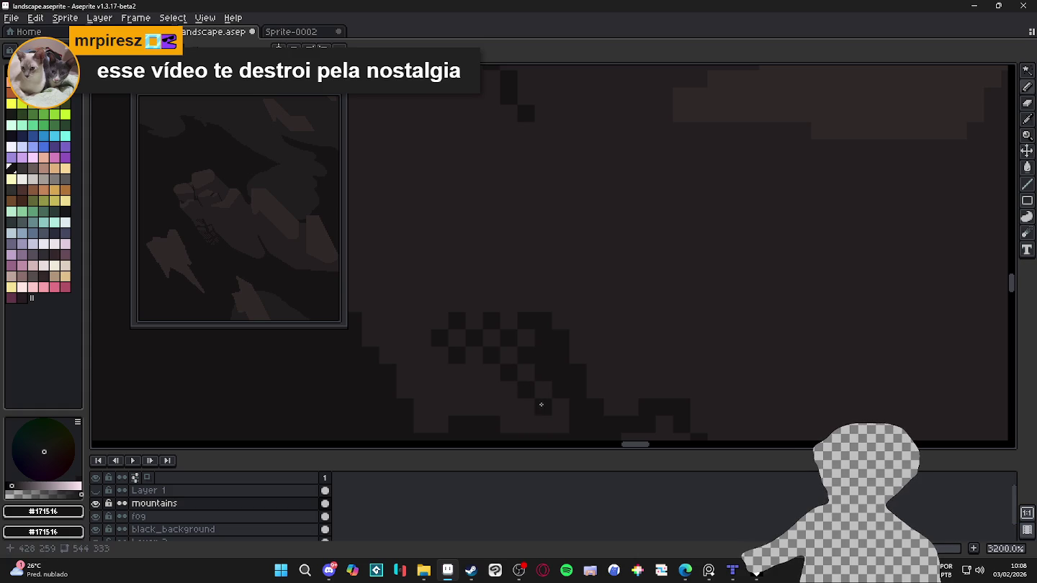
Step: Zoom out toward 400% and pan to review the whole mountain slope
scroll(530, 419, down, 1)
drag(530, 419, 641, 347)
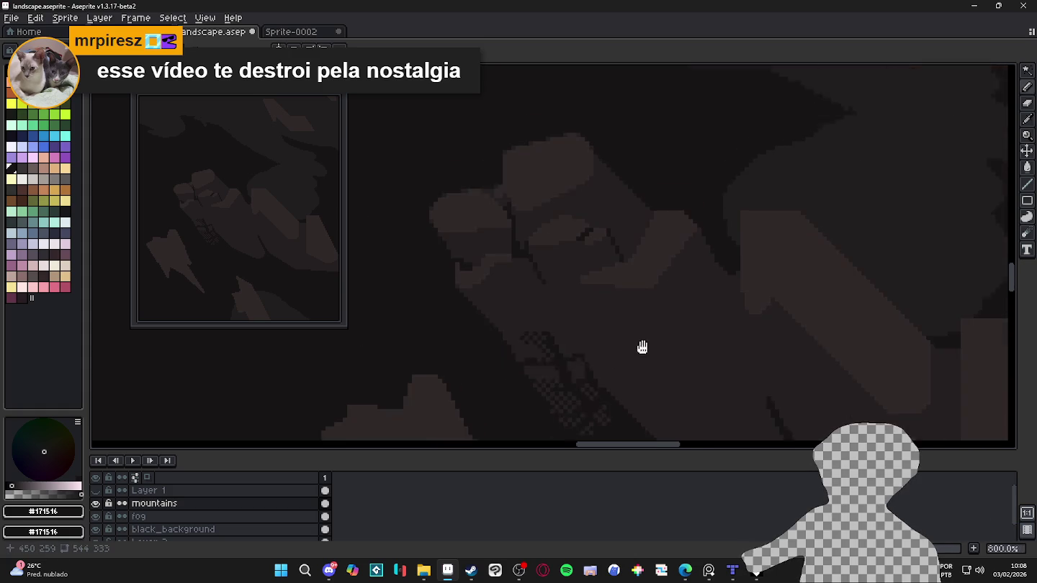
scroll(497, 290, down, 1)
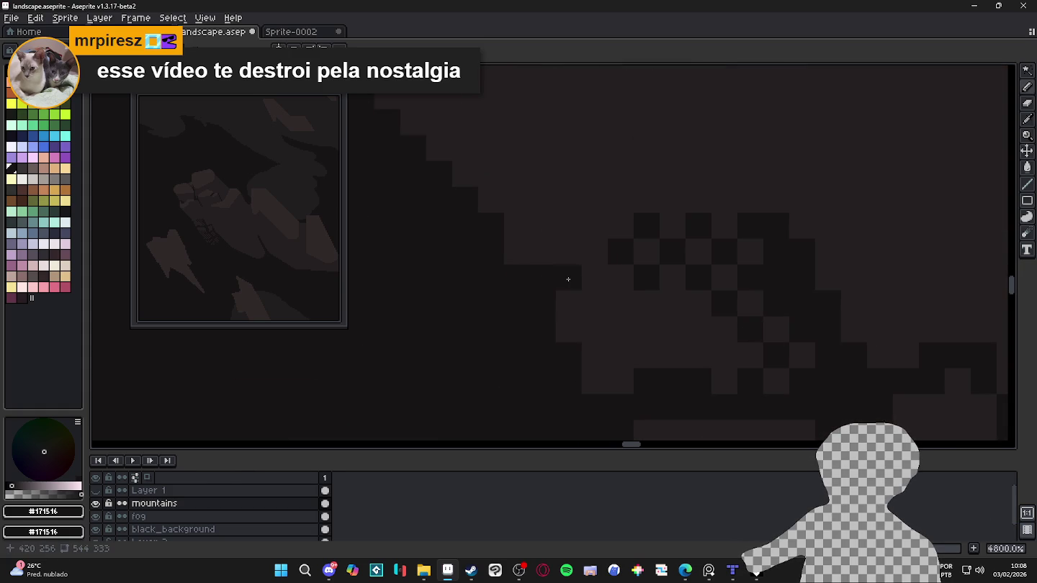
scroll(567, 280, down, 3)
scroll(625, 326, down, 4)
drag(676, 349, 603, 290)
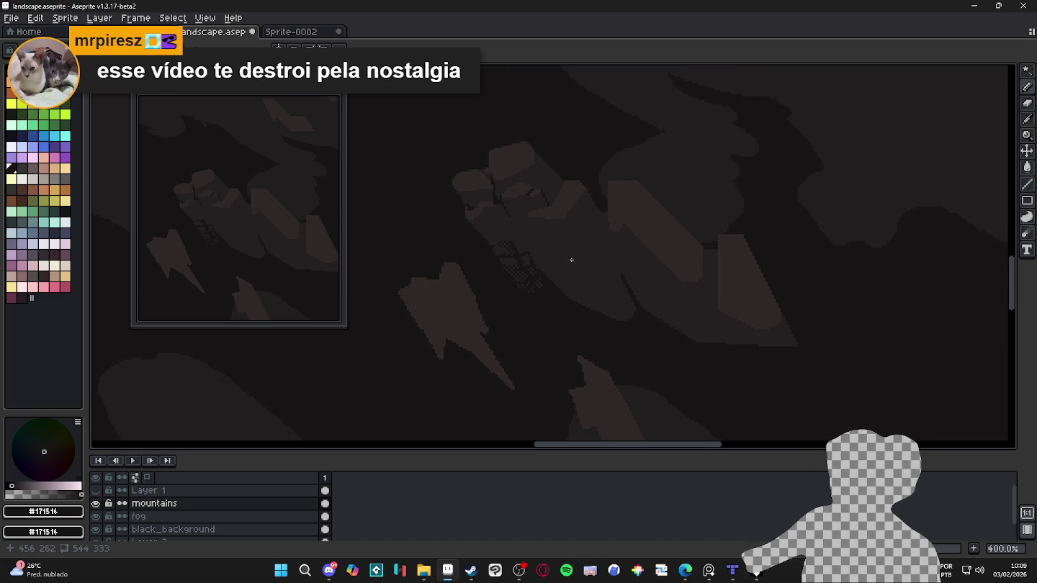
Step: At 1200% zoom, draw a thin vertical #171516 crack down the slope and touch up one pixel
scroll(513, 229, down, 1)
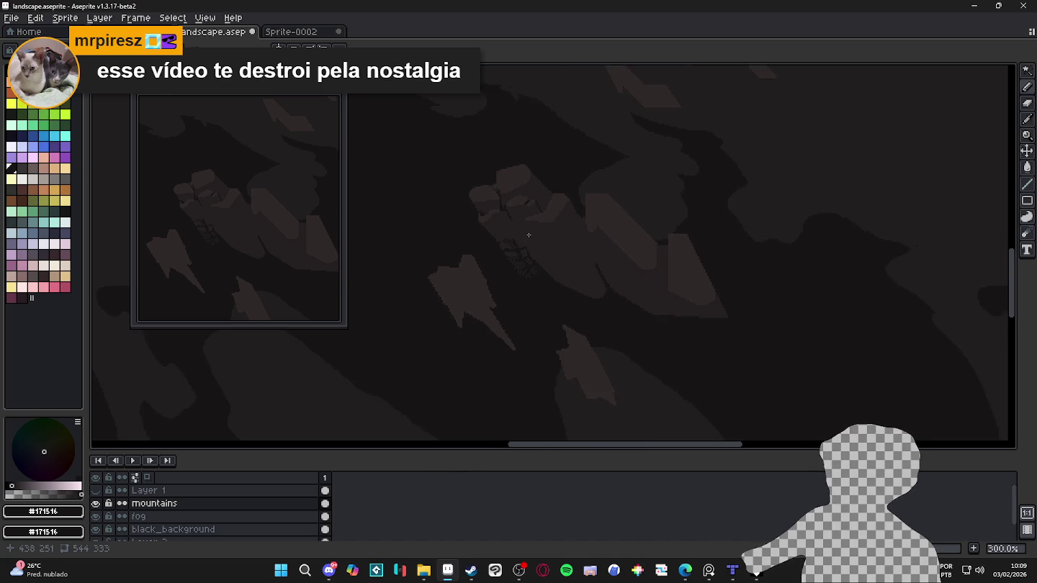
drag(529, 231, 555, 254)
drag(599, 278, 627, 286)
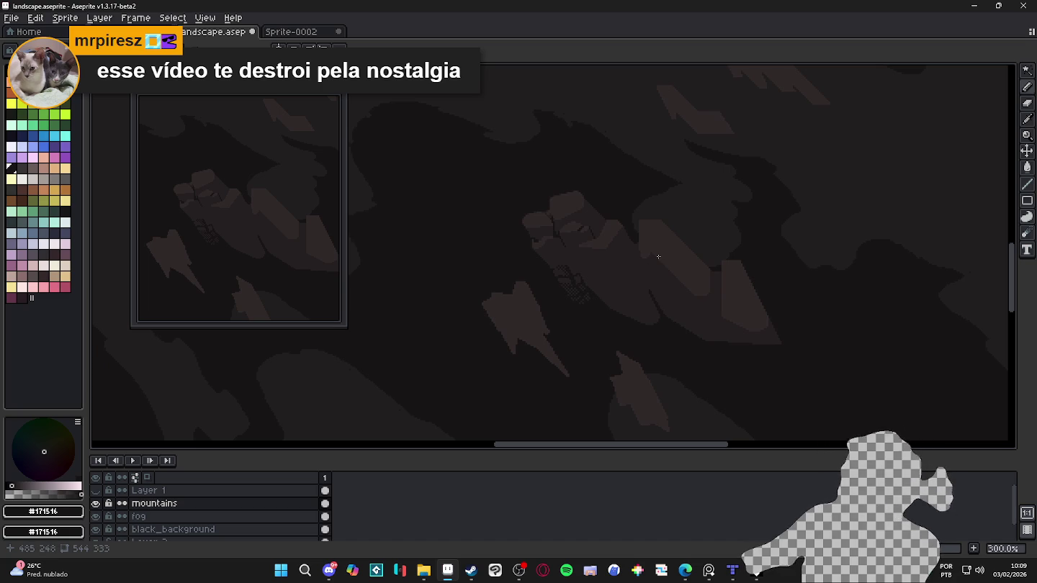
scroll(639, 261, down, 1)
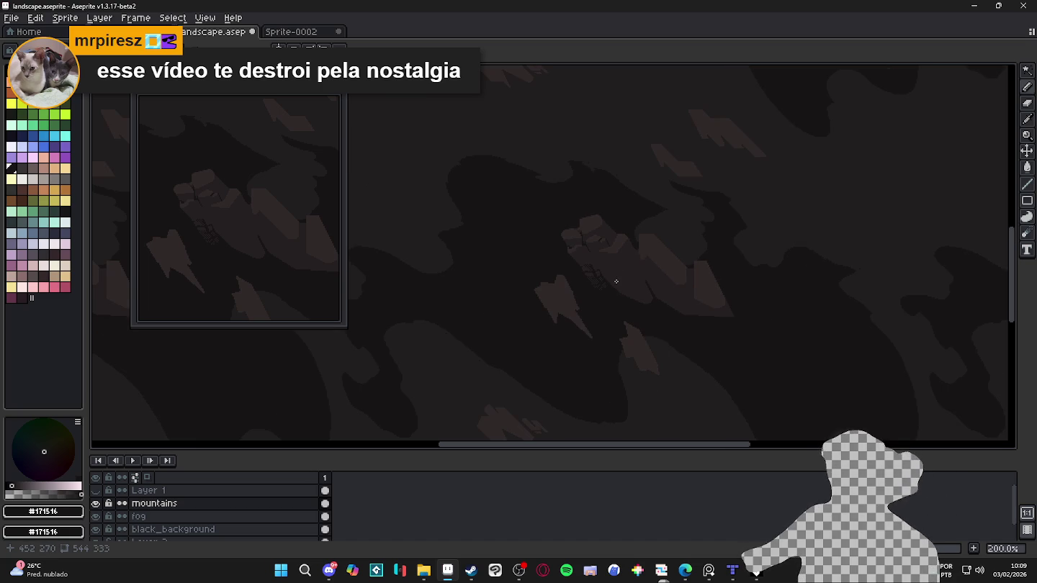
scroll(626, 281, up, 1)
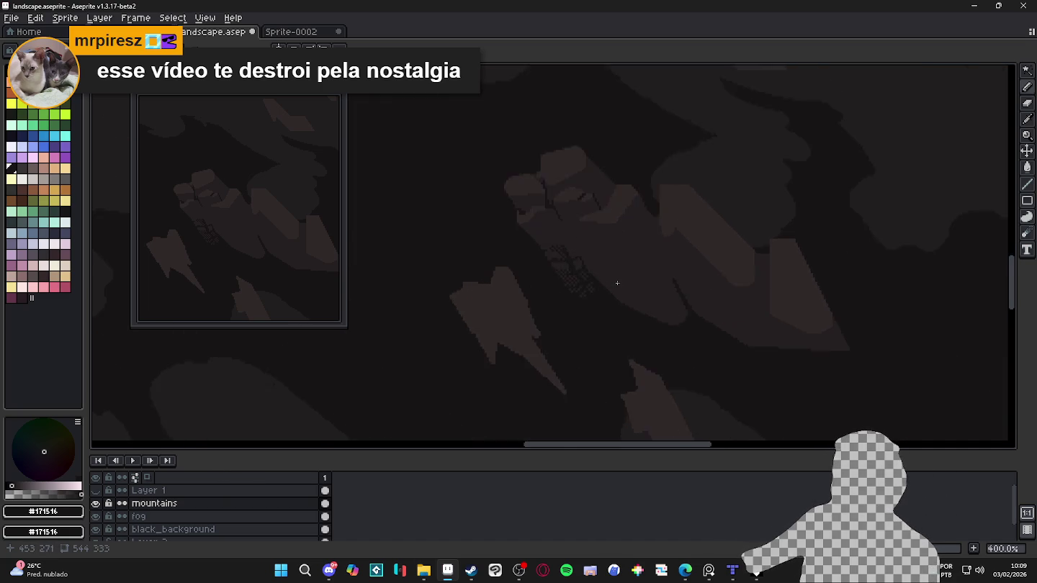
scroll(621, 288, up, 2)
scroll(618, 297, up, 2)
scroll(618, 298, up, 1)
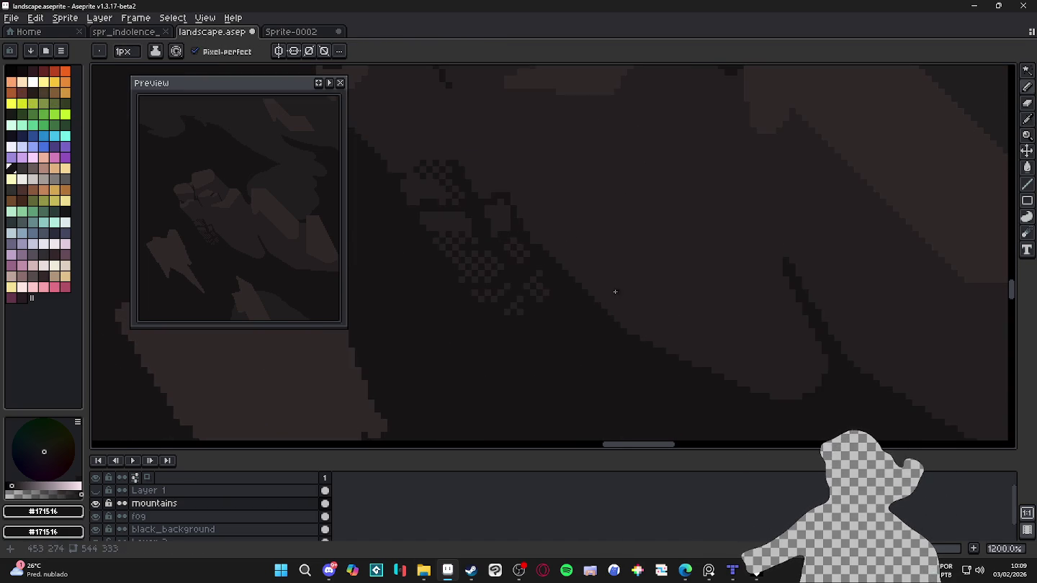
drag(619, 269, 637, 321)
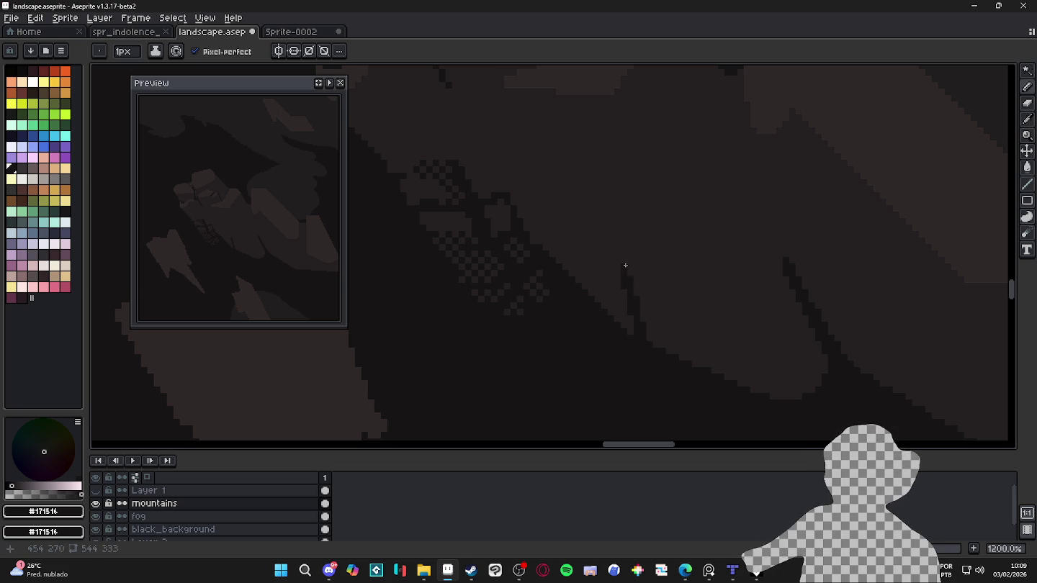
click(629, 333)
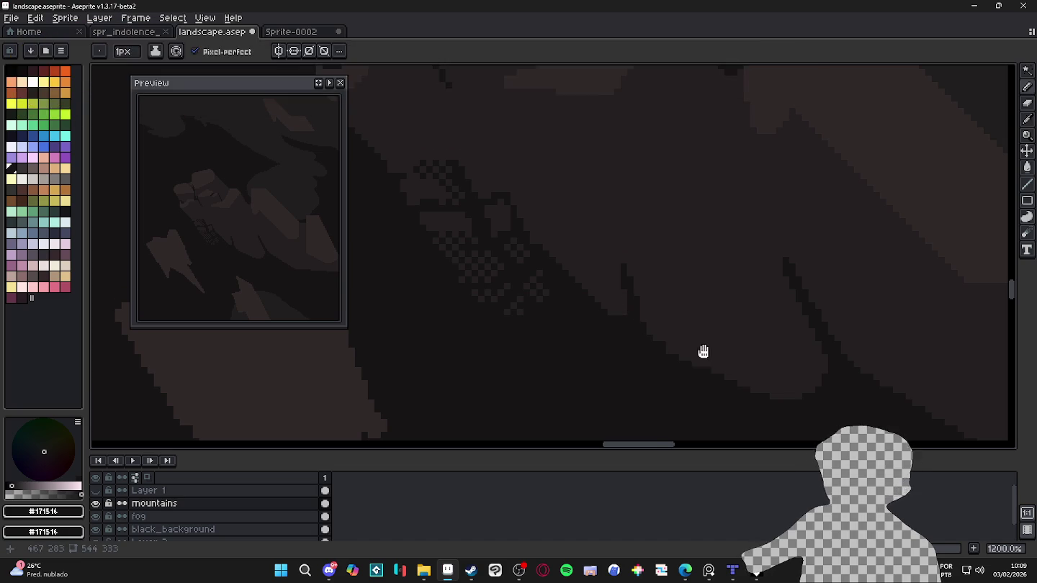
Step: Save landscape.aseprite and draw a diagonal dark crack down the slope
drag(700, 351, 688, 347)
key(ctrl+s)
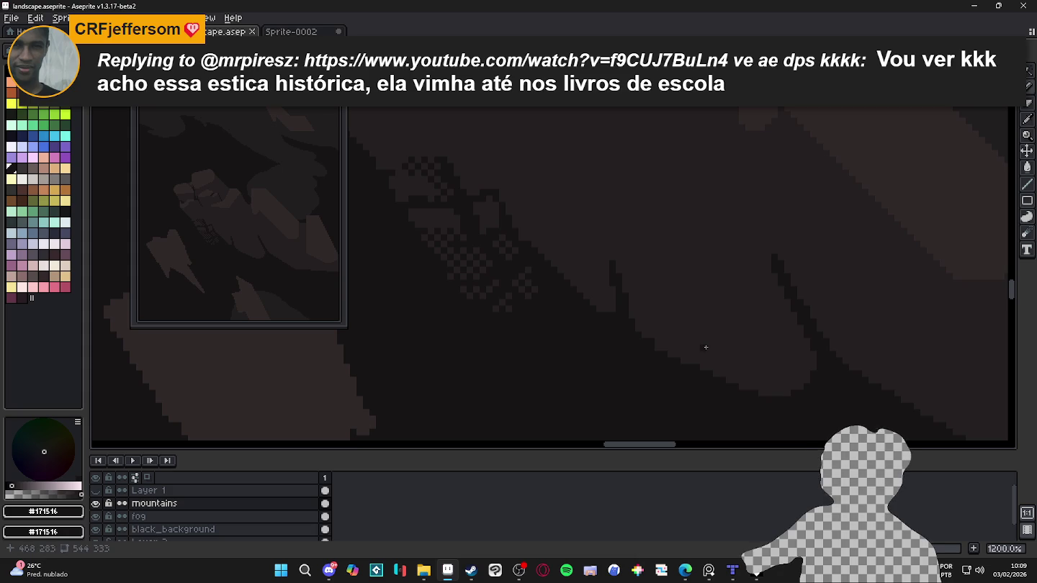
drag(726, 322, 735, 385)
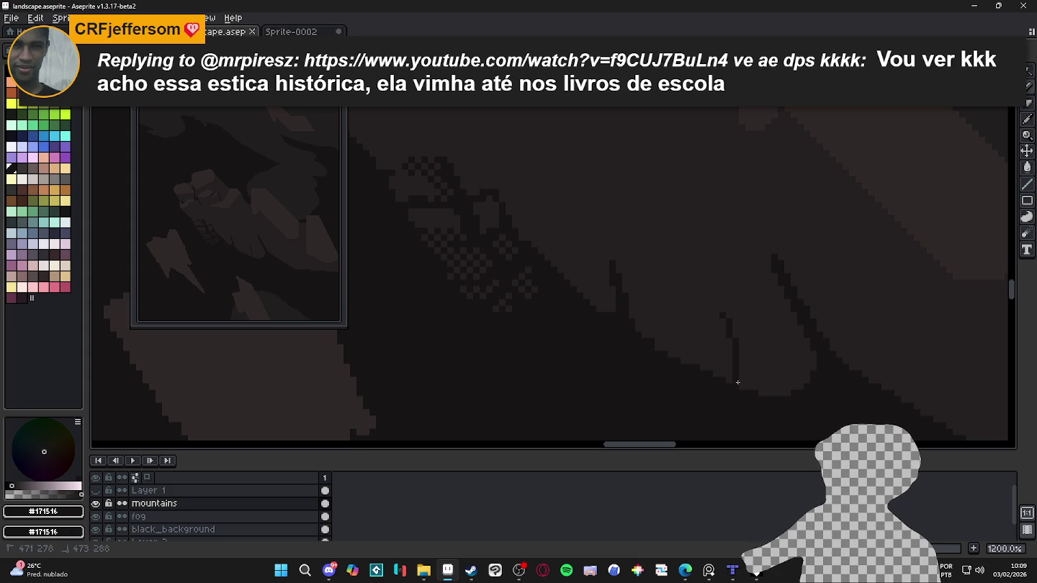
drag(722, 314, 724, 370)
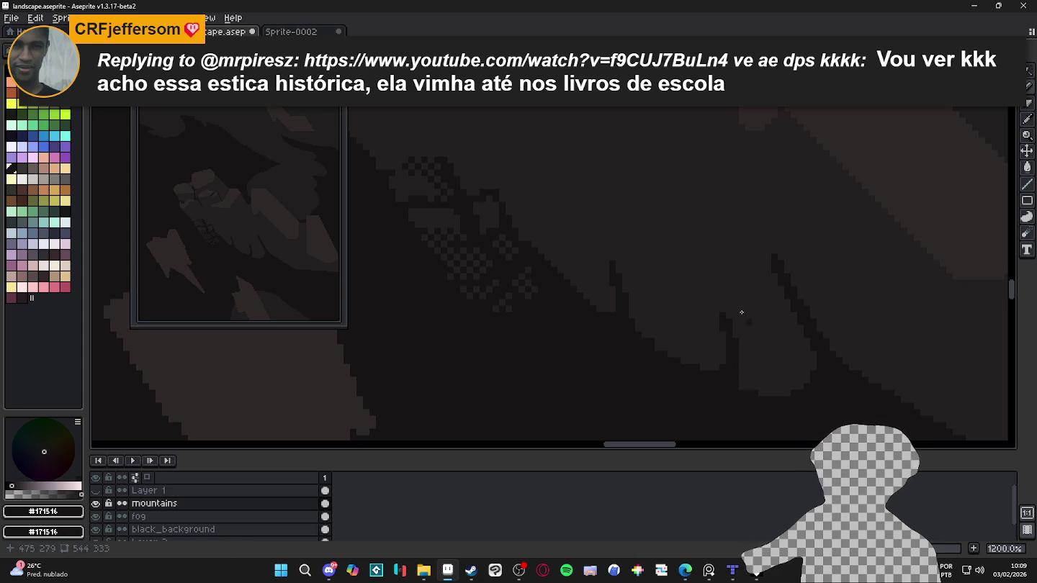
Step: Branch the crack up-left, resample #251F20 and #171516, and add short crack segments
mouse_move(716, 315)
mouse_down()
mouse_move(673, 301)
mouse_move(704, 310)
mouse_up()
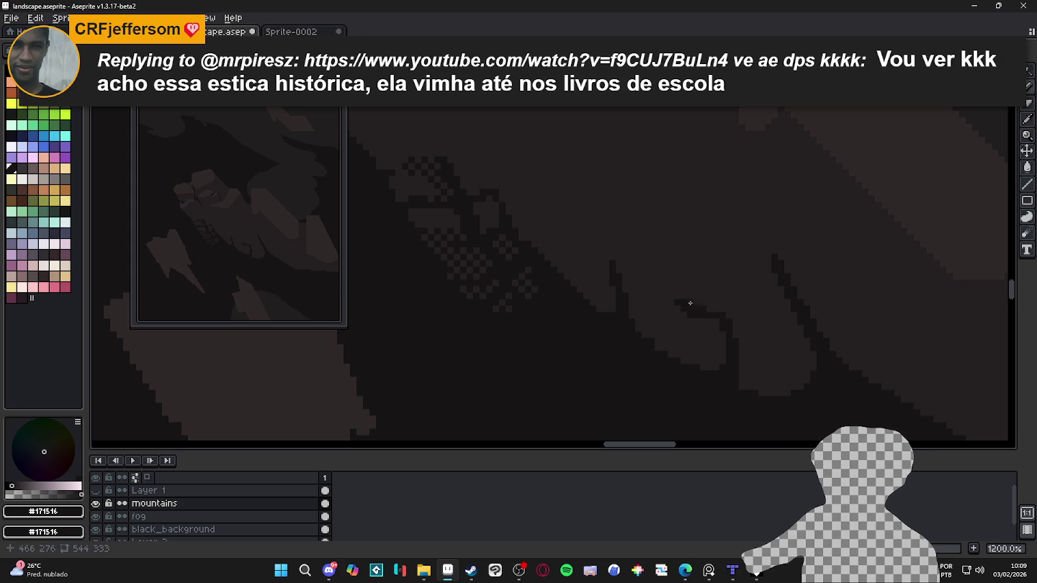
alt+click(692, 318)
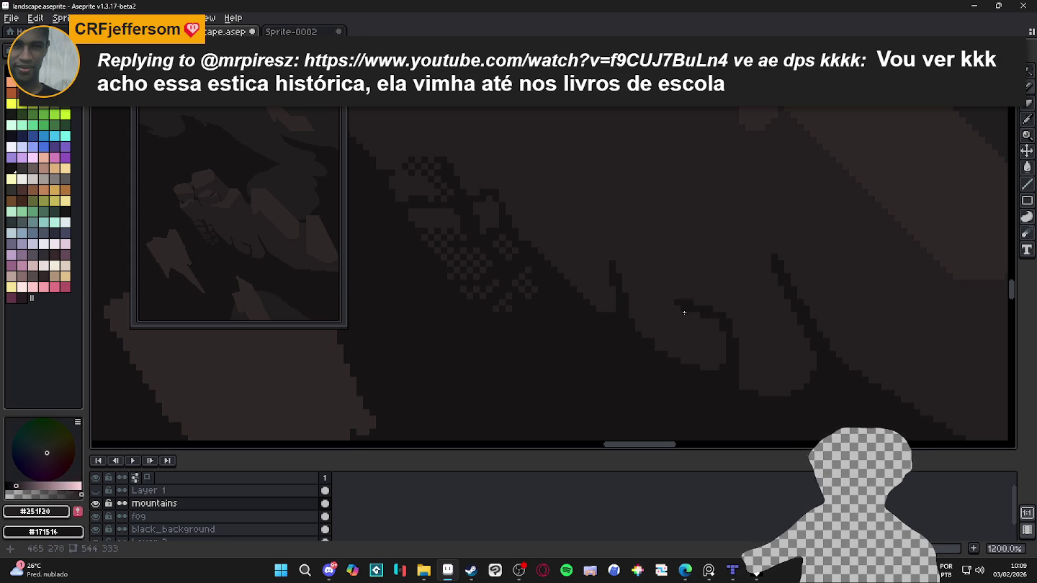
alt+click(628, 292)
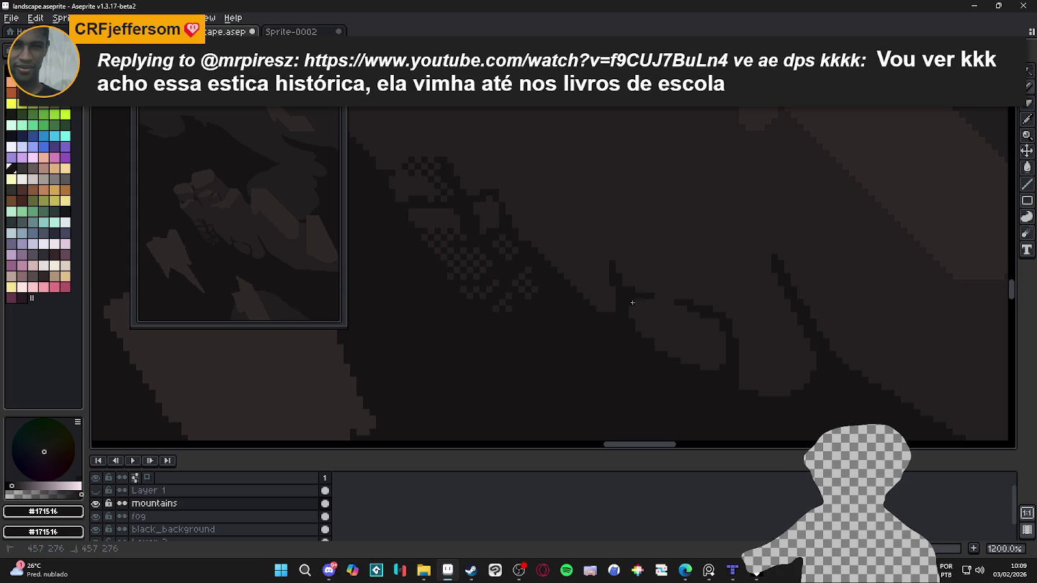
drag(632, 302, 658, 290)
drag(781, 327, 795, 317)
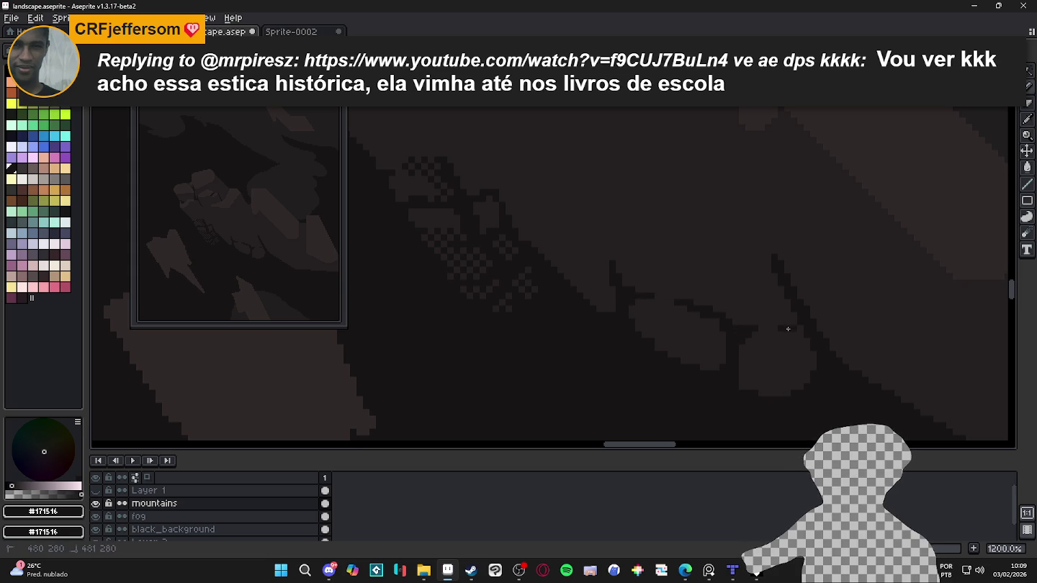
Step: Draw a short horizontal crack branch extending leftward across the slope
scroll(781, 326, down, 1)
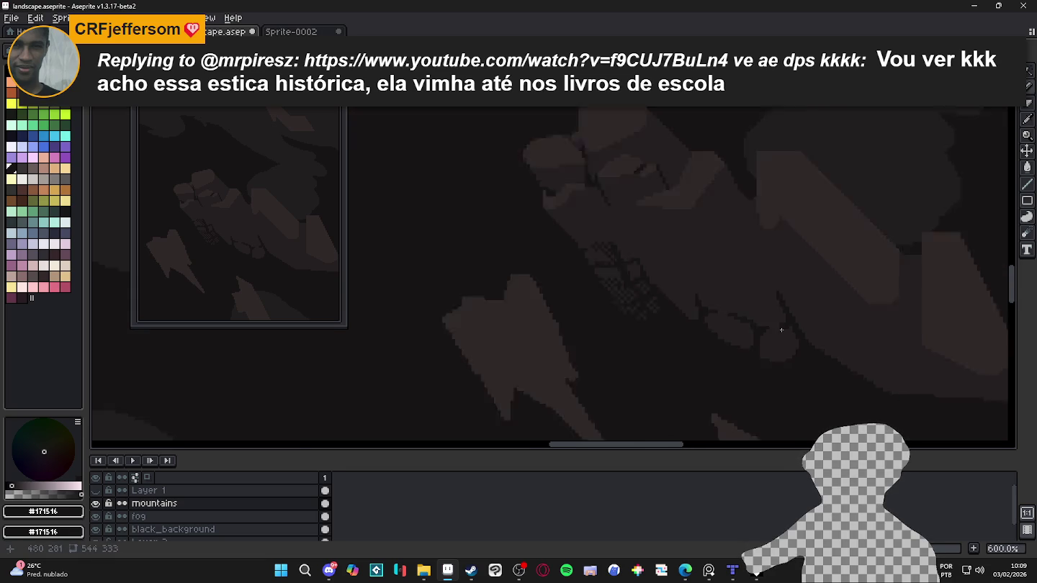
scroll(785, 269, up, 1)
drag(766, 276, 717, 262)
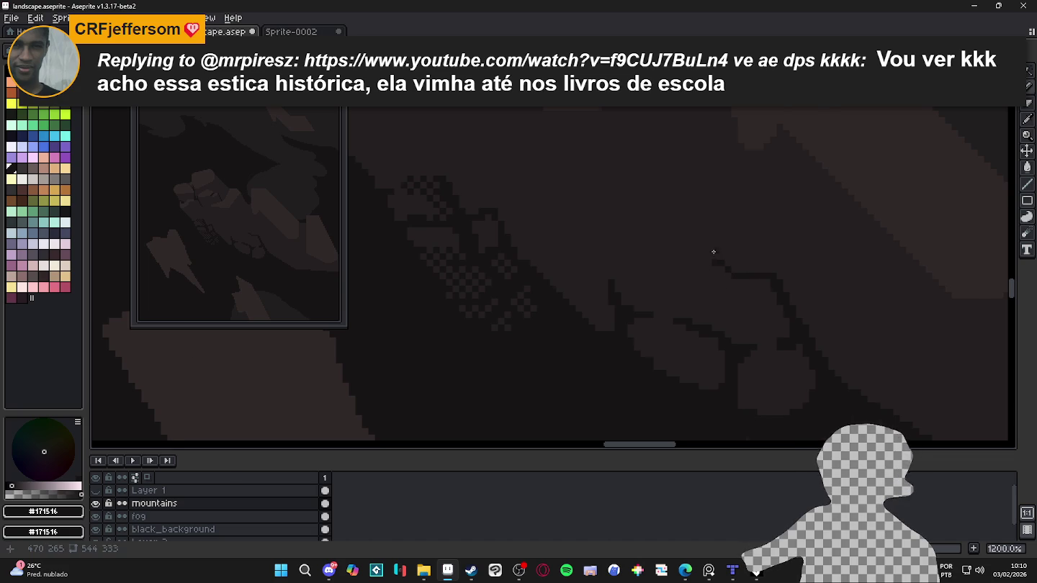
scroll(713, 252, up, 1)
drag(712, 264, 703, 260)
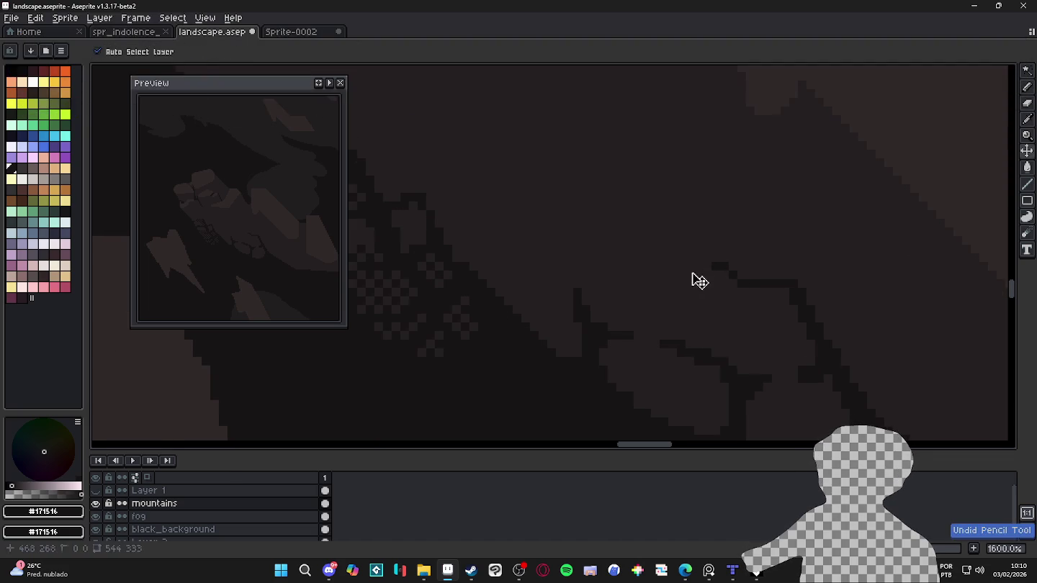
Step: Redraw the crack branch, adding a leftward horizontal crack and a short up-left crack
mouse_move(690, 276)
mouse_down()
mouse_move(741, 281)
mouse_move(663, 266)
mouse_up()
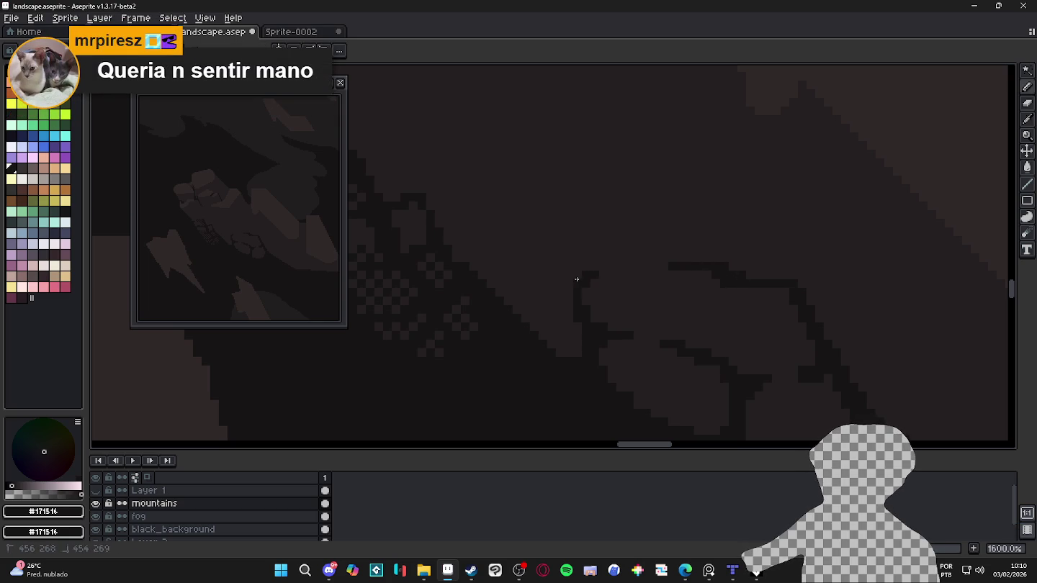
drag(577, 280, 532, 283)
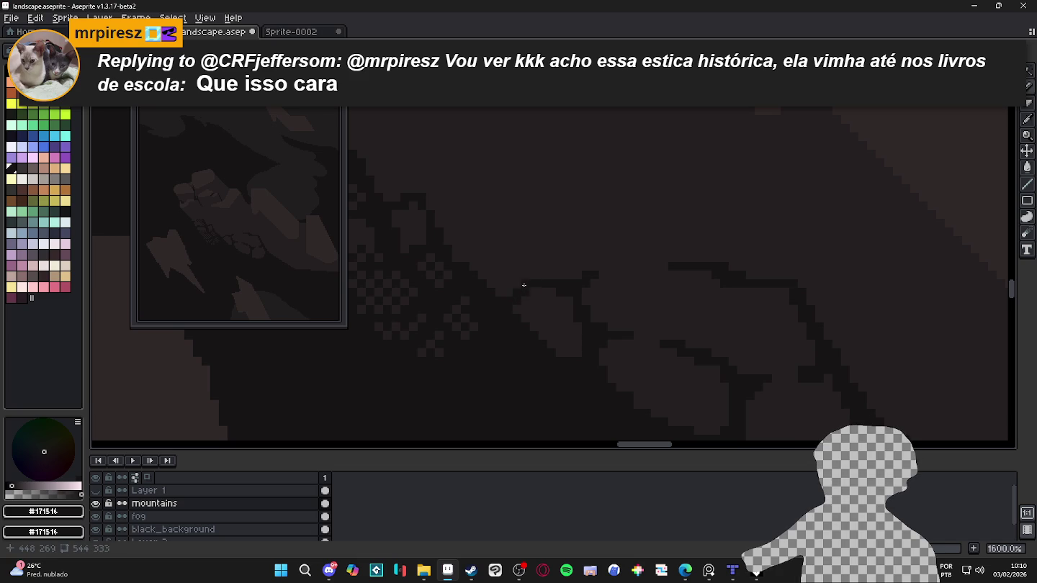
scroll(514, 306, down, 6)
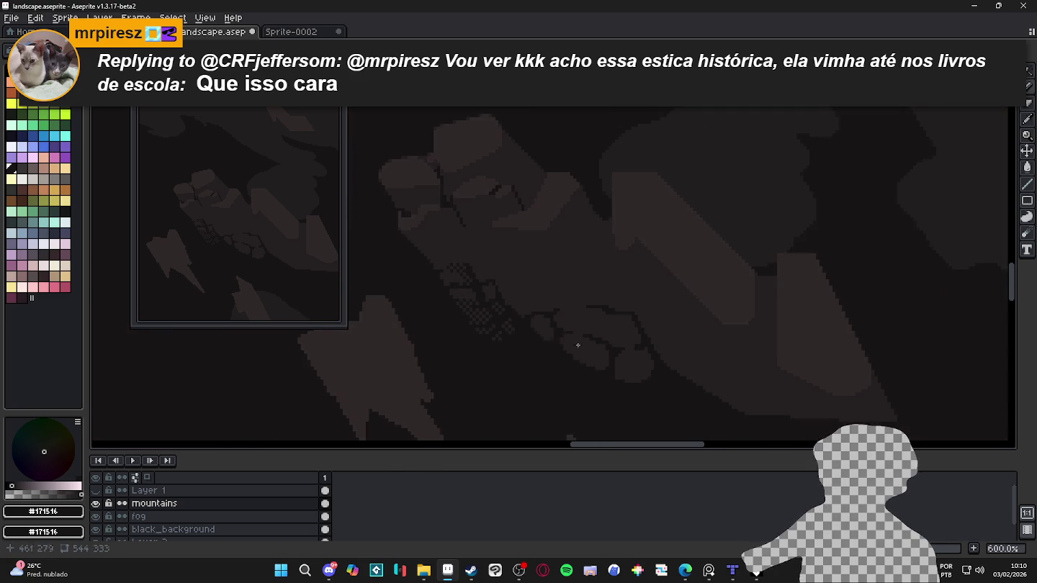
scroll(643, 330, up, 1)
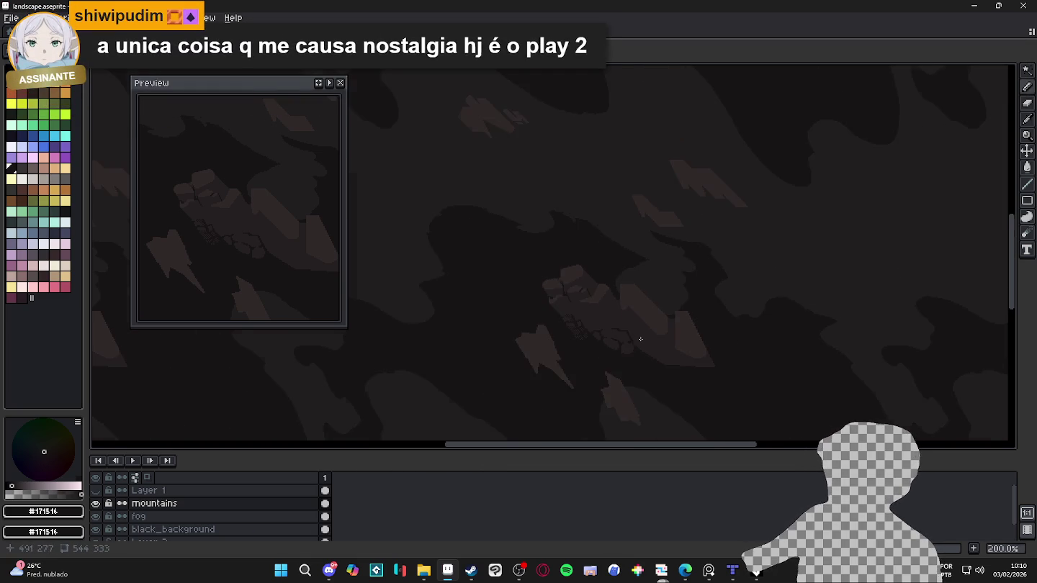
scroll(633, 338, up, 2)
scroll(601, 331, up, 2)
scroll(596, 349, up, 1)
drag(597, 350, 575, 312)
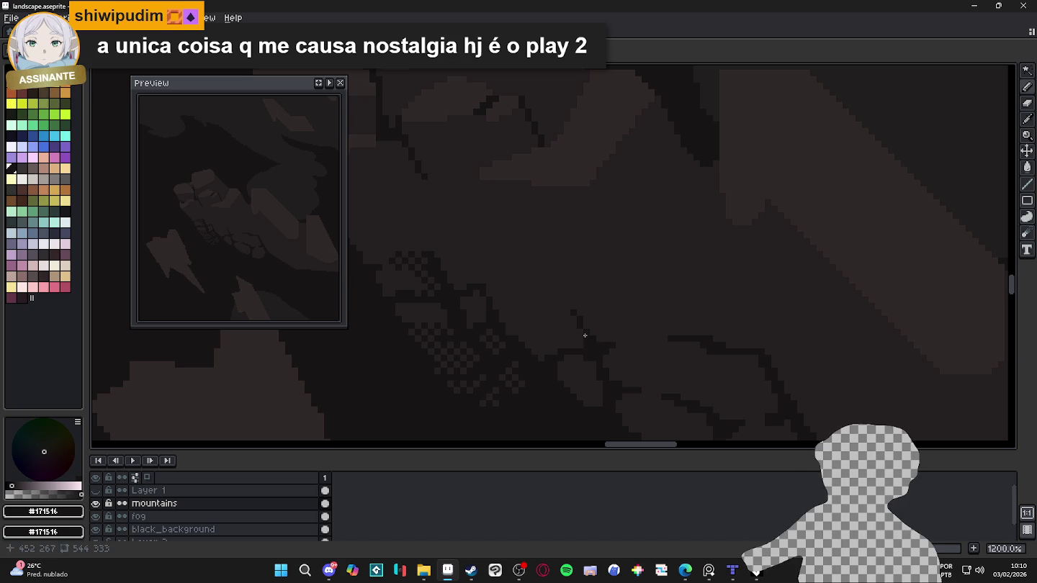
Step: Zoom out over the landscape and turn on Layer 1's visibility to show the cave tileset
scroll(569, 331, down, 4)
scroll(565, 340, up, 2)
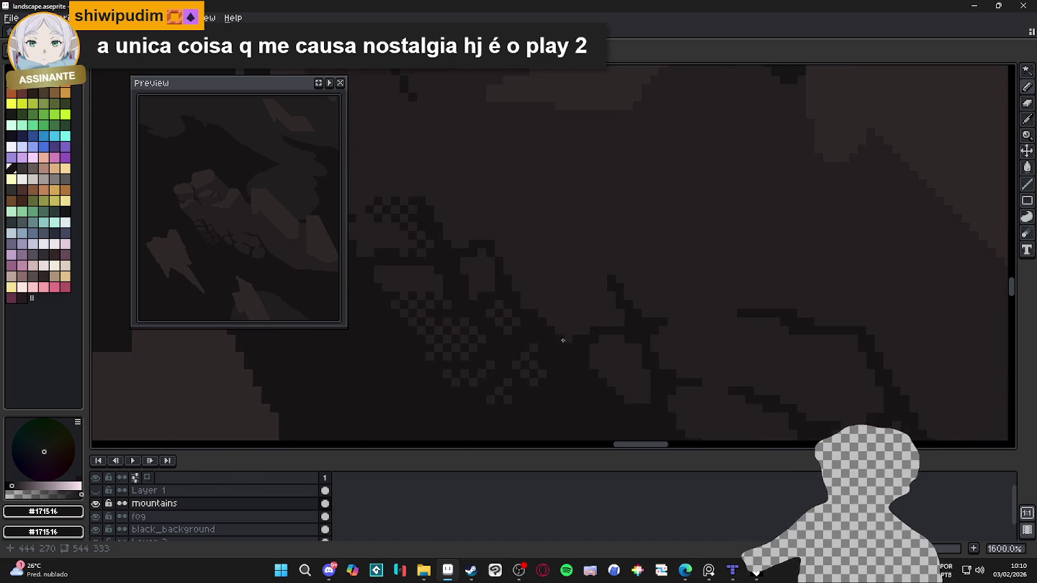
scroll(560, 342, down, 2)
scroll(558, 344, up, 5)
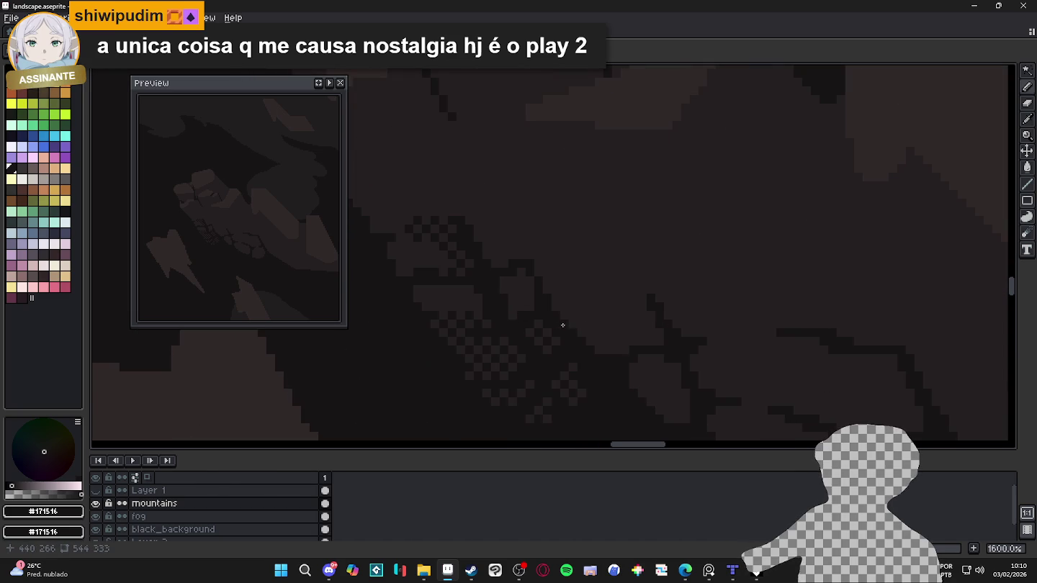
click(528, 306)
scroll(561, 324, down, 2)
scroll(616, 353, down, 2)
scroll(626, 360, down, 1)
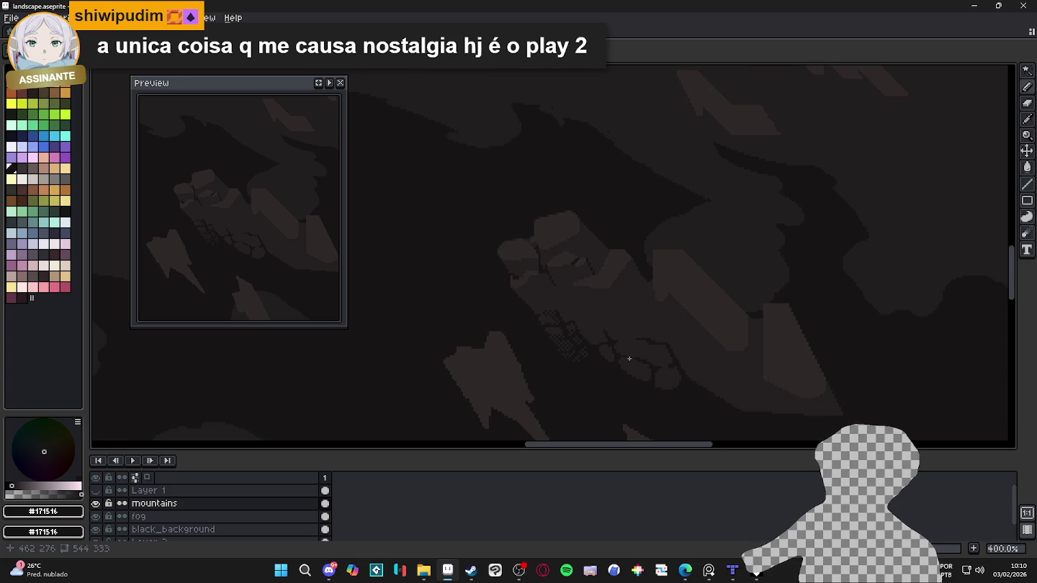
scroll(636, 357, down, 1)
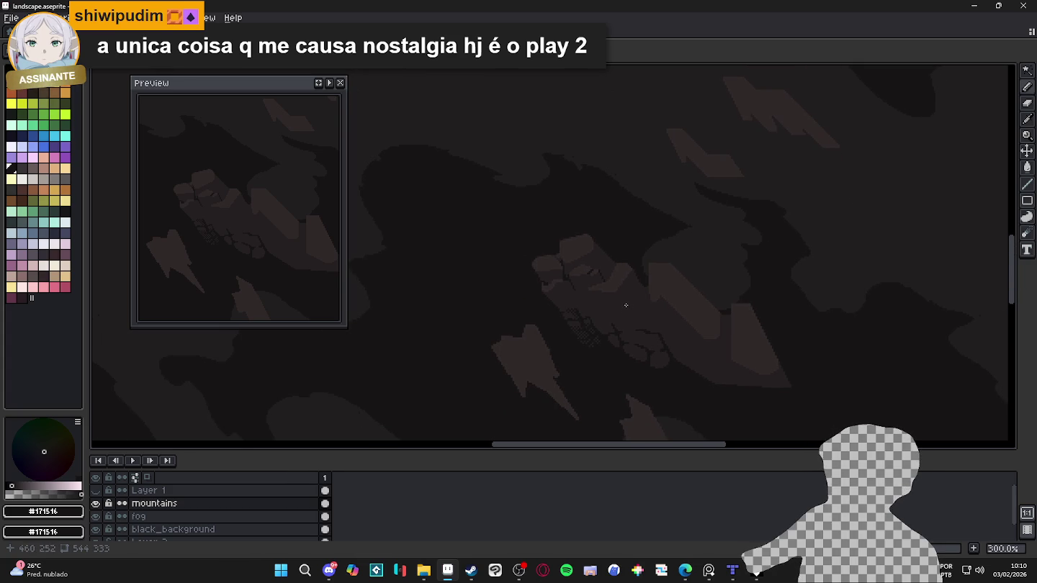
scroll(565, 303, up, 4)
scroll(605, 345, up, 3)
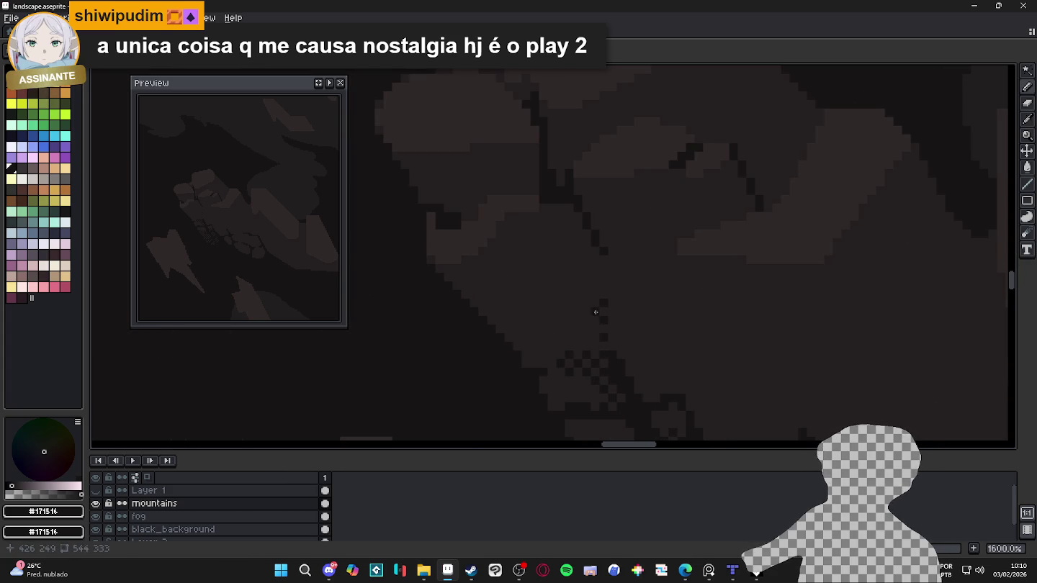
scroll(595, 312, down, 1)
scroll(647, 345, down, 2)
scroll(622, 315, down, 1)
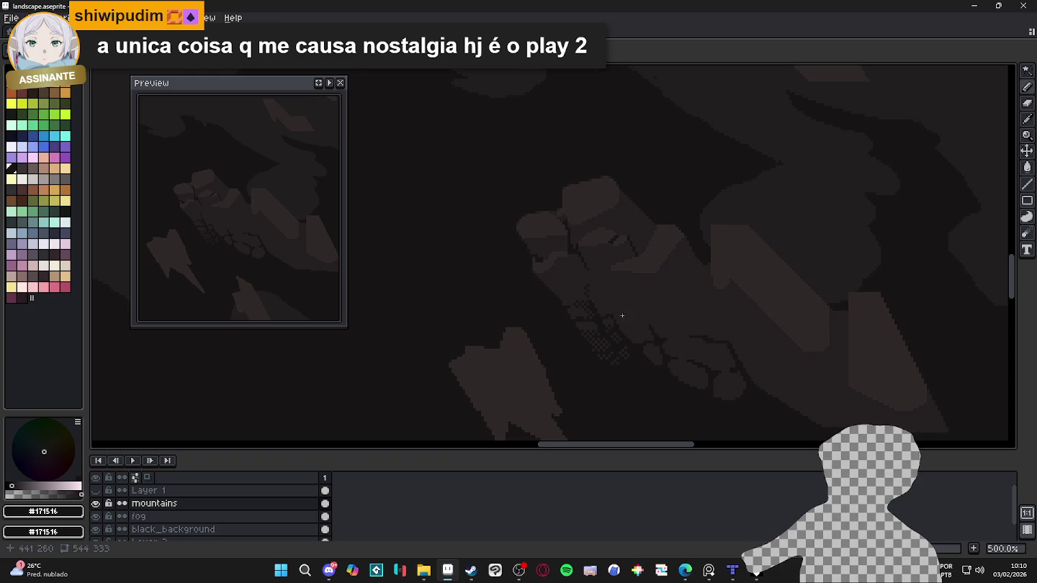
scroll(608, 303, up, 2)
scroll(691, 310, down, 2)
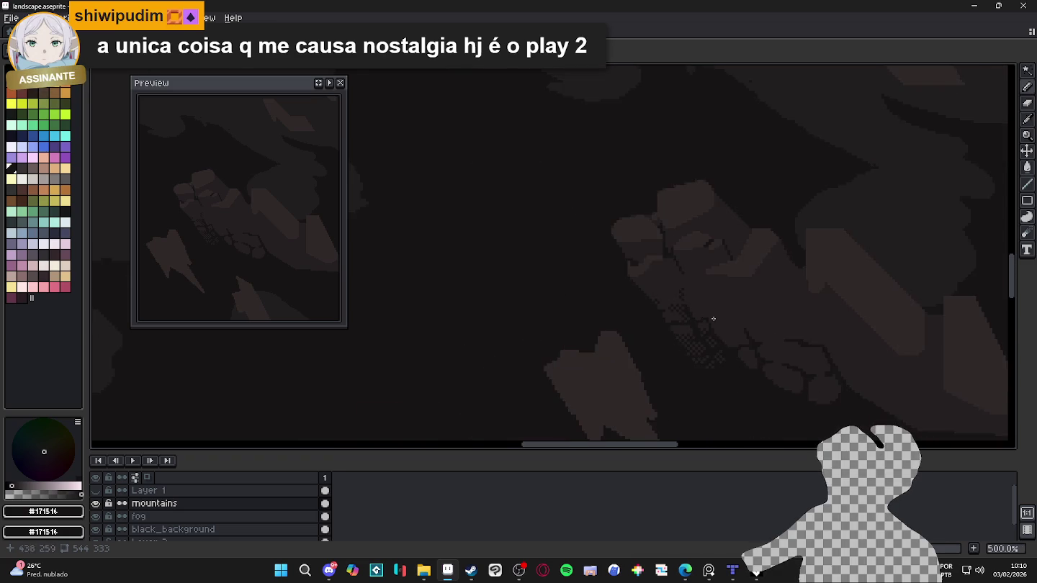
scroll(684, 302, down, 1)
scroll(698, 308, down, 1)
scroll(699, 307, down, 1)
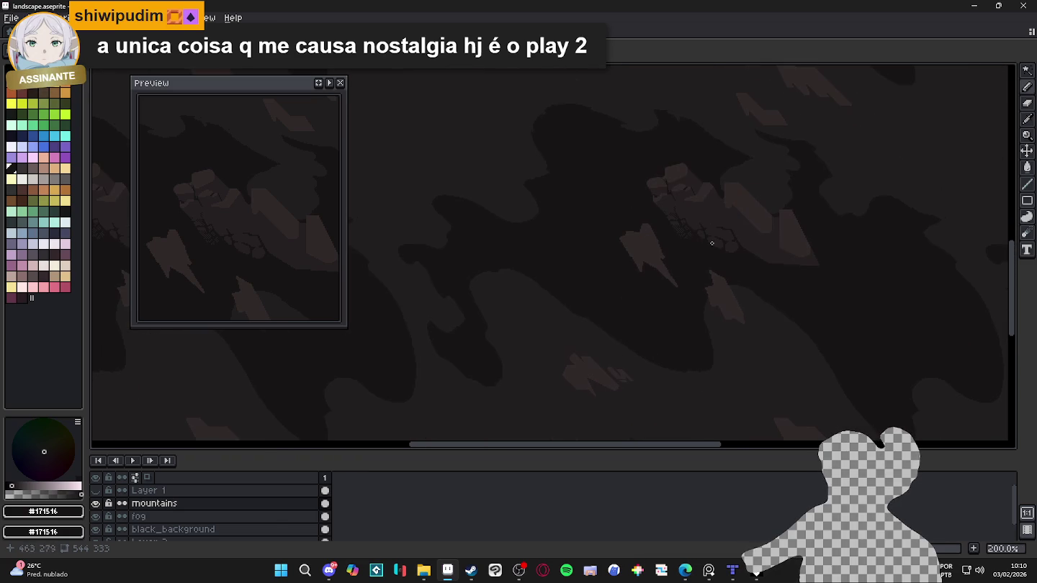
click(95, 490)
Step: Turn Layer 1's visibility off and pan around the cracked, dithered brown mountains
drag(676, 268, 686, 296)
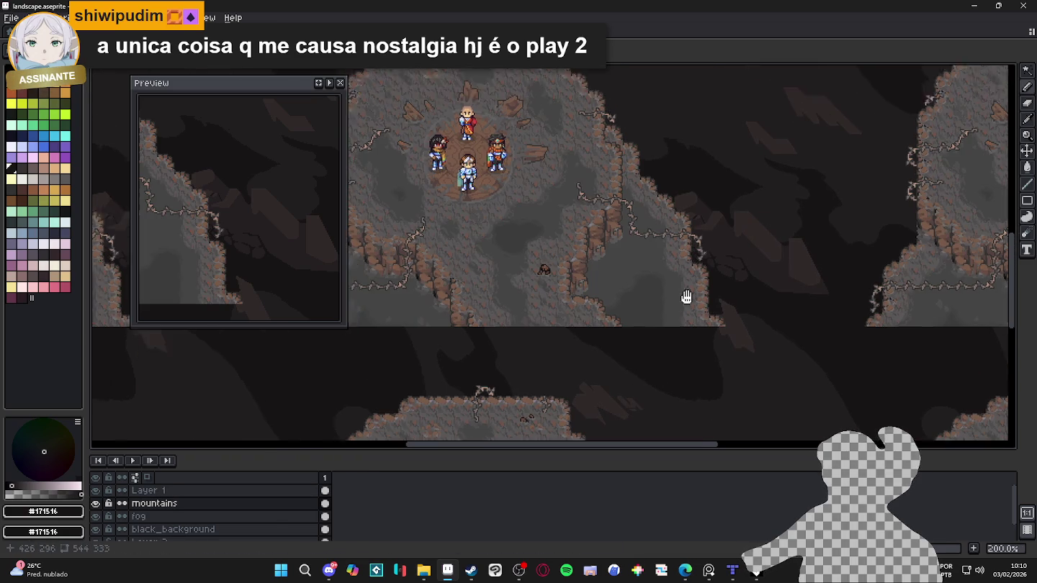
scroll(669, 317, up, 1)
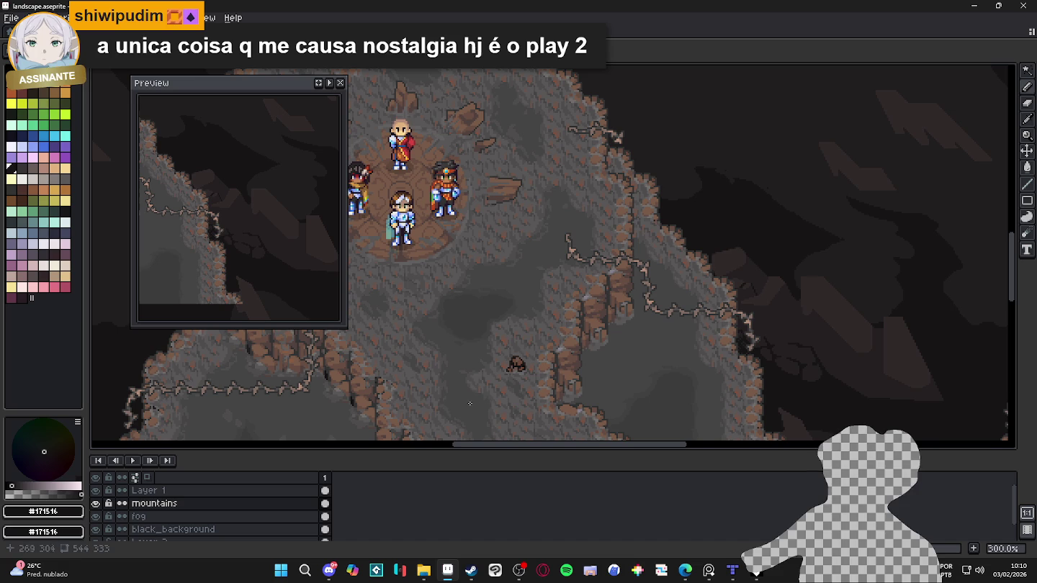
click(95, 490)
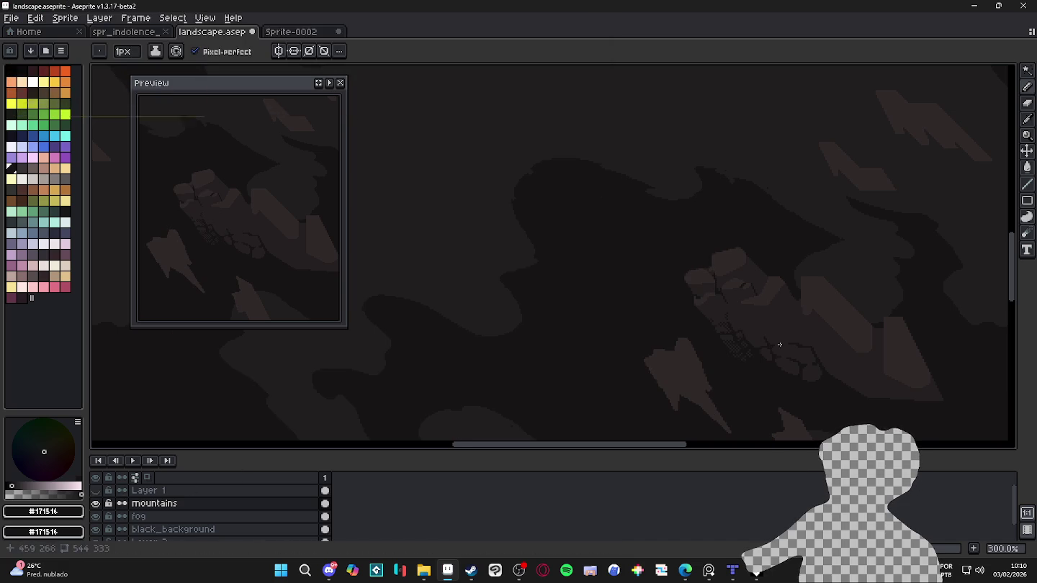
drag(791, 338, 766, 319)
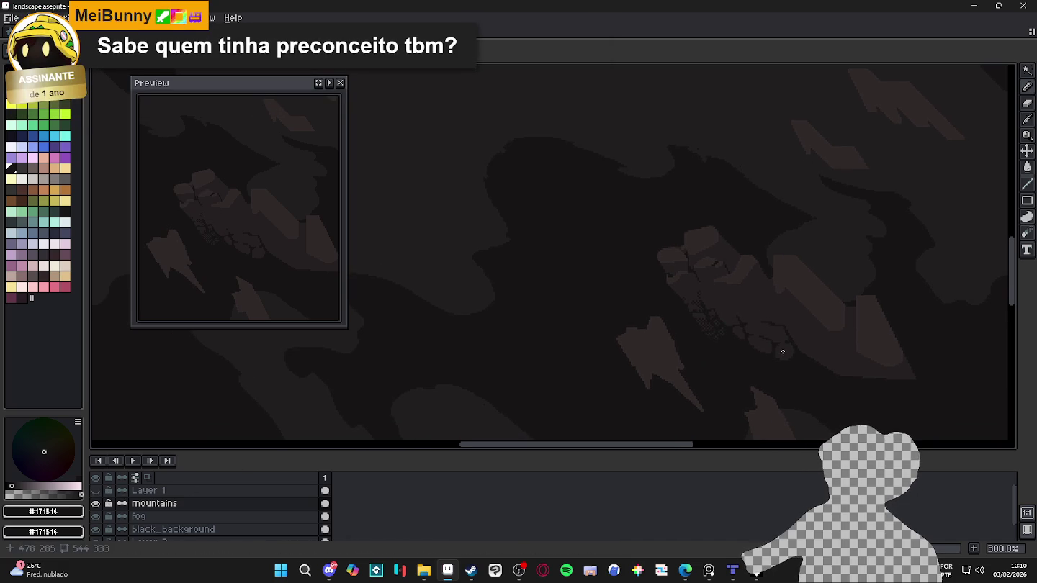
scroll(783, 353, up, 1)
scroll(782, 352, down, 2)
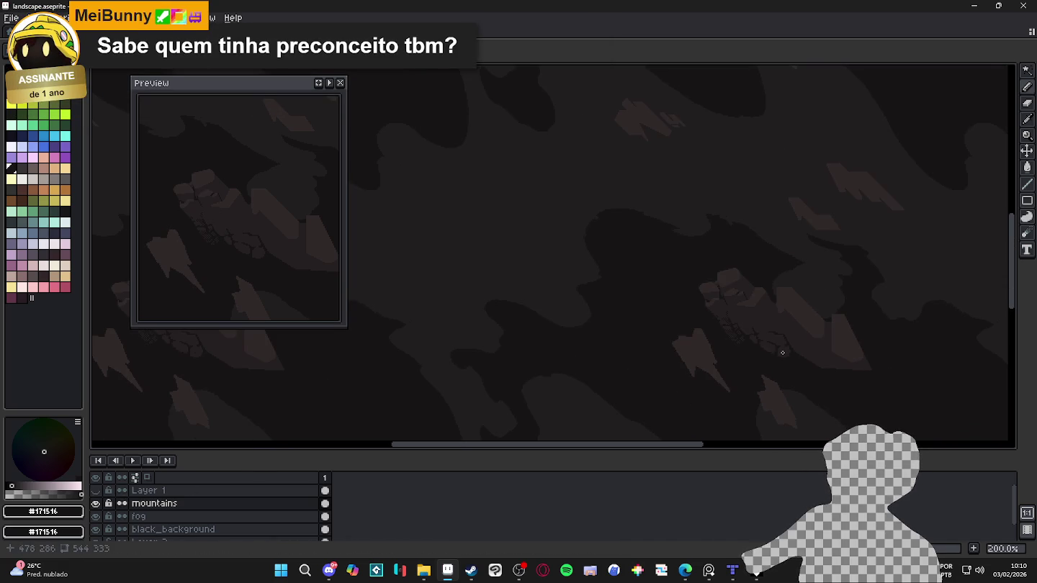
drag(783, 353, 752, 344)
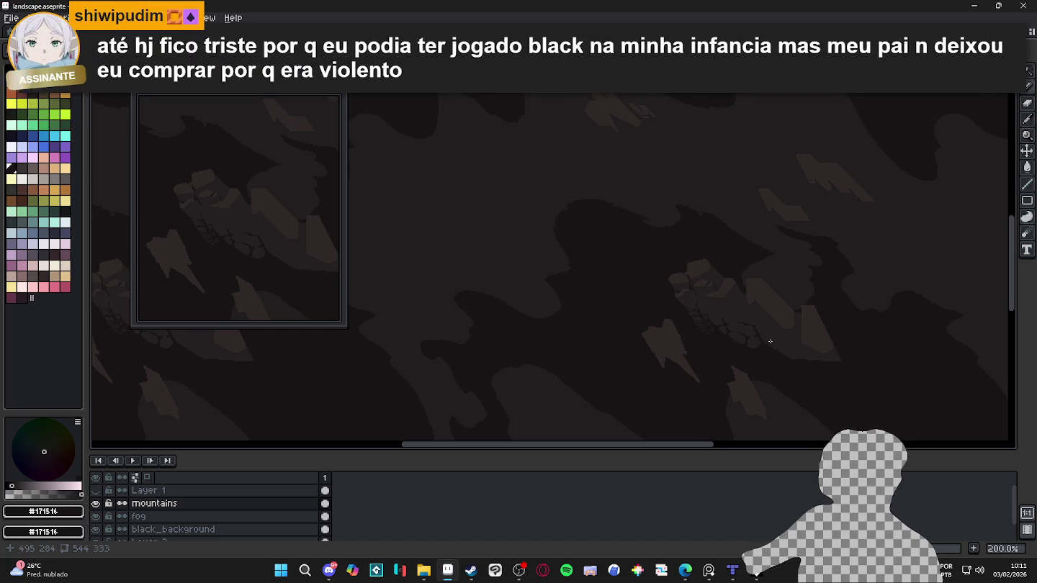
Step: Zoom in and dot dark dither pixels onto the lighter rock
scroll(769, 342, up, 3)
scroll(643, 357, up, 2)
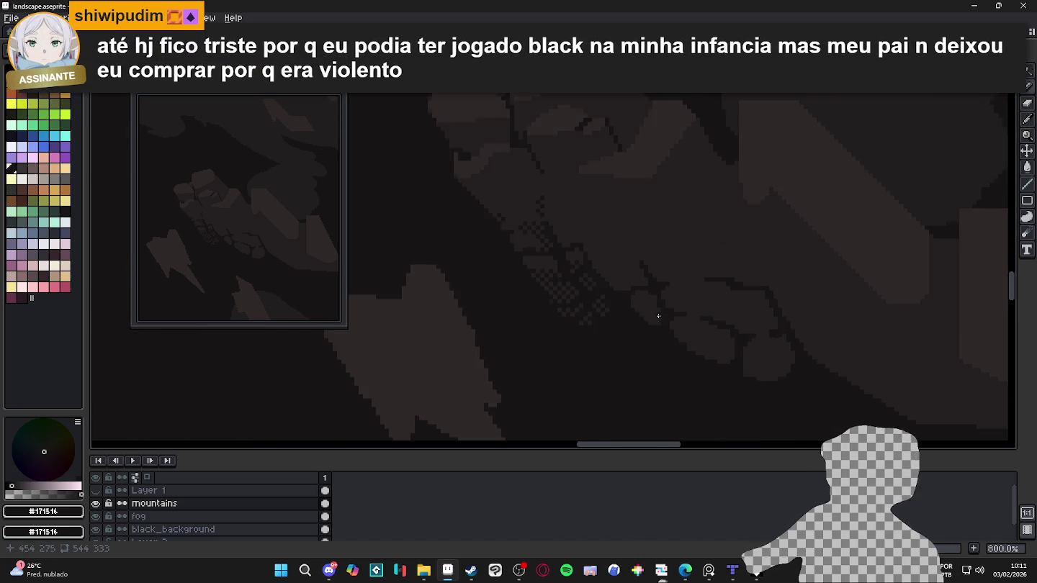
scroll(648, 324, up, 2)
scroll(619, 327, up, 2)
scroll(606, 334, up, 1)
click(613, 329)
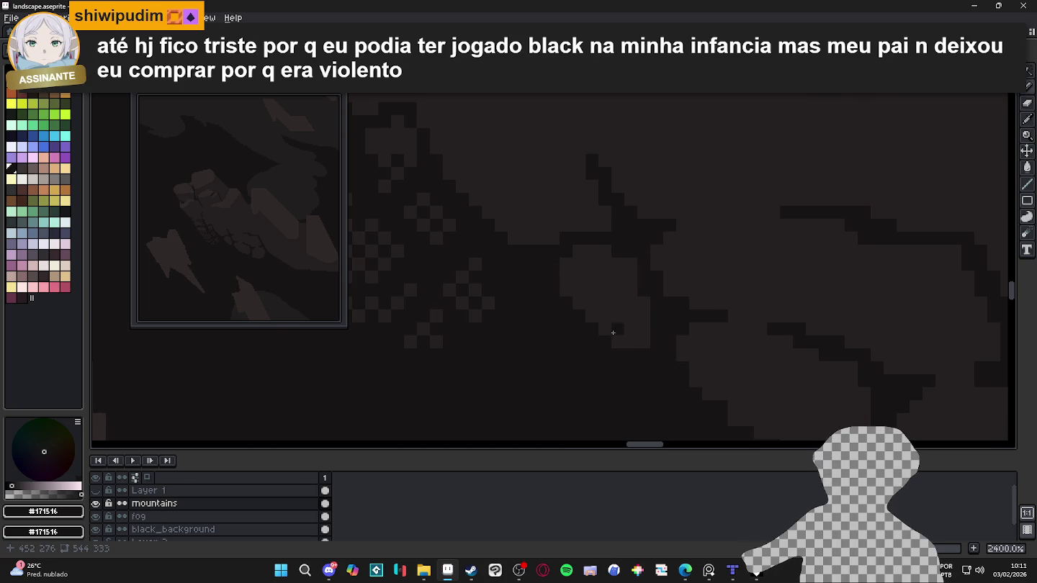
click(632, 341)
click(640, 330)
Step: Extend the checkered dither diagonally further along the rock
click(604, 316)
click(625, 314)
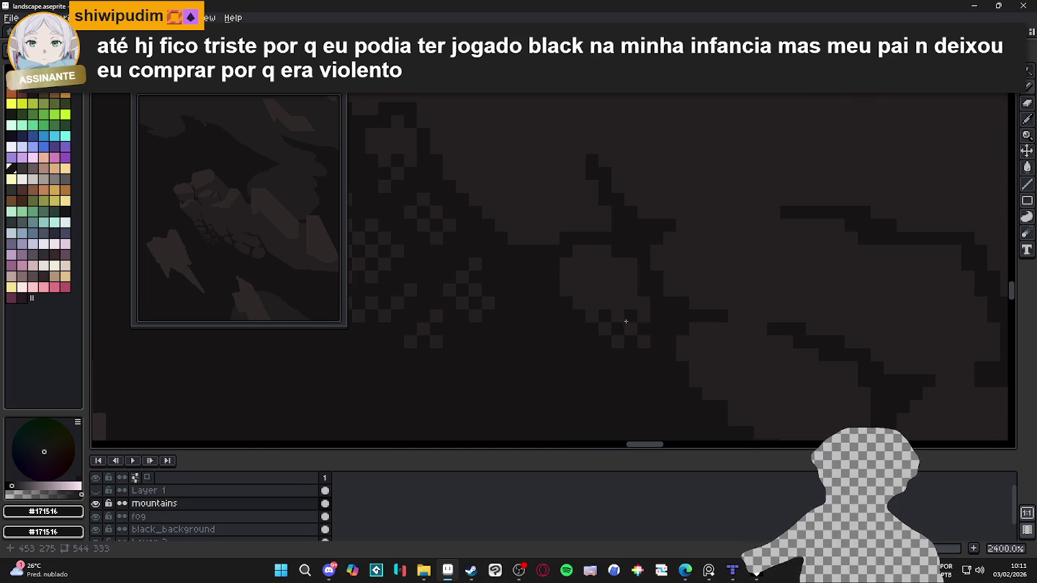
click(642, 303)
click(617, 304)
click(592, 303)
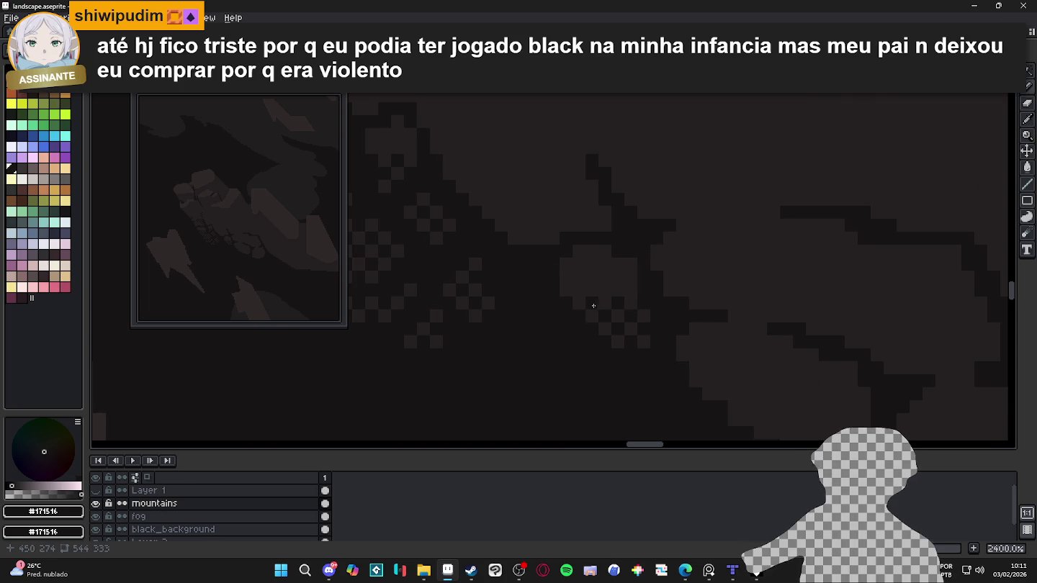
click(578, 290)
click(604, 290)
click(630, 291)
Step: Make the #251f20 brown the drawing colour
scroll(628, 290, down, 5)
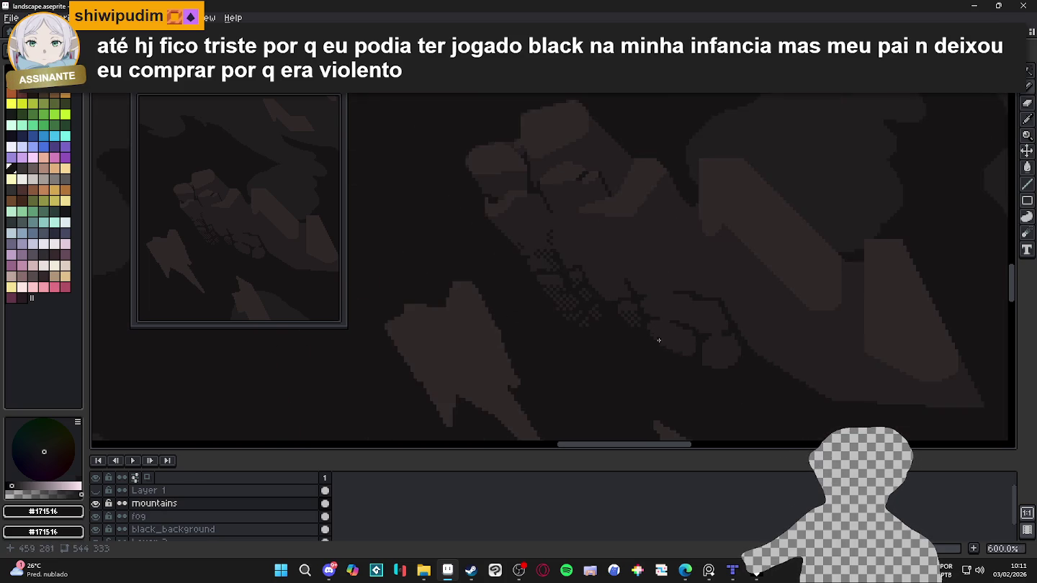
scroll(673, 314, down, 2)
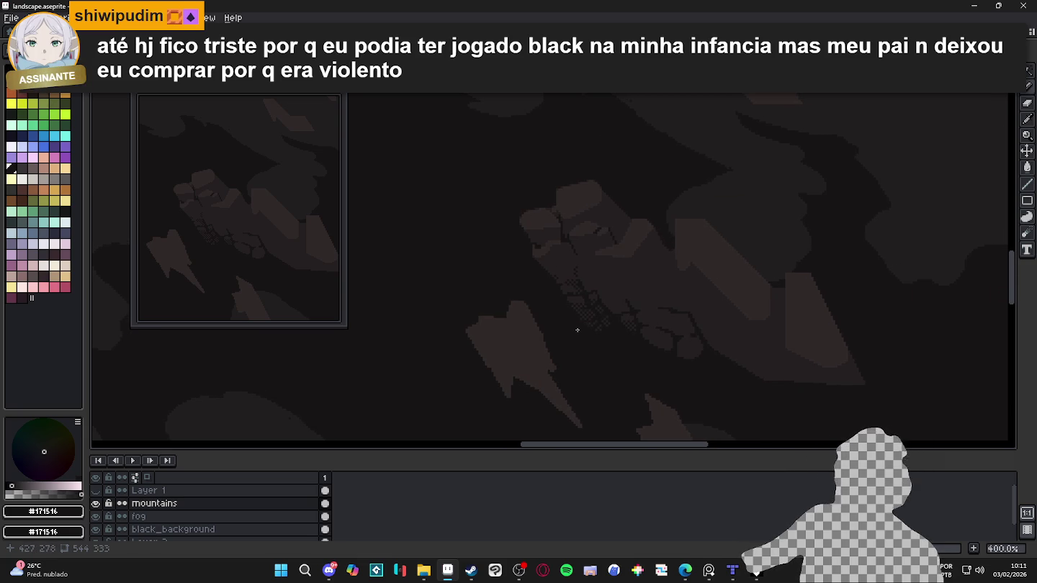
scroll(578, 330, up, 2)
alt+click(552, 326)
scroll(625, 301, up, 4)
scroll(643, 301, up, 2)
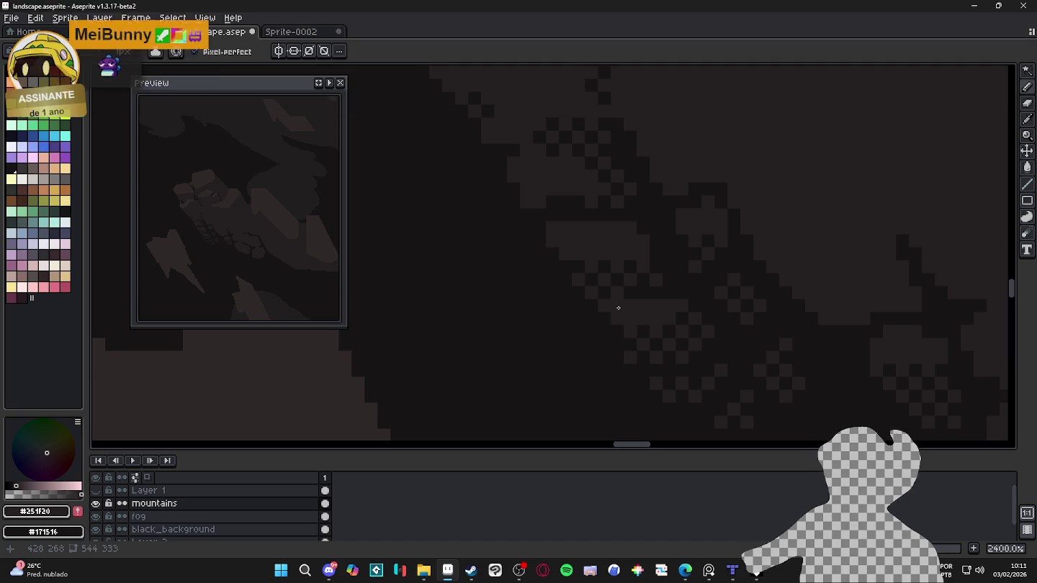
scroll(619, 306, down, 3)
scroll(674, 324, up, 2)
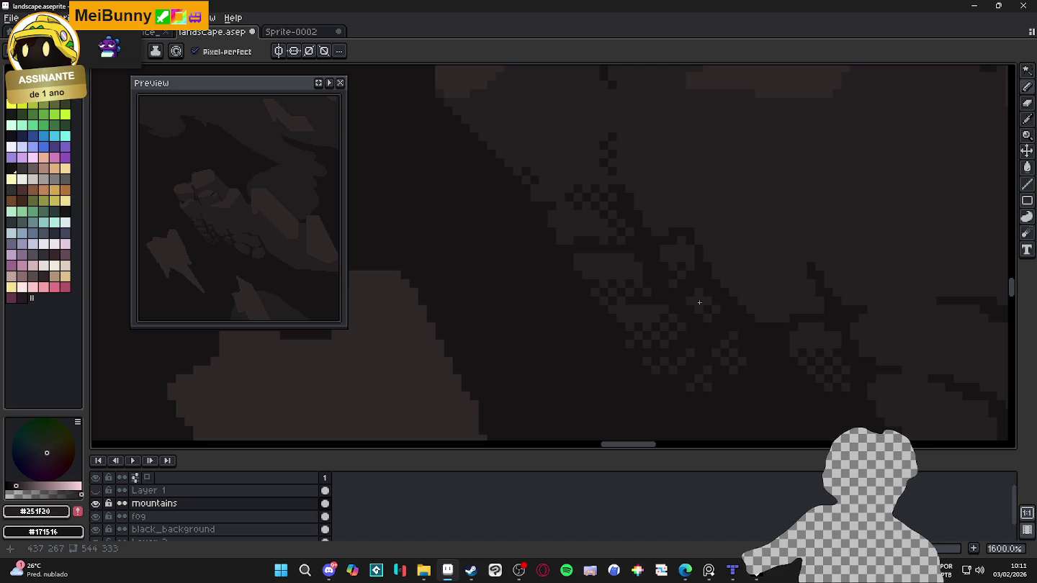
scroll(699, 302, down, 2)
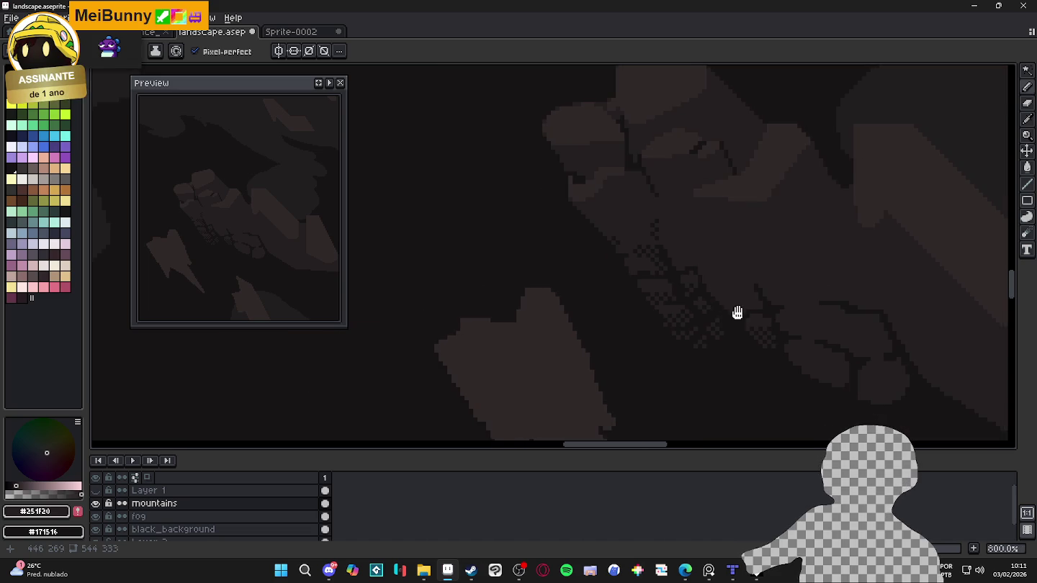
Step: Save landscape.aseprite
drag(737, 312, 642, 288)
key(ctrl+s)
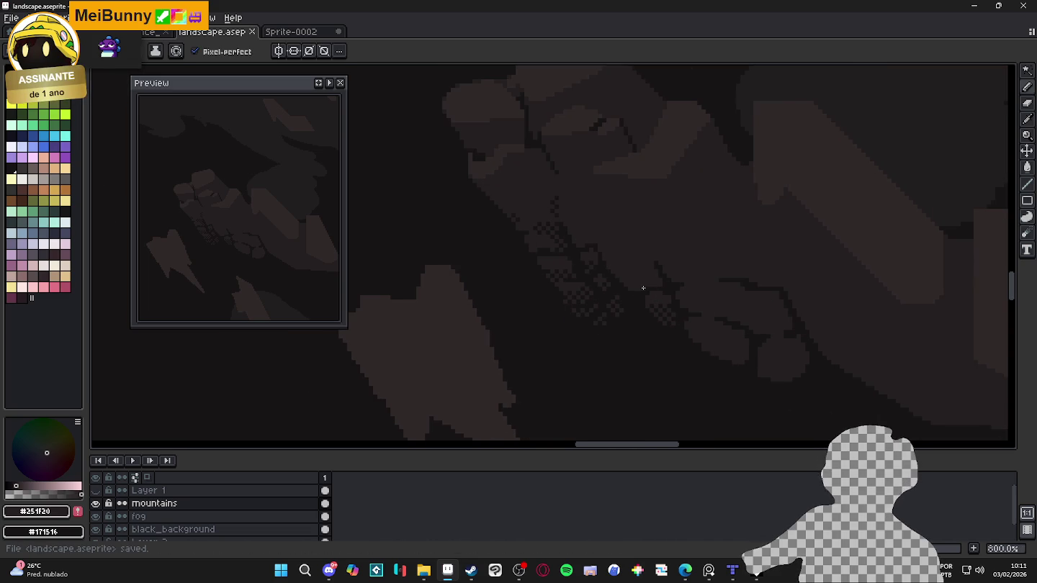
scroll(648, 288, down, 1)
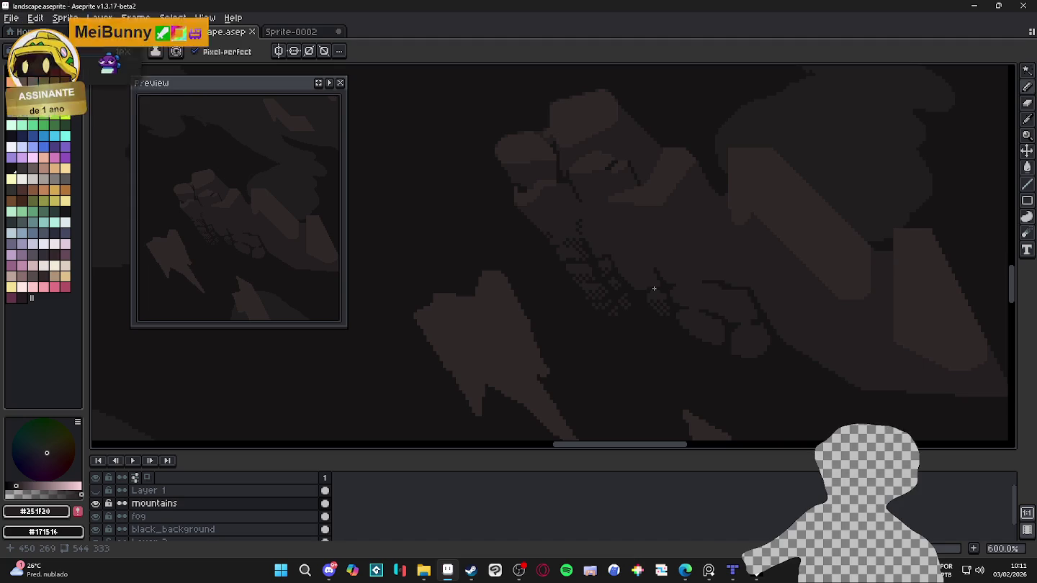
scroll(653, 288, down, 1)
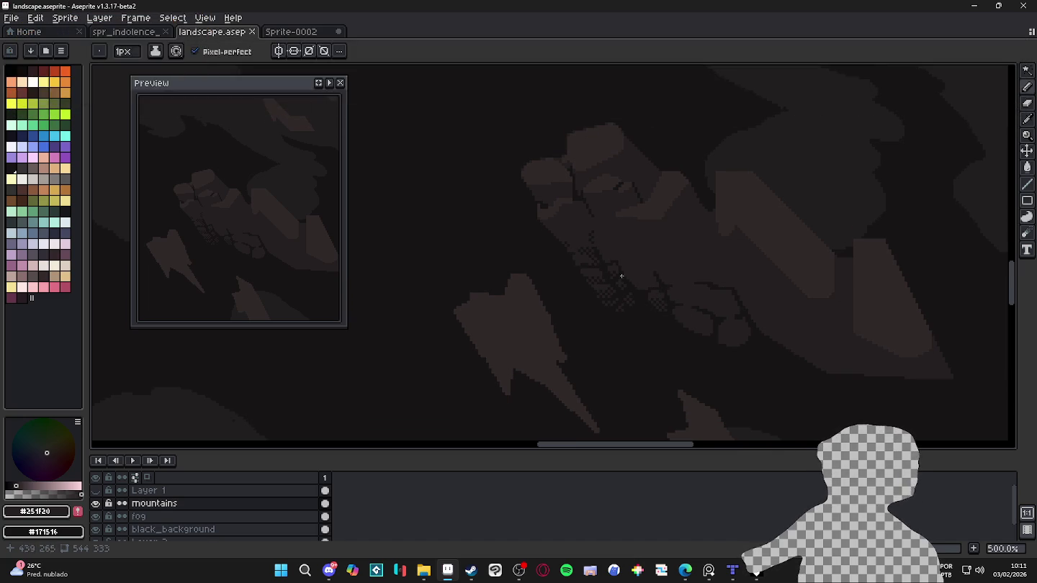
Step: Switch the drawing colour back to near-black #171516
drag(687, 317, 643, 321)
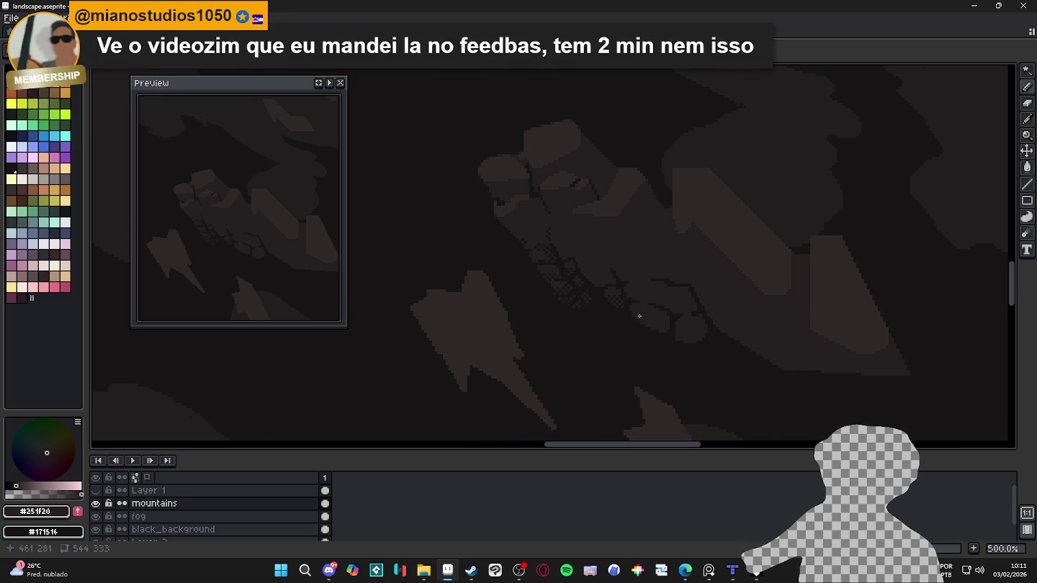
scroll(606, 286, up, 4)
scroll(605, 286, up, 3)
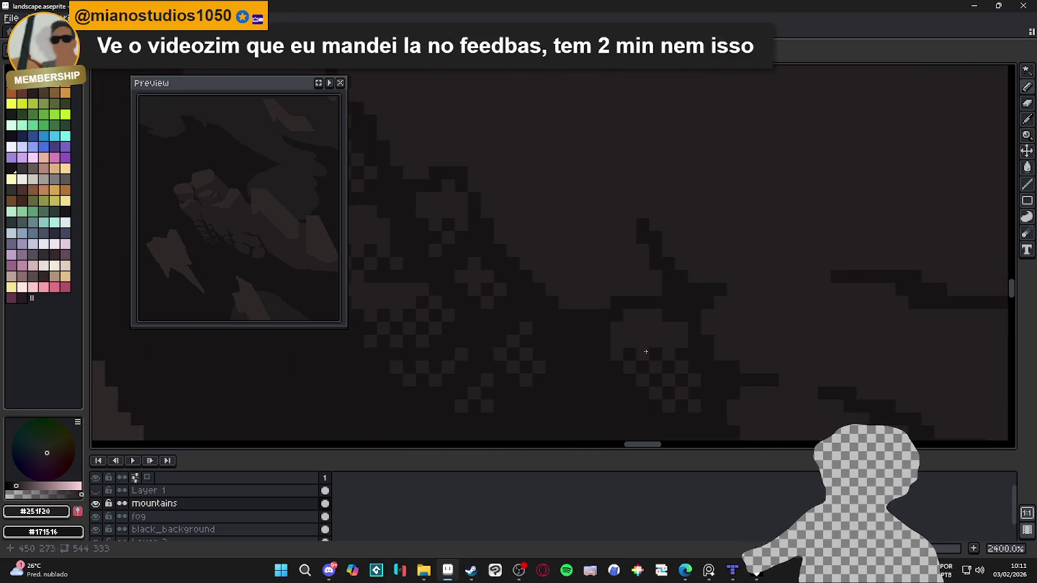
alt+click(653, 352)
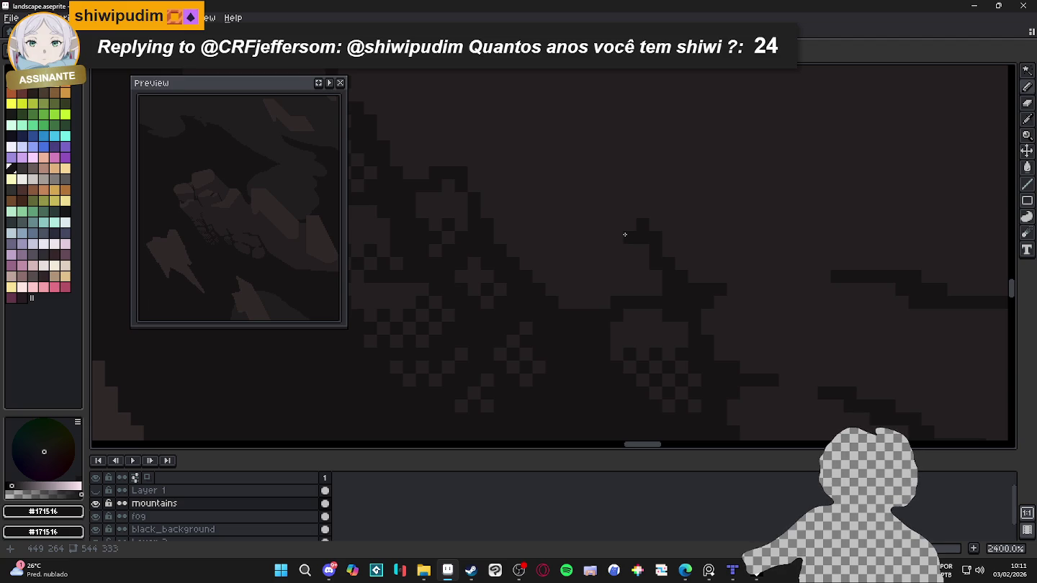
scroll(625, 234, down, 6)
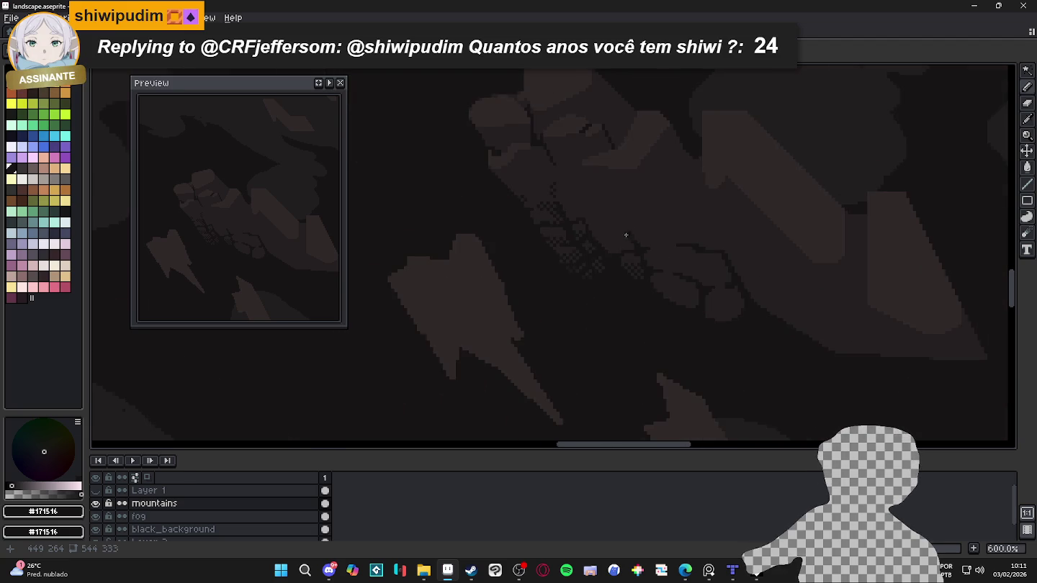
scroll(612, 248, up, 2)
scroll(536, 198, up, 1)
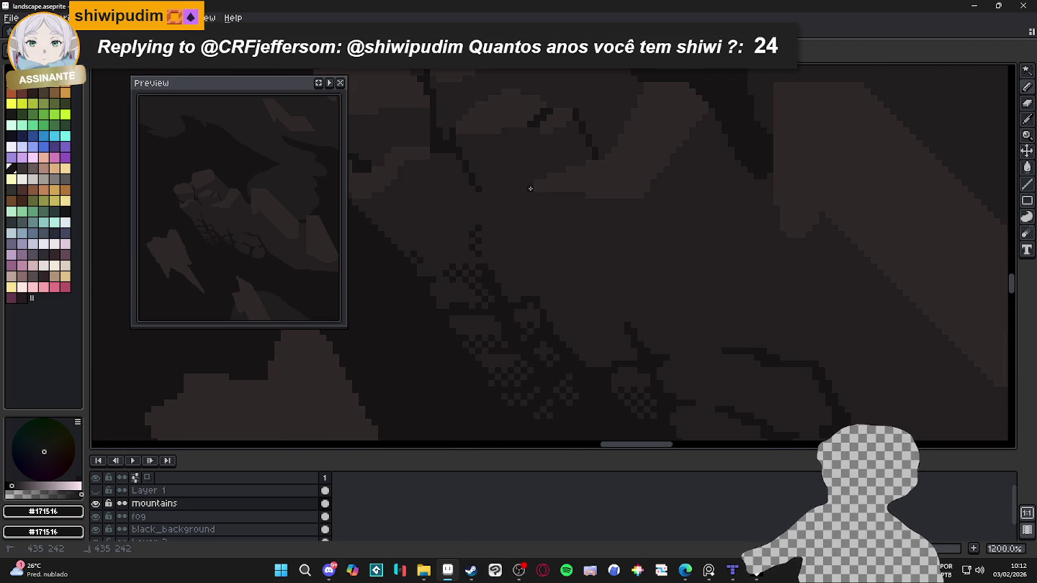
drag(535, 200, 536, 210)
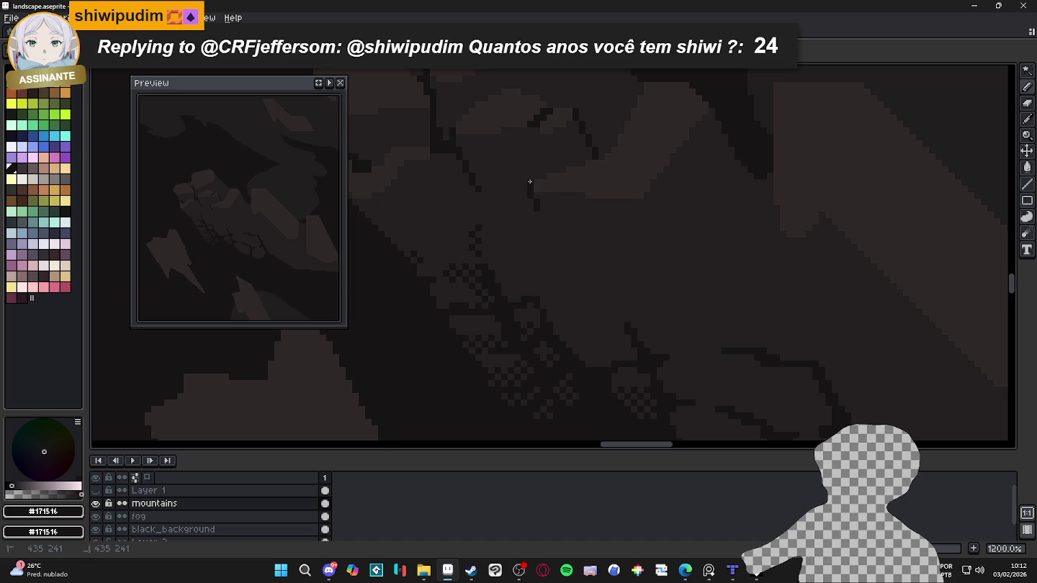
shift+click(556, 247)
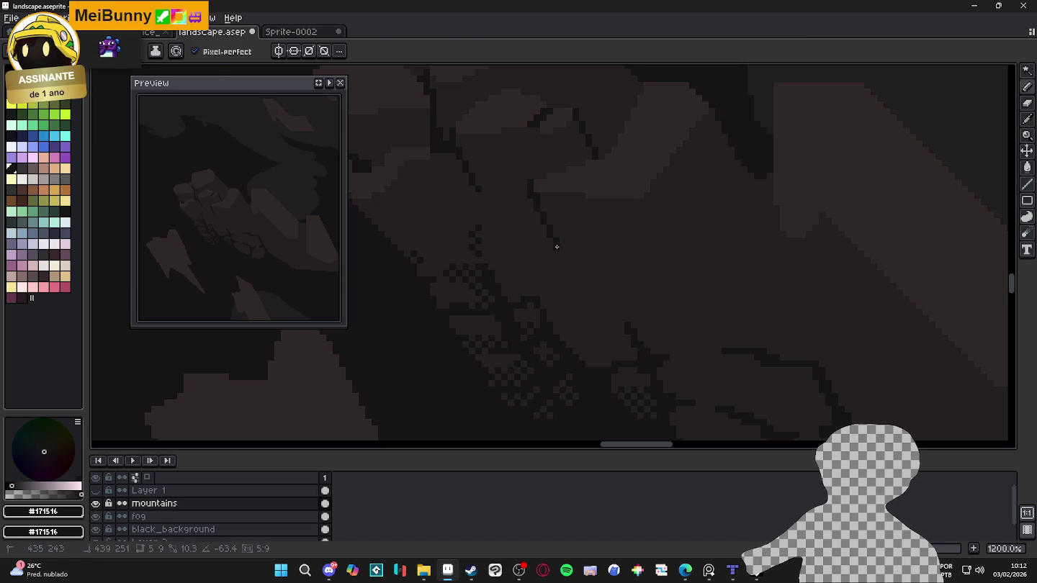
scroll(569, 273, down, 4)
scroll(586, 308, down, 1)
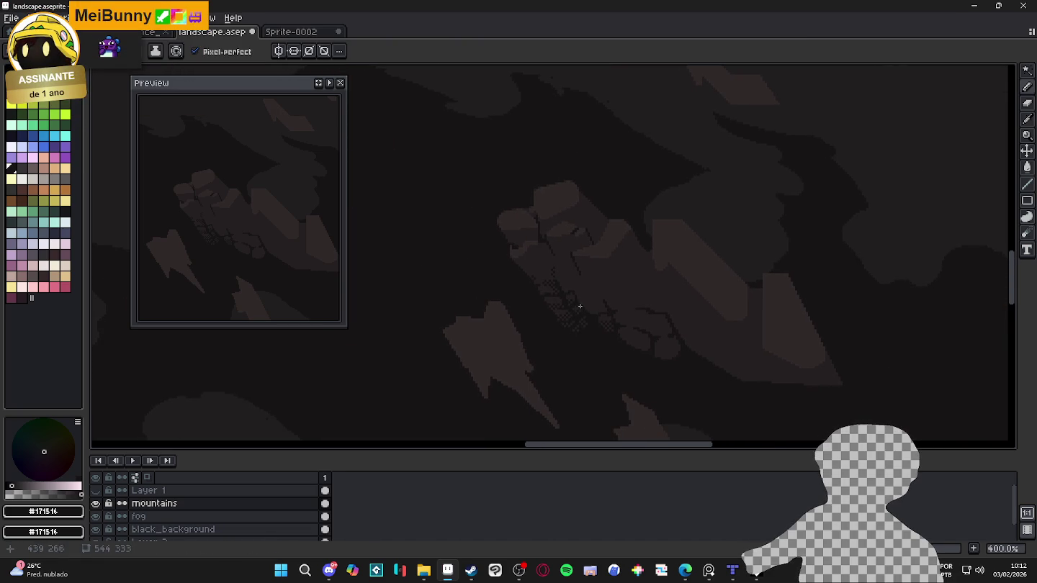
scroll(535, 238, up, 6)
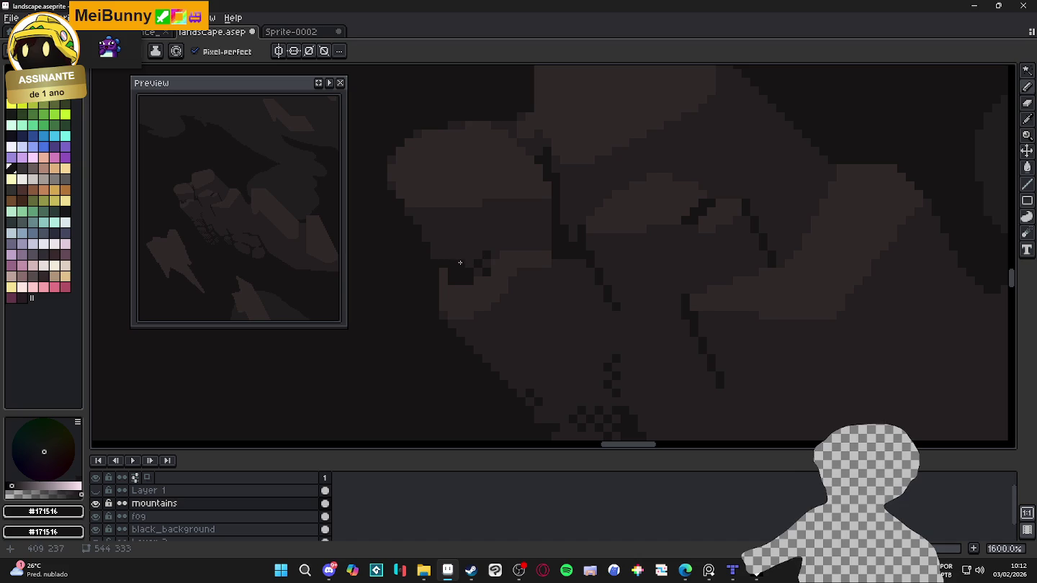
scroll(512, 307, down, 6)
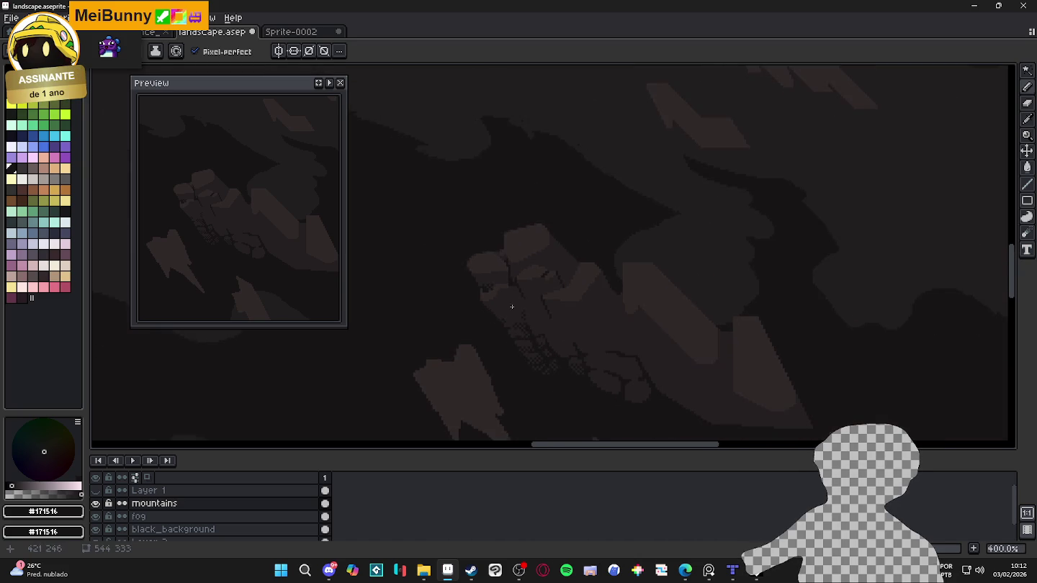
scroll(519, 291, down, 2)
scroll(572, 317, down, 1)
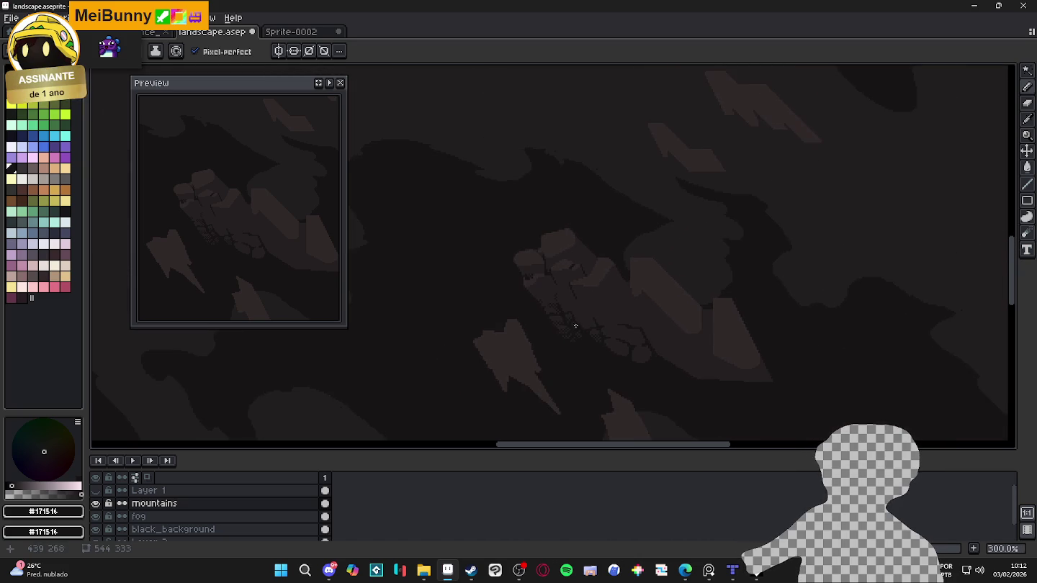
scroll(571, 336, down, 1)
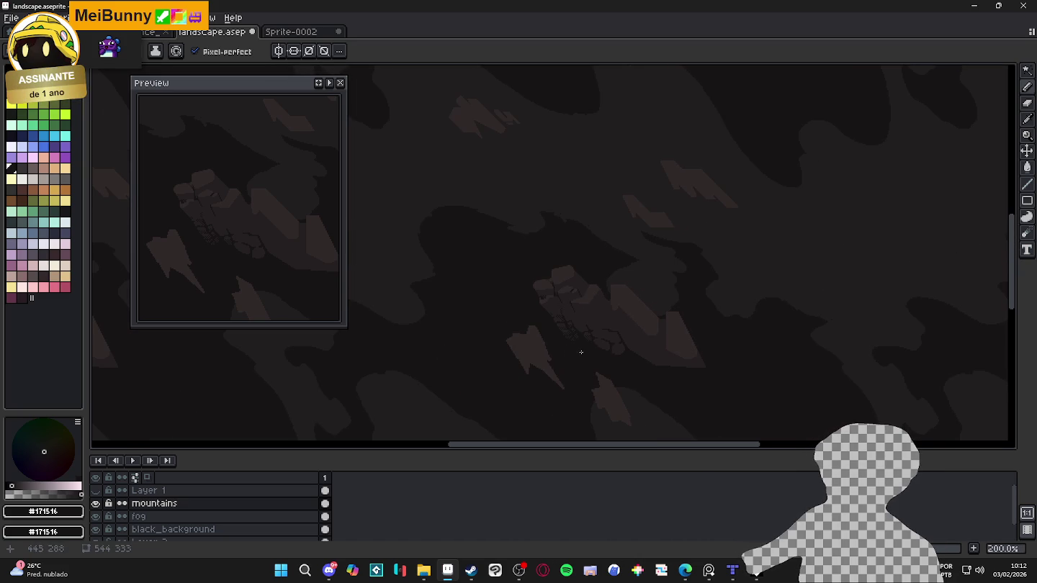
scroll(581, 352, up, 1)
scroll(686, 347, down, 1)
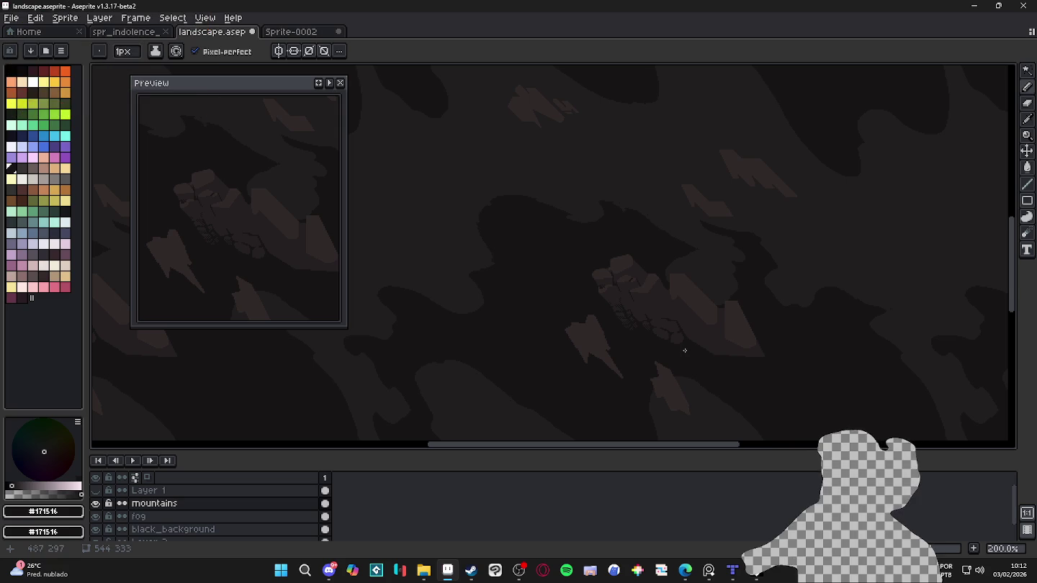
scroll(686, 352, down, 1)
scroll(685, 353, up, 1)
drag(685, 354, 693, 317)
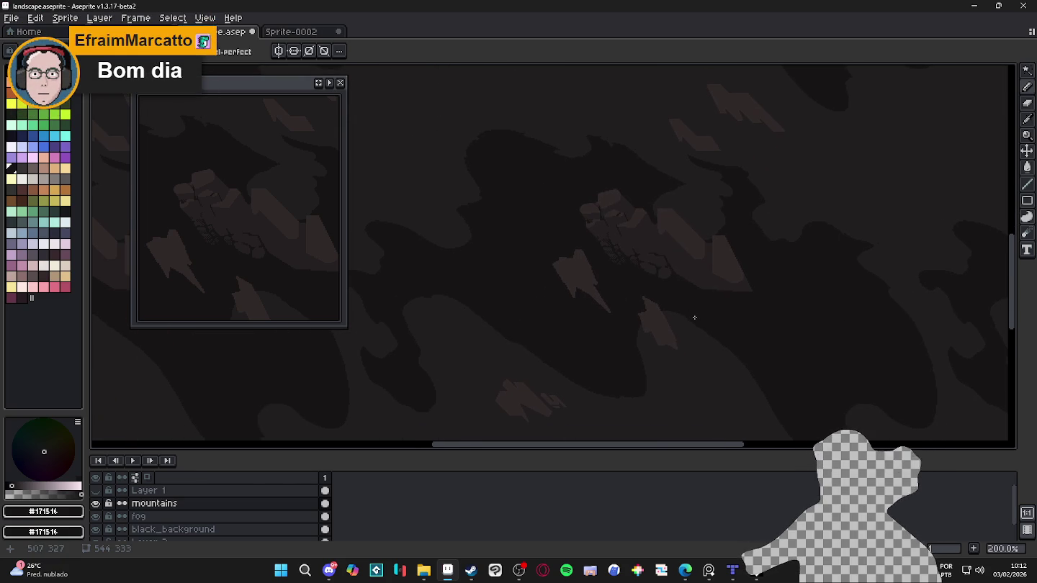
scroll(694, 317, down, 1)
scroll(677, 293, up, 2)
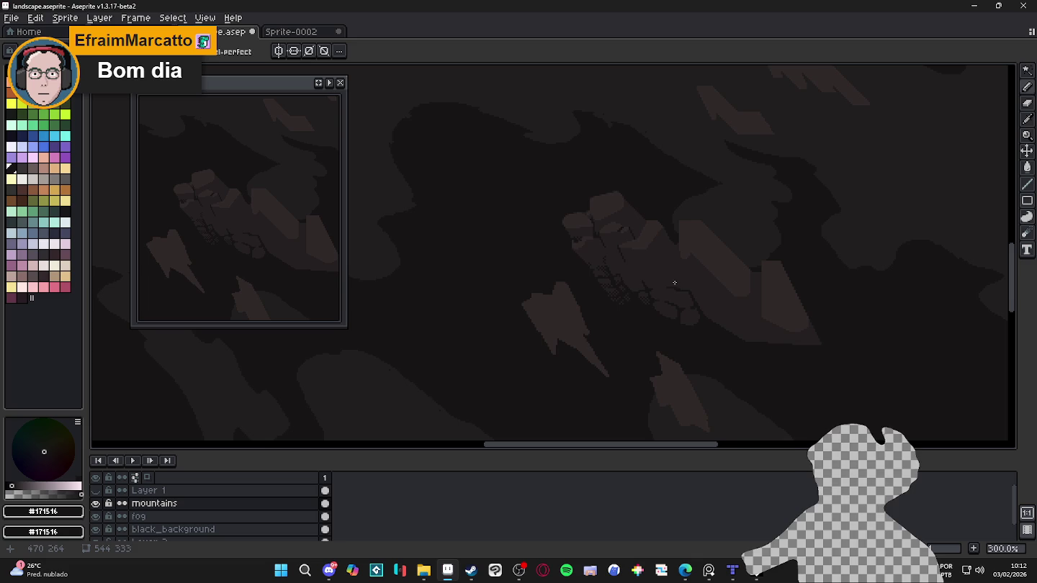
scroll(633, 287, up, 1)
scroll(608, 270, up, 2)
scroll(584, 265, up, 2)
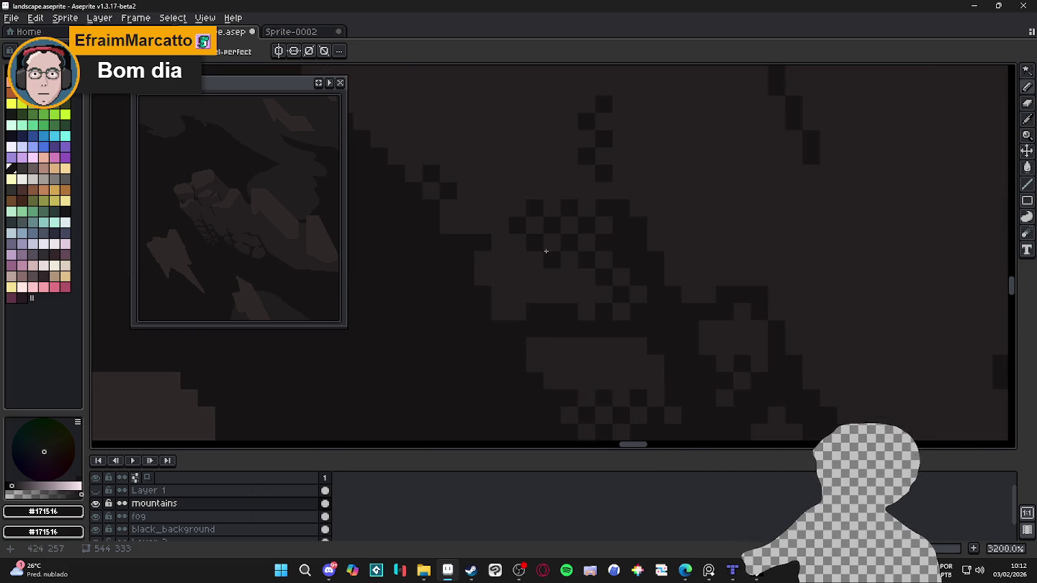
scroll(543, 247, down, 3)
scroll(564, 270, down, 2)
scroll(562, 280, down, 2)
drag(562, 280, 578, 254)
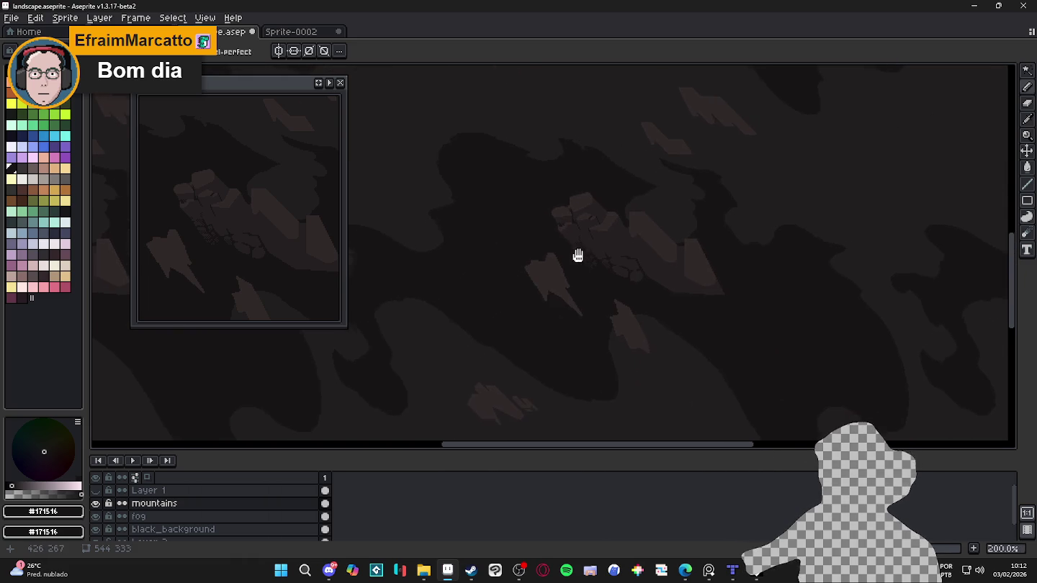
scroll(546, 215, down, 1)
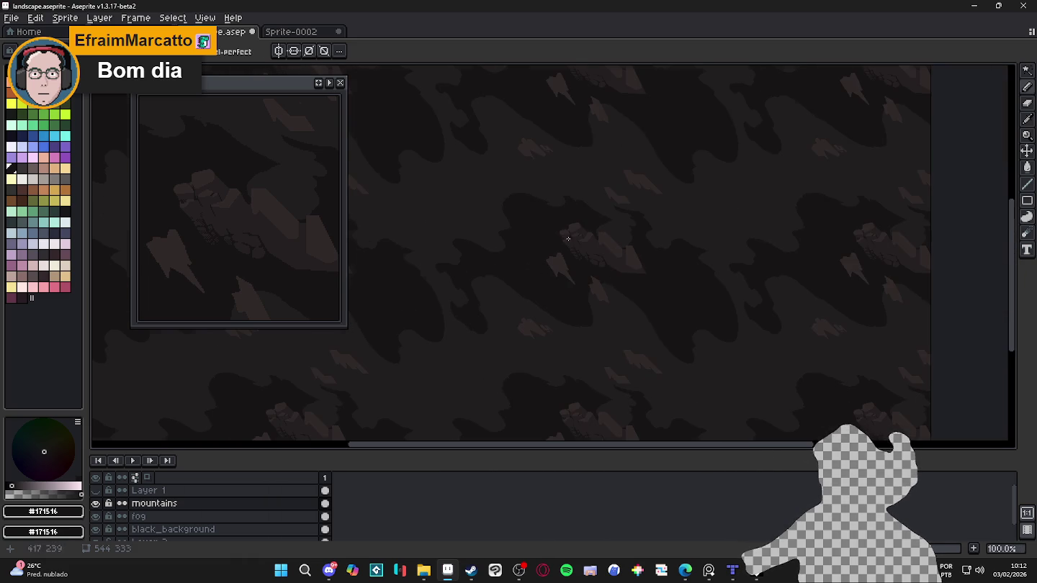
scroll(568, 238, up, 1)
drag(634, 259, 783, 289)
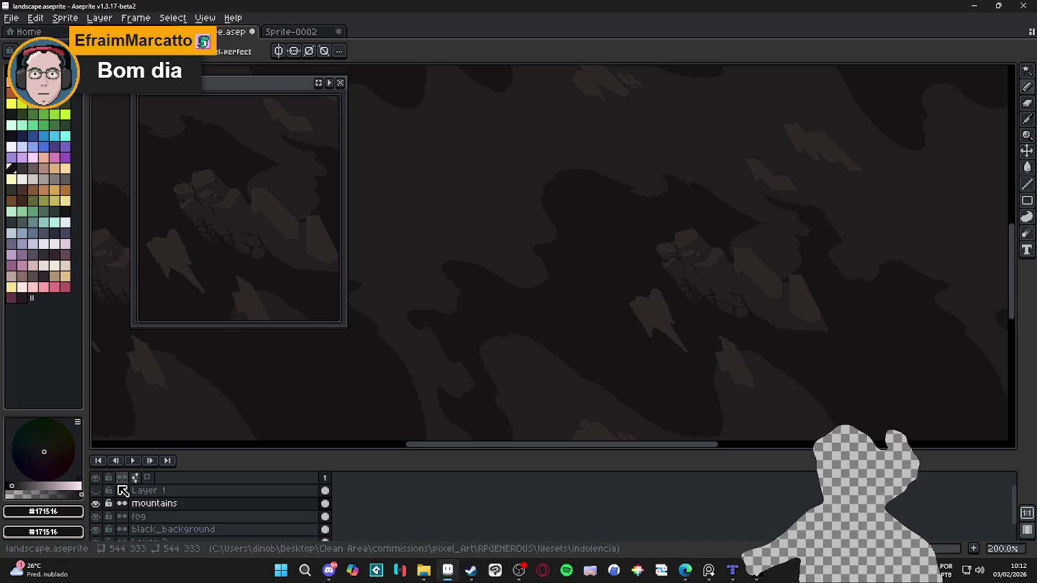
Step: Toggle Layer 1's visibility on and off, then sample #1f1b1c from the mountain rock
click(96, 490)
click(96, 490)
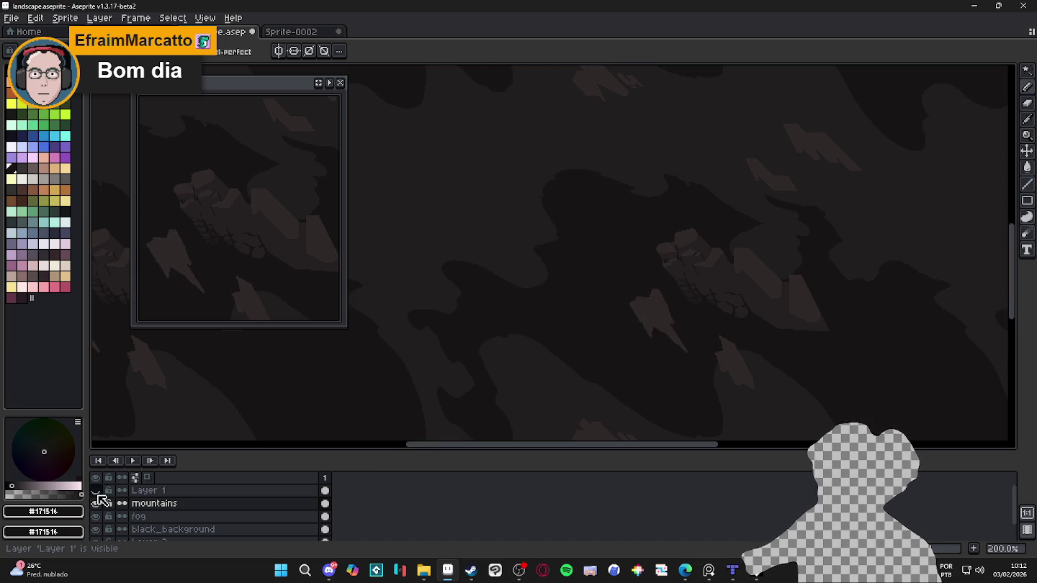
scroll(680, 273, up, 5)
scroll(685, 301, up, 5)
scroll(686, 301, up, 1)
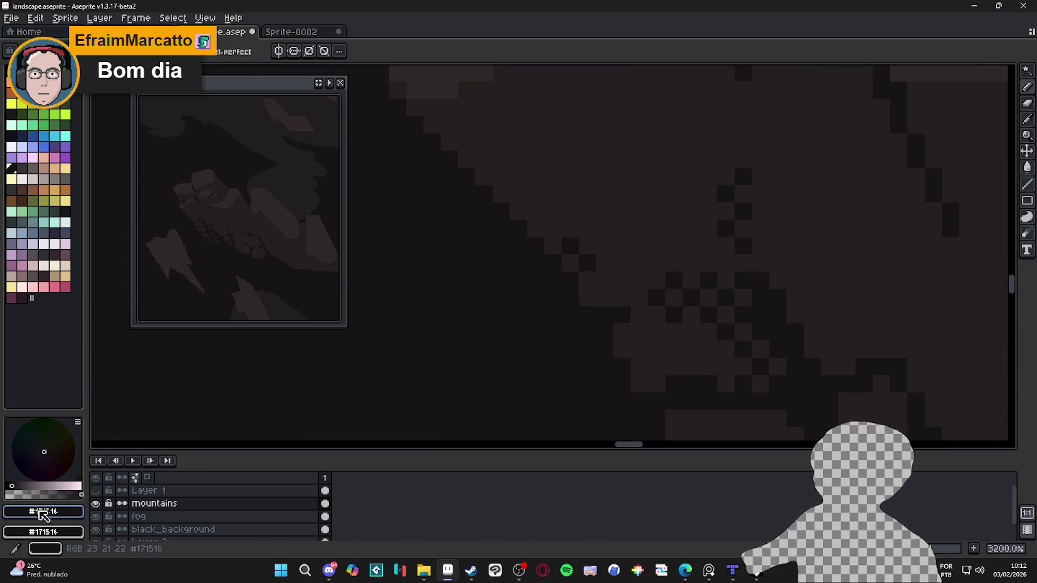
alt+click(698, 302)
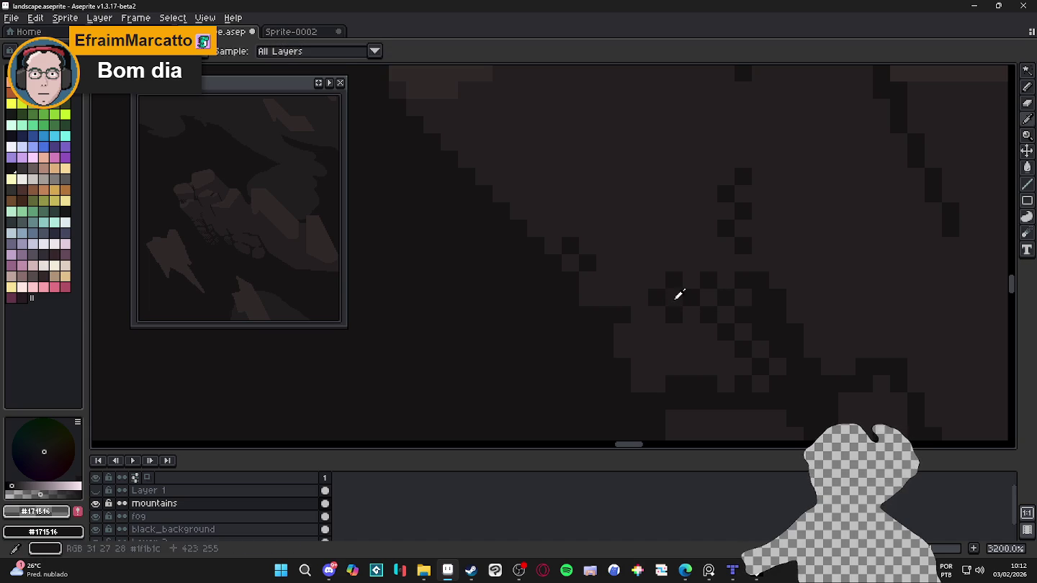
alt+click(673, 295)
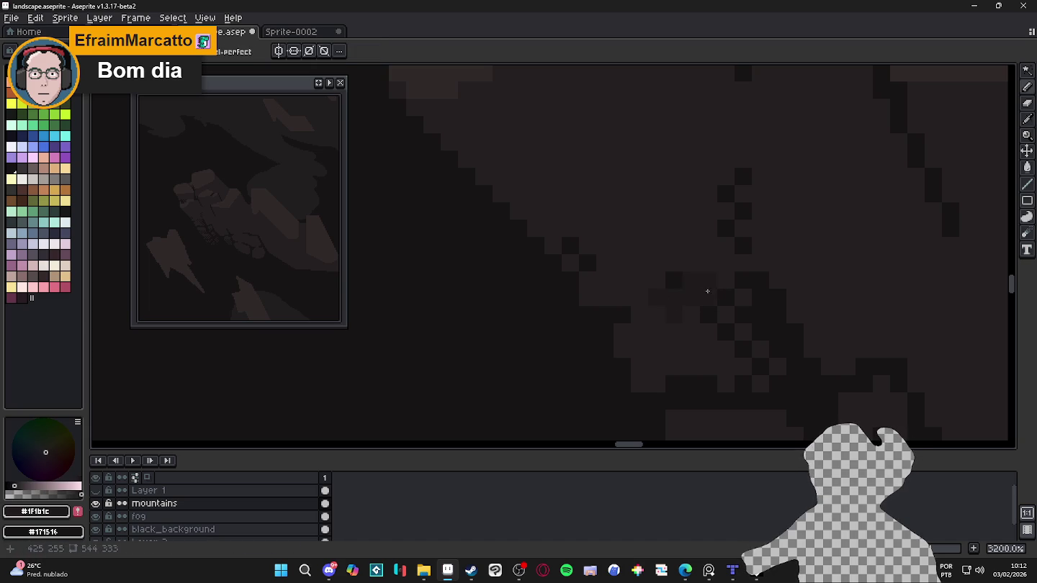
drag(714, 308, 746, 340)
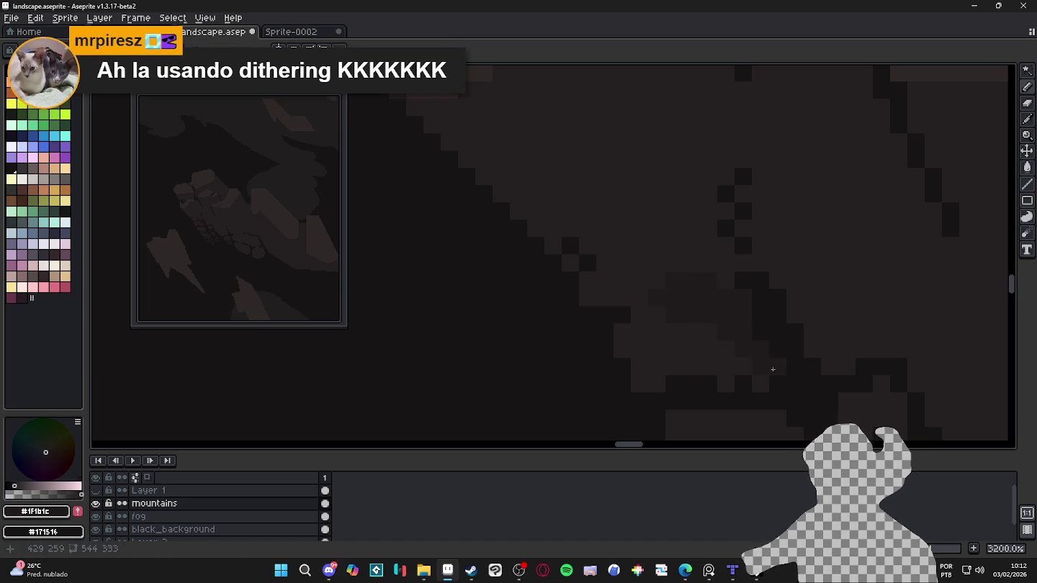
scroll(716, 331, down, 5)
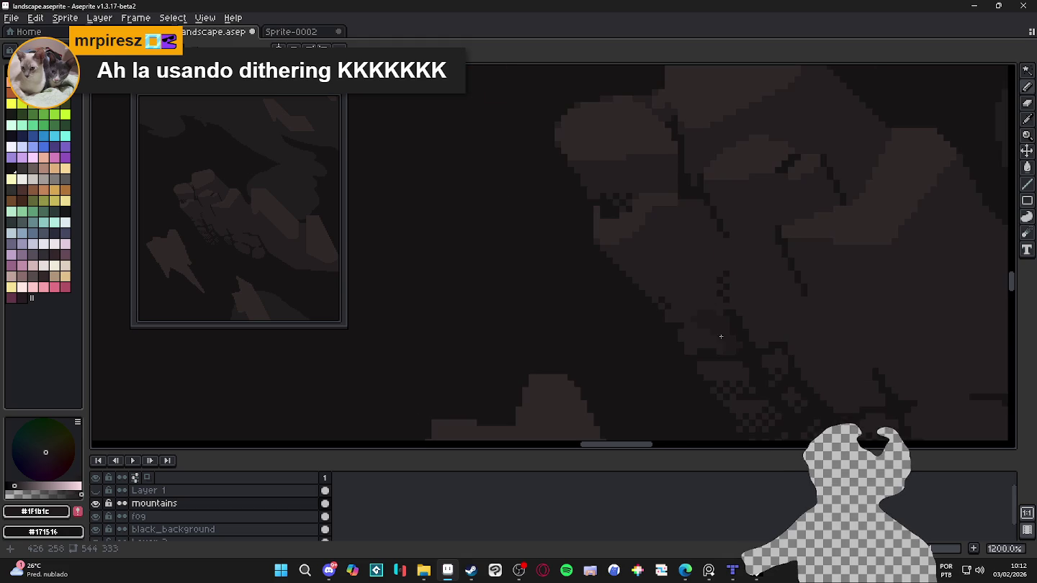
scroll(727, 335, up, 1)
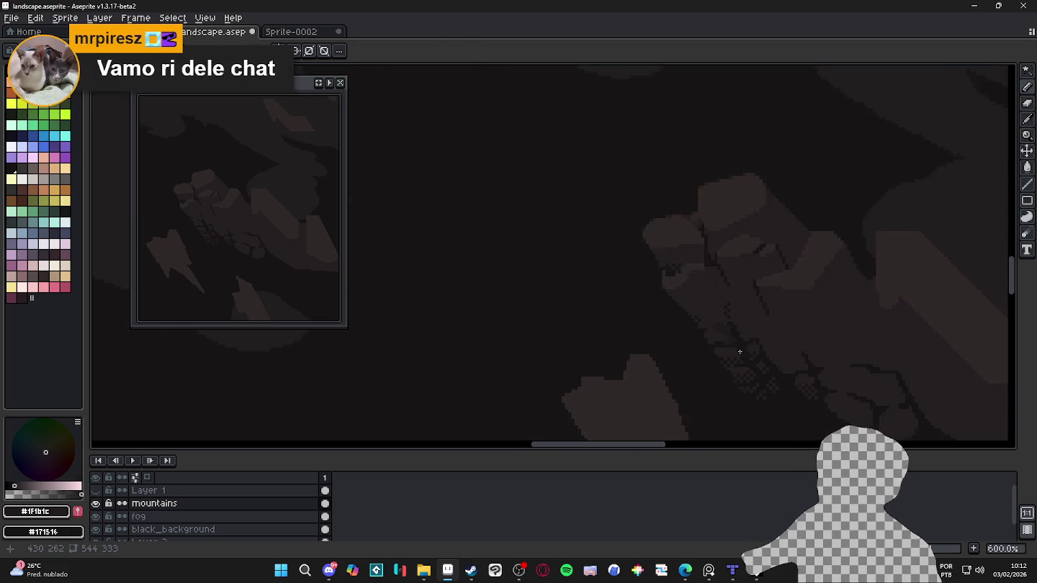
scroll(733, 345, up, 1)
scroll(721, 379, up, 1)
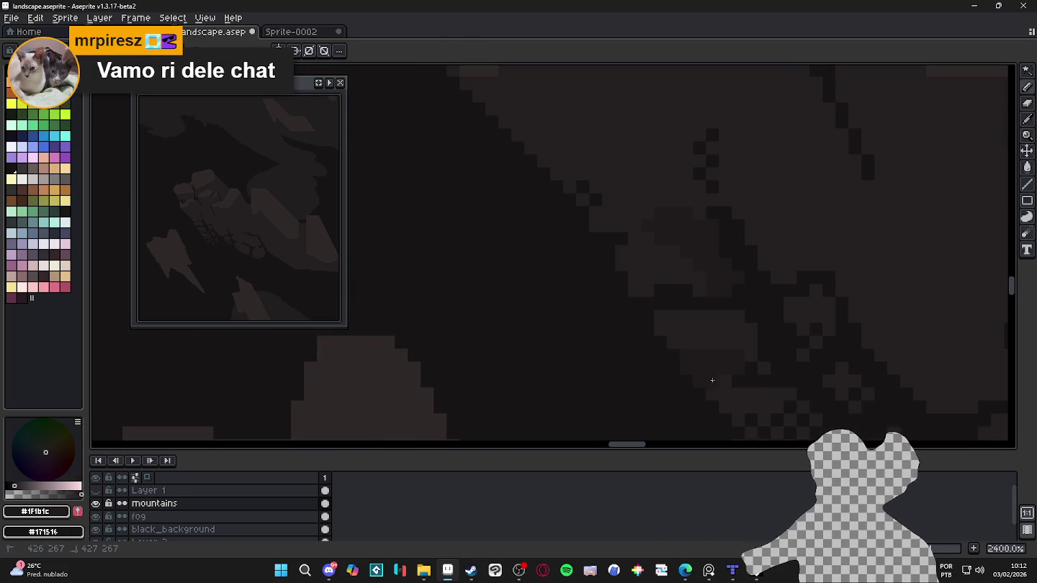
scroll(756, 371, up, 2)
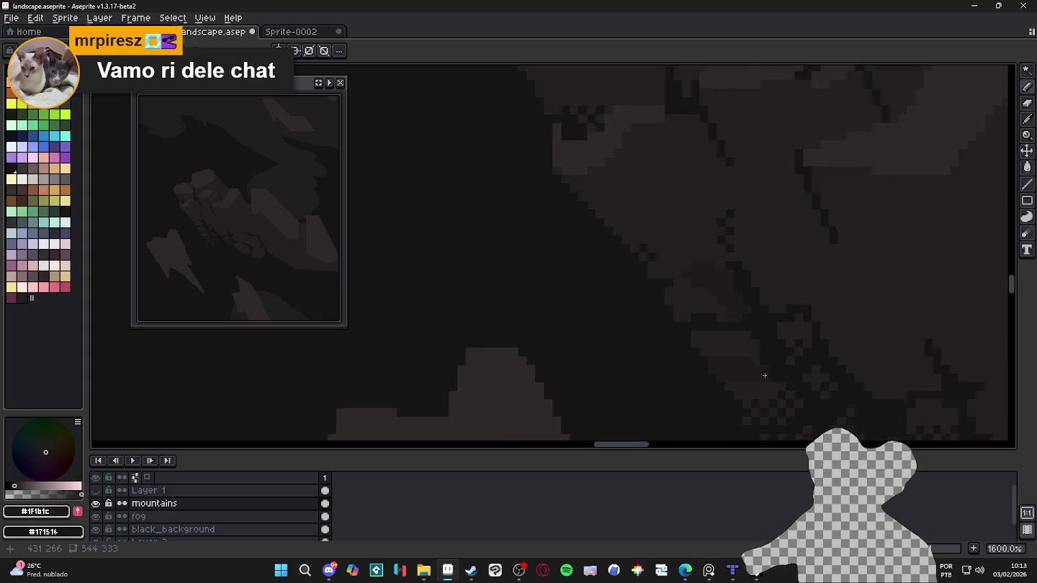
scroll(719, 338, down, 3)
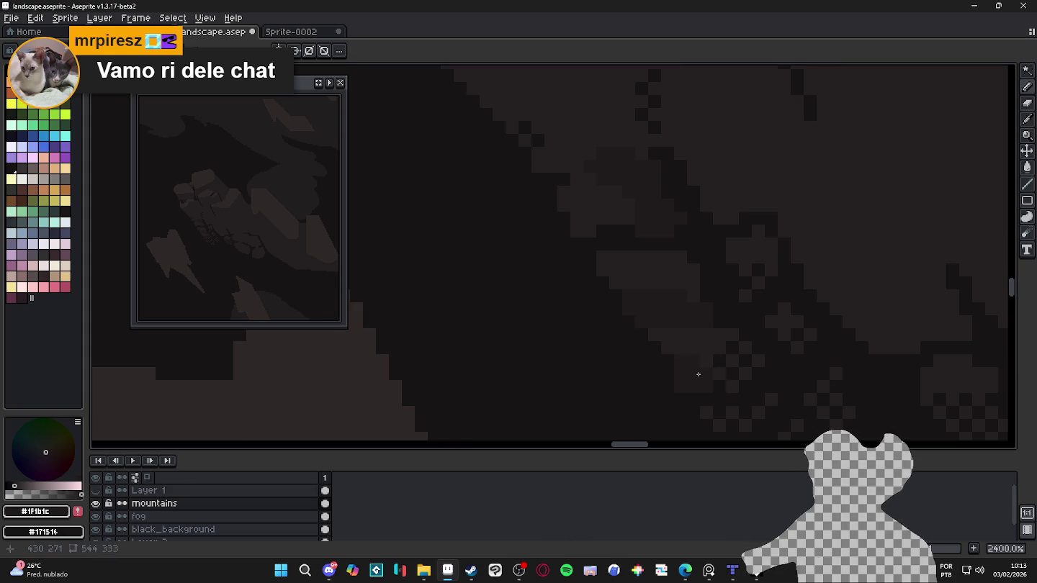
drag(734, 376, 745, 375)
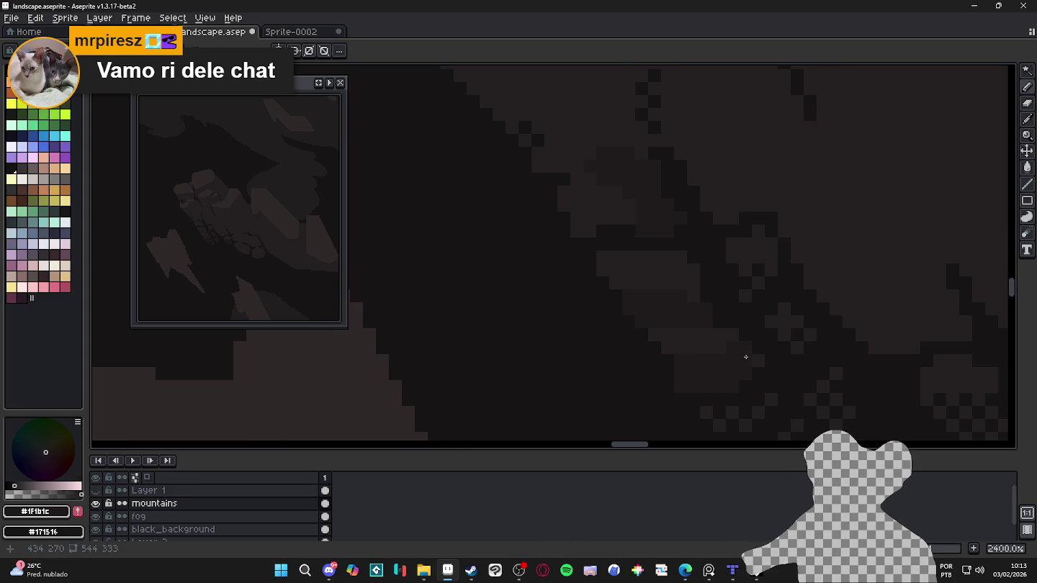
scroll(742, 349, up, 1)
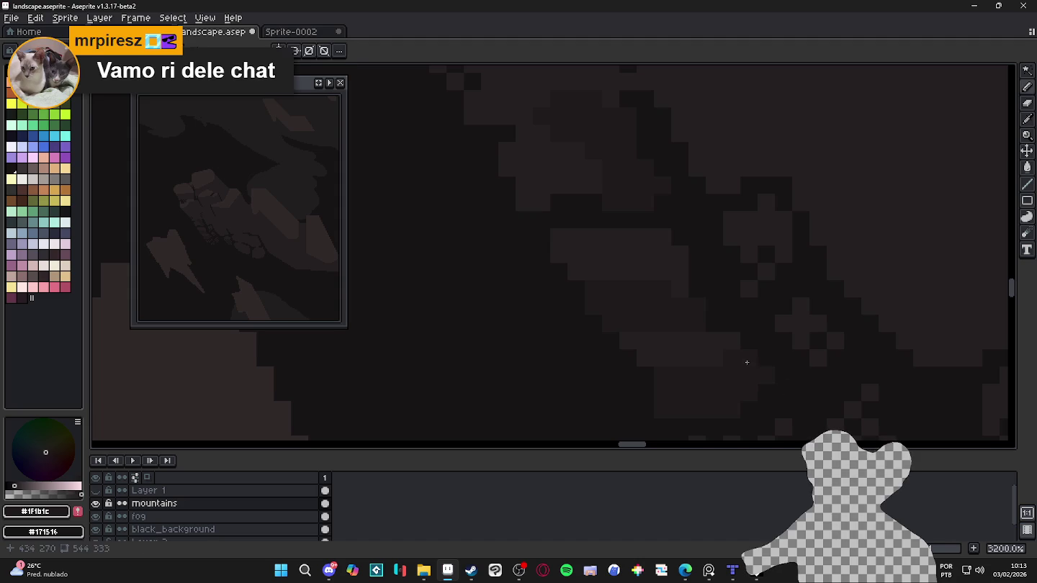
scroll(781, 355, right, 1)
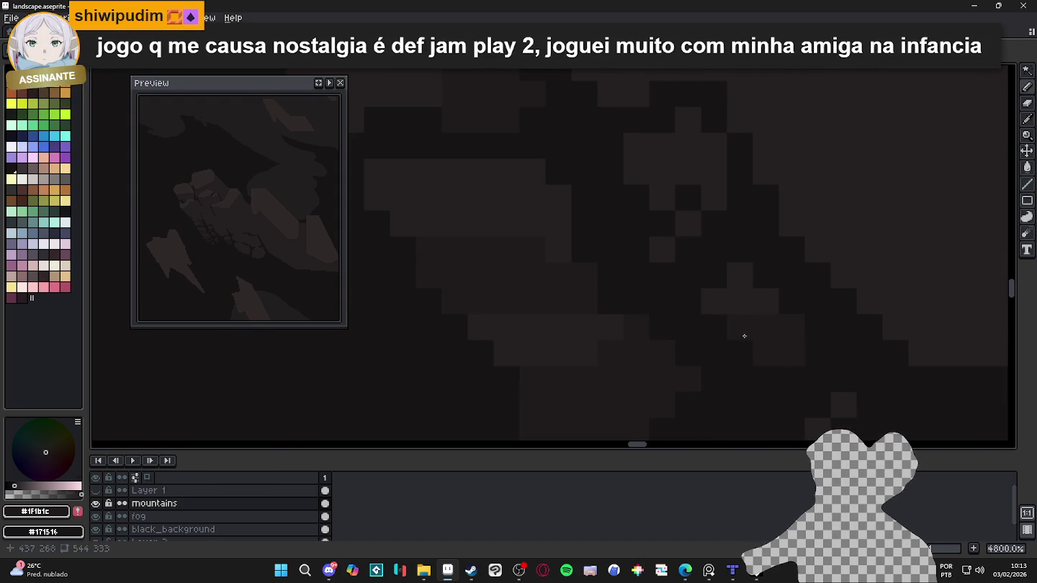
scroll(778, 353, down, 3)
scroll(777, 353, up, 2)
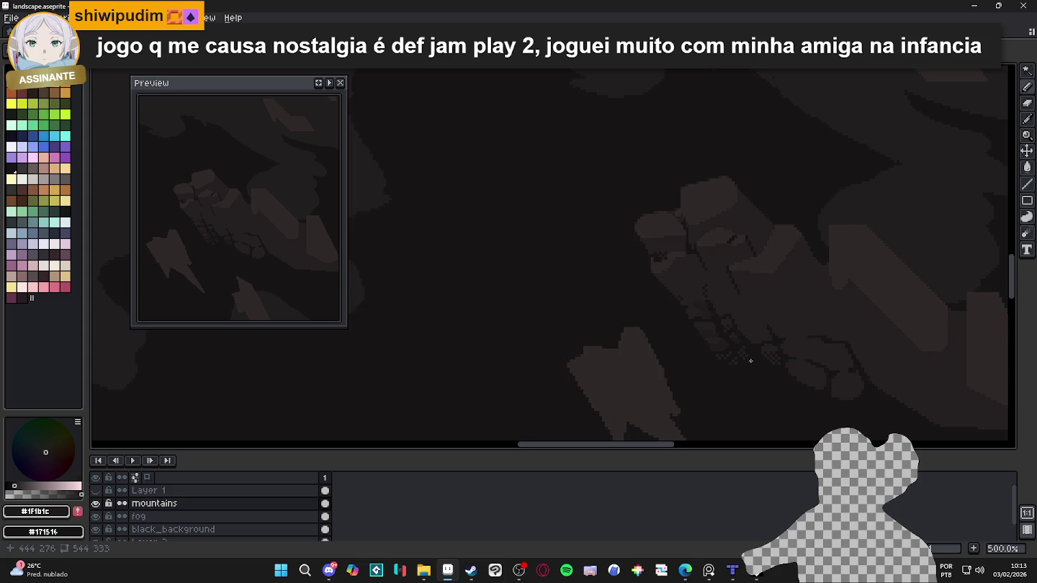
scroll(684, 353, up, 1)
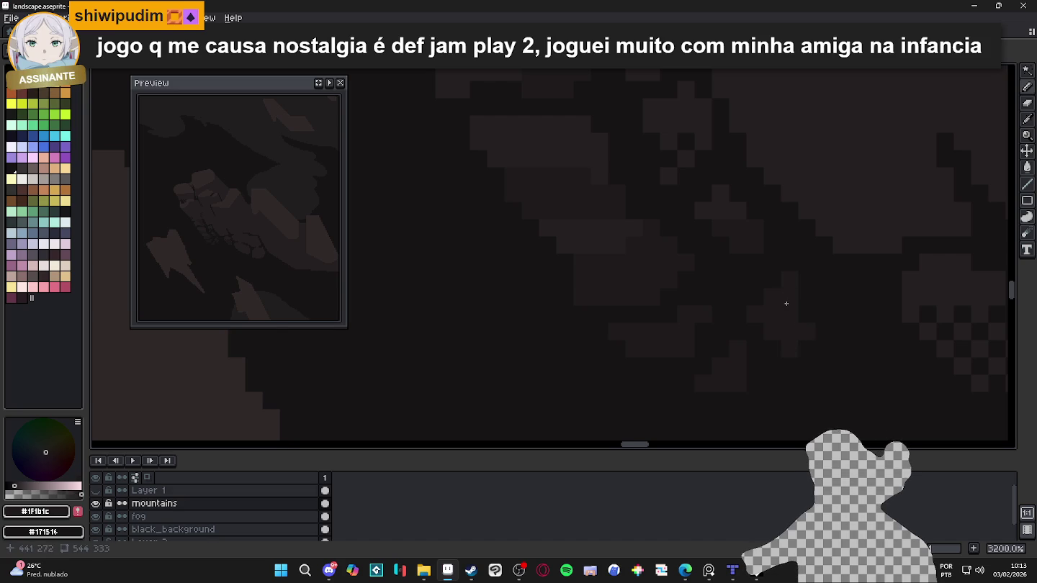
scroll(776, 314, down, 4)
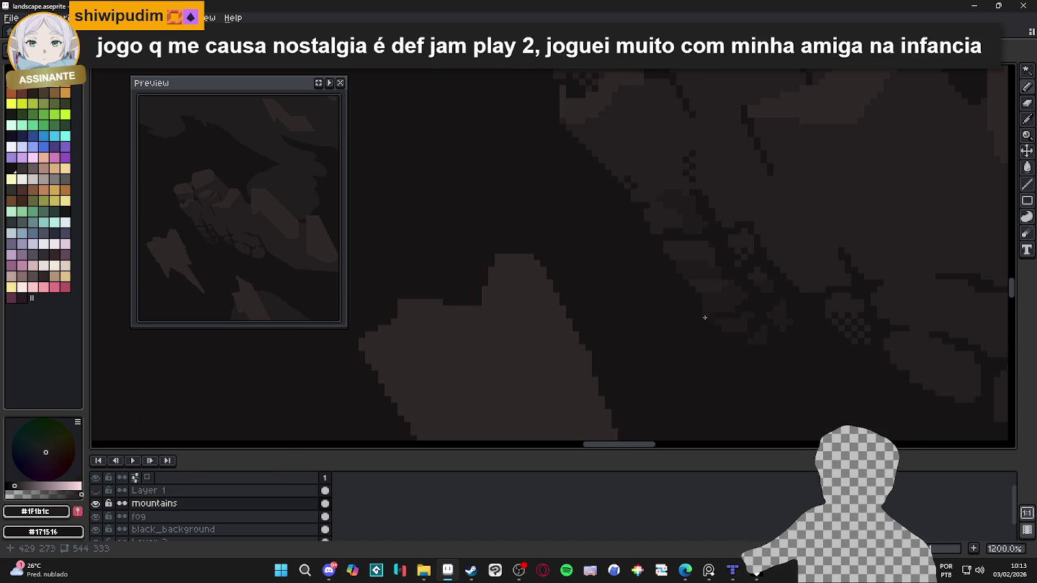
scroll(741, 332, down, 4)
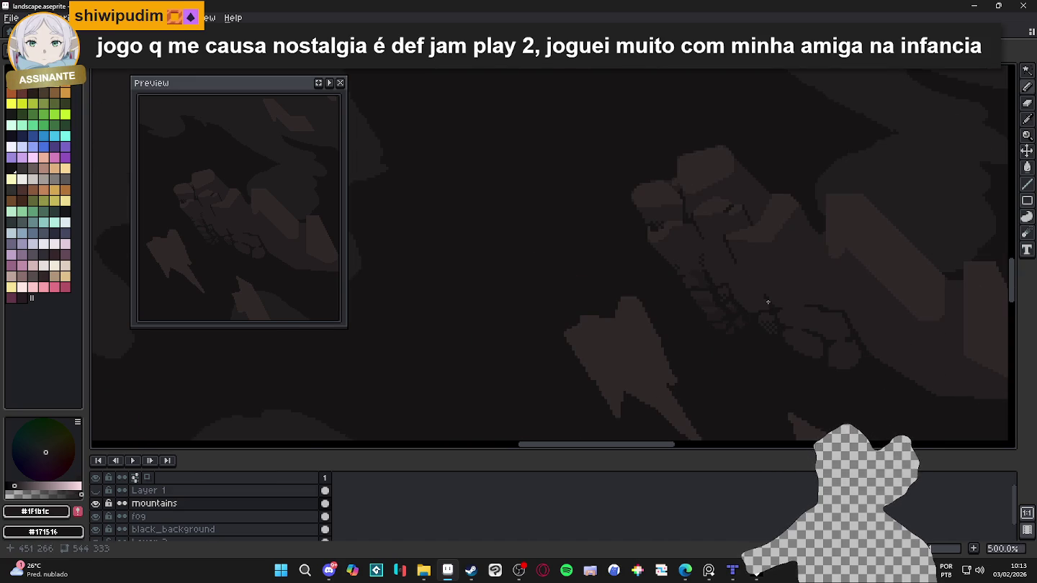
scroll(768, 302, down, 1)
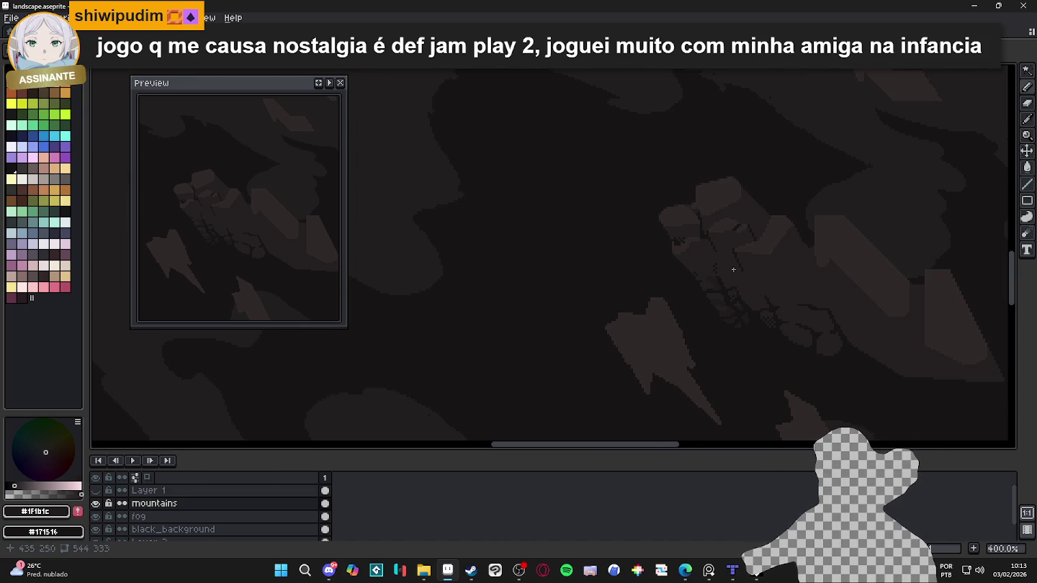
drag(718, 274, 700, 269)
scroll(738, 306, up, 4)
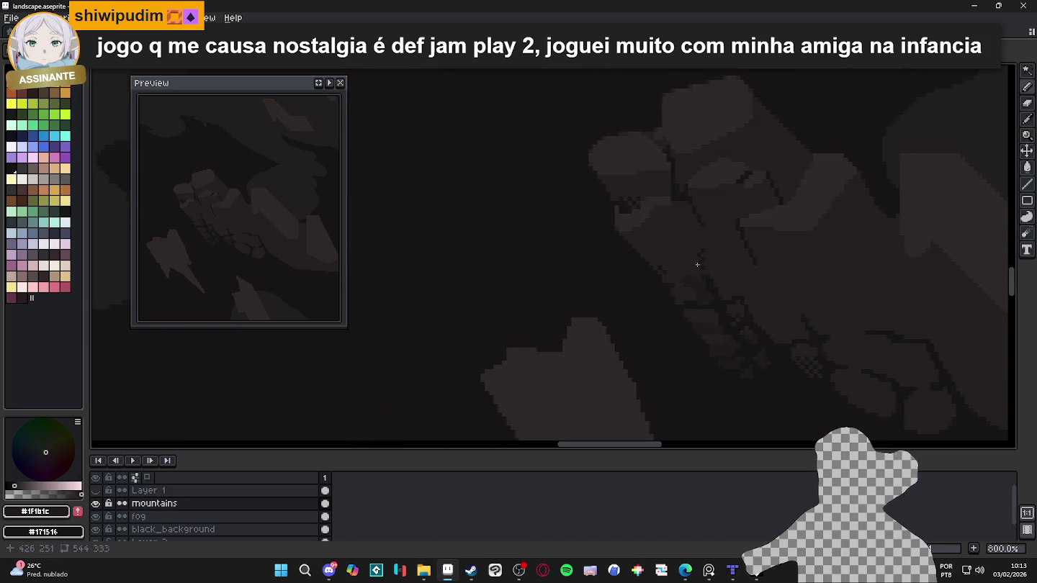
scroll(696, 264, up, 4)
click(705, 226)
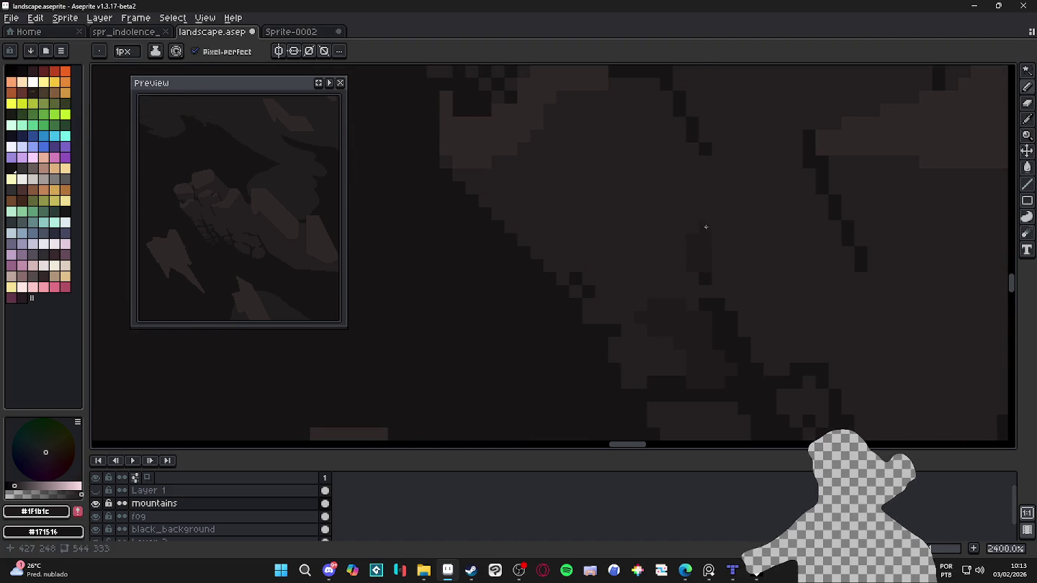
click(583, 295)
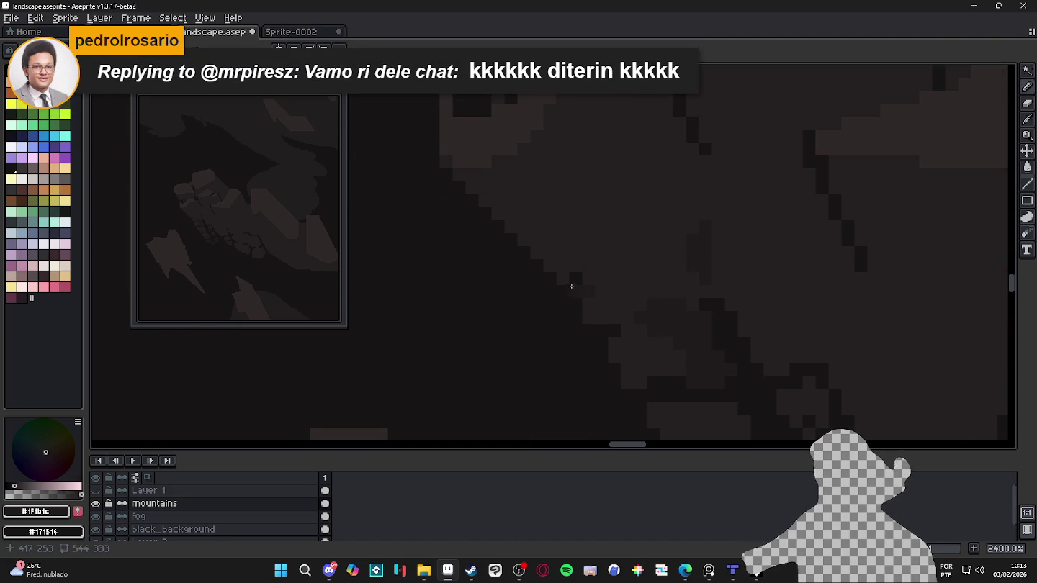
scroll(637, 326, down, 5)
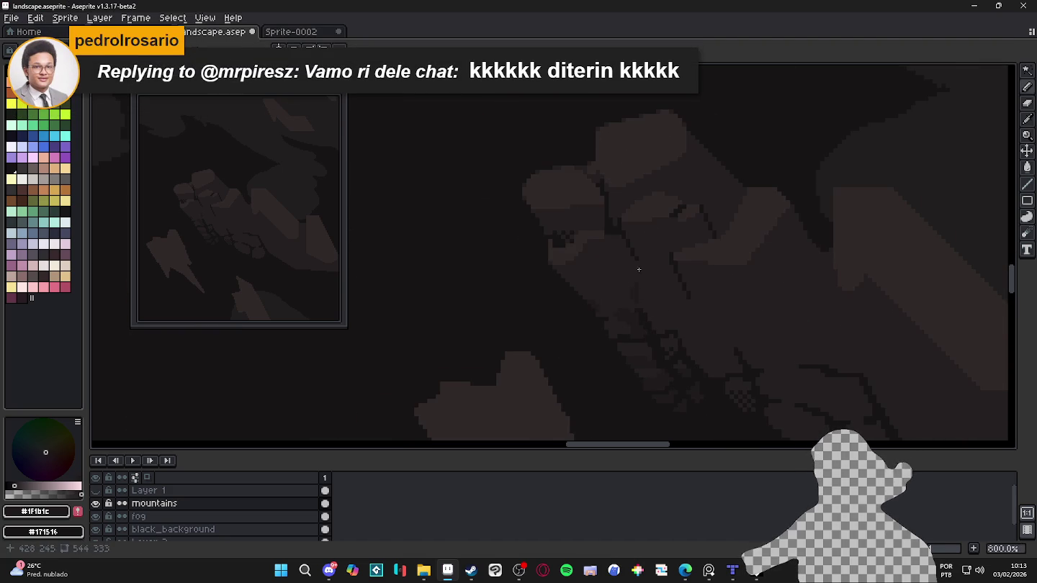
scroll(617, 219, up, 5)
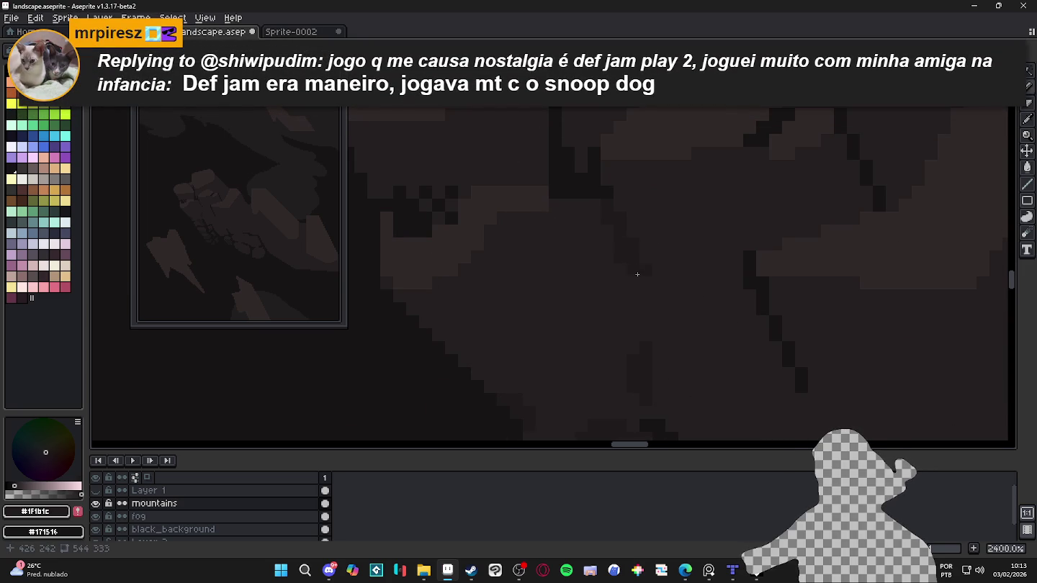
scroll(637, 274, down, 5)
scroll(670, 285, down, 3)
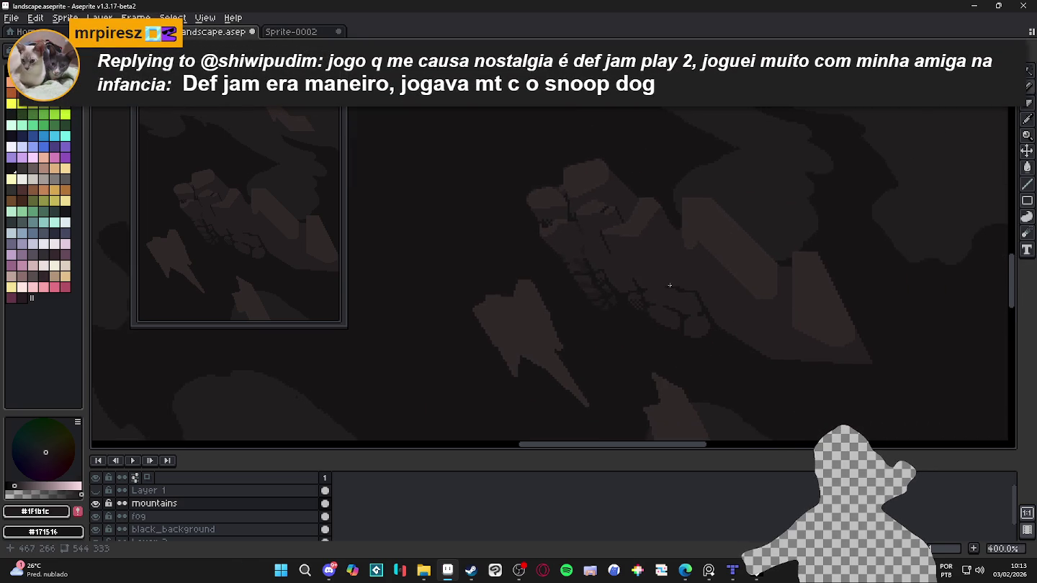
scroll(669, 285, down, 1)
scroll(680, 285, down, 1)
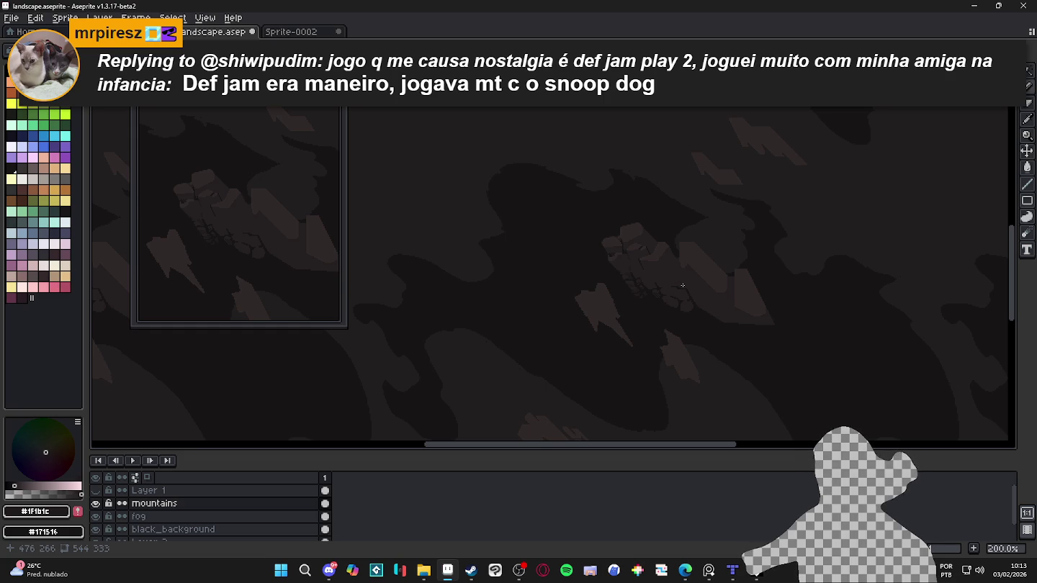
scroll(682, 286, down, 1)
scroll(683, 286, up, 2)
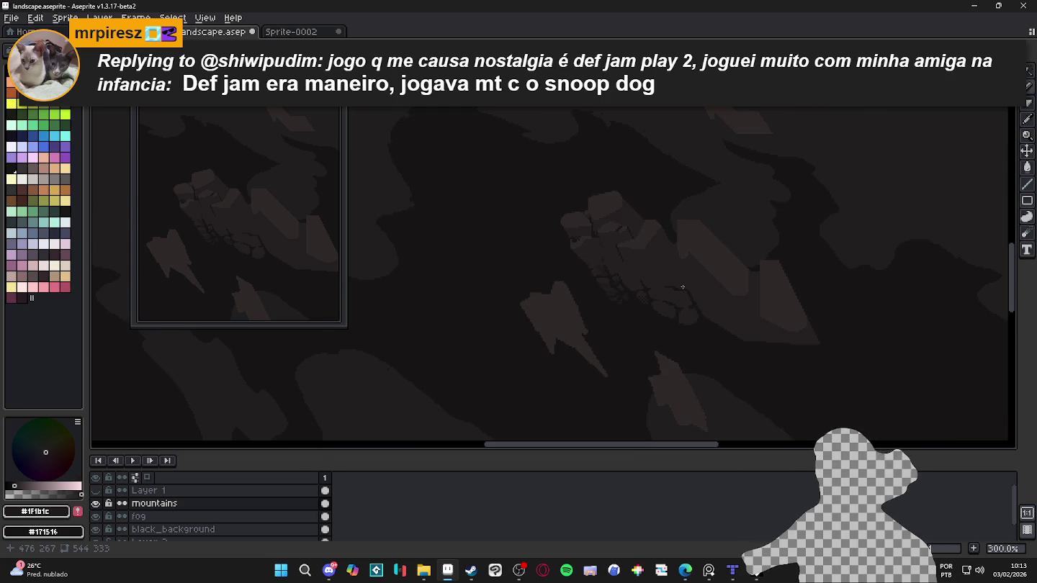
scroll(682, 286, up, 7)
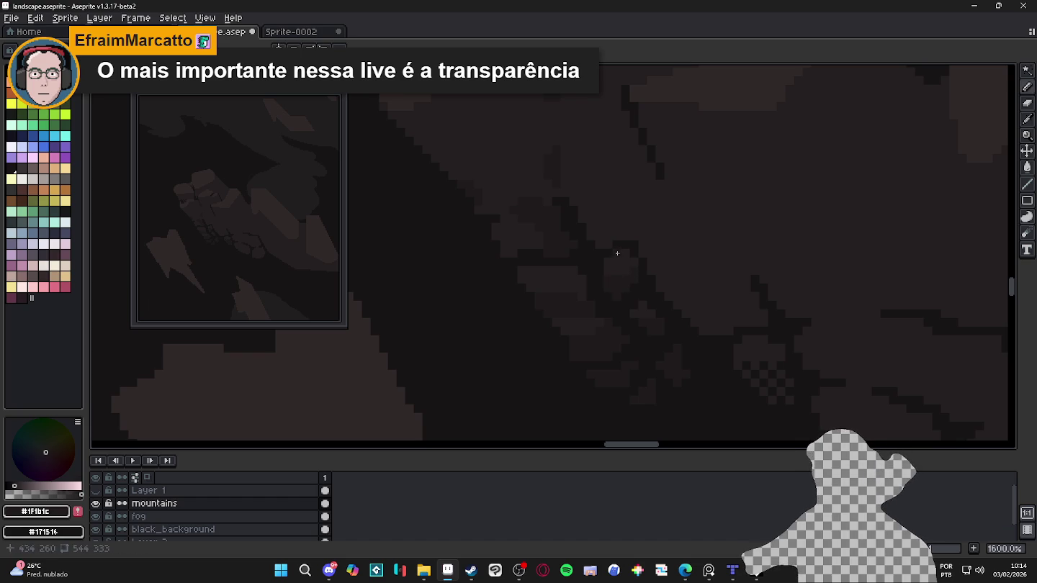
scroll(626, 281, down, 1)
scroll(633, 291, down, 1)
scroll(638, 299, down, 1)
scroll(643, 315, down, 1)
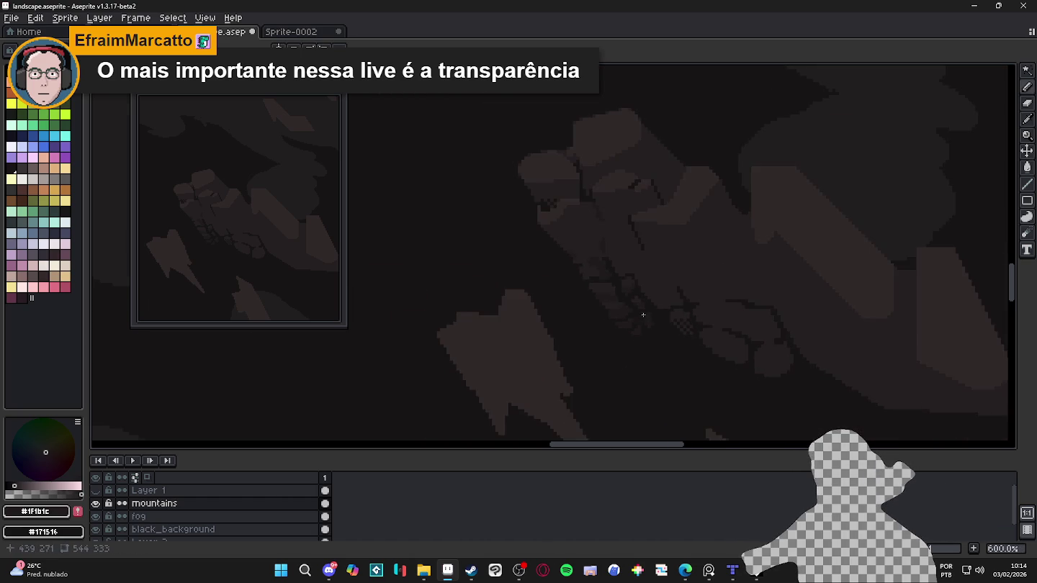
scroll(647, 330, up, 2)
scroll(641, 321, up, 2)
scroll(633, 315, up, 2)
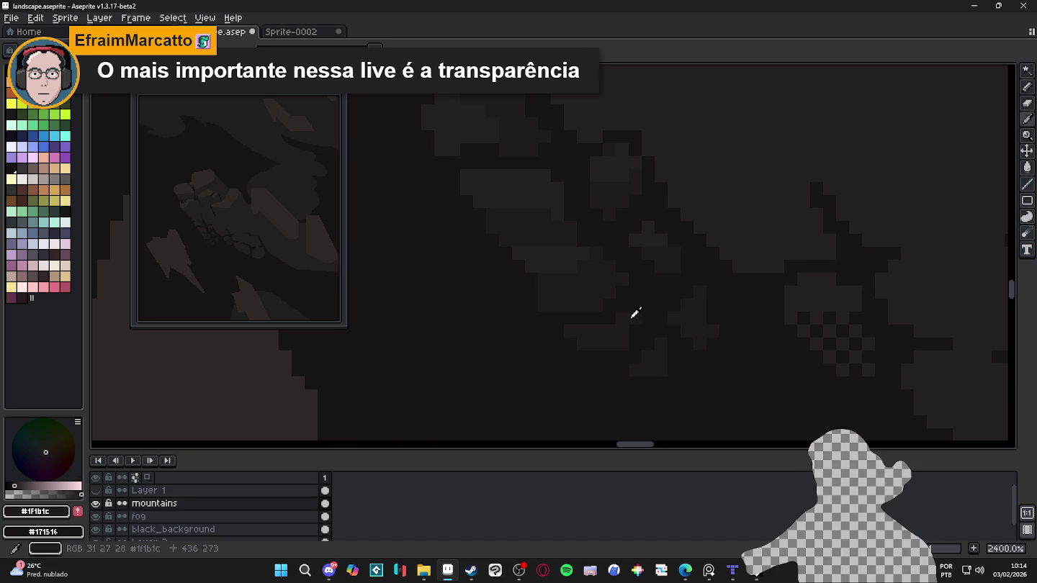
scroll(659, 314, down, 1)
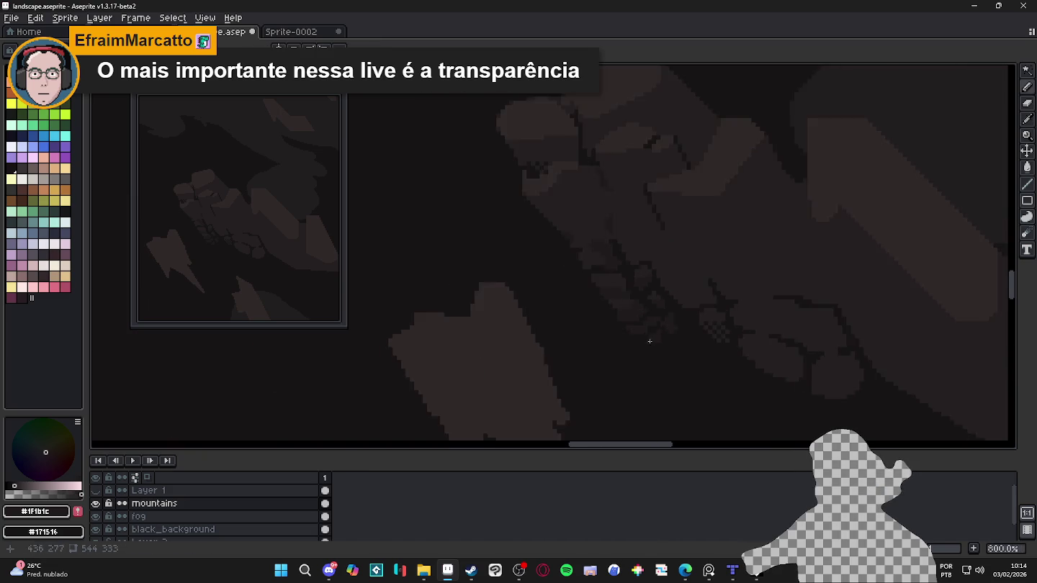
scroll(656, 321, down, 1)
scroll(662, 320, down, 1)
scroll(662, 320, down, 1)
scroll(671, 317, down, 1)
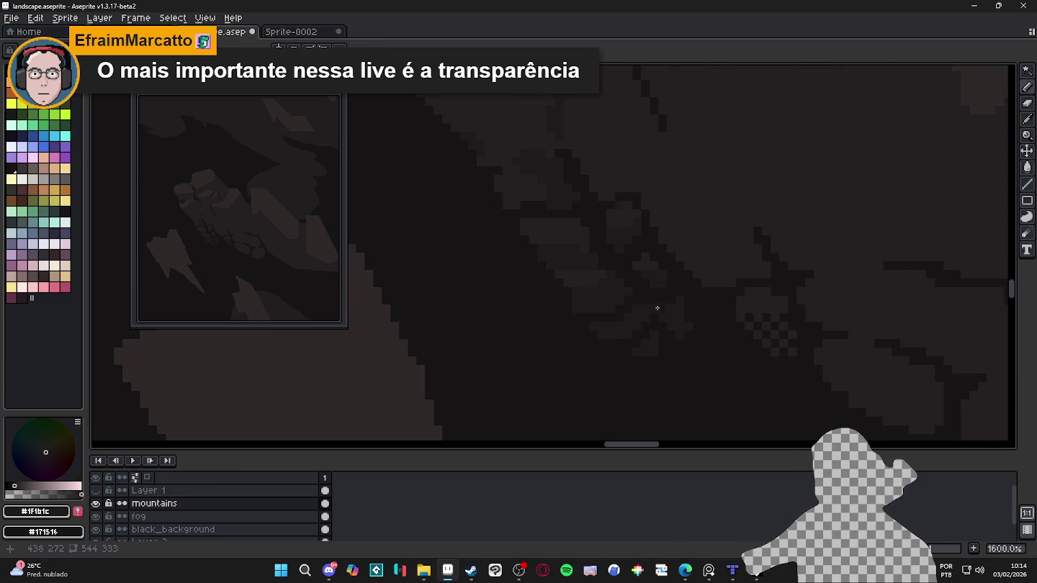
scroll(655, 305, down, 1)
scroll(673, 324, down, 1)
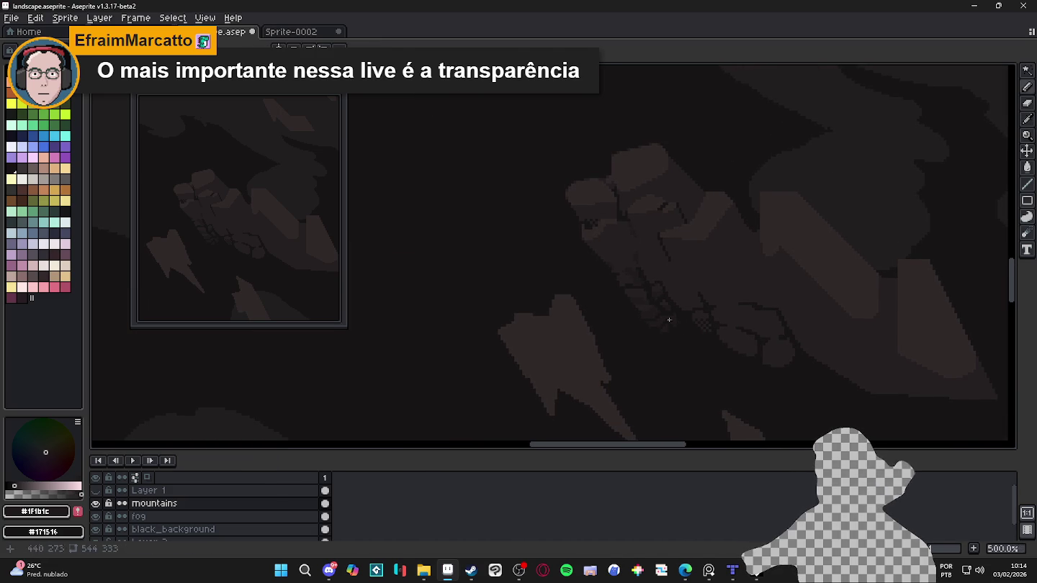
scroll(601, 236, up, 1)
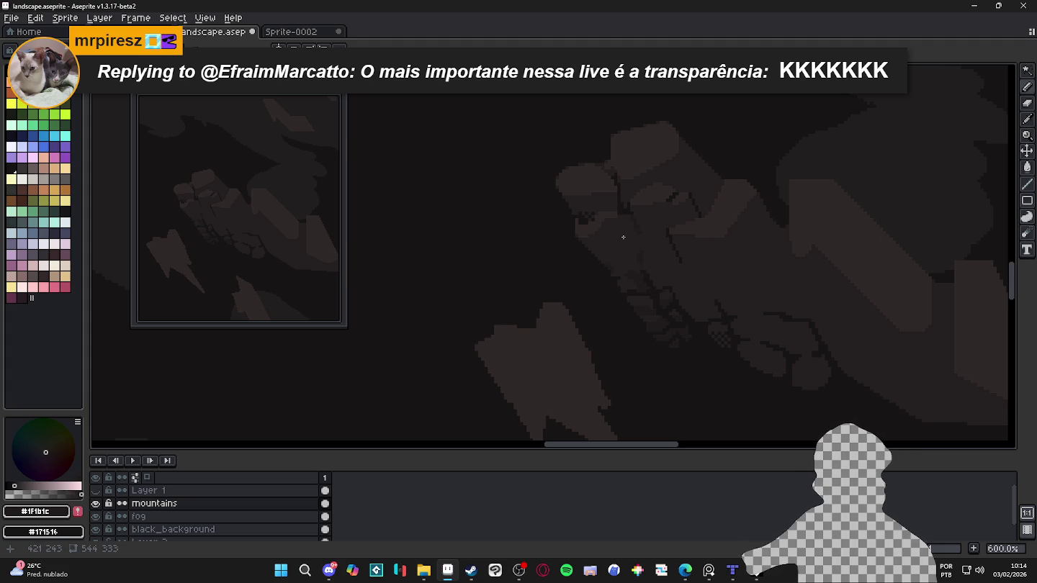
Step: Paint the stray dark pixel on the rock with #251f20 brown
scroll(635, 238, up, 5)
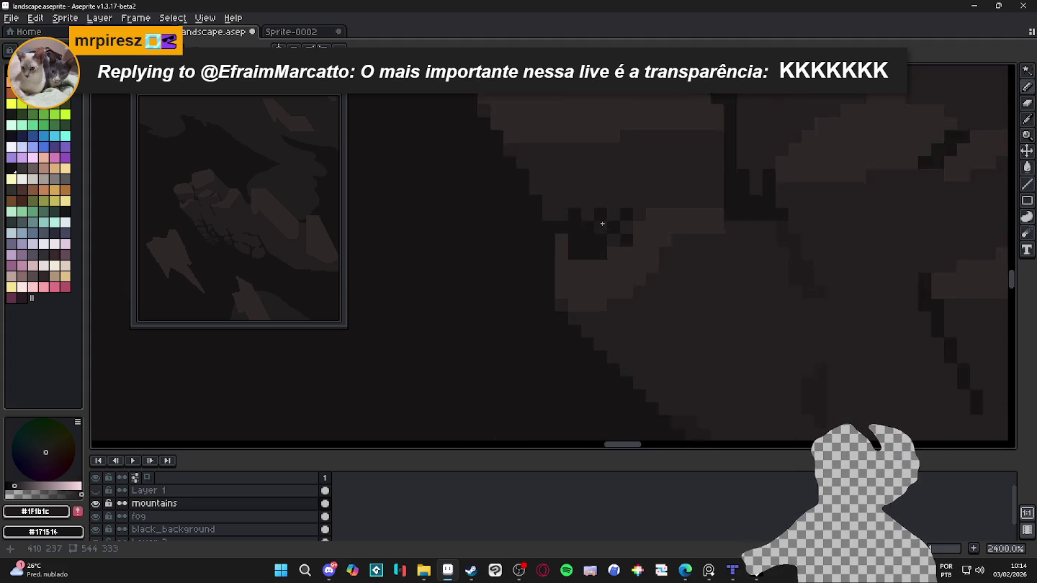
scroll(626, 244, up, 2)
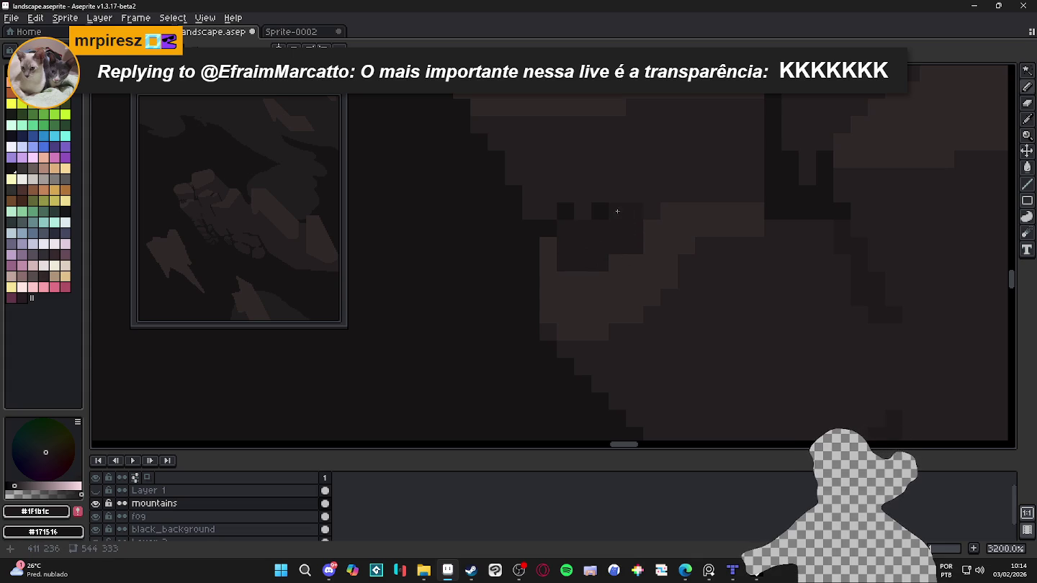
click(565, 211)
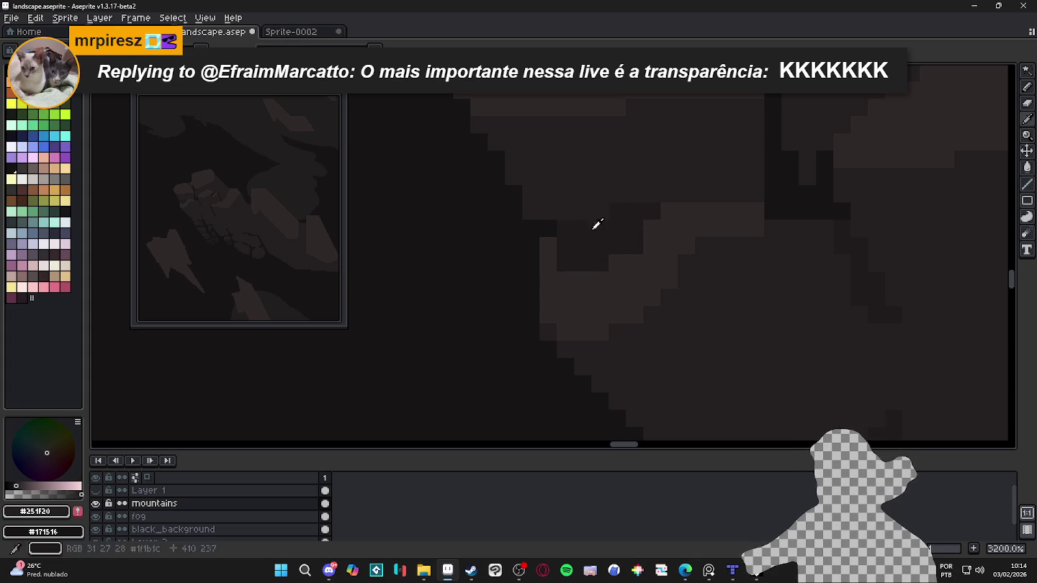
scroll(513, 182, down, 2)
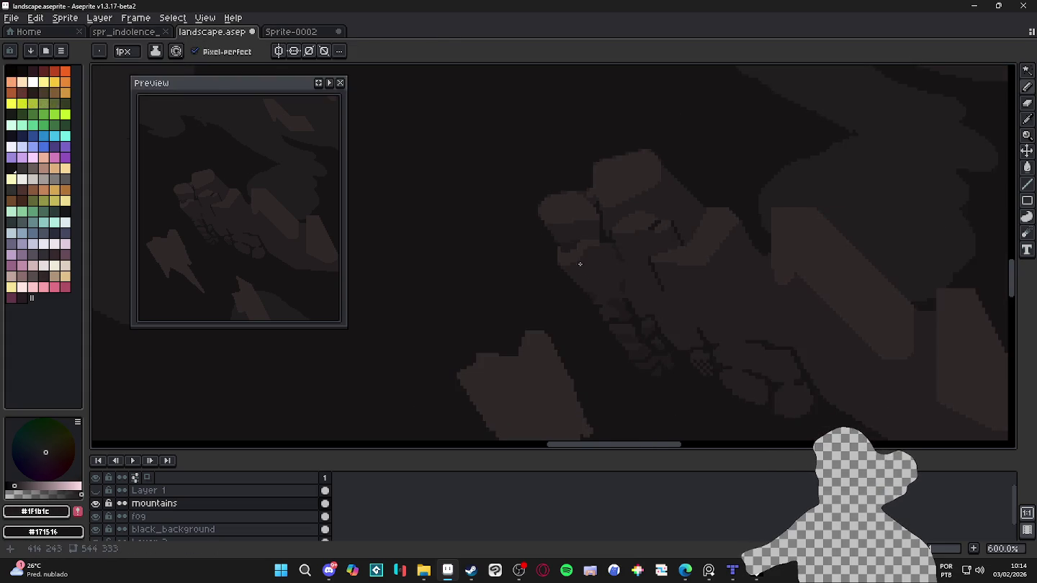
scroll(554, 195, down, 3)
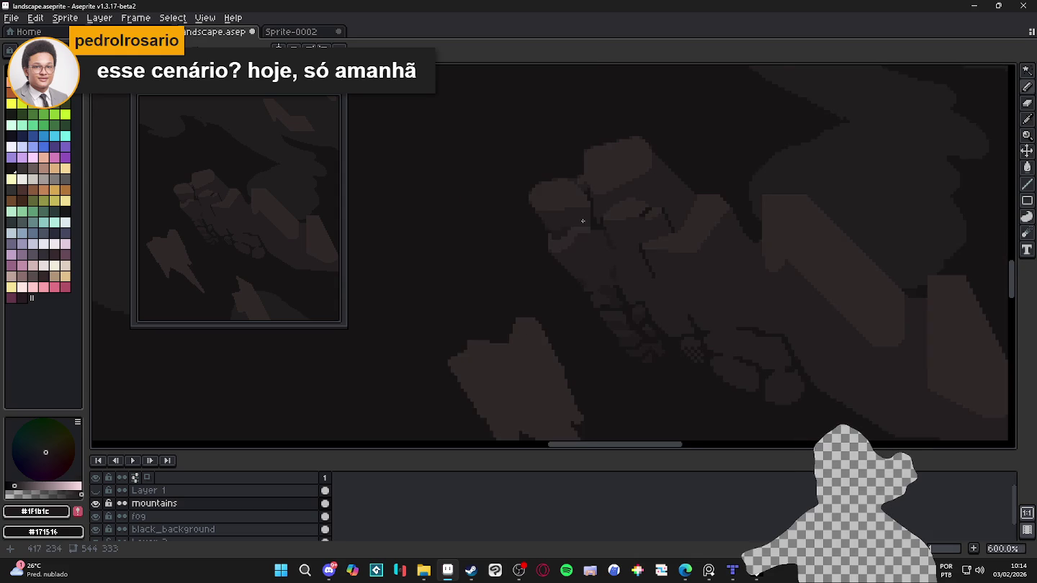
scroll(586, 214, up, 3)
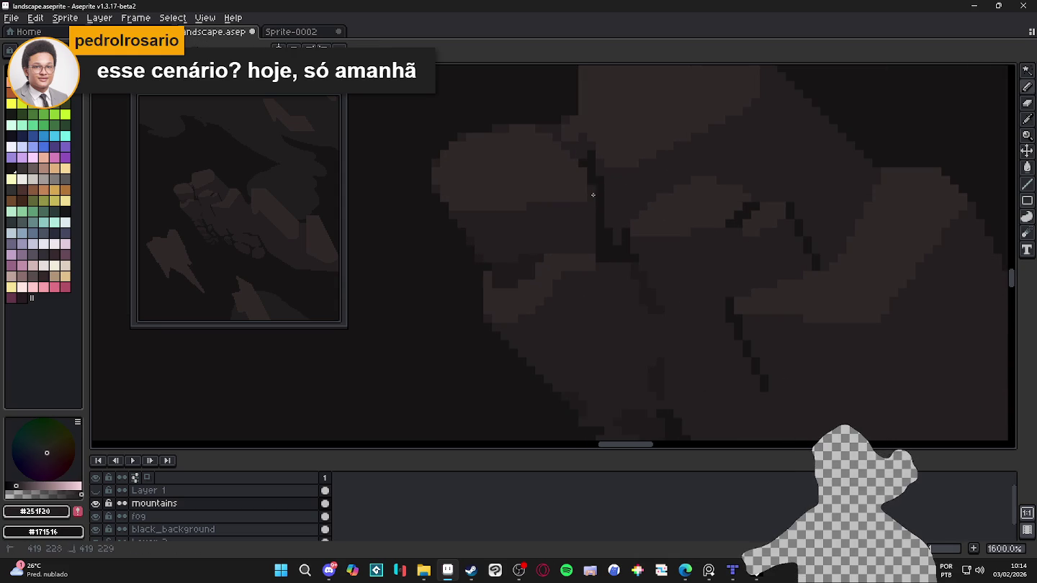
scroll(644, 261, down, 4)
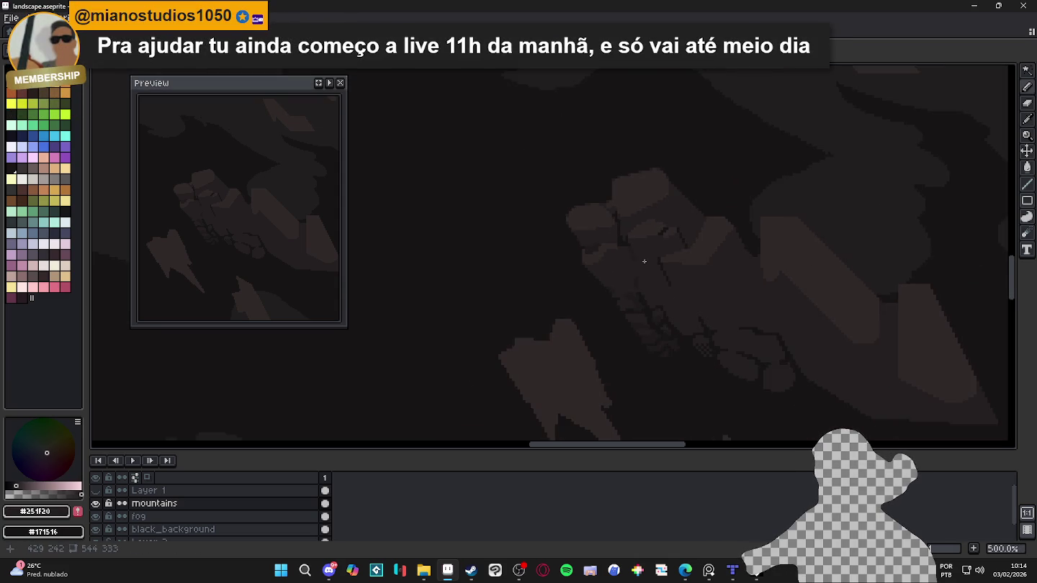
scroll(626, 245, up, 1)
scroll(598, 215, up, 2)
scroll(579, 201, up, 2)
scroll(574, 199, up, 2)
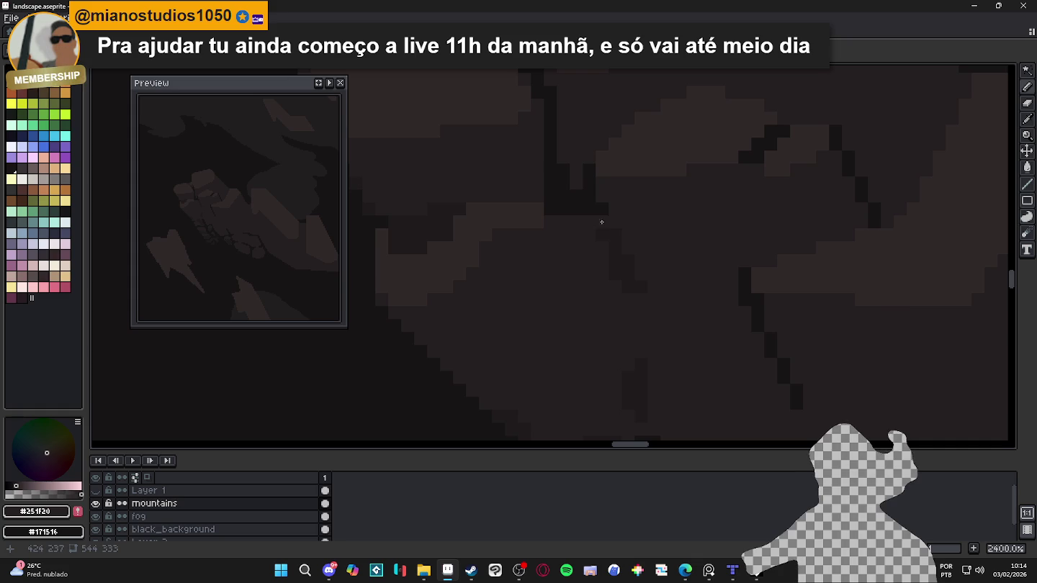
Step: Eyedrop the darker brown #1f1b1c as the drawing colour
alt+click(568, 194)
scroll(623, 244, down, 4)
scroll(627, 246, down, 1)
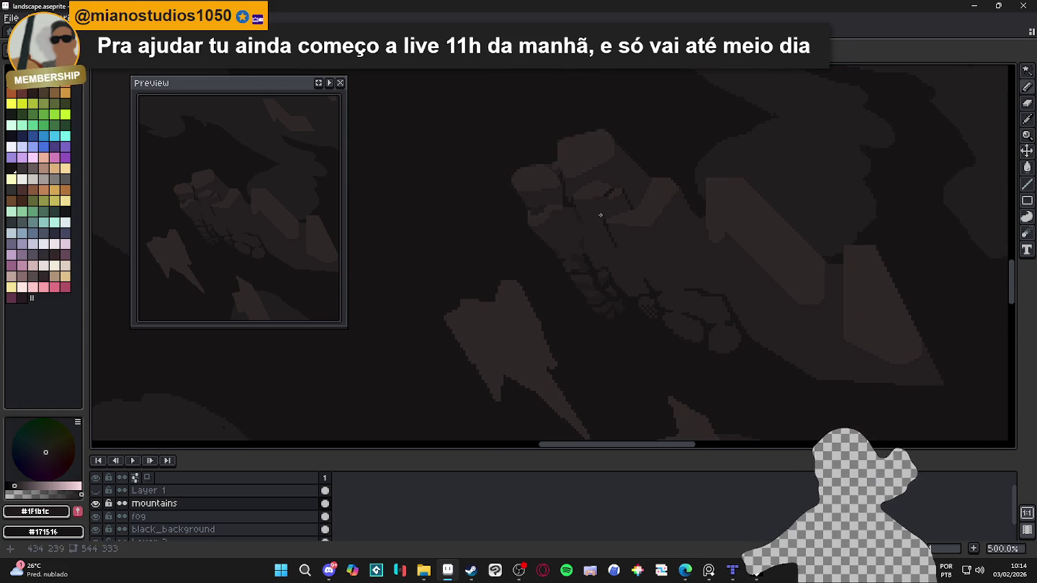
scroll(658, 269, down, 1)
scroll(658, 269, down, 1)
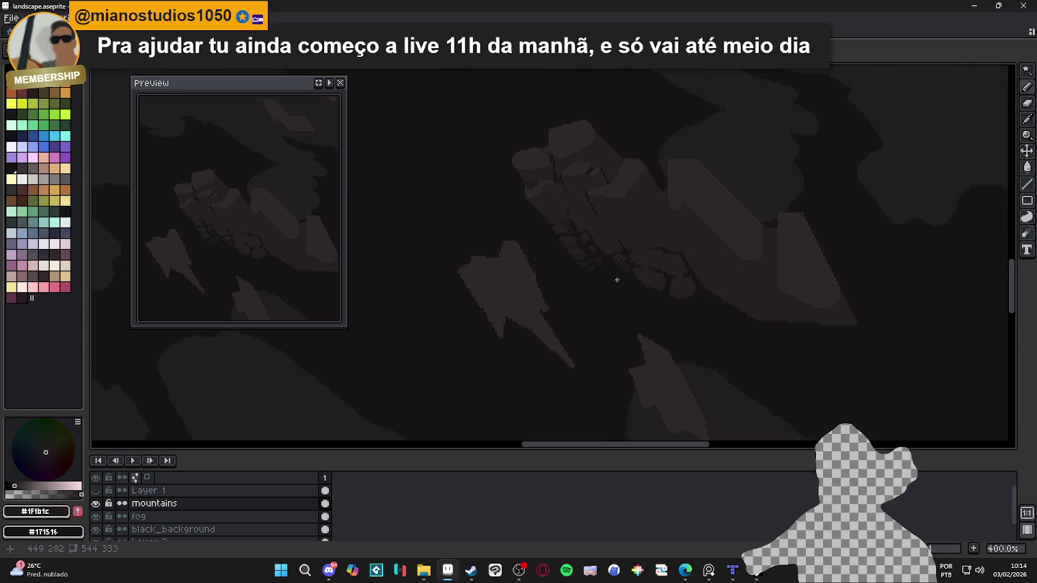
scroll(664, 280, down, 1)
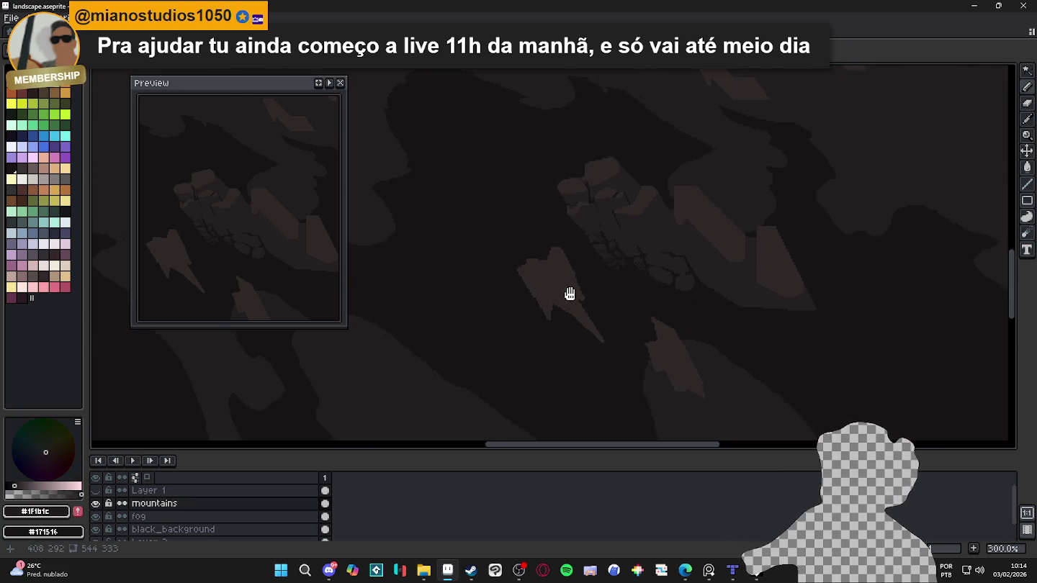
Step: Select the mountain shapes with the Magic Wand, then deselect
key(w)
click(565, 279)
key(ctrl+d)
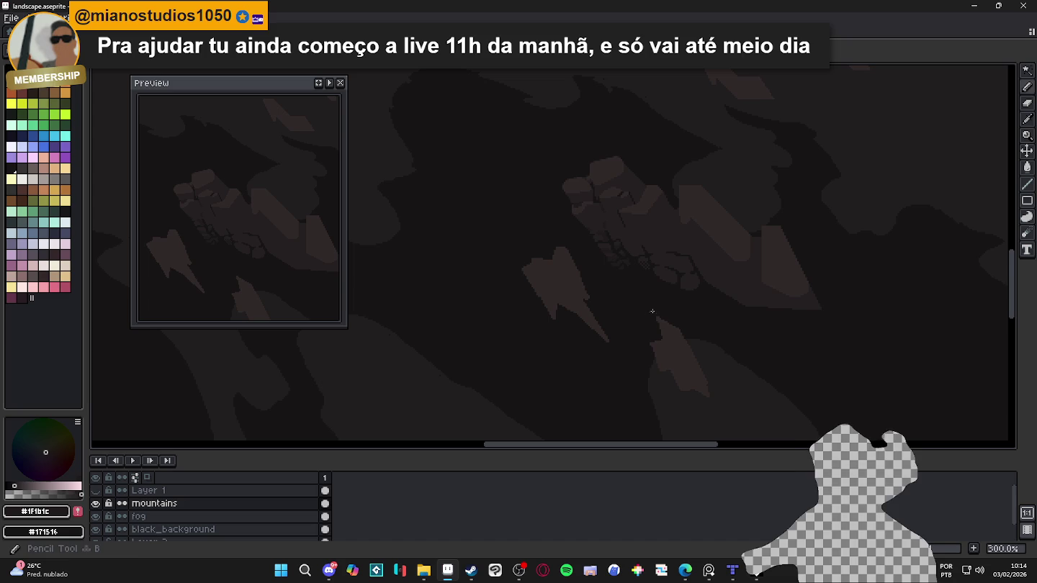
click(579, 290)
scroll(583, 295, down, 1)
scroll(585, 297, down, 1)
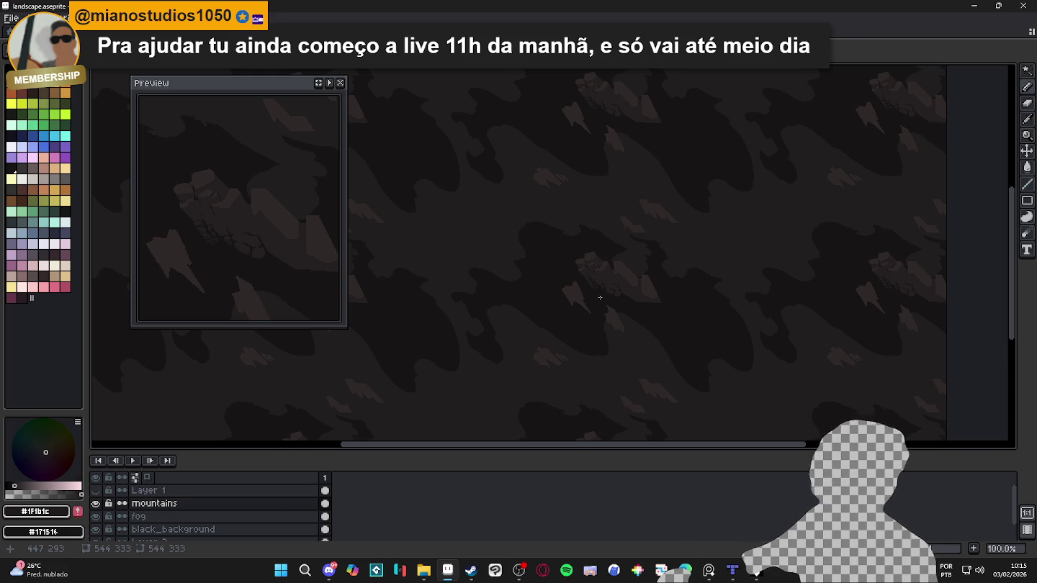
Step: Zoom the view over the tiled mountain landscape
scroll(636, 267, up, 1)
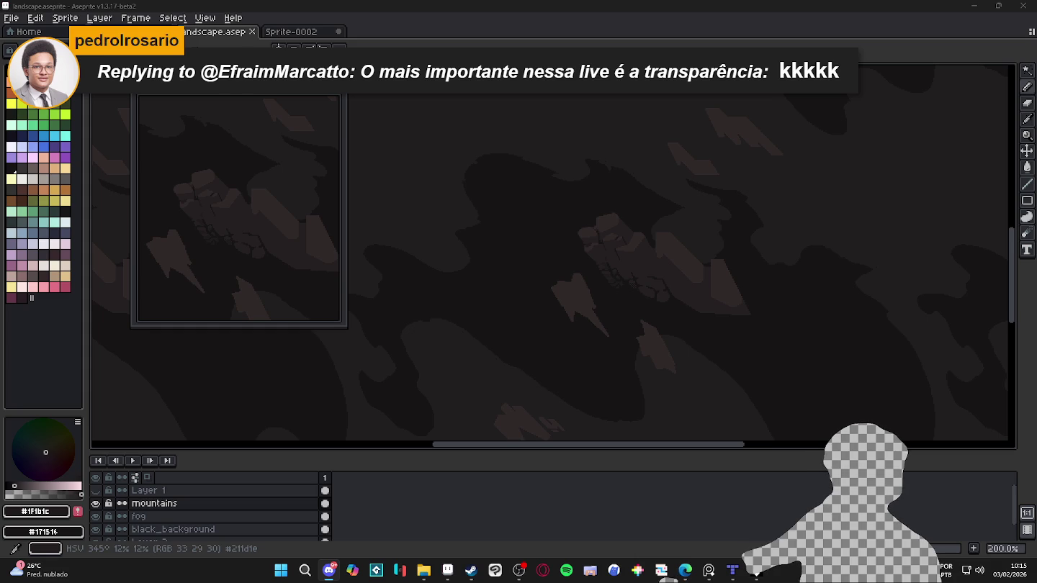
Step: Switch to Discord and play the animation test video fullscreen
key(alt+Tab)
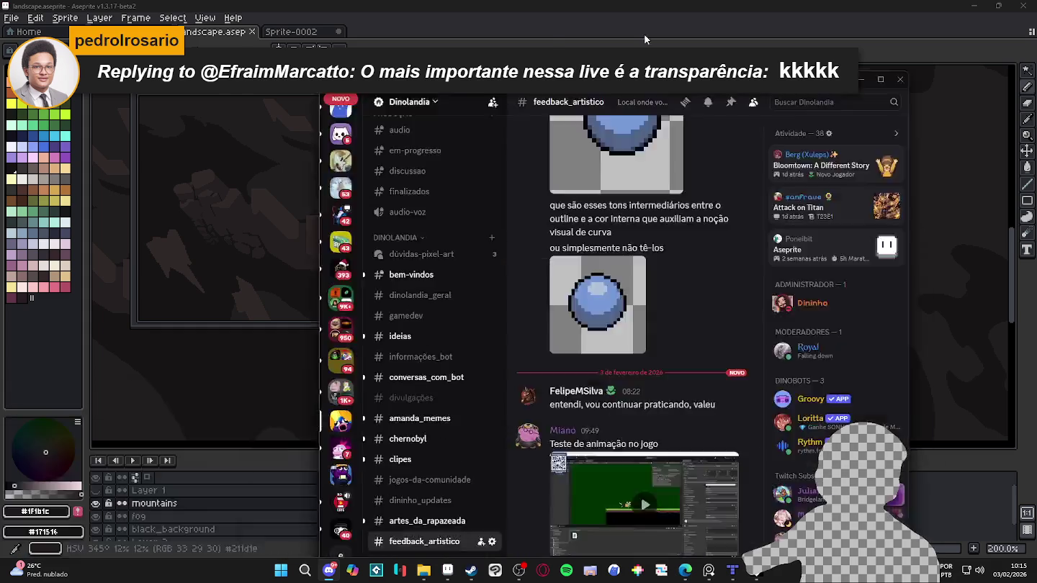
click(464, 421)
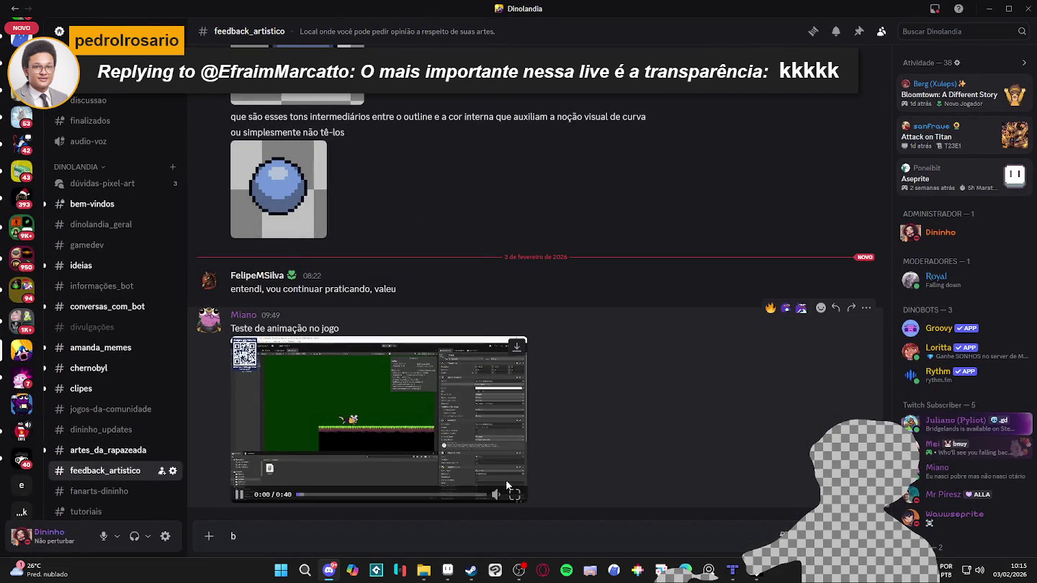
click(512, 492)
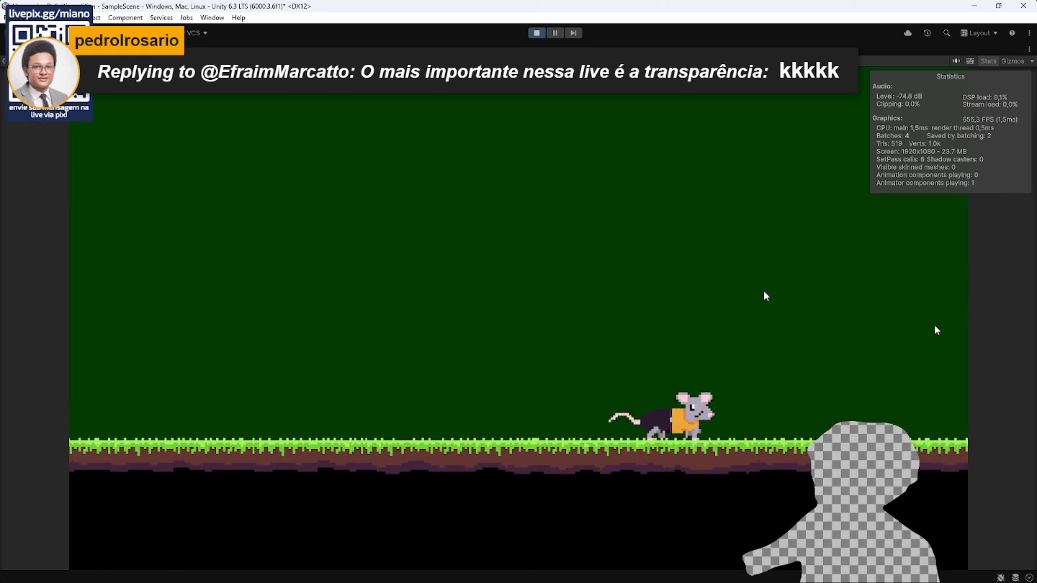
Step: Pause and resume the video twice, then exit fullscreen to the channel
click(737, 319)
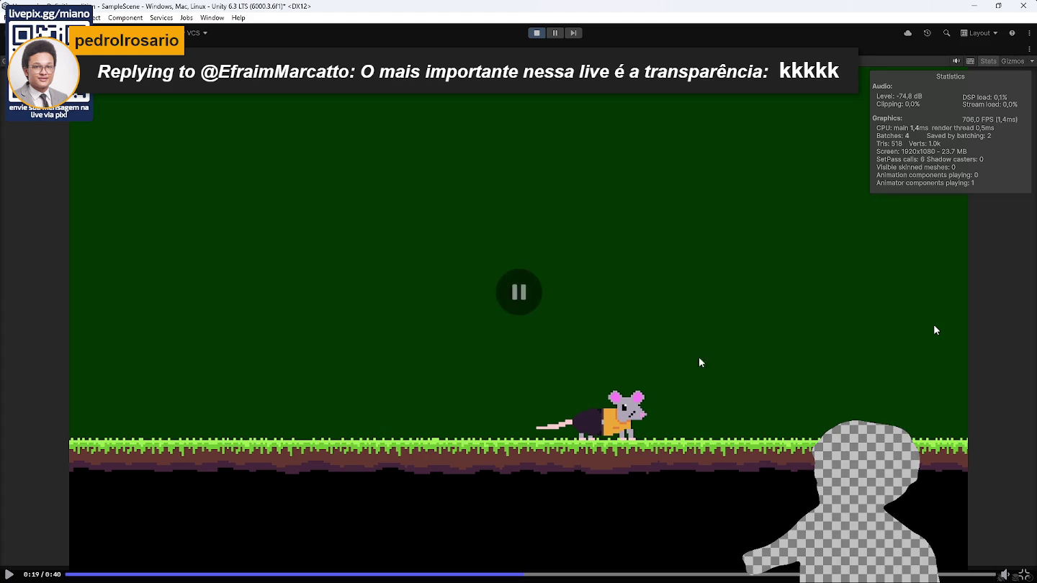
click(690, 253)
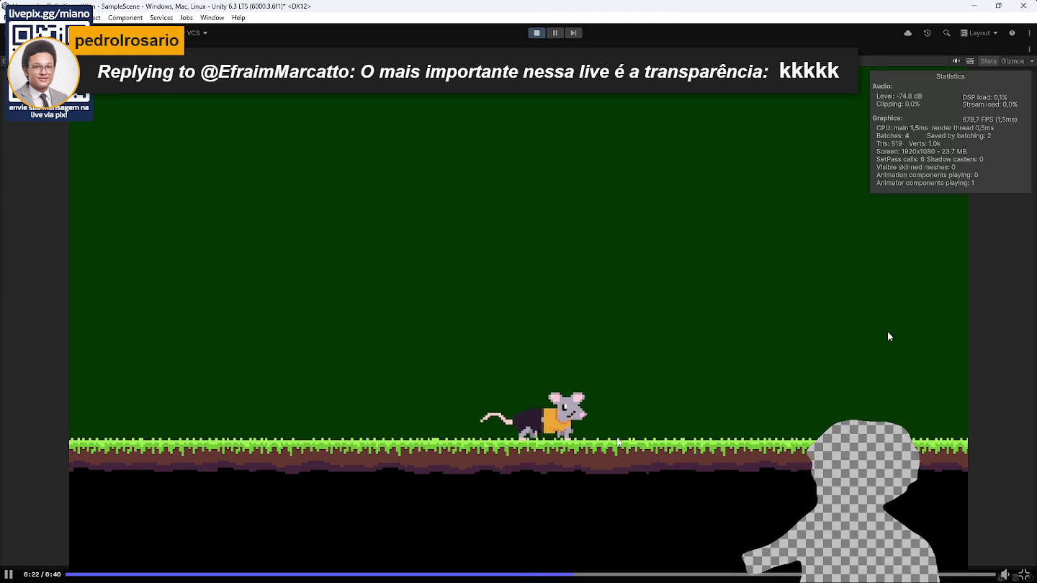
click(576, 436)
click(594, 418)
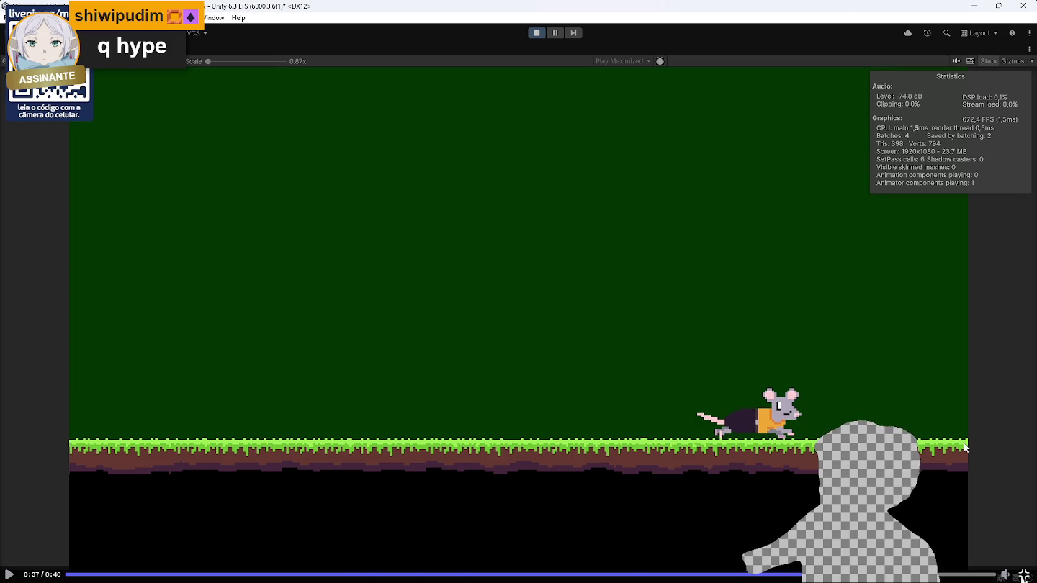
key(Escape)
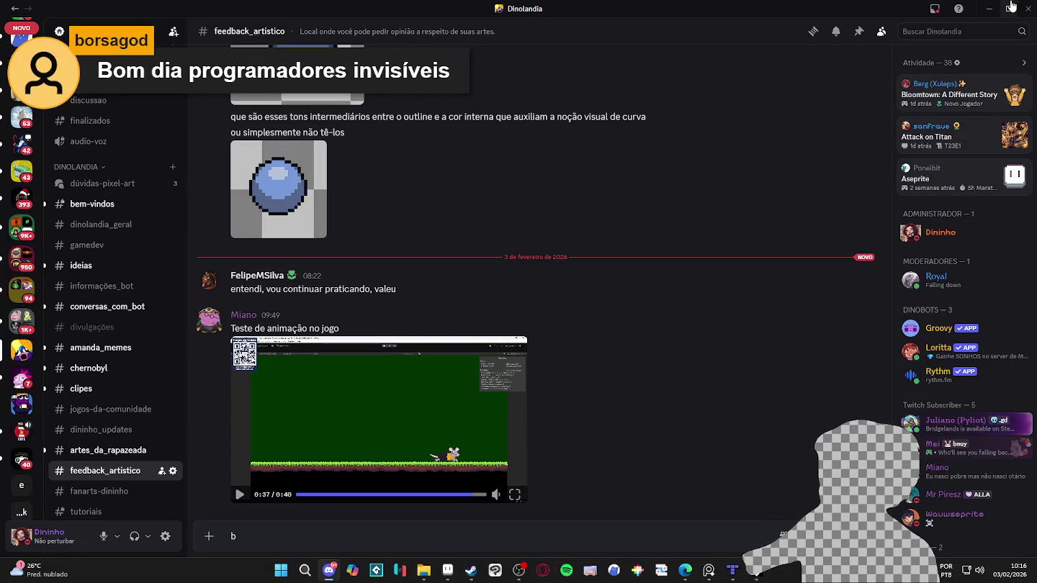